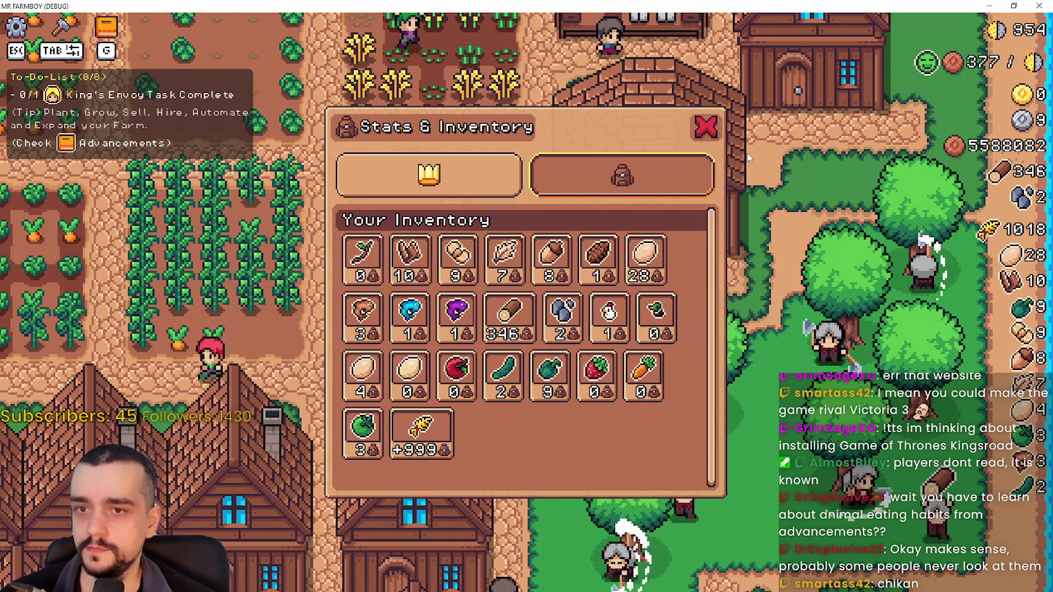
Close the game's Stats & Inventory window, then reload the Steam forum thread in front.
left_click(707, 130)
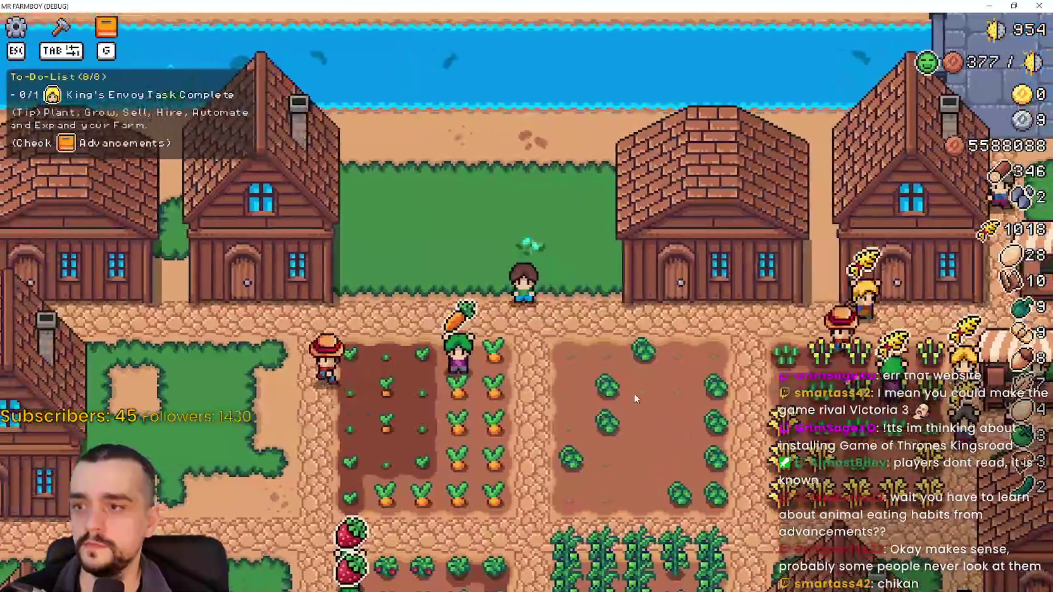
key("alt+Tab")
right_click(579, 376)
left_click(618, 423)
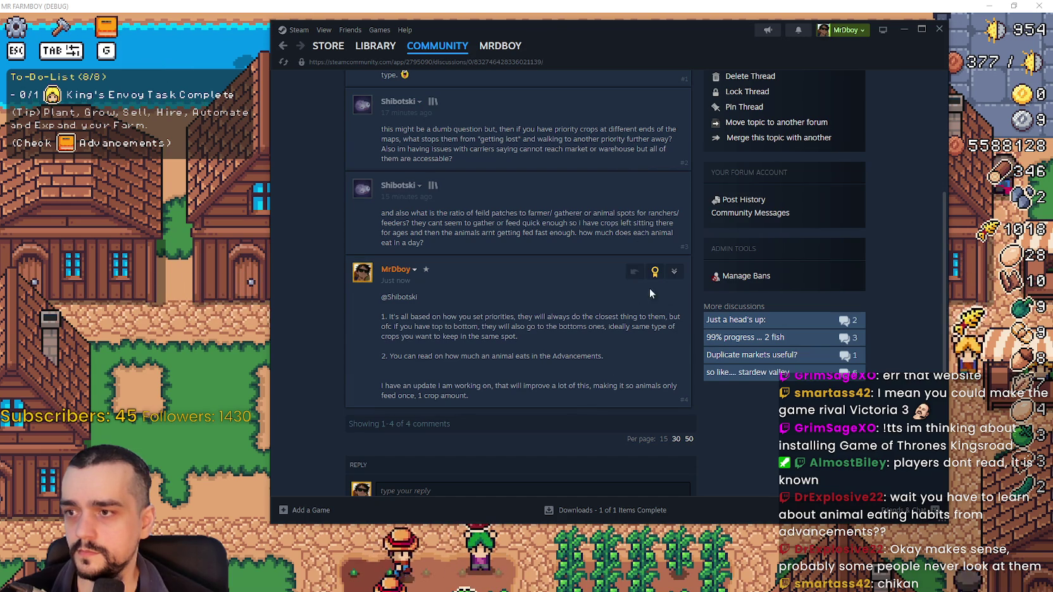
Edit your reply to add a line after the first point: 'Also make sured with roads, double check…', then save.
left_click(669, 275)
left_click(687, 305)
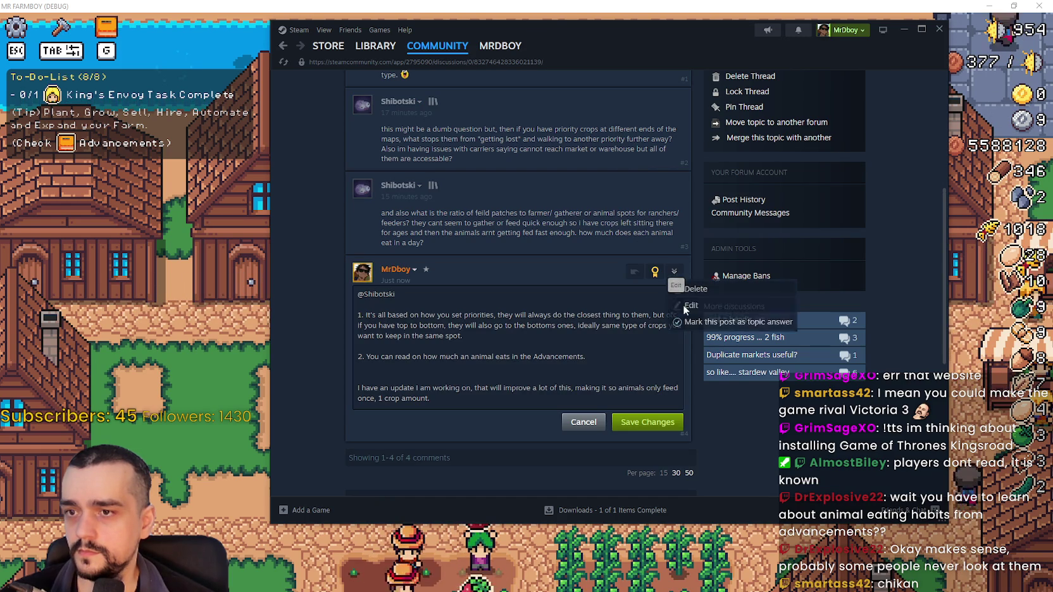
left_click(504, 335)
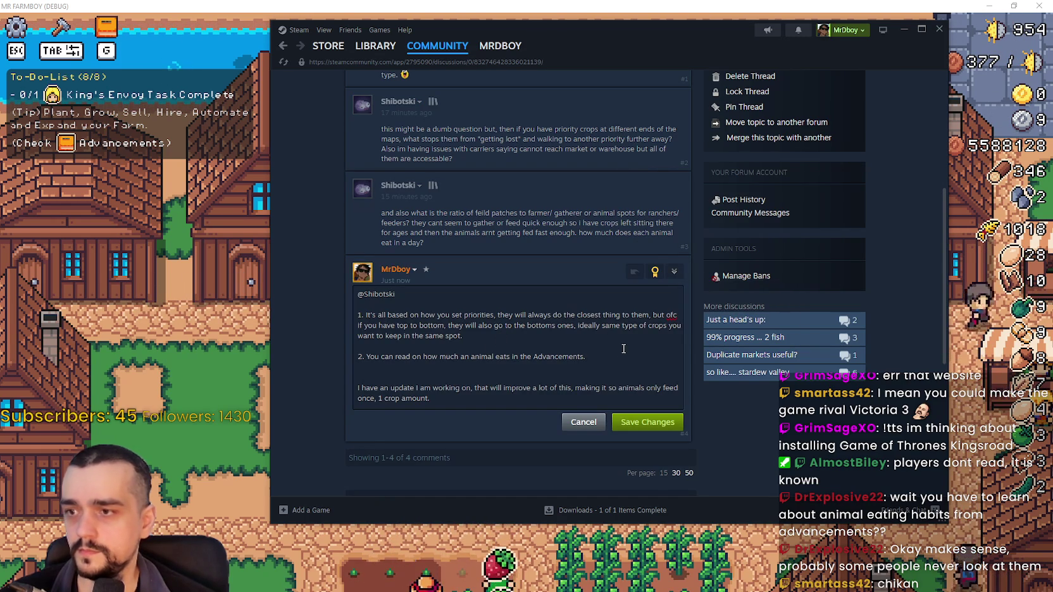
key("Return")
type("Also make sure a")
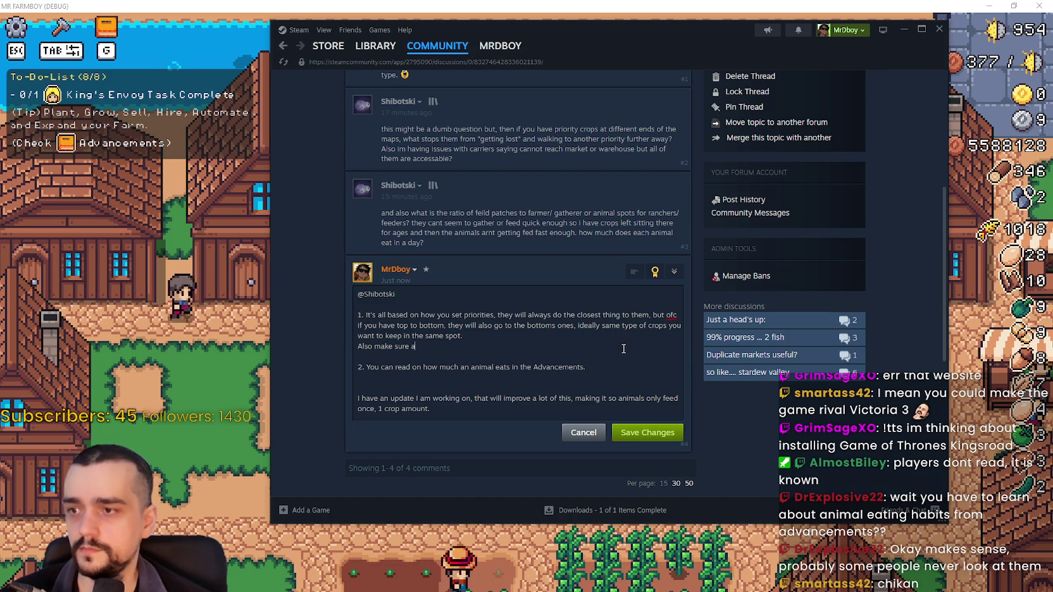
key("BackSpace")
type("ed with r")
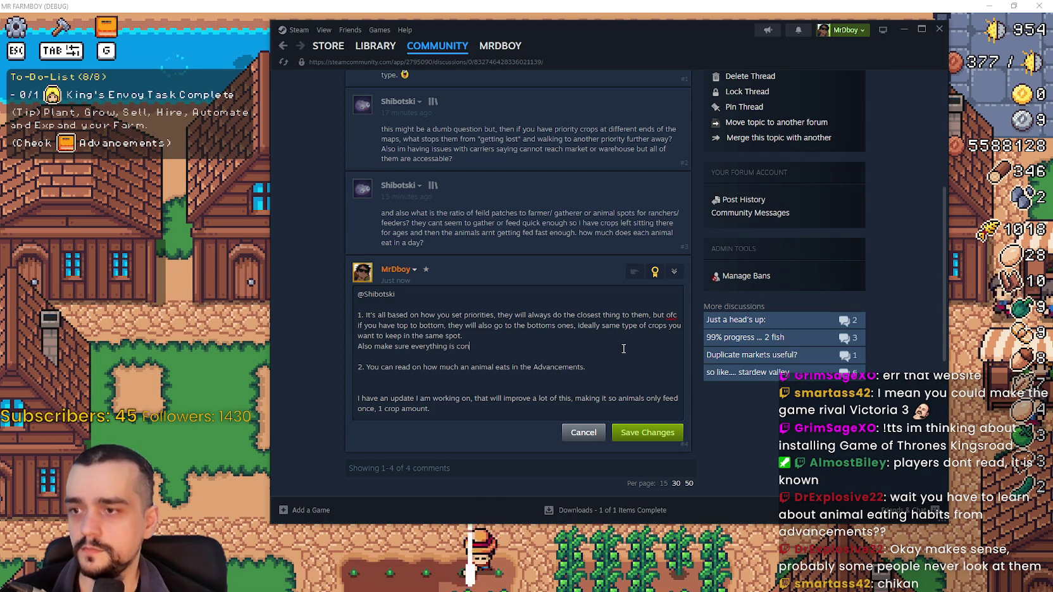
type("oads")
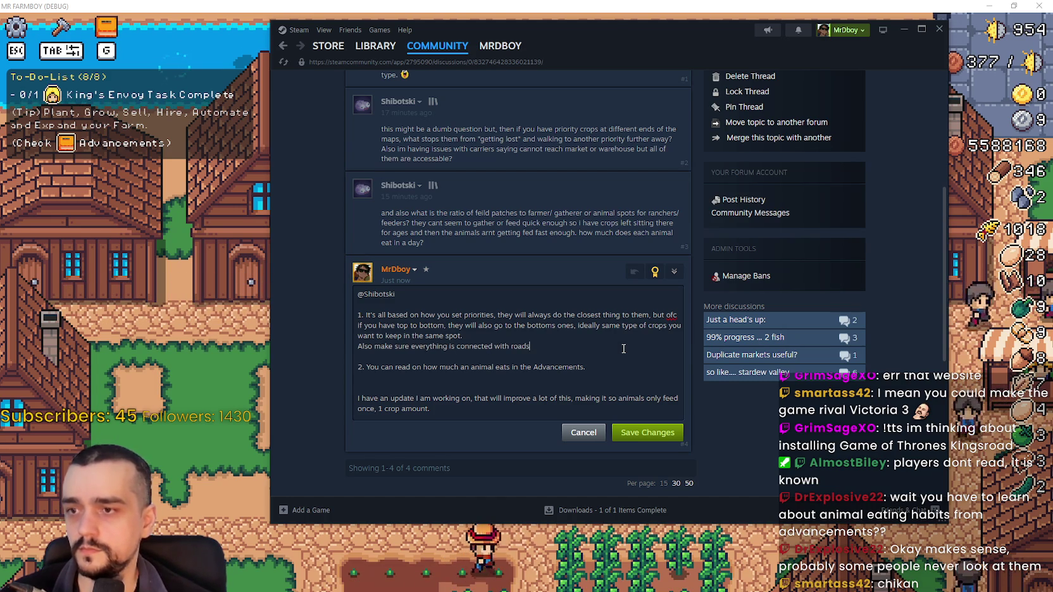
type(", do")
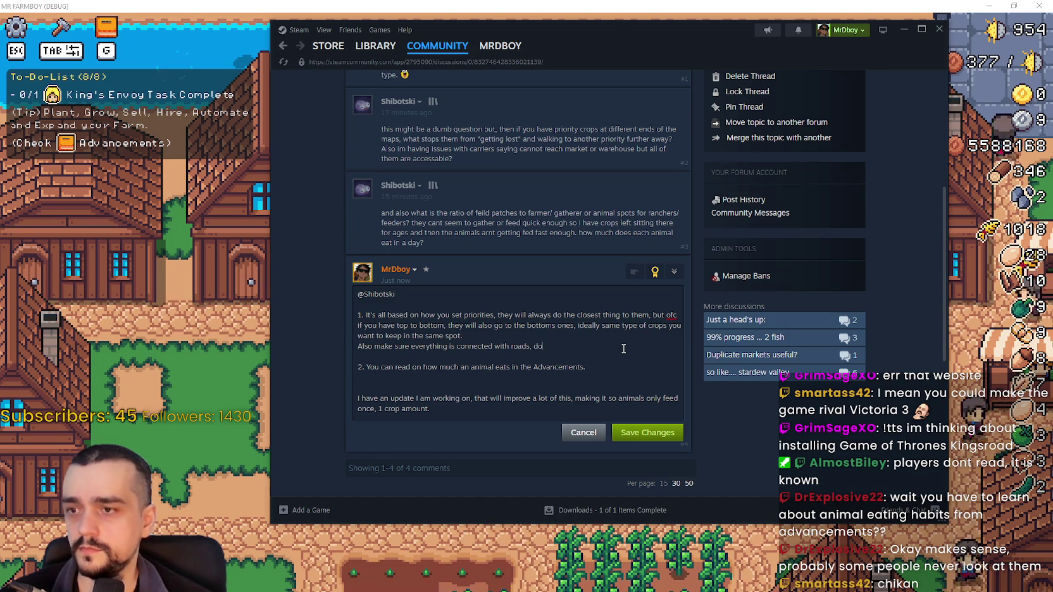
type("uble check")
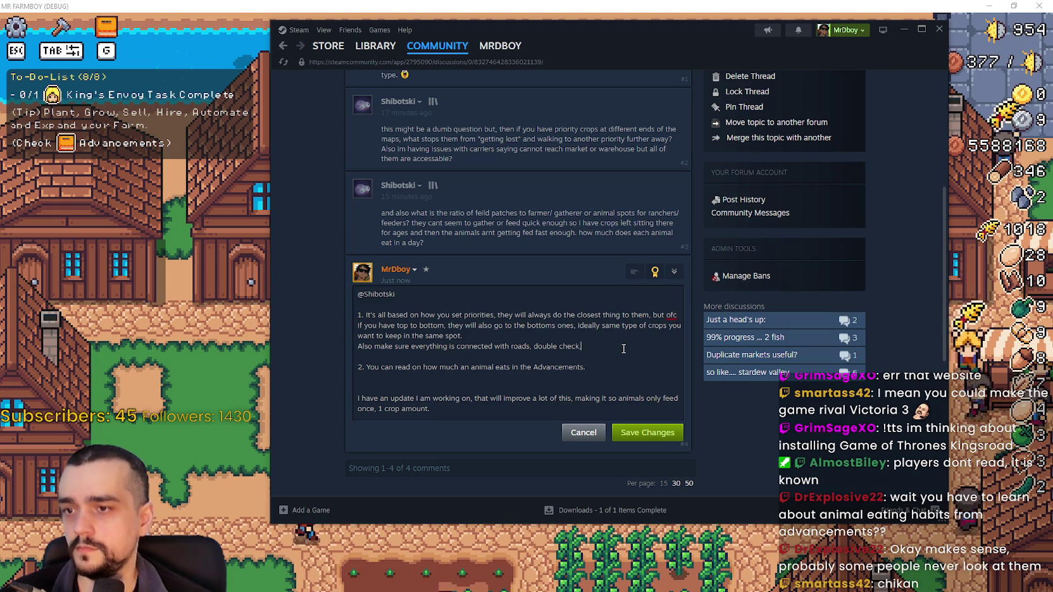
type(", it always ")
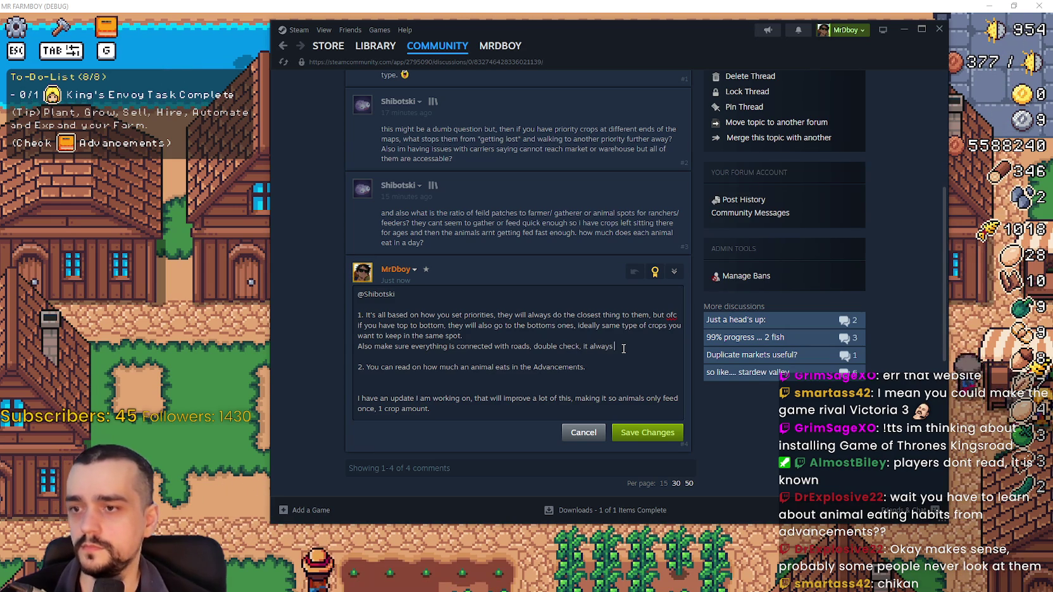
type("goes back to somet")
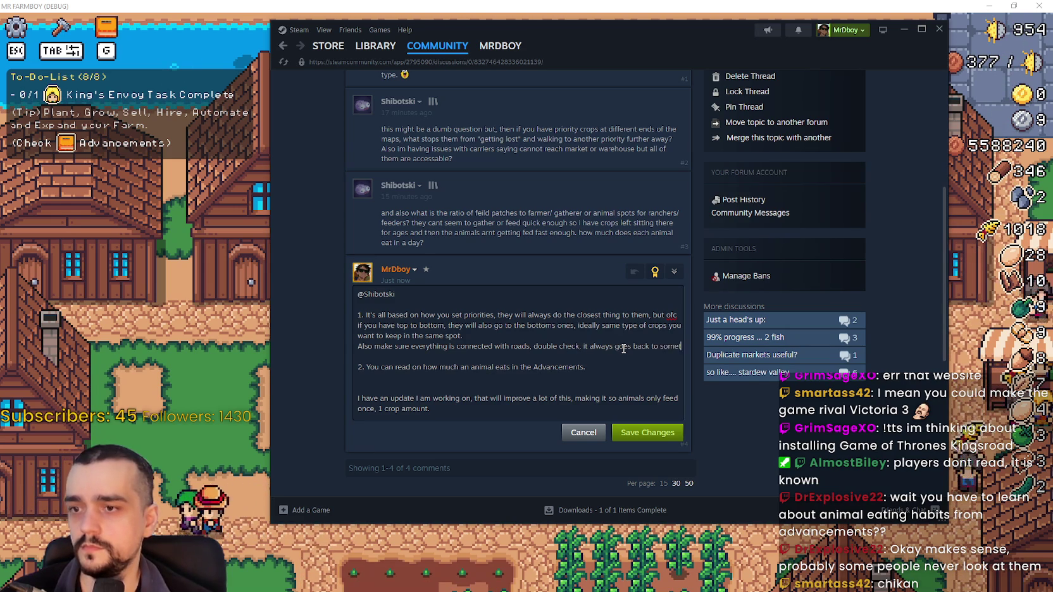
type("hing is not properly connecte")
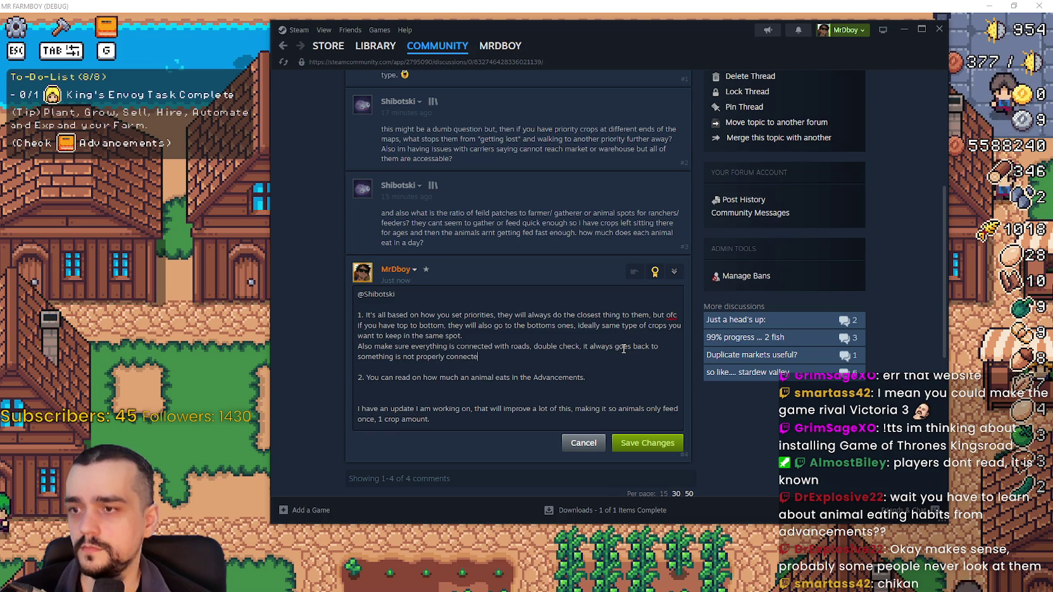
type("d to the main road.")
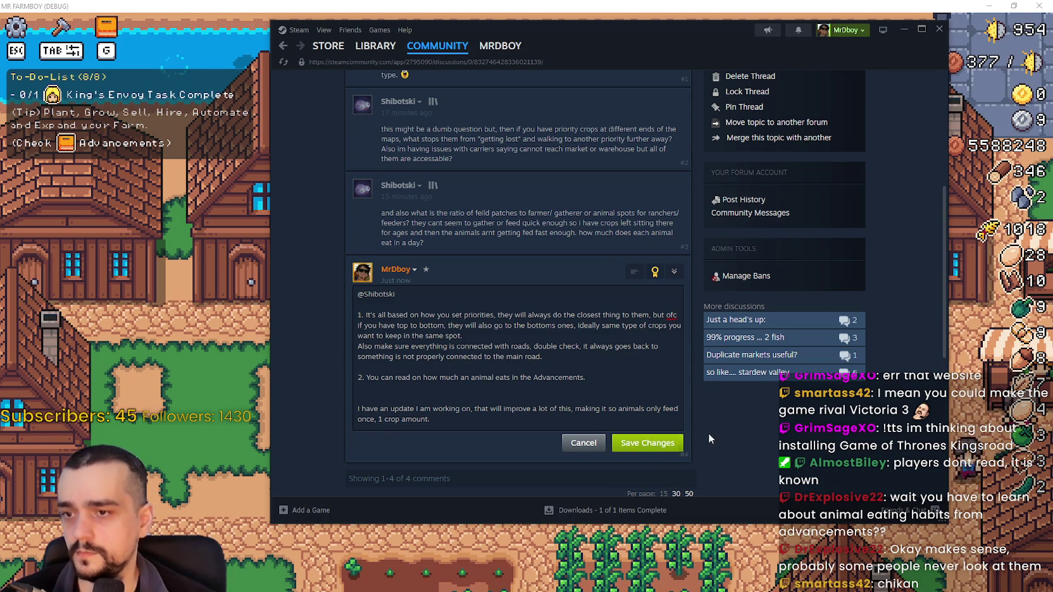
left_click(648, 444)
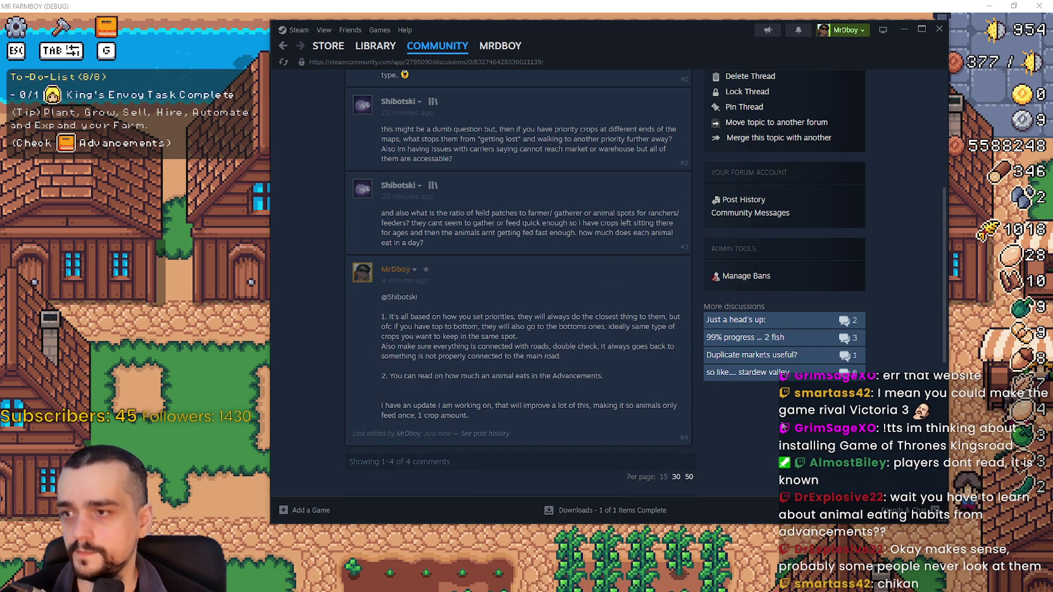
Reload the forum thread so the saved edit shows.
right_click(829, 433)
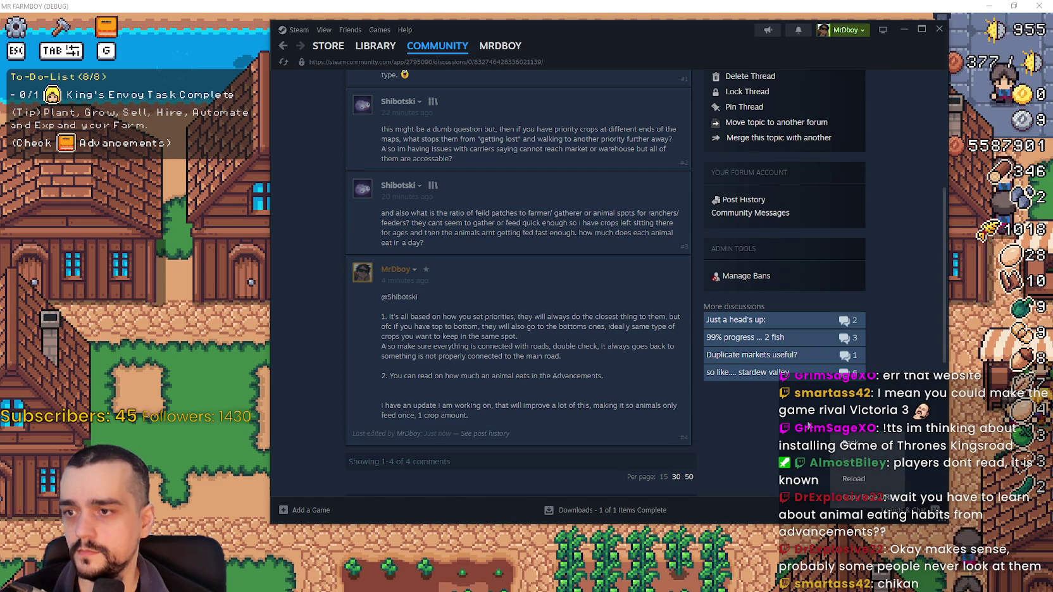
left_click(837, 478)
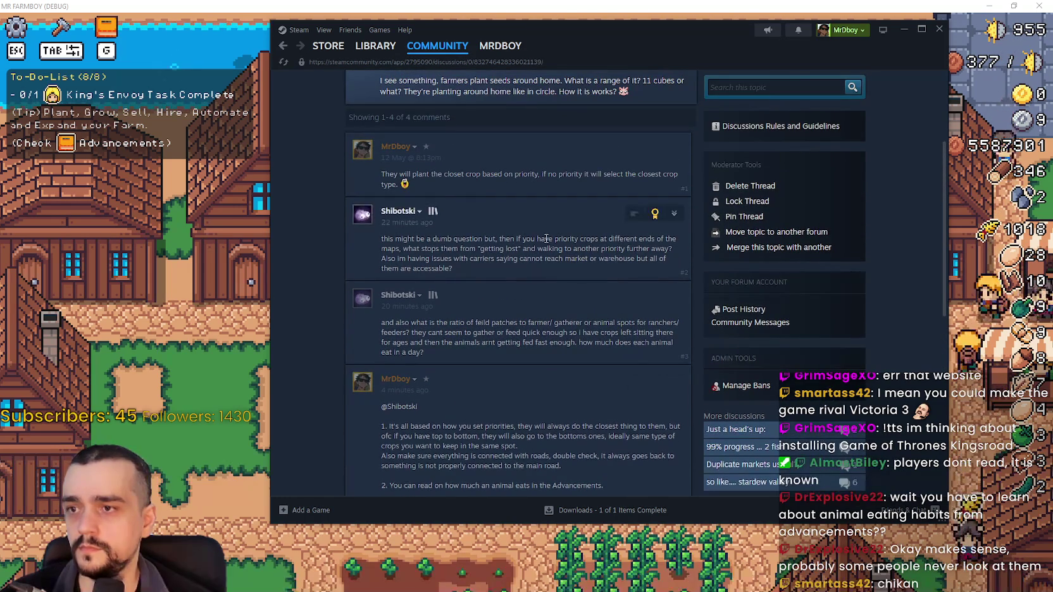
scroll(493, 316, "down", 2)
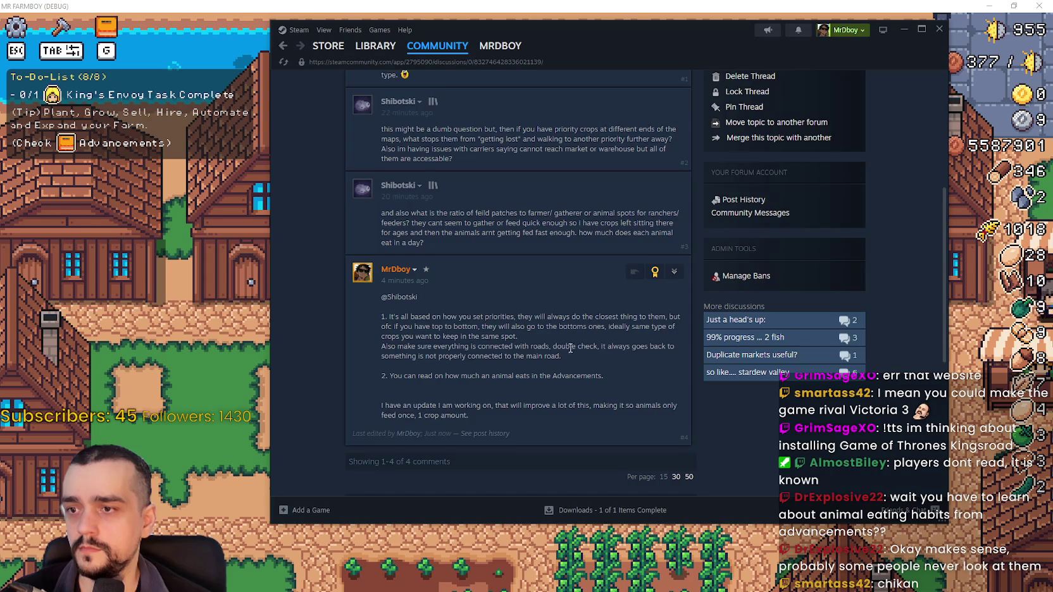
Reposition the Steam window, scroll through the thread, then bring the farm game forward.
left_click_drag(866, 54, 837, 54)
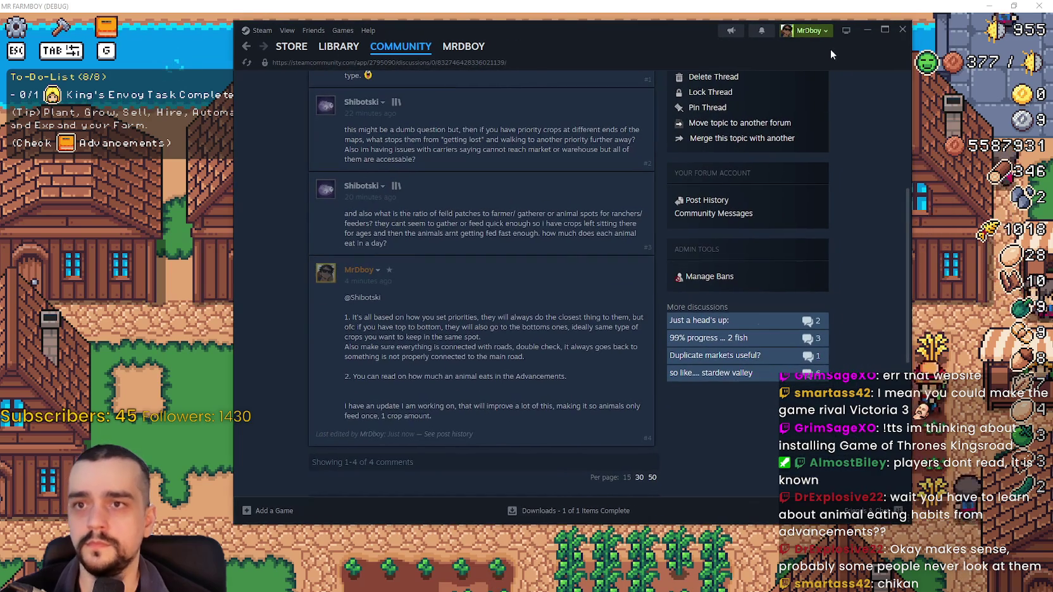
left_click_drag(677, 27, 721, 19)
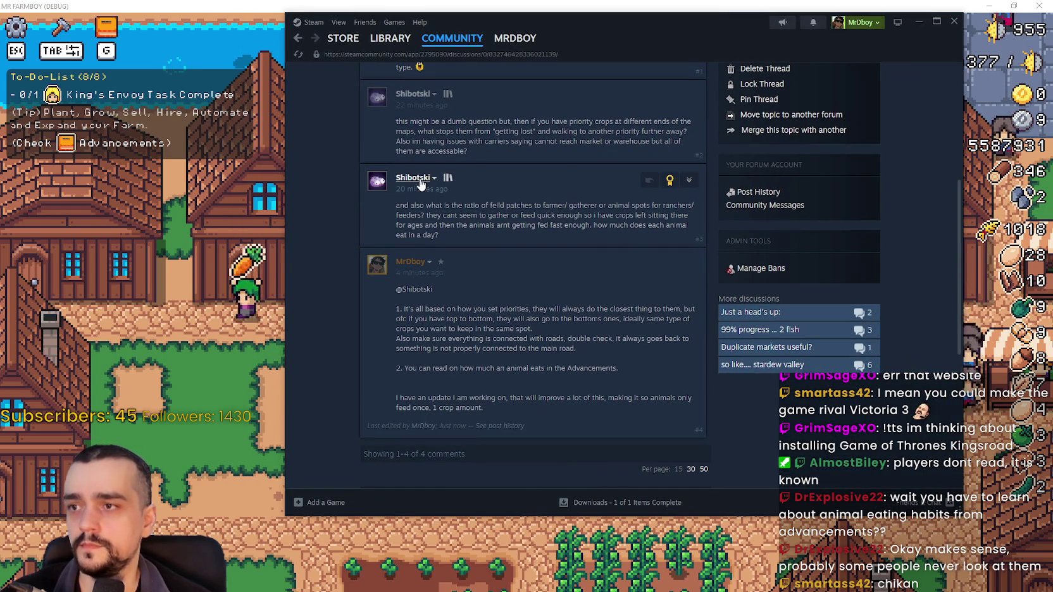
scroll(608, 345, "up", 3)
scroll(597, 313, "down", 3)
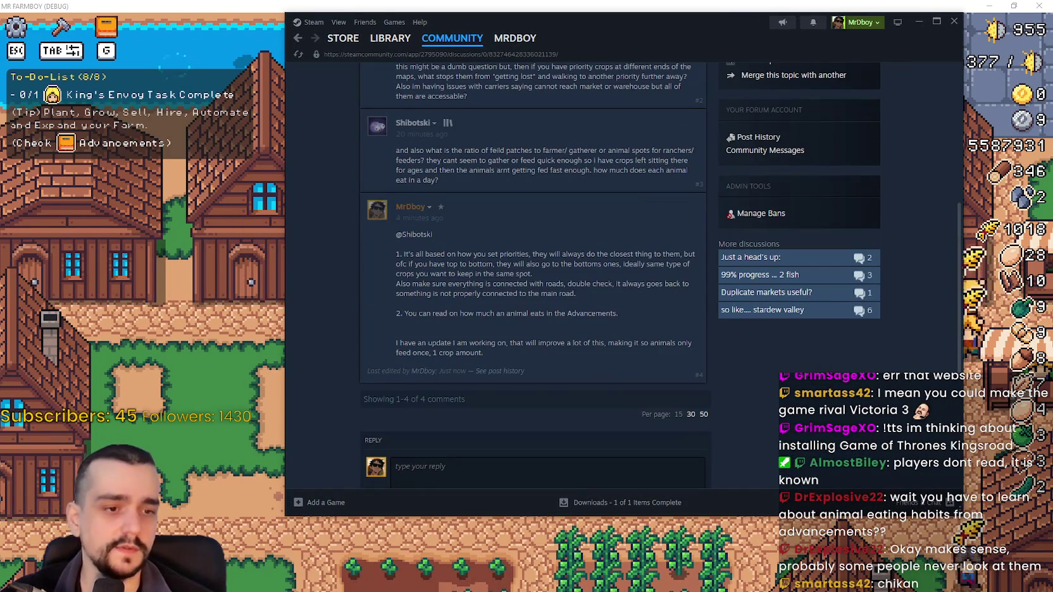
scroll(543, 381, "up", 2)
scroll(420, 363, "down", 2)
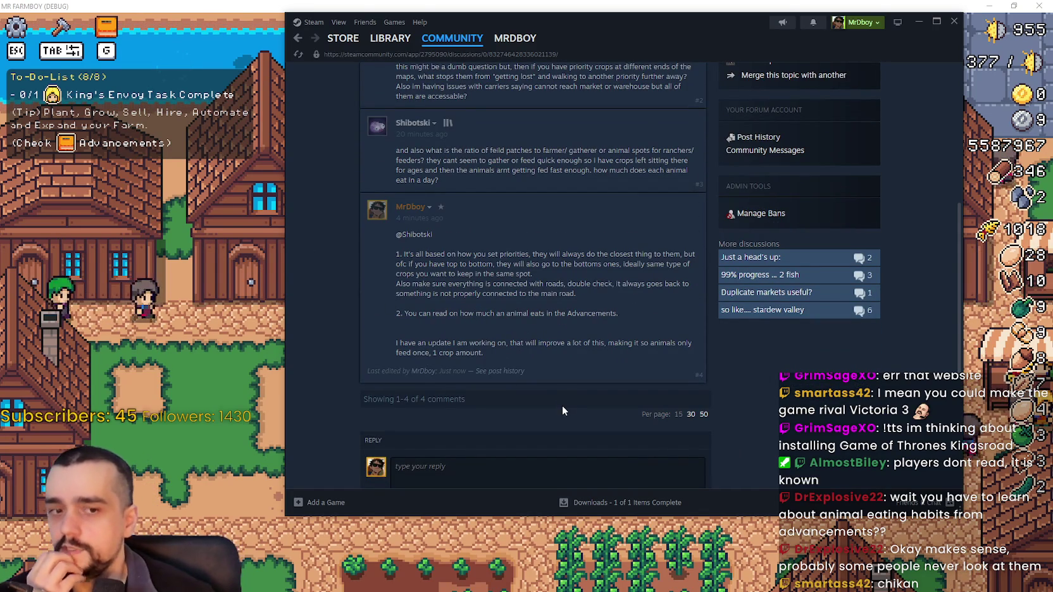
scroll(545, 329, "up", 2)
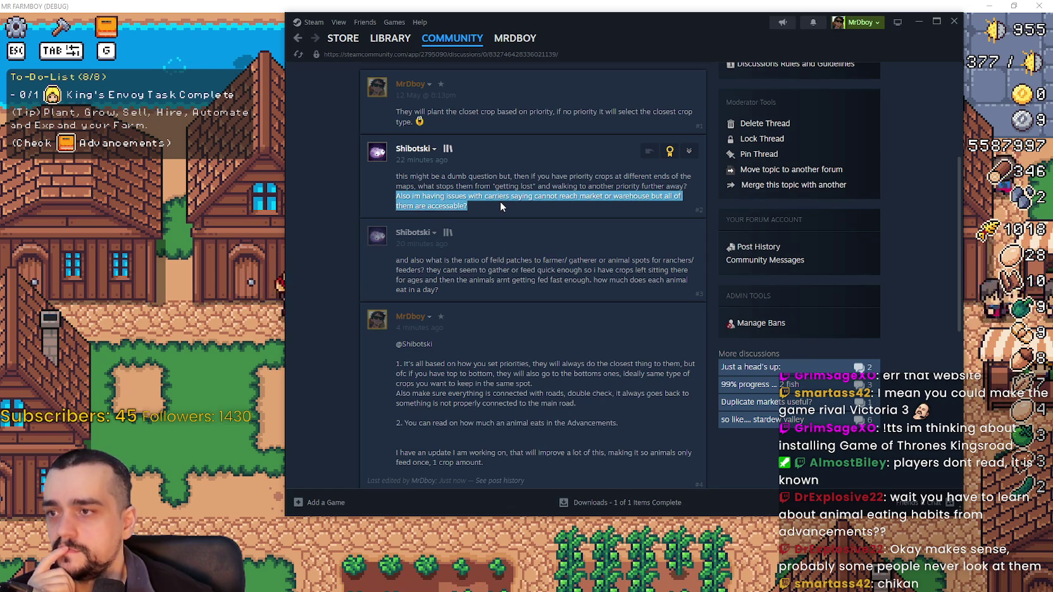
left_click(172, 401)
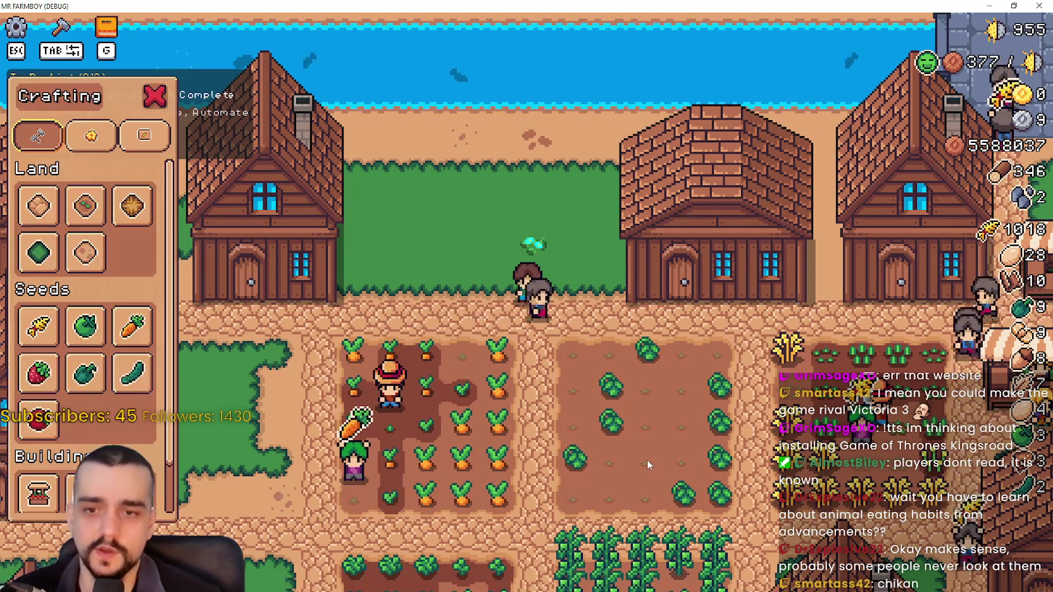
Walk the farmer around toward the market stalls and up toward the river and bridge.
scroll(646, 464, "down", 2)
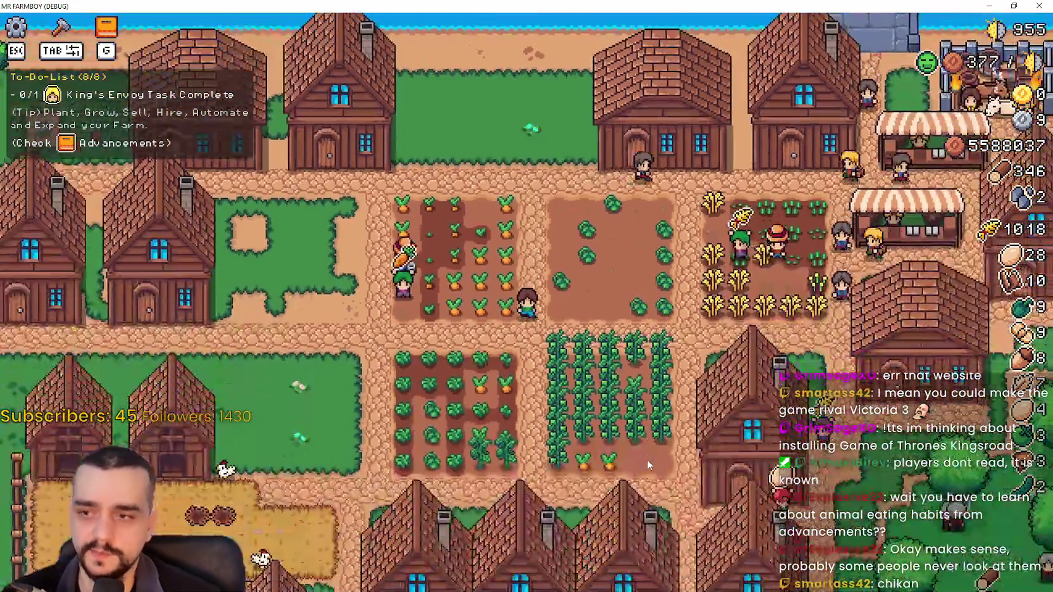
scroll(647, 464, "down", 3)
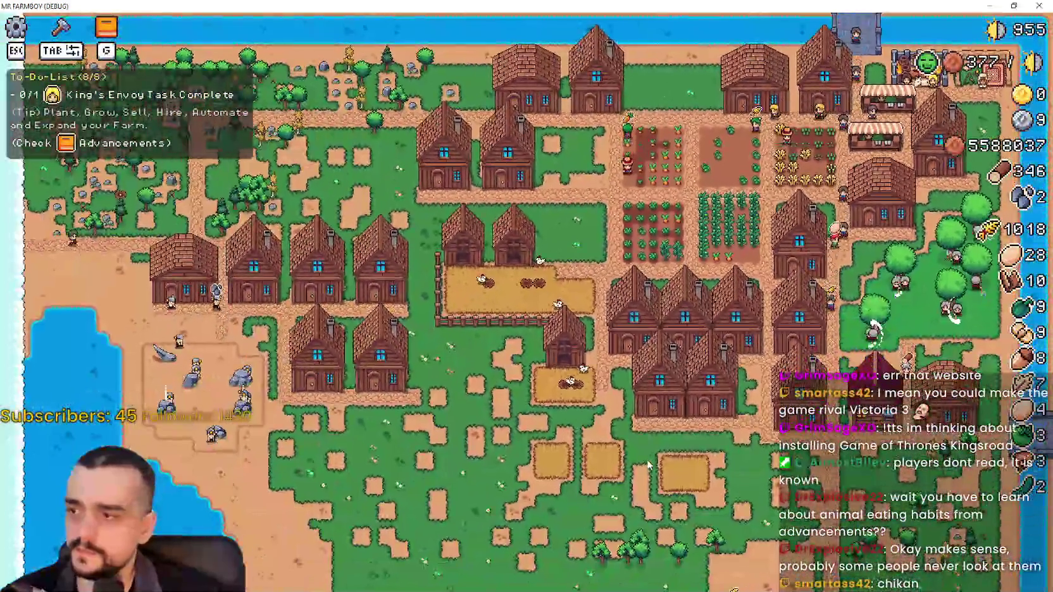
scroll(647, 465, "up", 5)
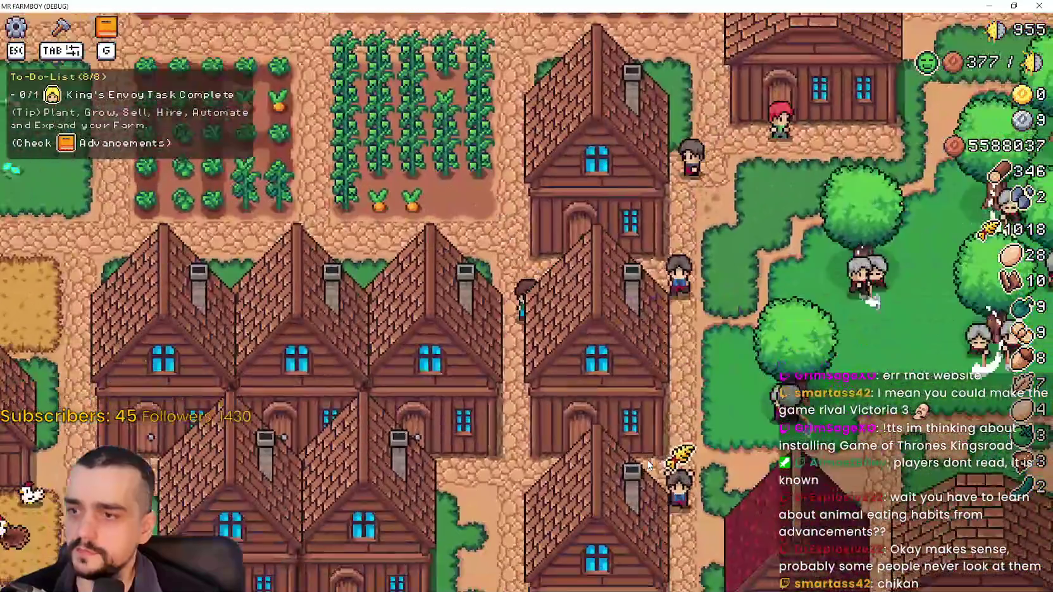
key("a")
key("s")
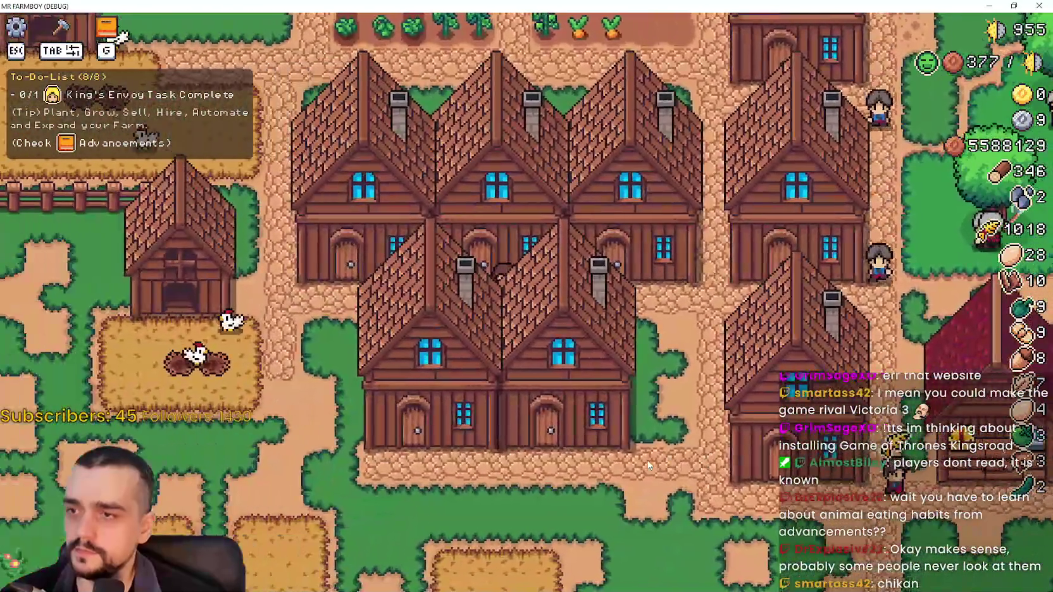
key("w")
key("d")
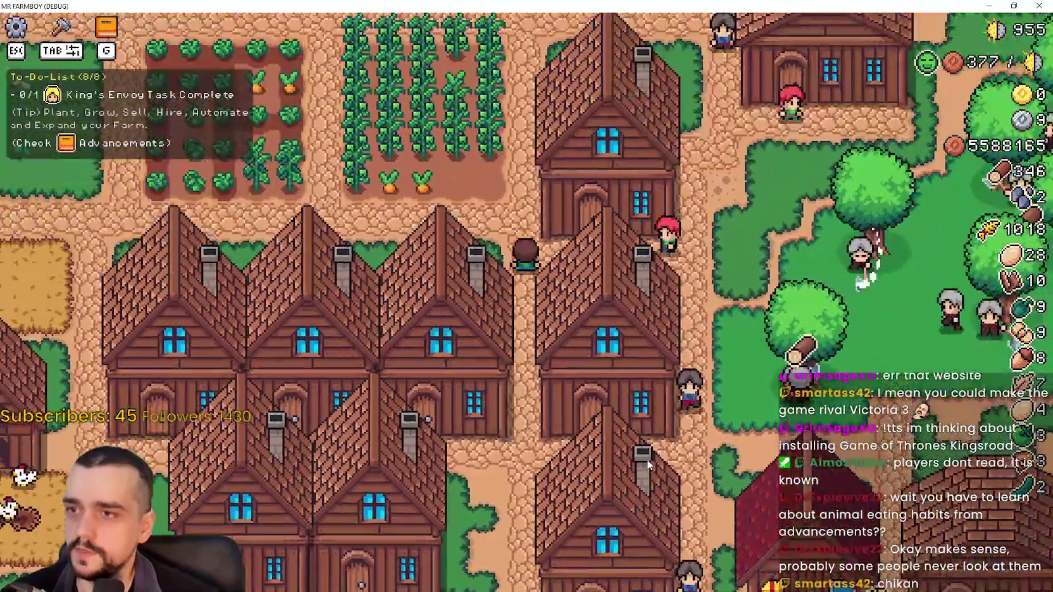
key("w")
key("d")
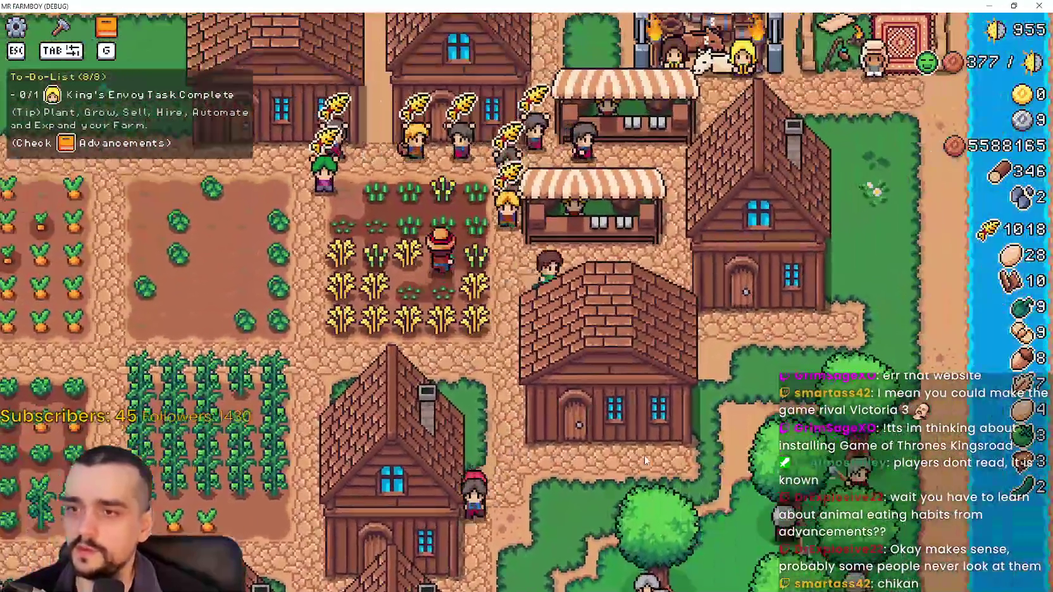
key("w")
key("a")
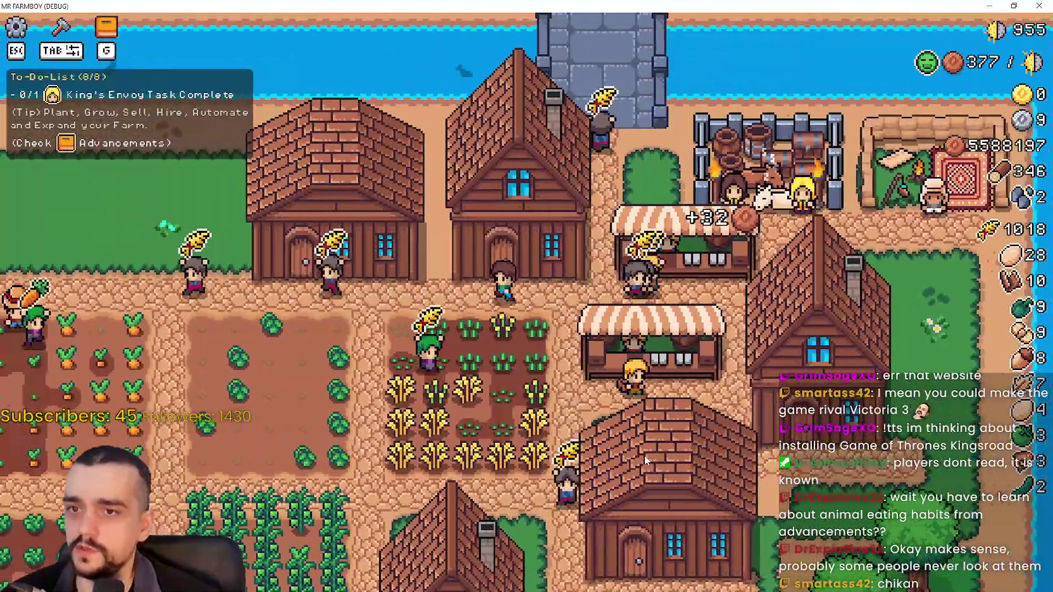
key("a")
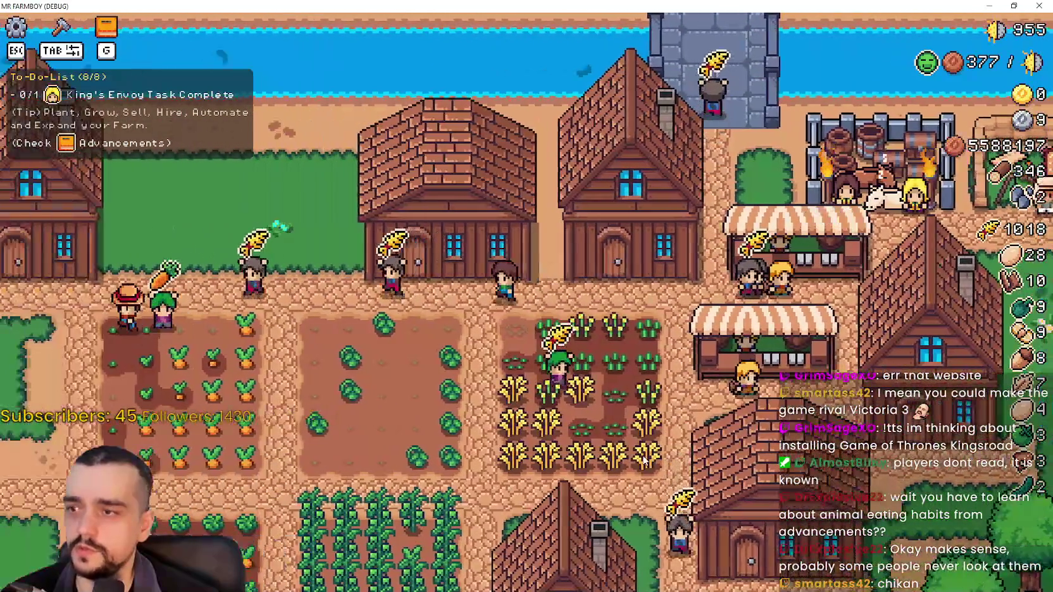
Walk the character down the cobblestone path and onto the grass, zooming in and out.
scroll(465, 394, "up", 3)
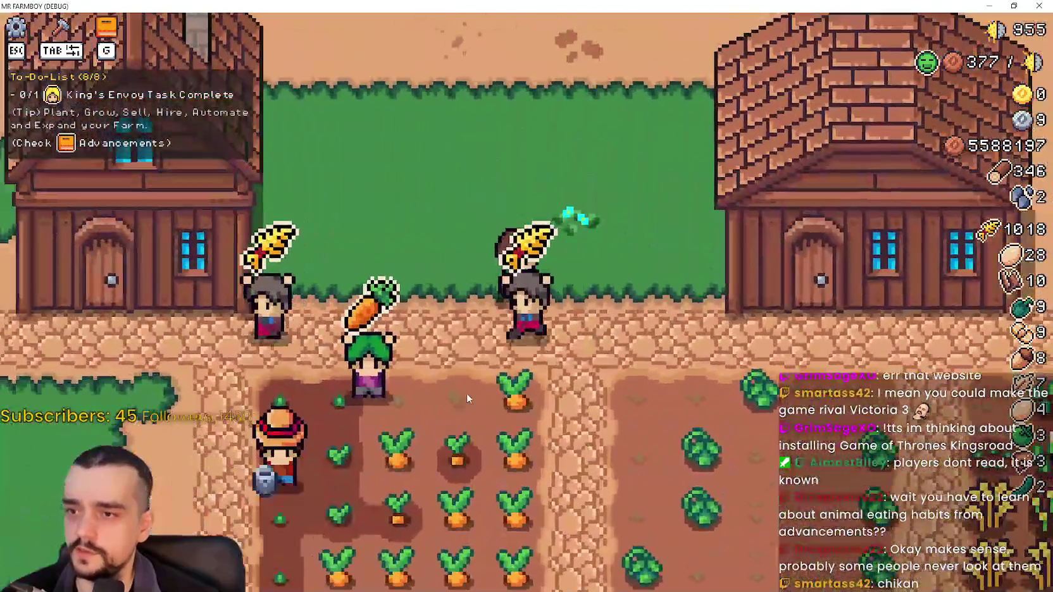
key("s")
key("d")
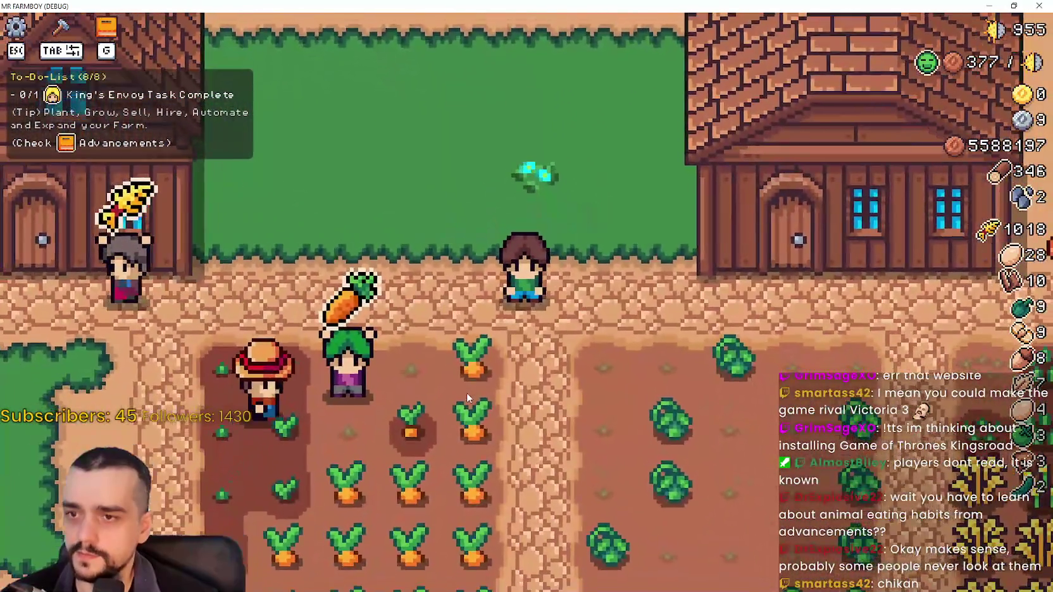
scroll(467, 395, "down", 3)
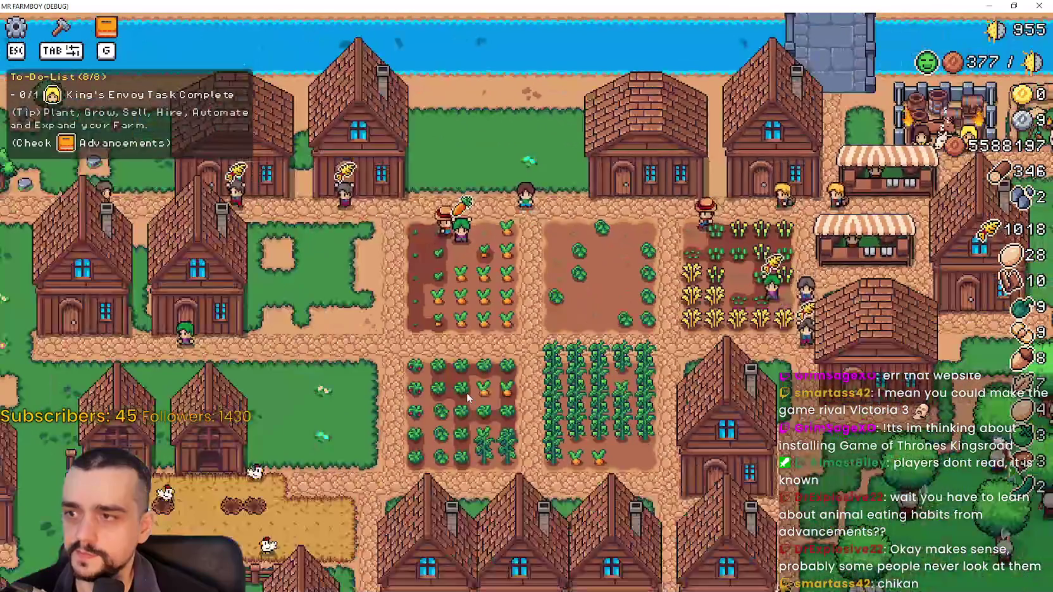
scroll(467, 395, "up", 2)
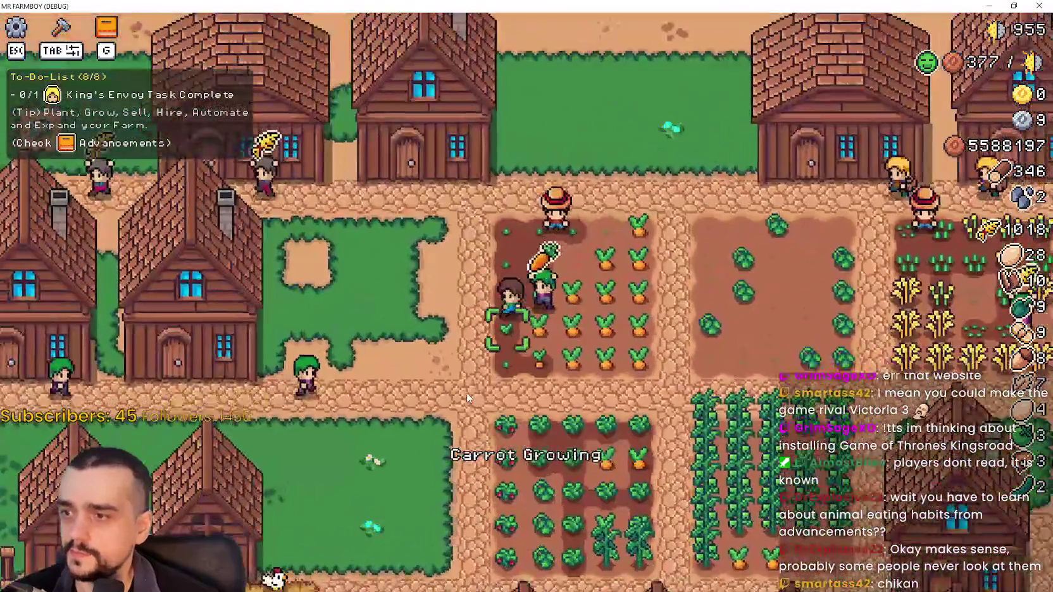
scroll(467, 397, "down", 3)
key("s")
scroll(467, 397, "up", 4)
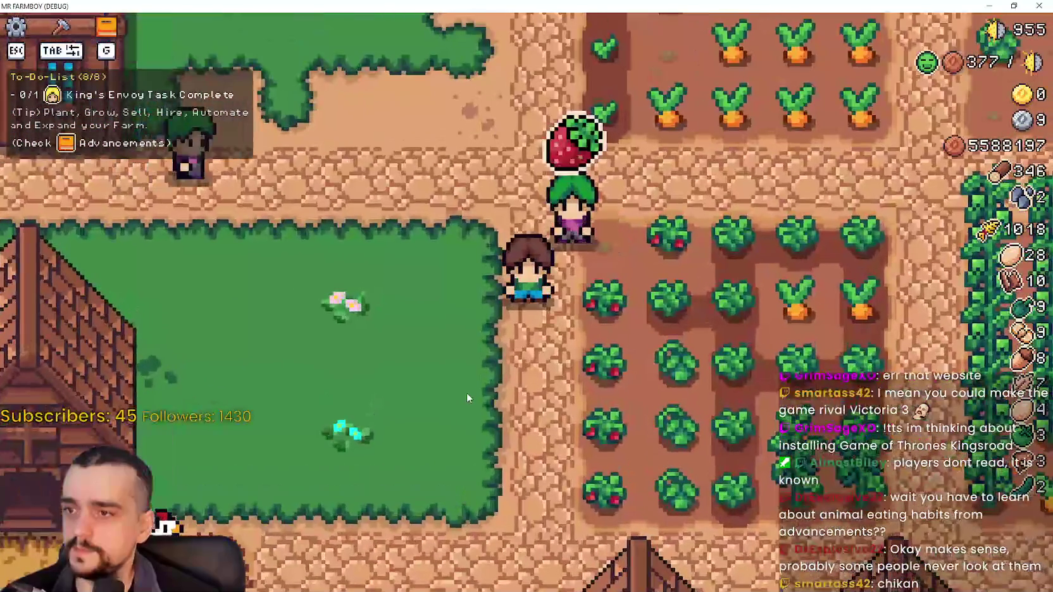
scroll(467, 398, "down", 2)
scroll(466, 397, "down", 2)
key("s")
key("a")
Walk right toward the crop field, then stop the running game with F8.
scroll(466, 398, "up", 4)
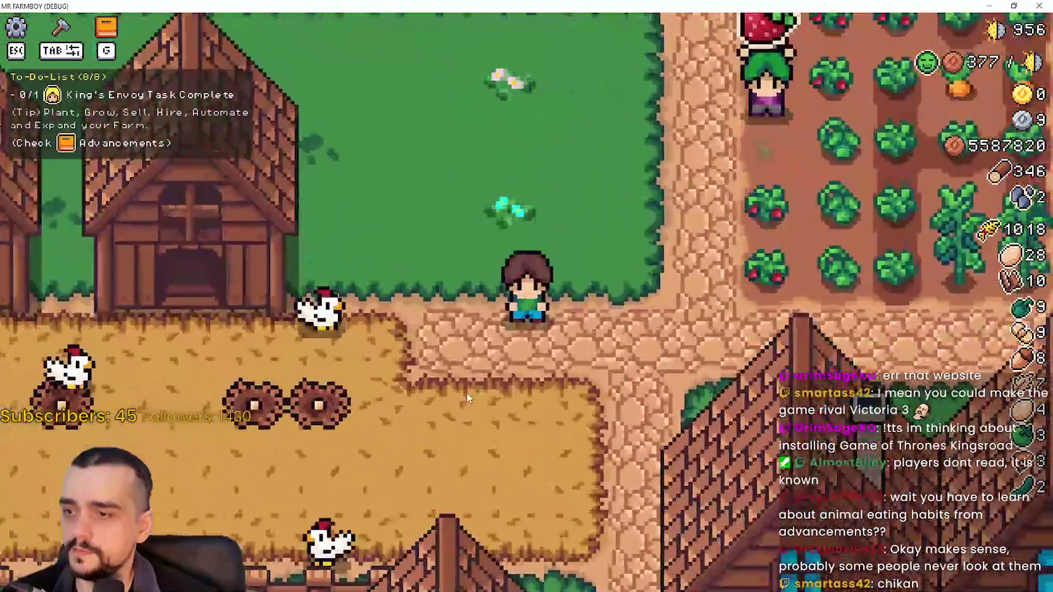
scroll(467, 398, "up", 2)
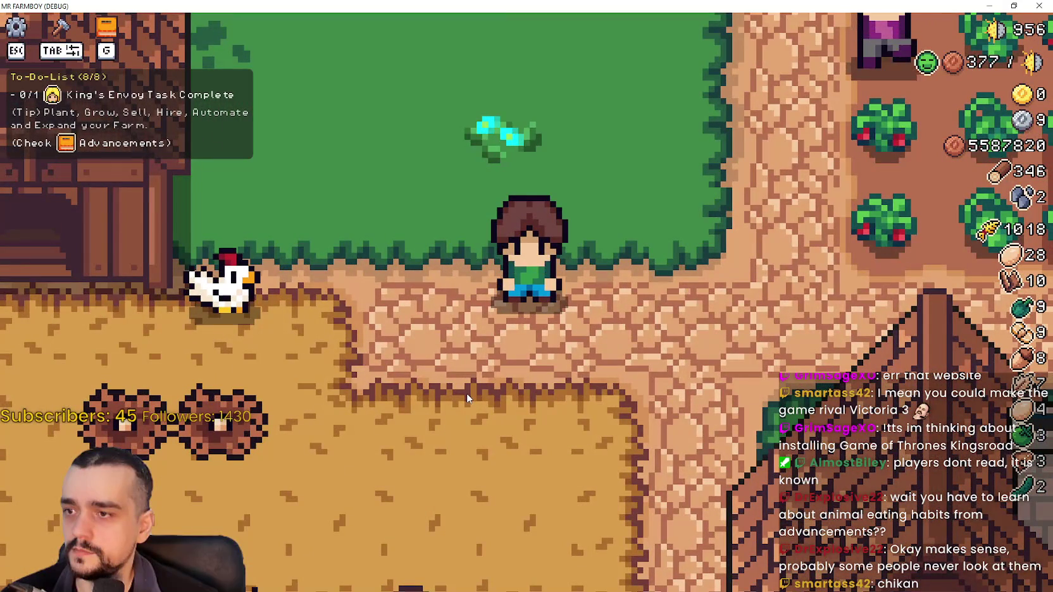
scroll(467, 394, "down", 2)
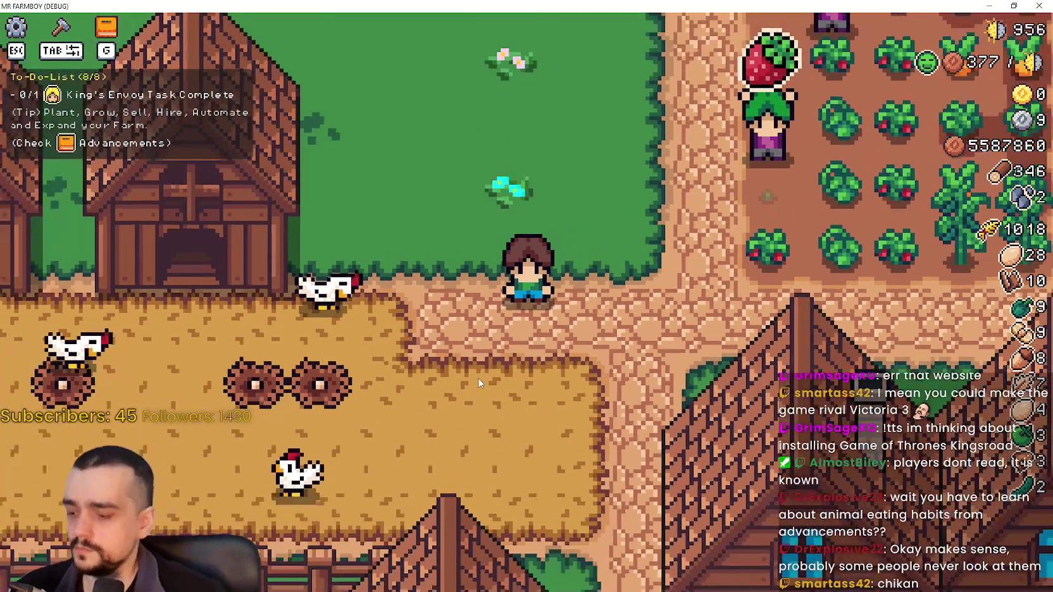
scroll(479, 383, "down", 2)
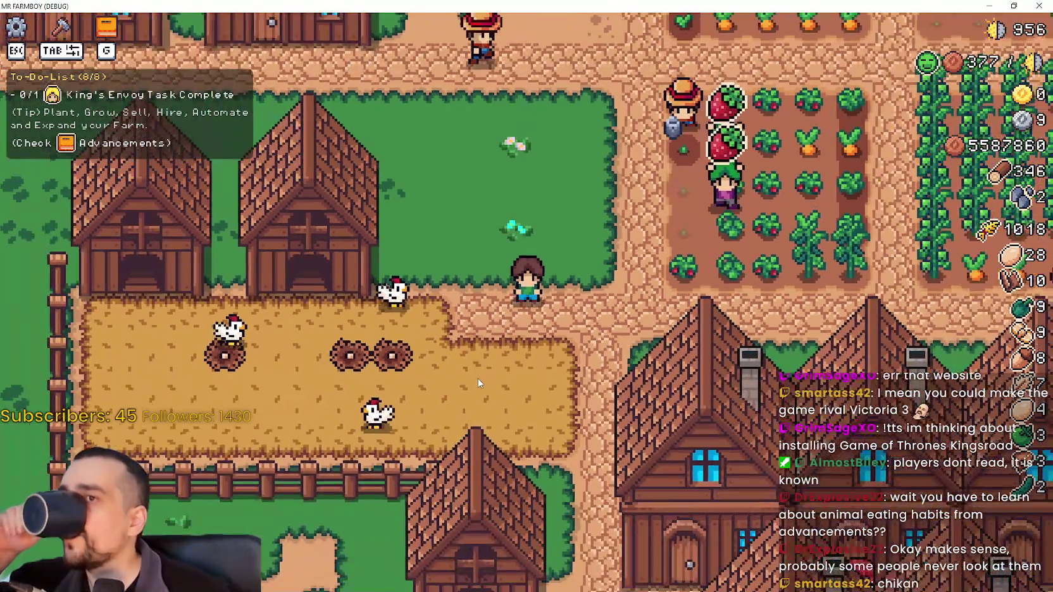
scroll(478, 379, "down", 1)
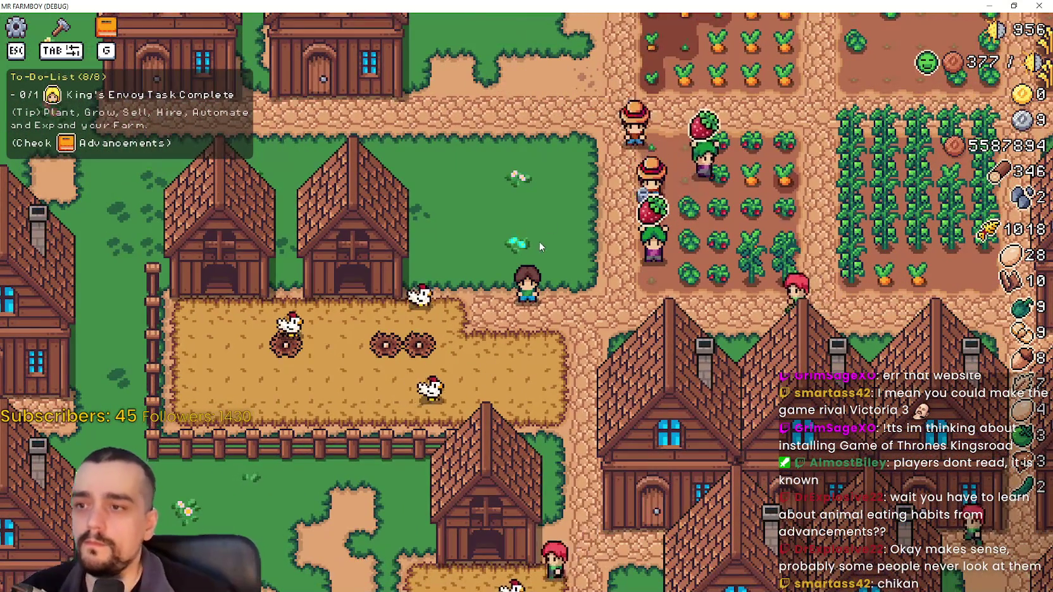
scroll(540, 247, "up", 3)
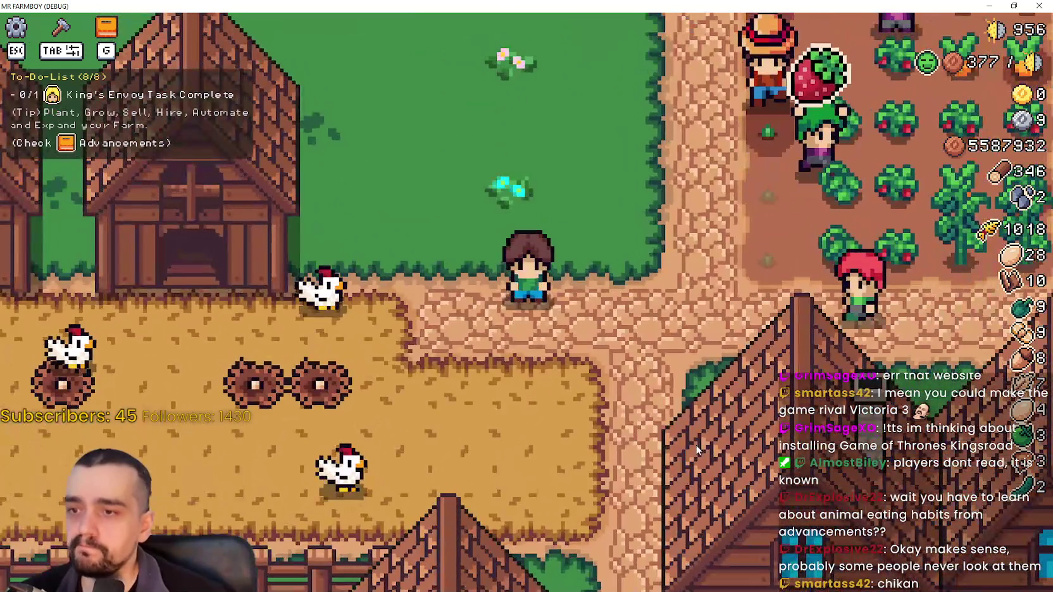
key("d")
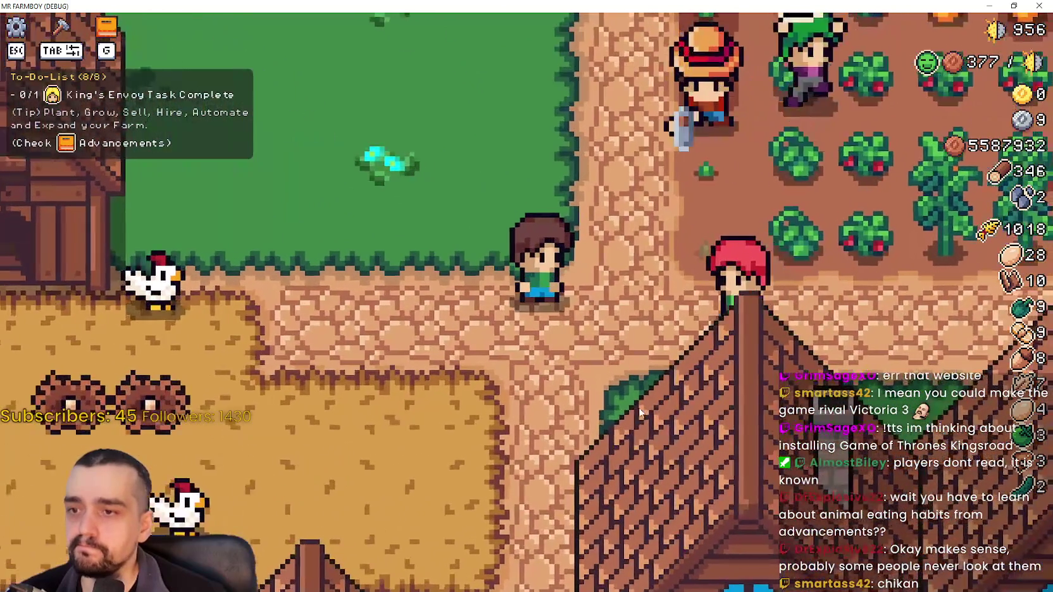
key("w")
scroll(633, 399, "down", 3)
scroll(633, 398, "up", 2)
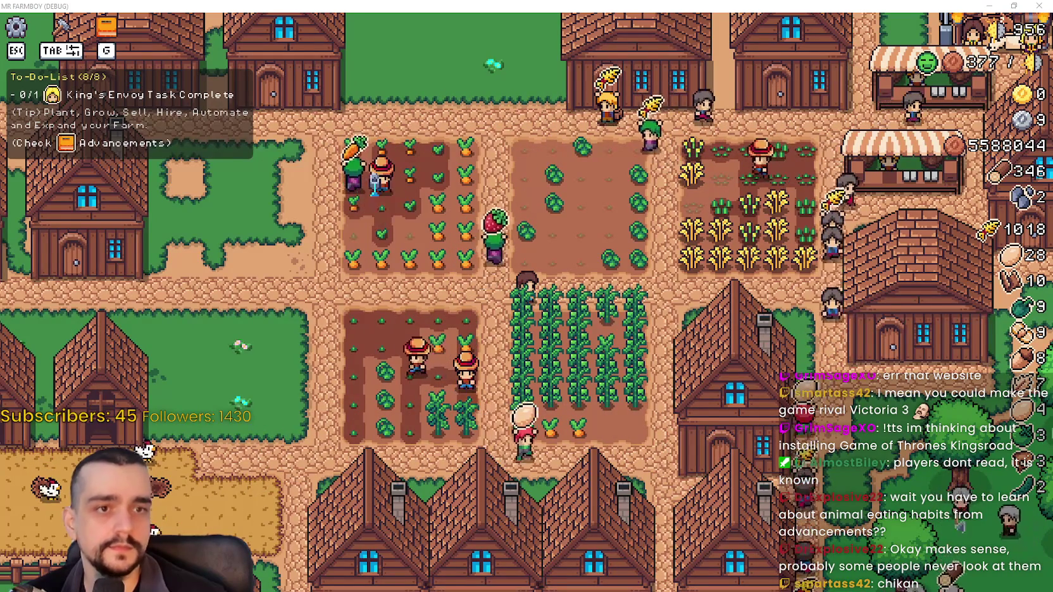
key("F8")
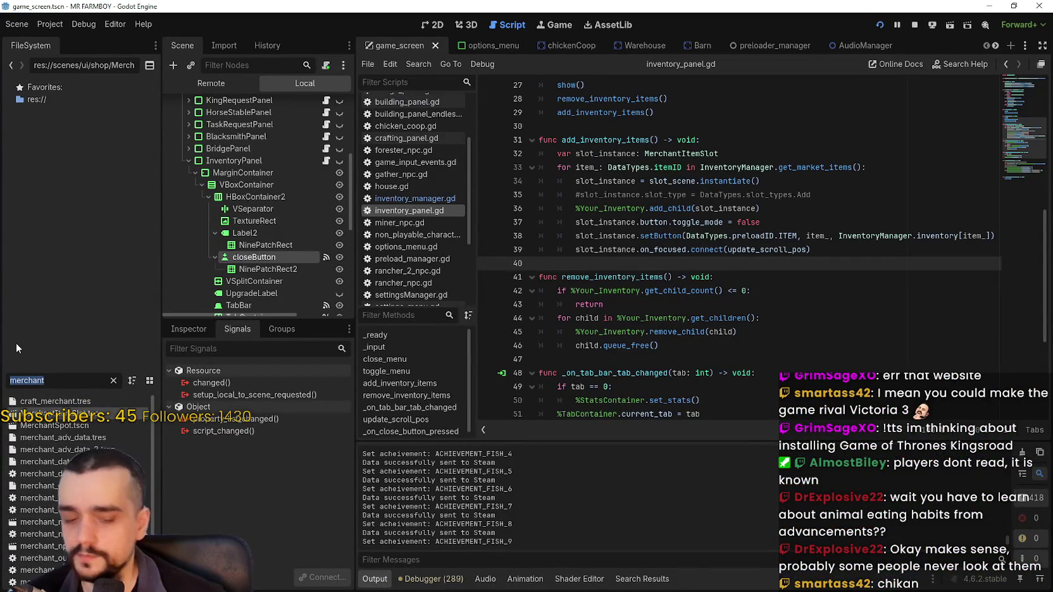
Filter FileSystem for 'player', then use Lookup Symbol to jump from get_market_items on line 33 to its definition.
type("player")
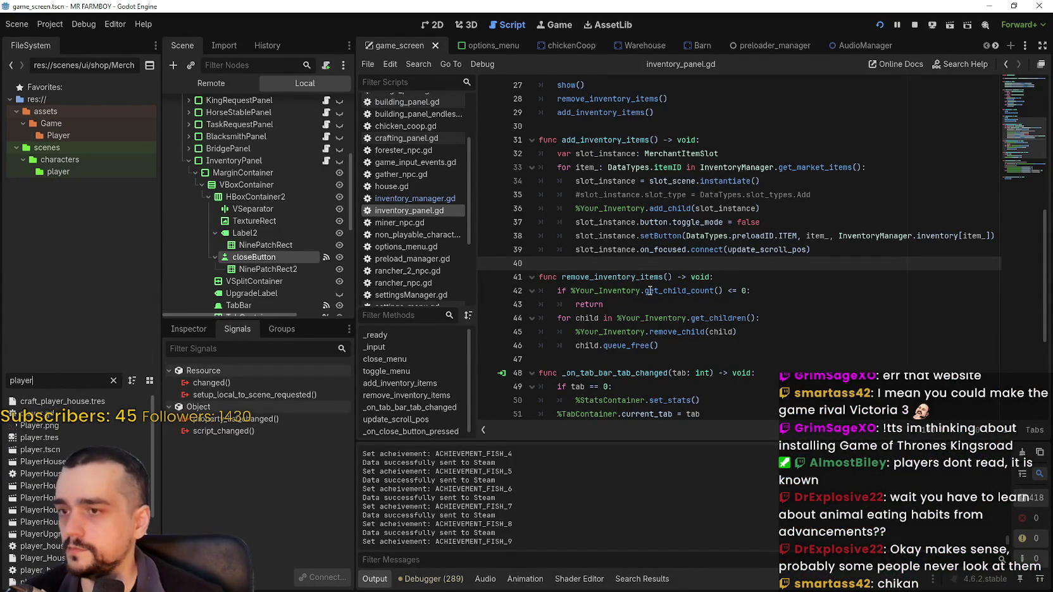
left_click(834, 180)
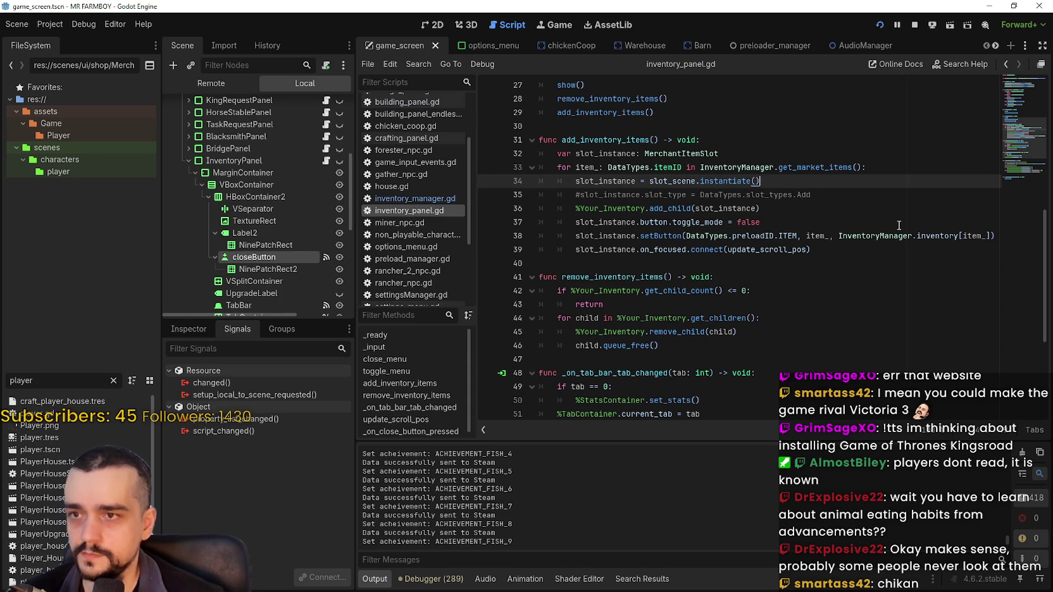
left_click(842, 172)
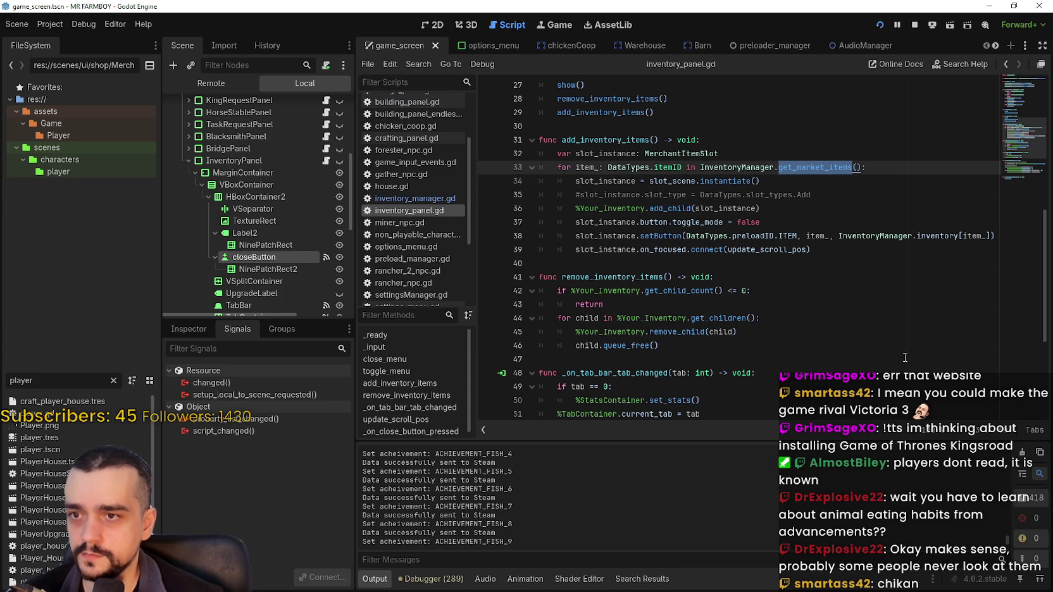
left_click_drag(883, 168, 559, 165)
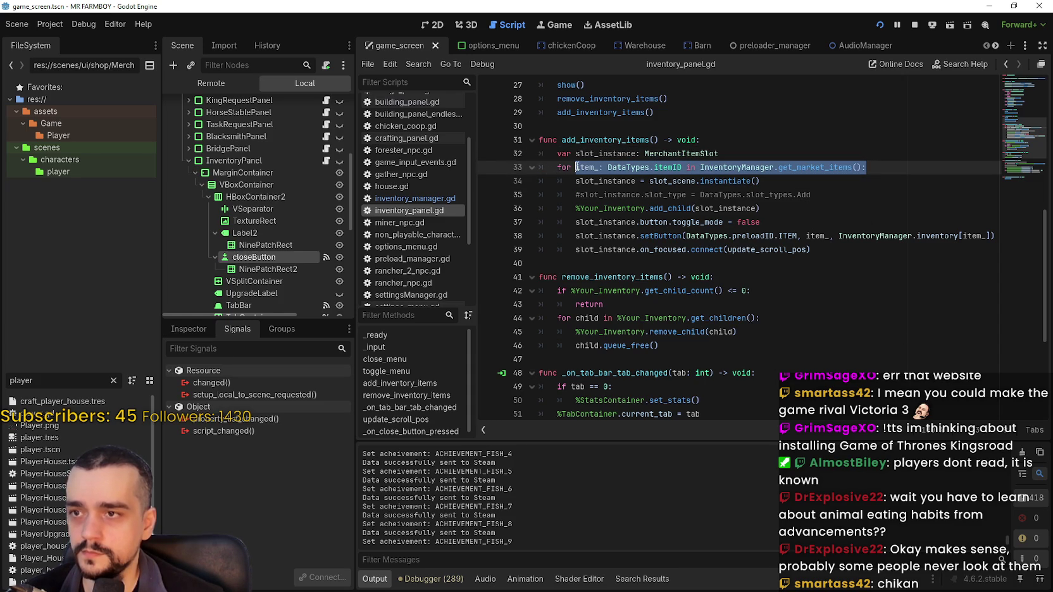
left_click(808, 177)
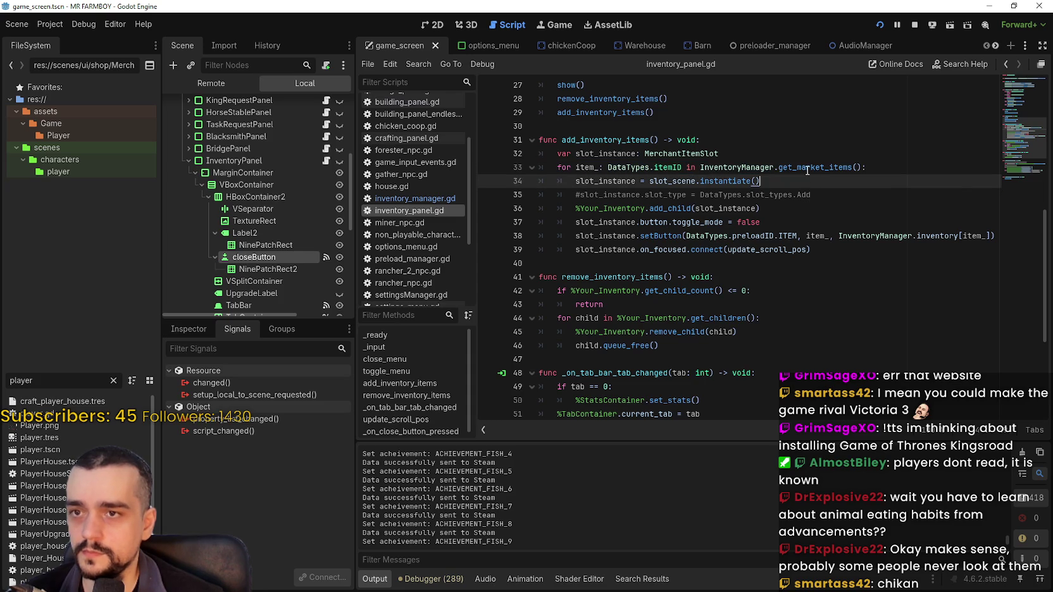
right_click(797, 170)
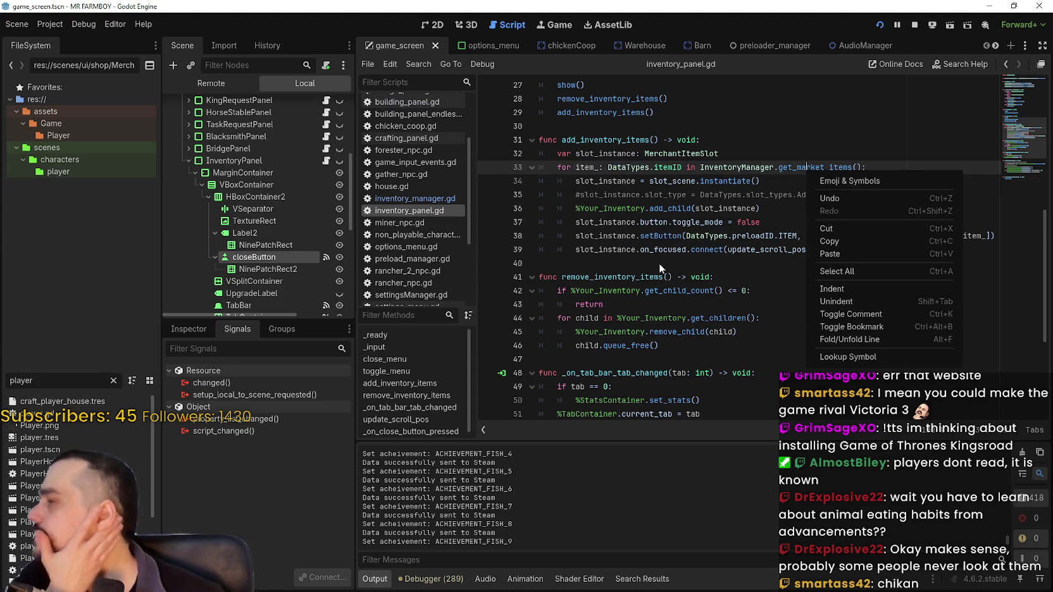
left_click(897, 358)
left_click(799, 169, "ctrl")
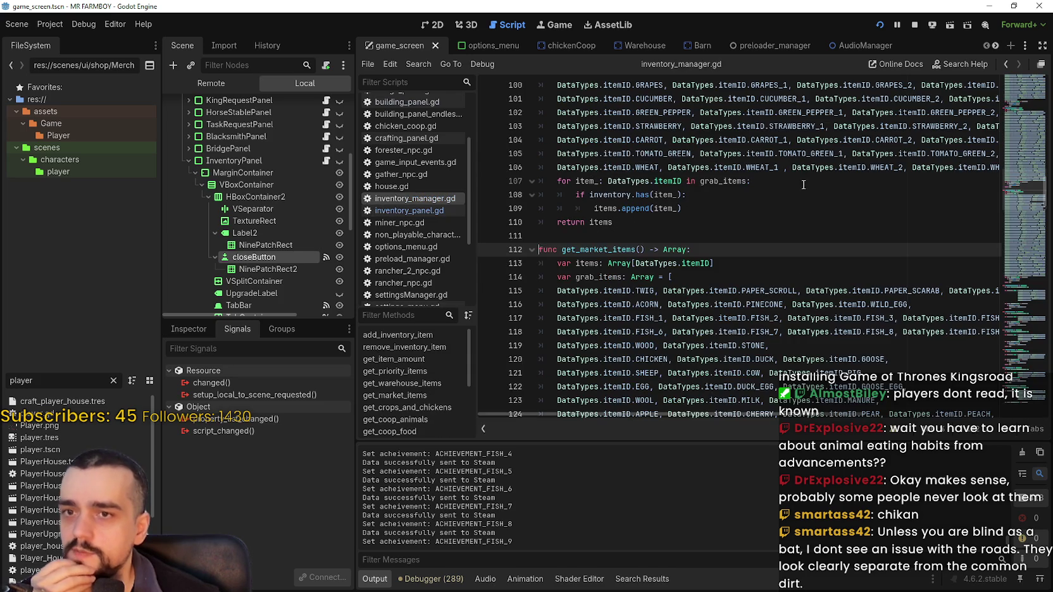
scroll(749, 270, "down", 3)
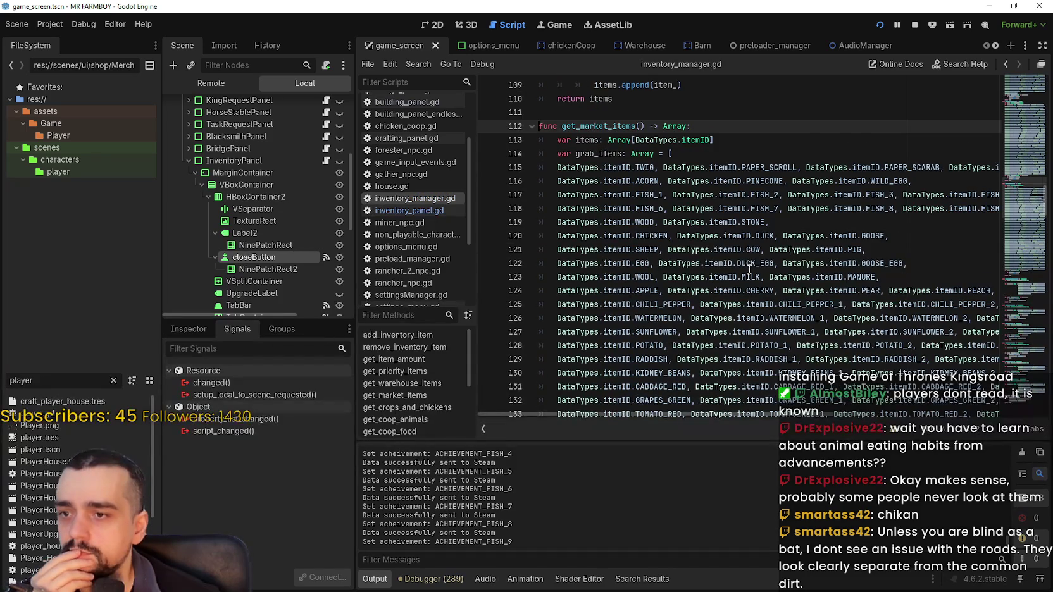
Scroll inventory_manager.gd via the minimap and drag-select get_market_items from its return line up to its header.
scroll(749, 271, "down", 4)
left_click_drag(1028, 205, 1028, 239)
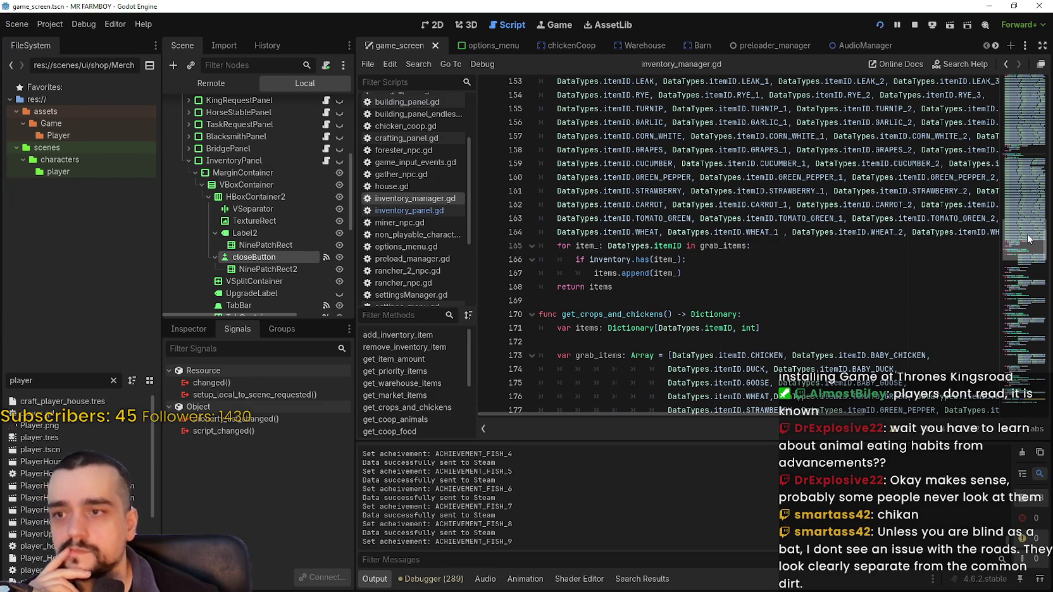
left_click_drag(1030, 238, 1031, 228)
mouse_move(1030, 228)
left_mouse_down()
mouse_move(1033, 183)
mouse_move(1031, 233)
left_mouse_up()
mouse_move(647, 369)
left_mouse_down()
mouse_move(608, 134)
mouse_move(590, 191)
mouse_move(539, 158)
left_mouse_up()
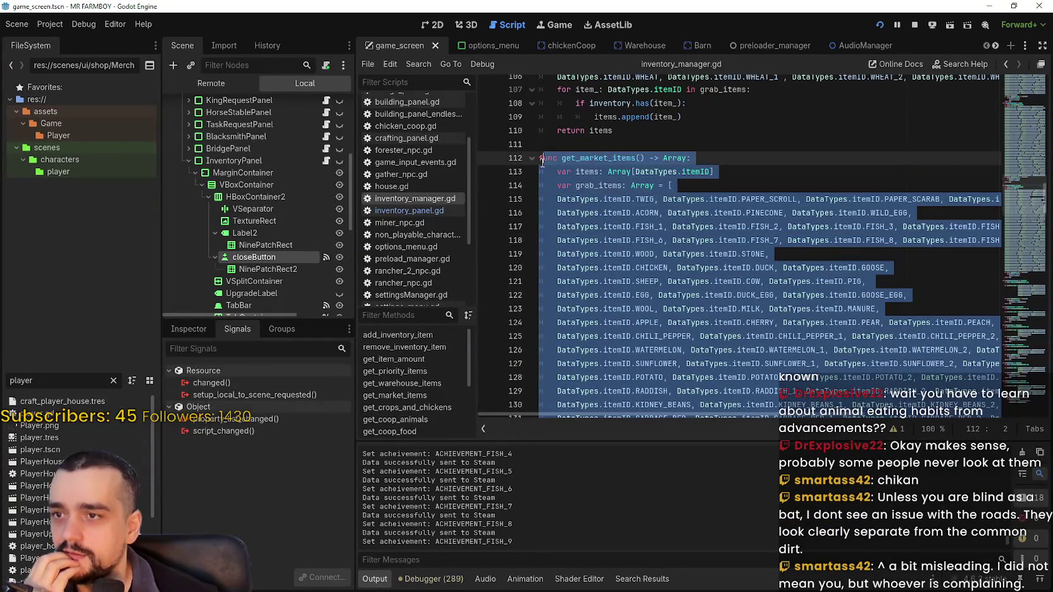
Select and copy the get_market_items function, lines 112–168.
left_click(539, 158)
left_click(557, 172, "shift")
scroll(649, 247, "down", 15)
left_click_drag(644, 233, 662, 249)
key("shift+Down")
key("shift+Down")
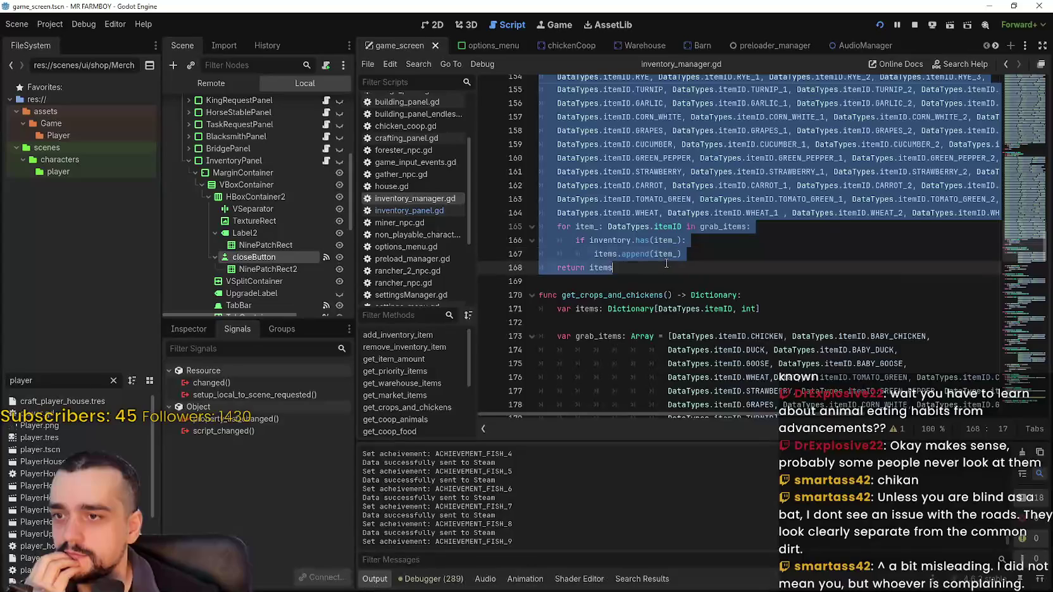
right_click(645, 219)
left_click(665, 290)
Paste the copied function below 'return items' after two blank lines.
left_click(645, 273)
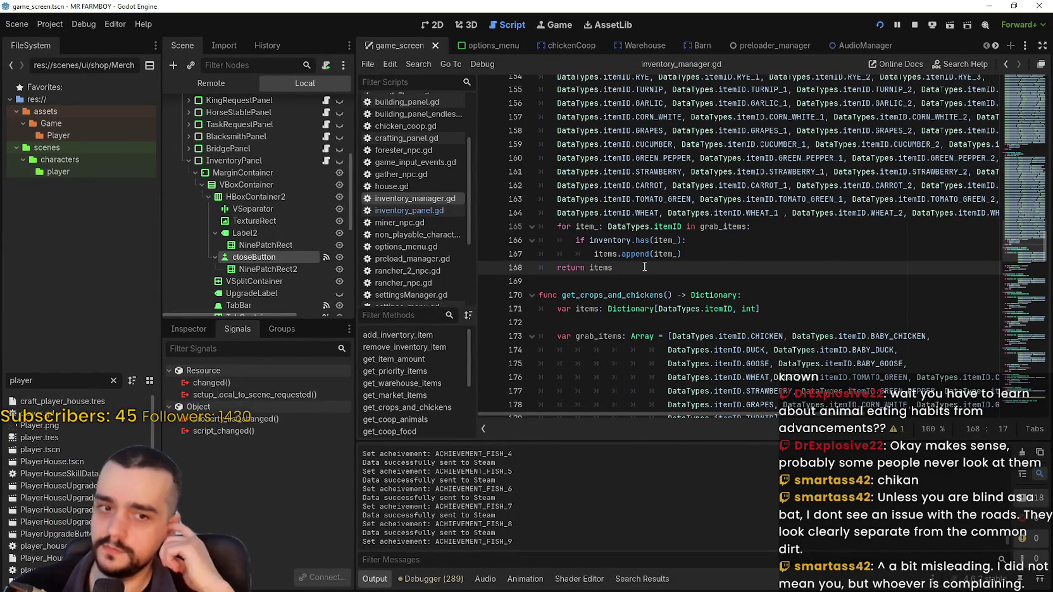
key("Return")
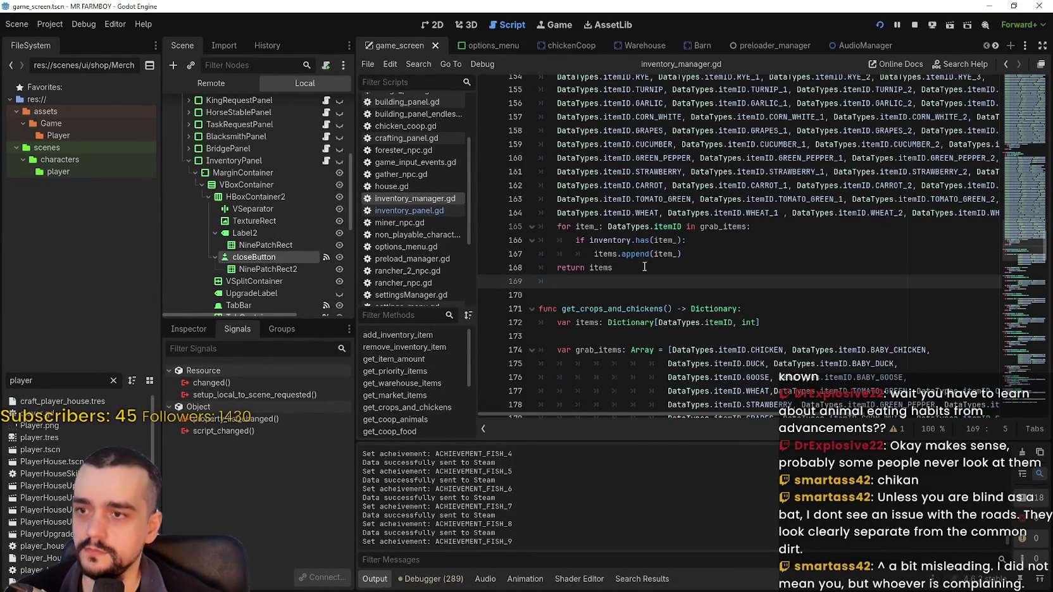
key("BackSpace")
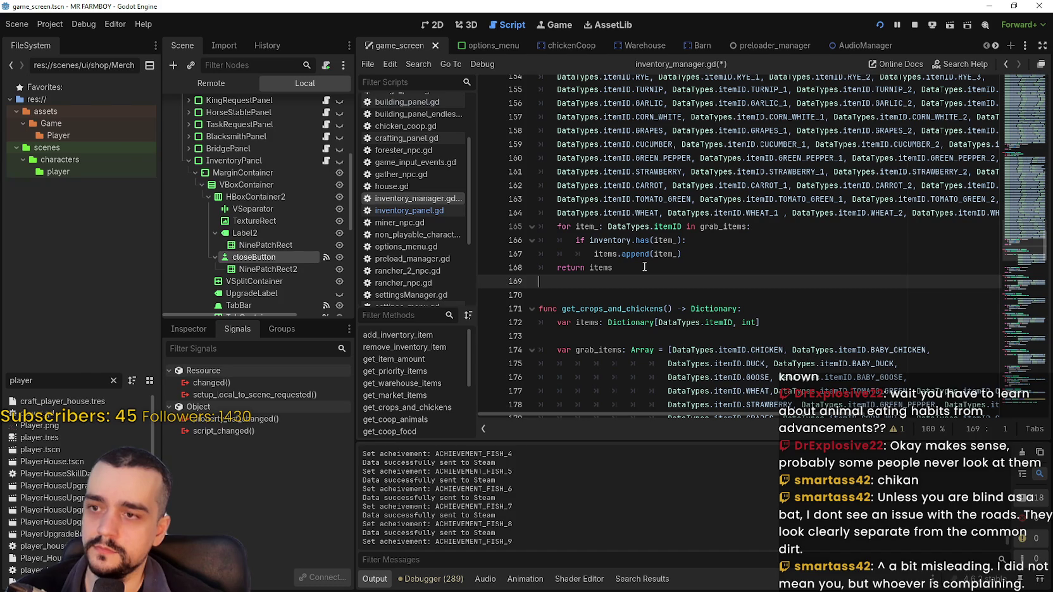
key("Return")
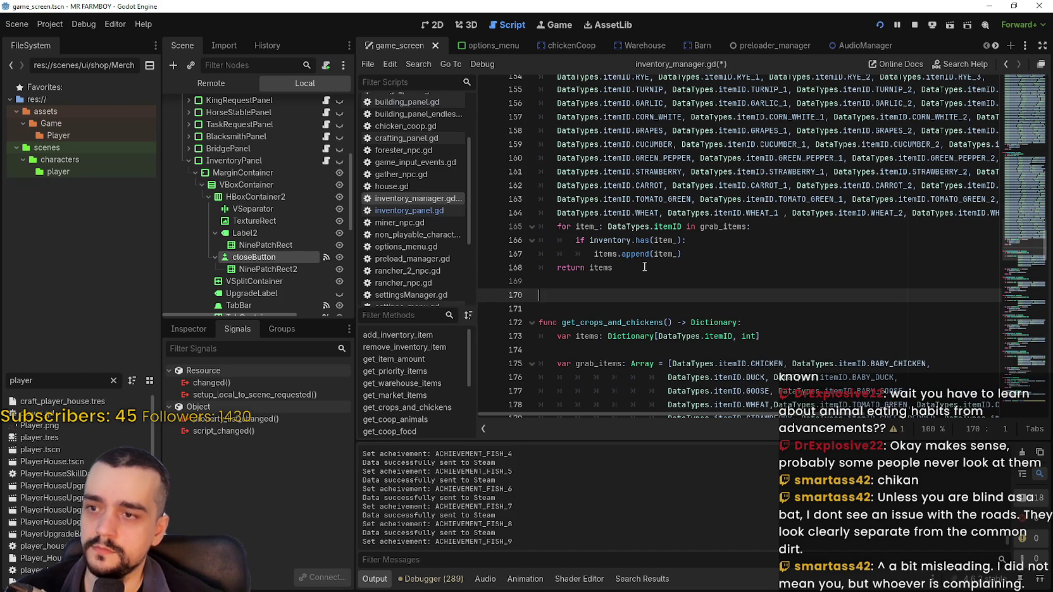
key("ctrl+v")
scroll(682, 221, "up", 3)
Rename the pasted function to get_inventory_items.
left_click(609, 207)
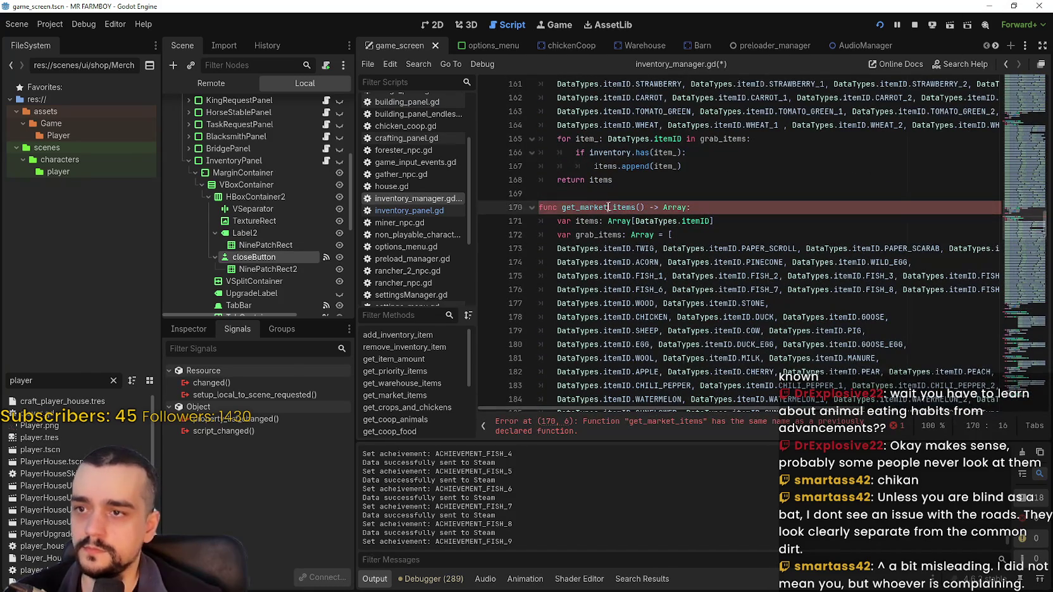
type("inventor")
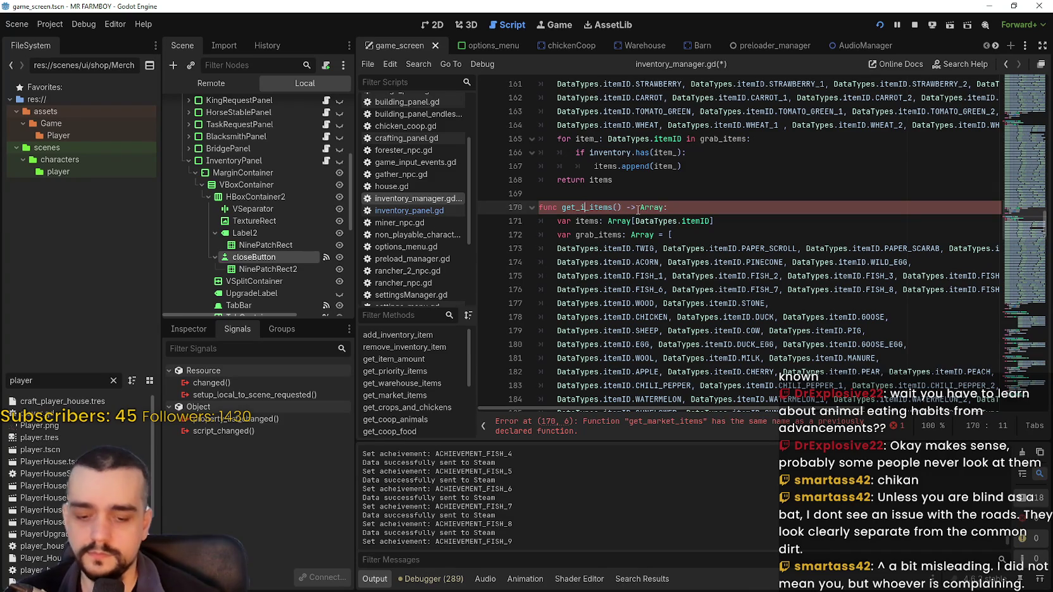
type("y")
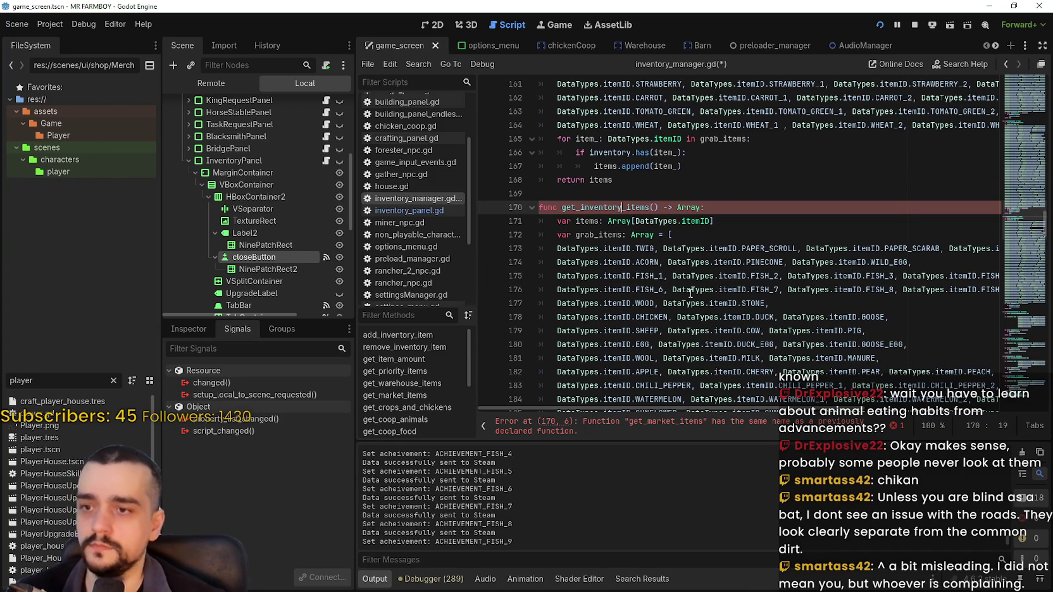
left_click(701, 262)
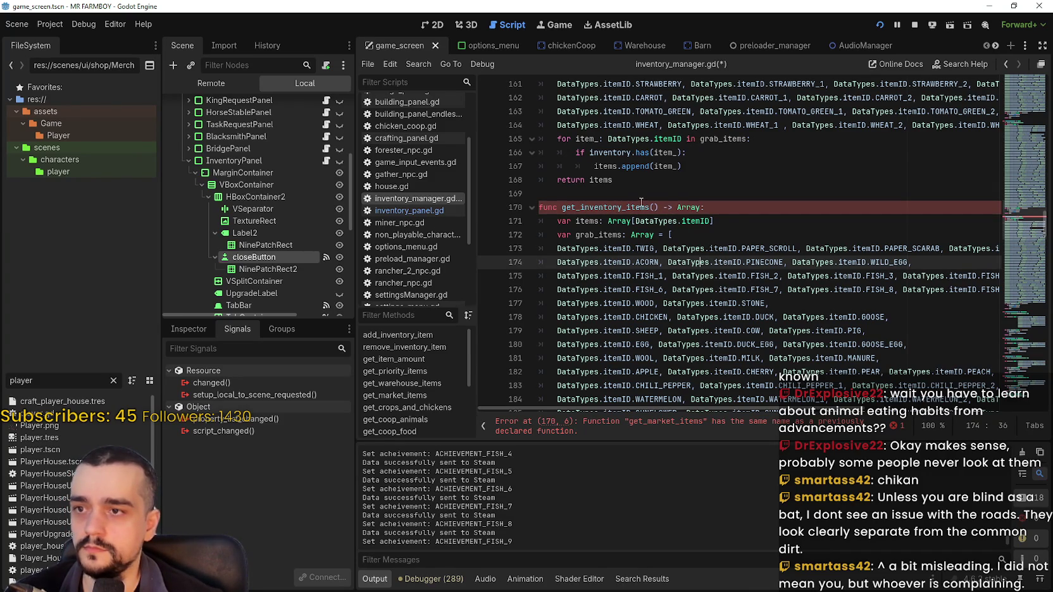
scroll(633, 204, "down", 2)
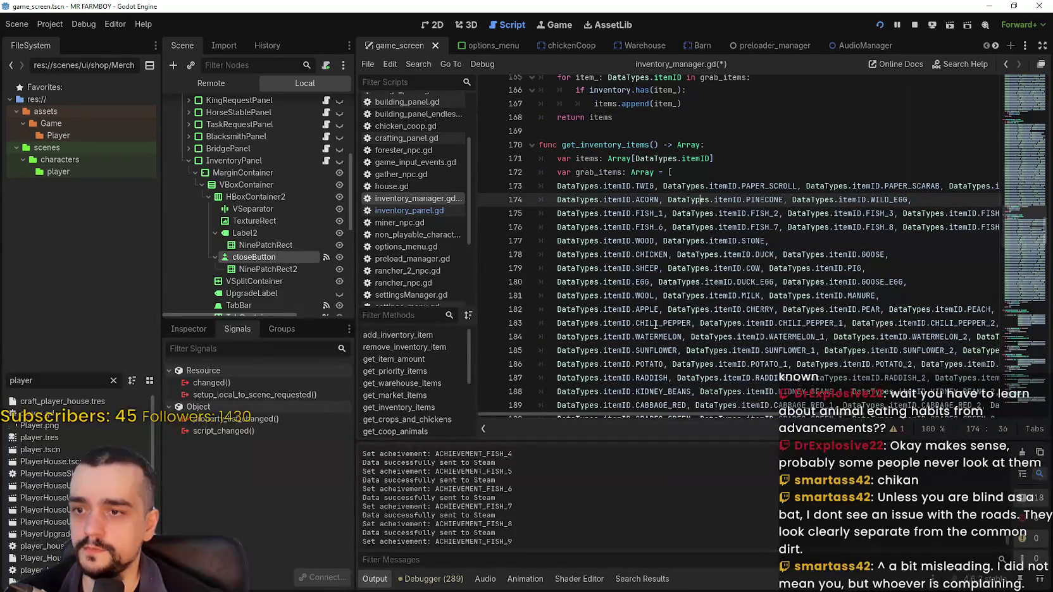
scroll(657, 323, "down", 15)
left_click(647, 282)
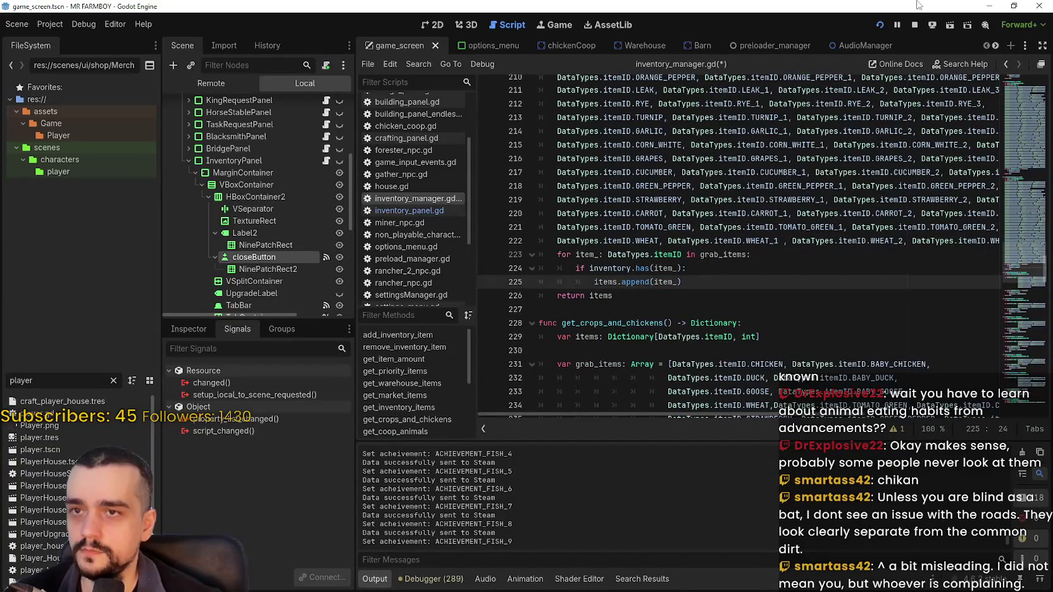
Change the line 224 condition to 'if inventory.has(item_) and inventory[item_] > 0:'.
scroll(646, 251, "up", 8)
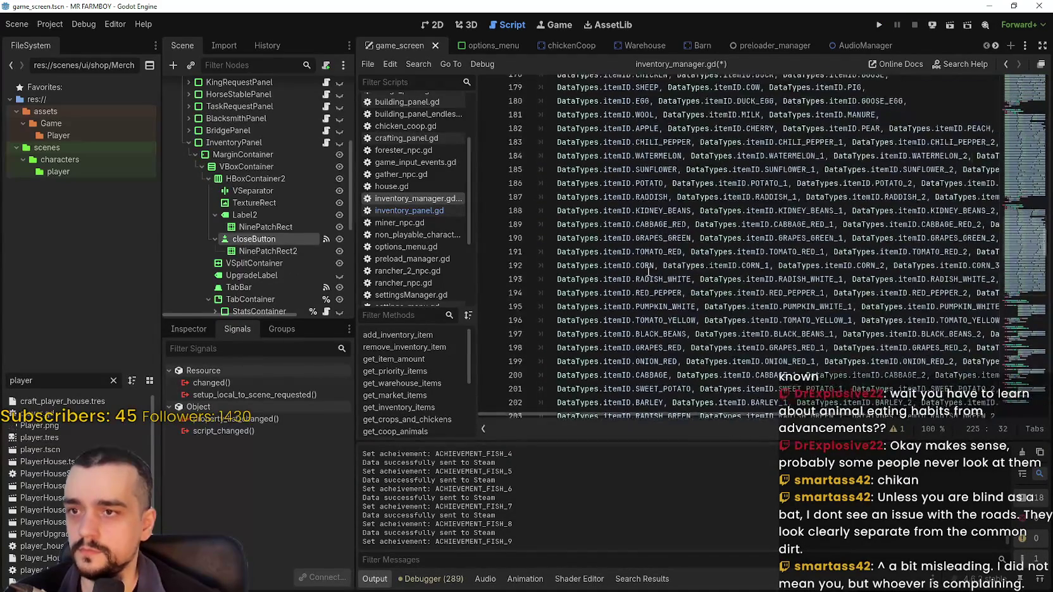
scroll(647, 251, "down", 8)
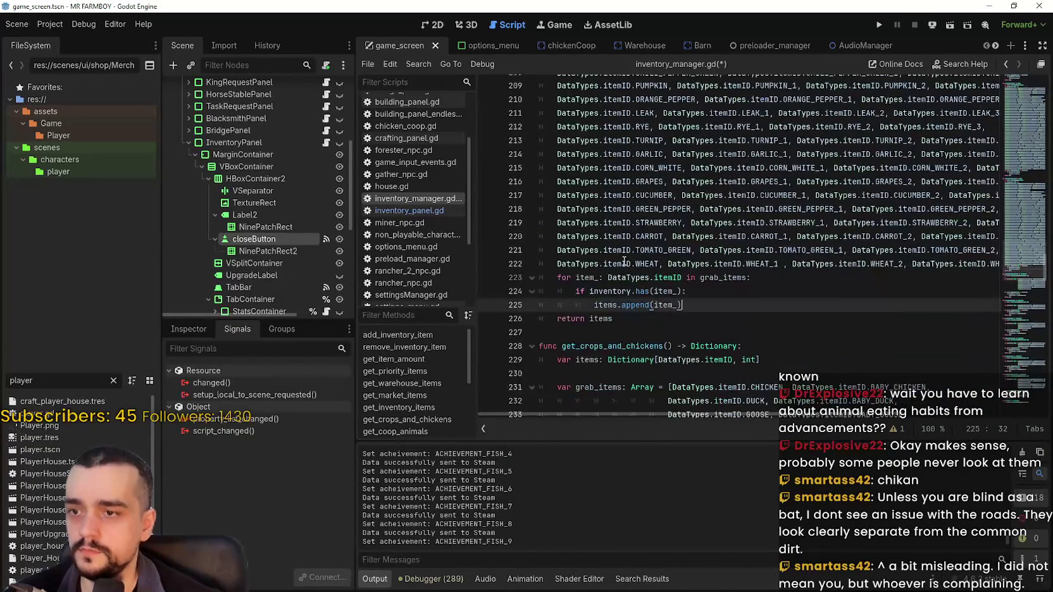
left_click(684, 292)
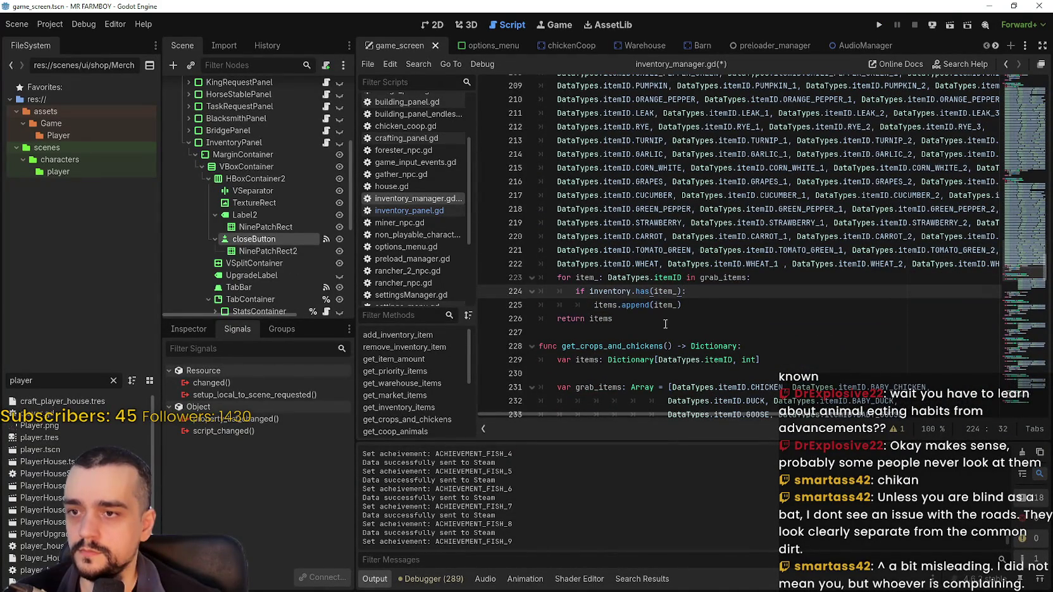
type("and")
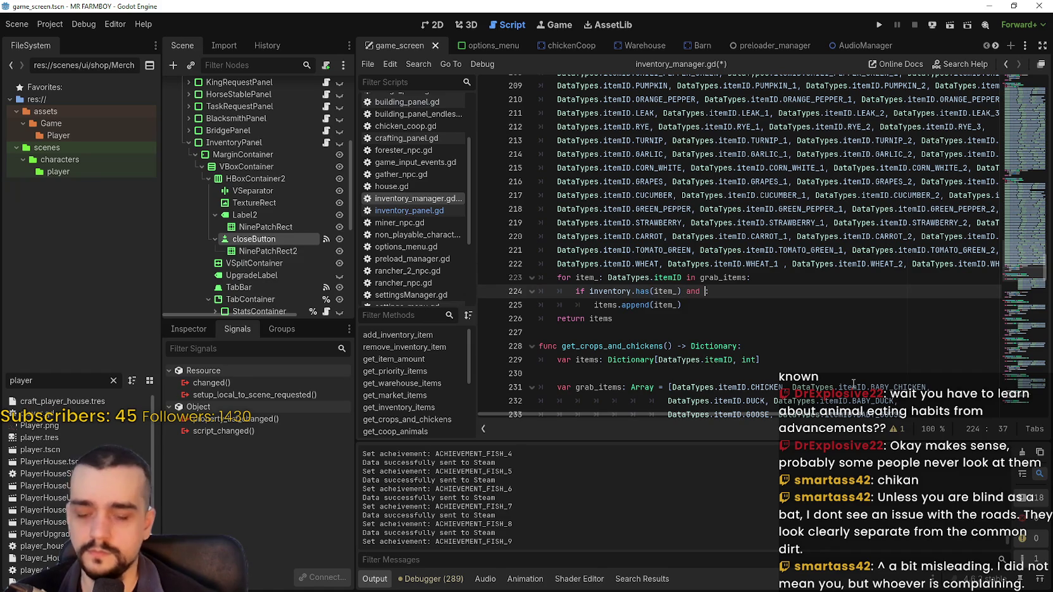
double_click(610, 291)
left_click(706, 292)
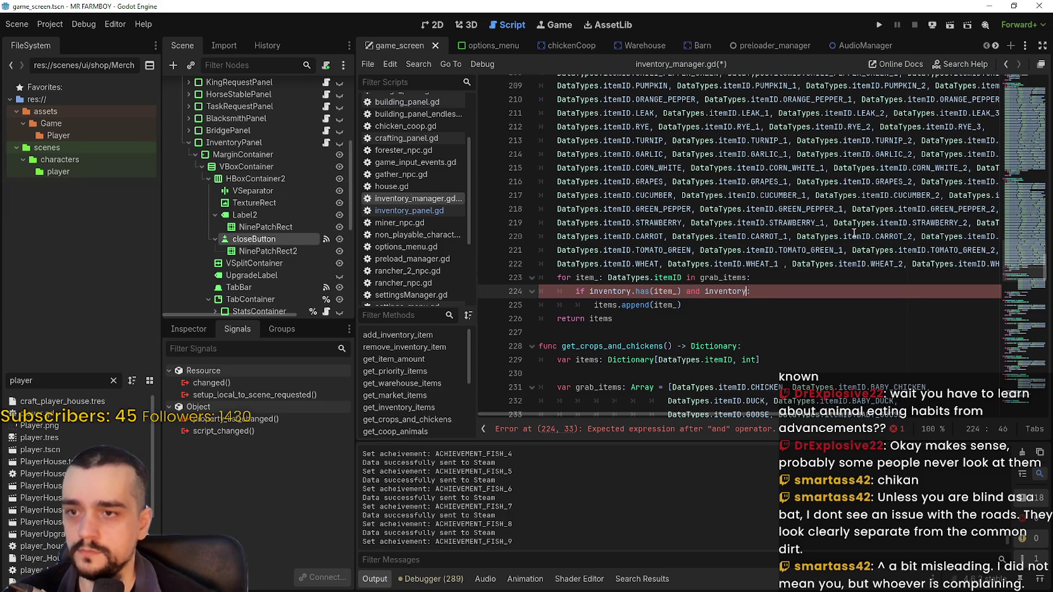
type(".")
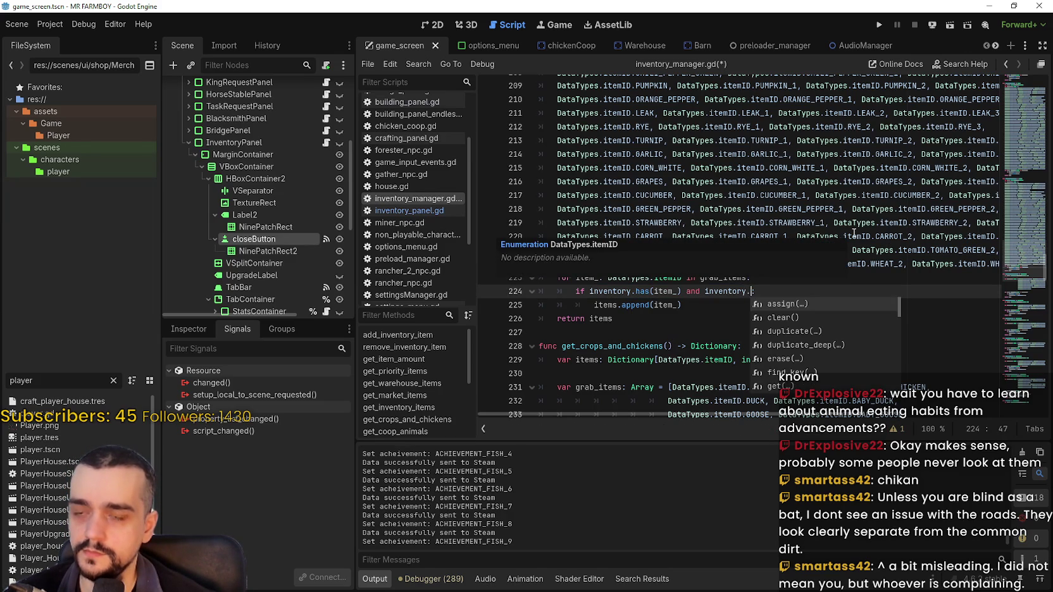
key("BackSpace")
type("[i")
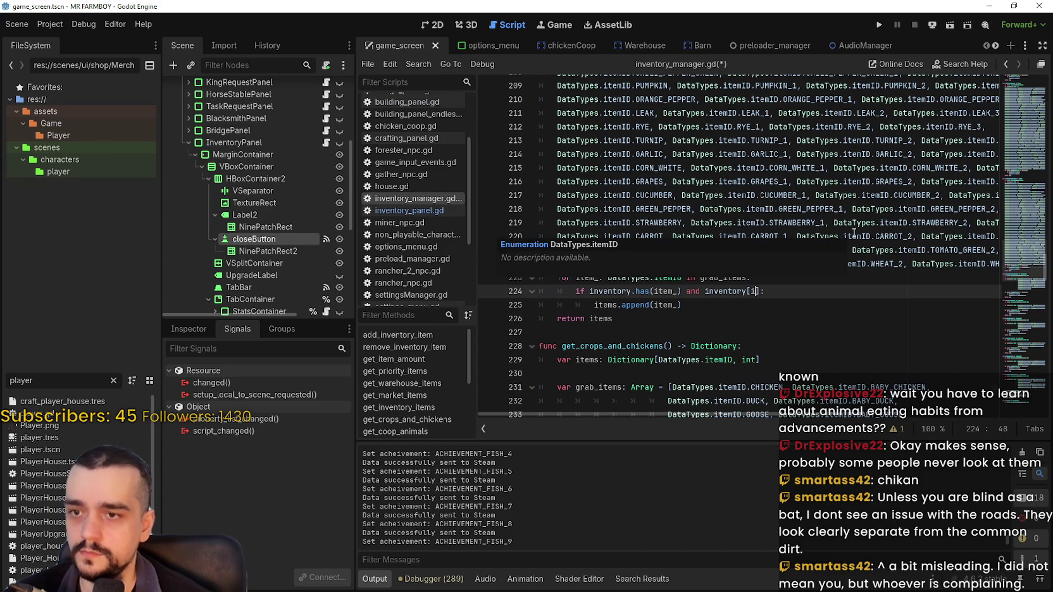
type("tem_]")
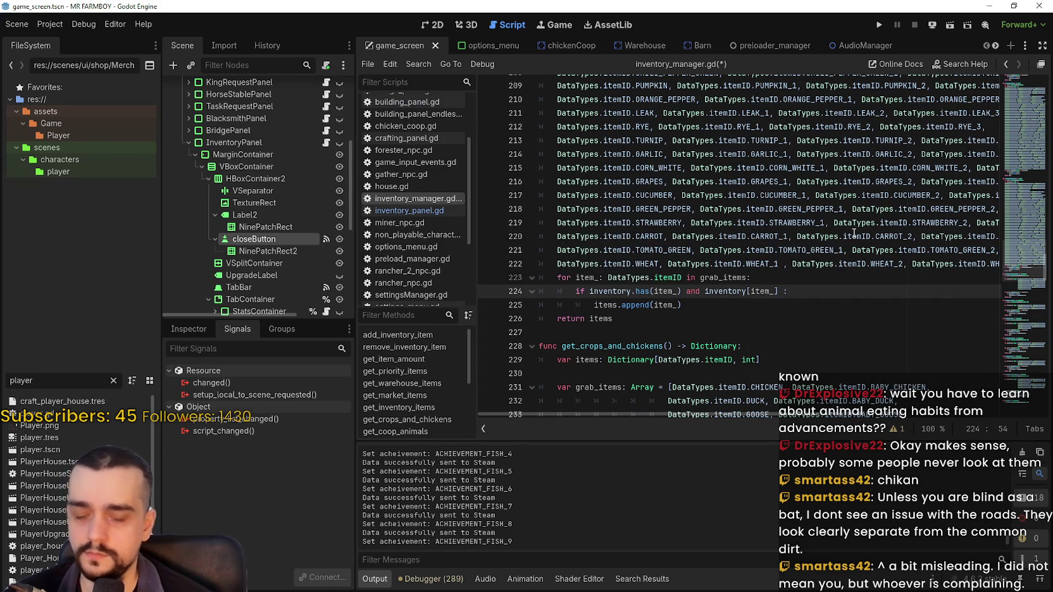
type(" <")
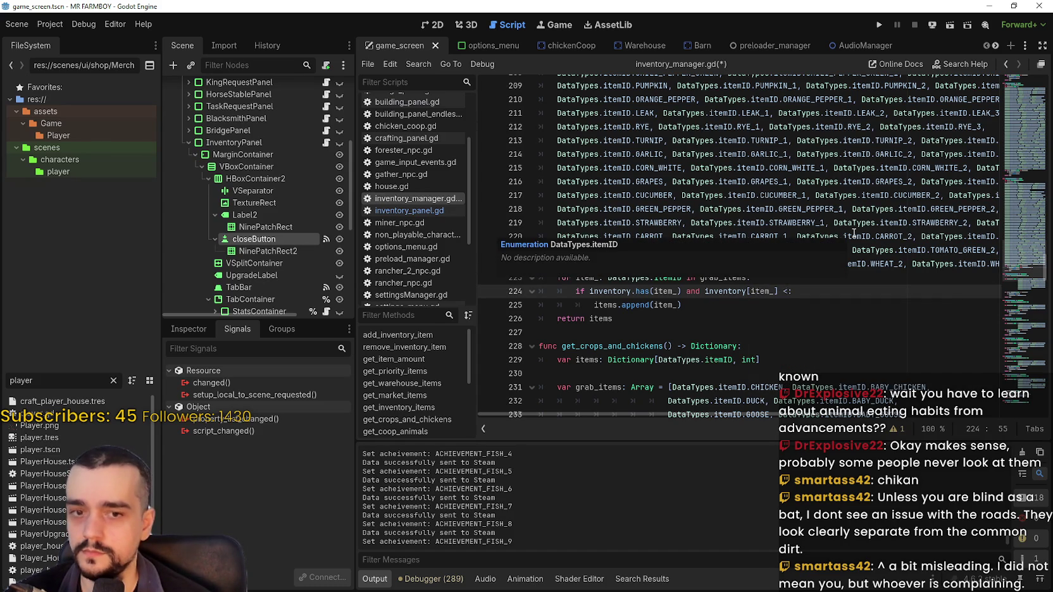
key("BackSpace")
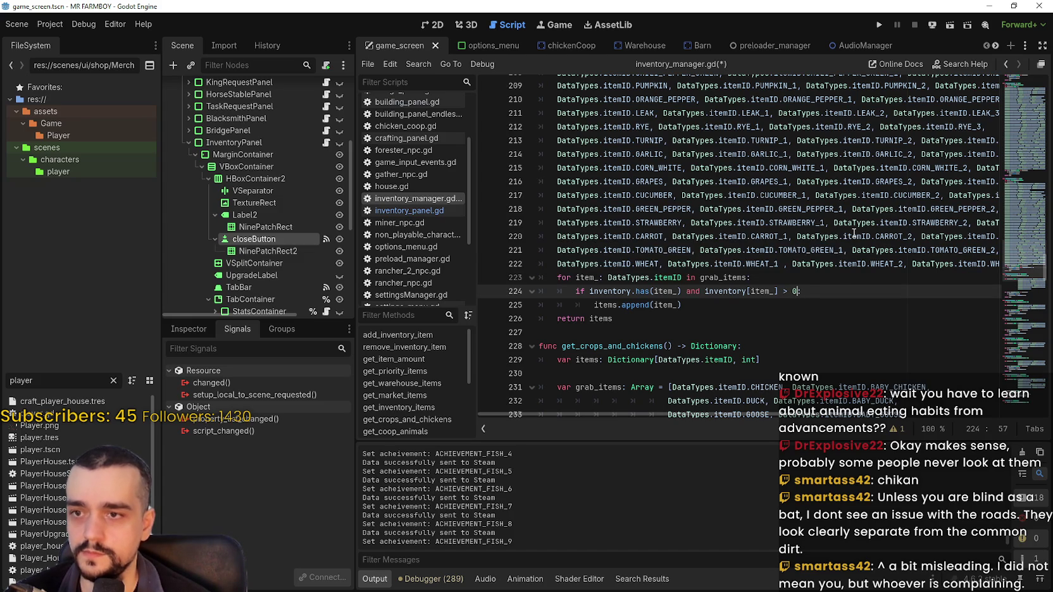
type("> 0")
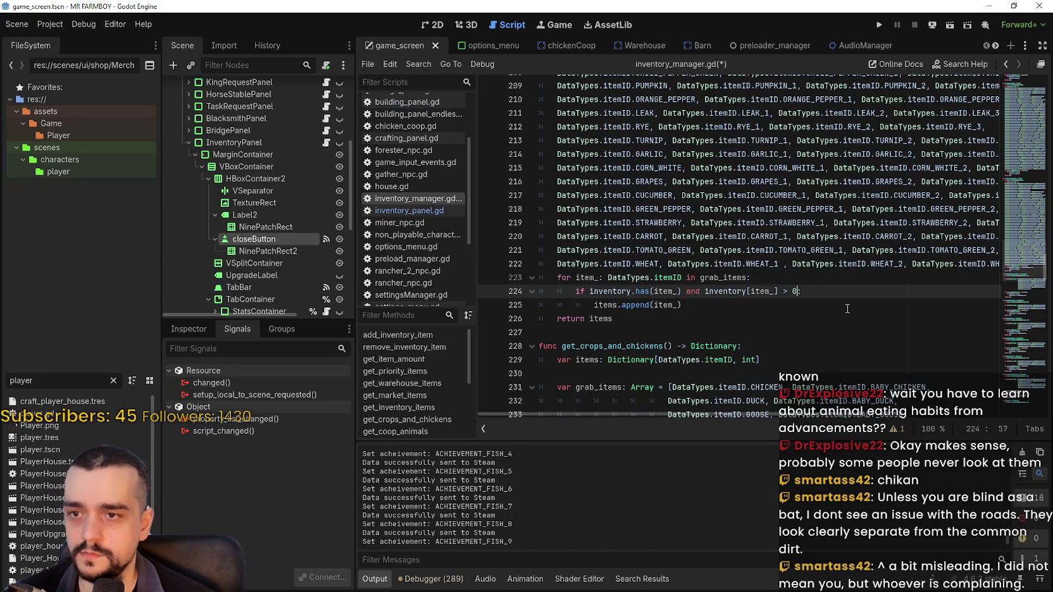
Save inventory_manager.gd with Ctrl+S.
left_click(723, 320)
key("ctrl+s")
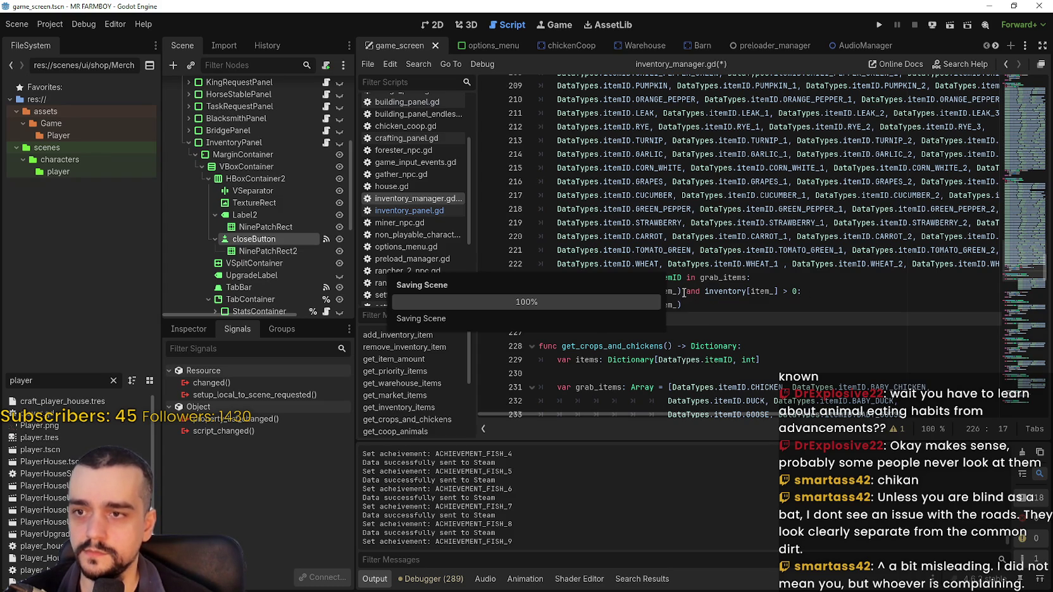
left_click(681, 332)
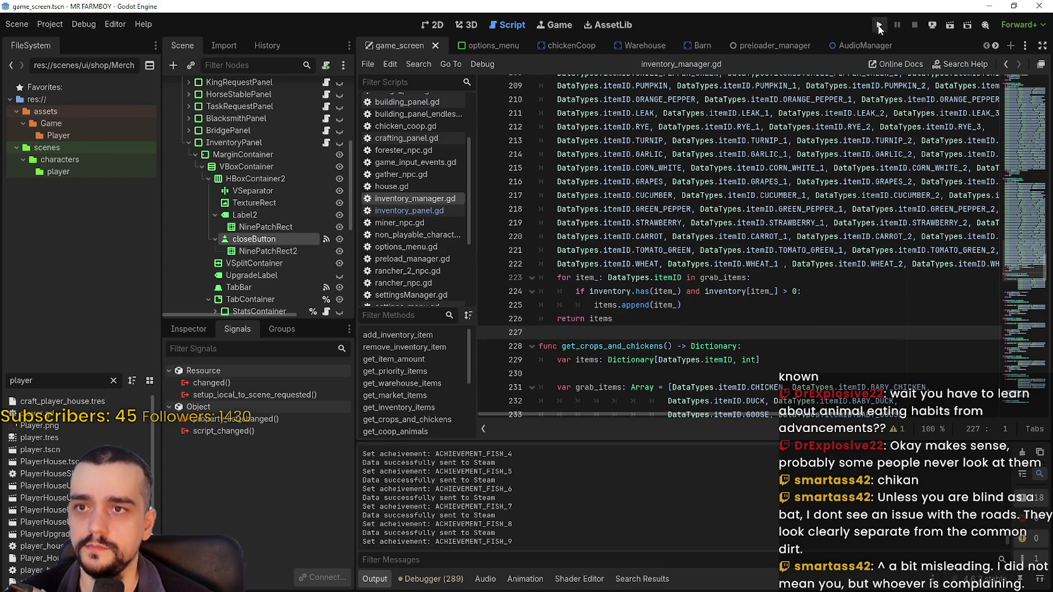
Replace get_market_items on line 33 of inventory_panel.gd with get_inventory_items(), then run the game.
scroll(643, 224, "up", 15)
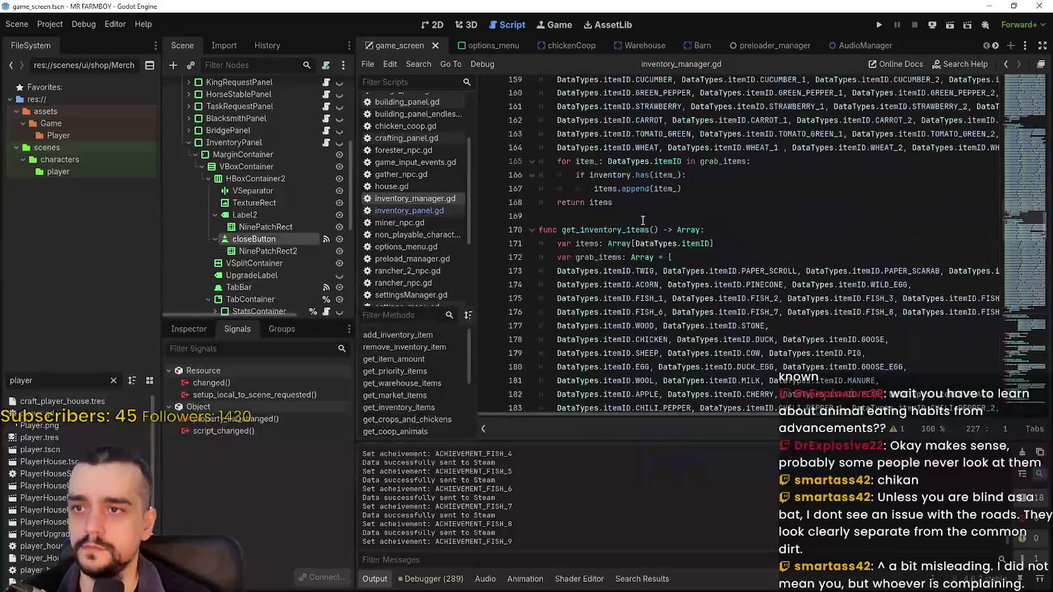
double_click(643, 230)
key("ctrl+c")
left_click(660, 229, "shift")
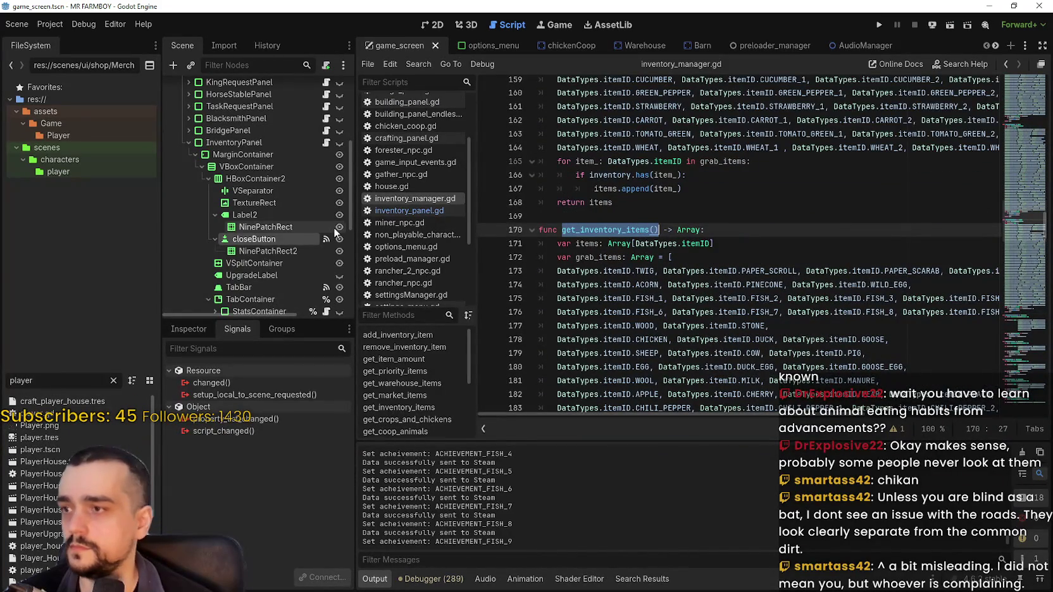
left_click(326, 143)
double_click(796, 167)
key("ctrl+v")
key("BackSpace")
key("BackSpace")
left_click(859, 194)
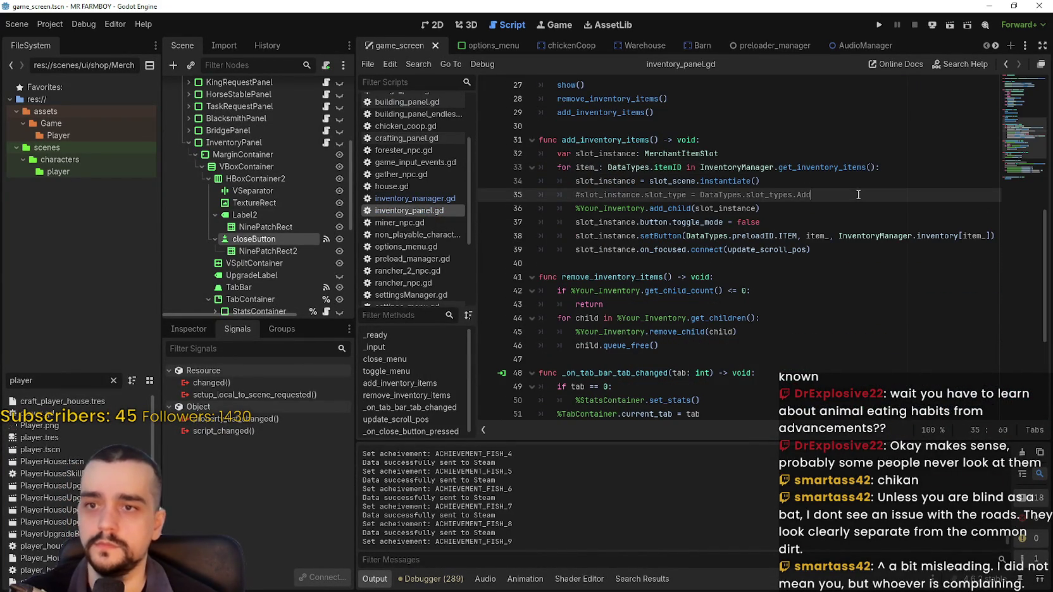
left_click(878, 25)
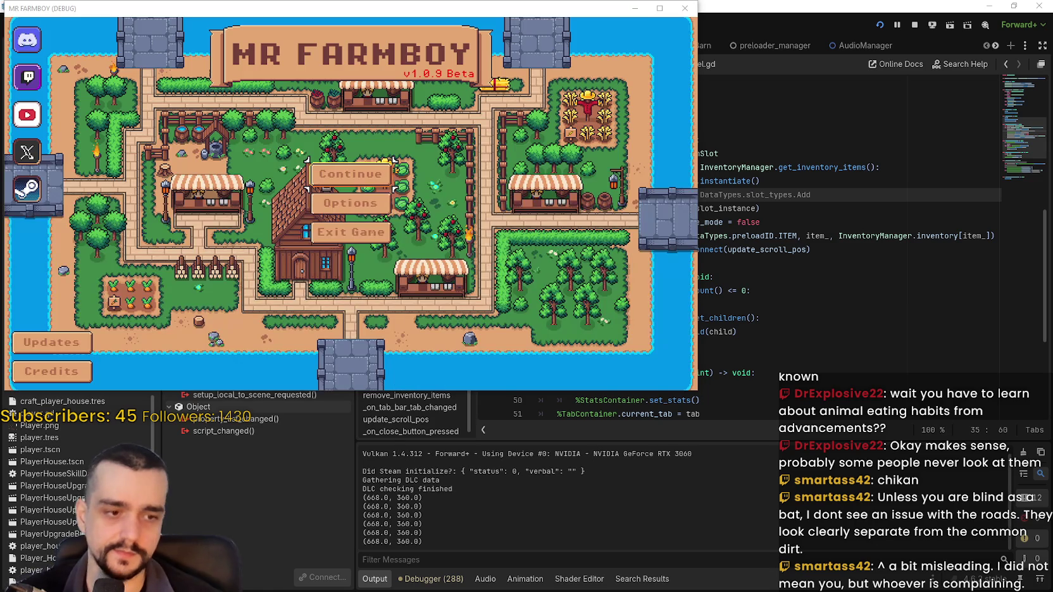
Filter FileSystem for 'player' and open Player.png in Aseprite.
left_click(180, 477)
left_click_drag(34, 380, 2, 386)
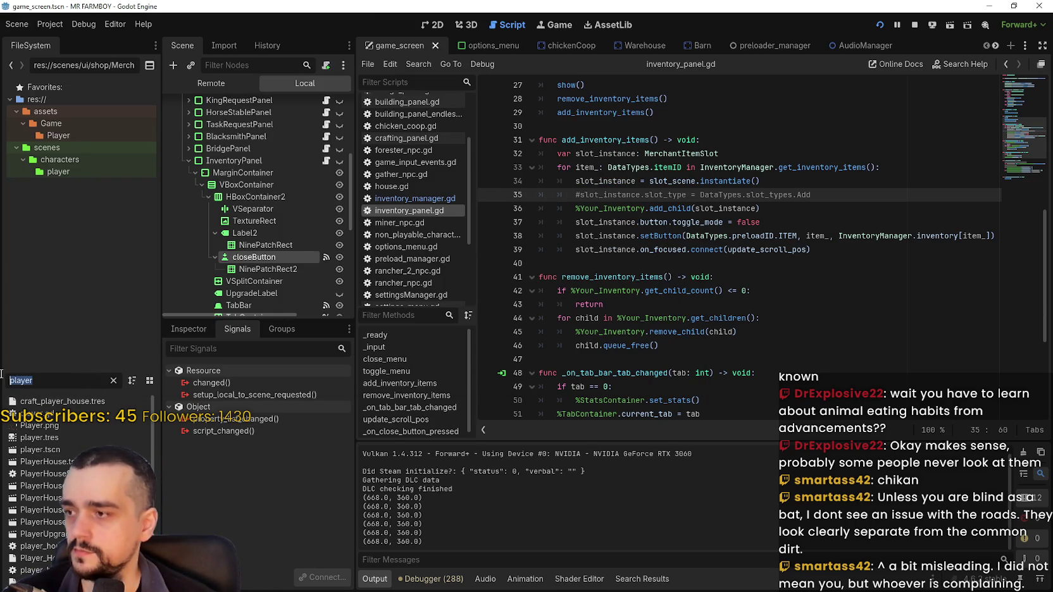
type("player")
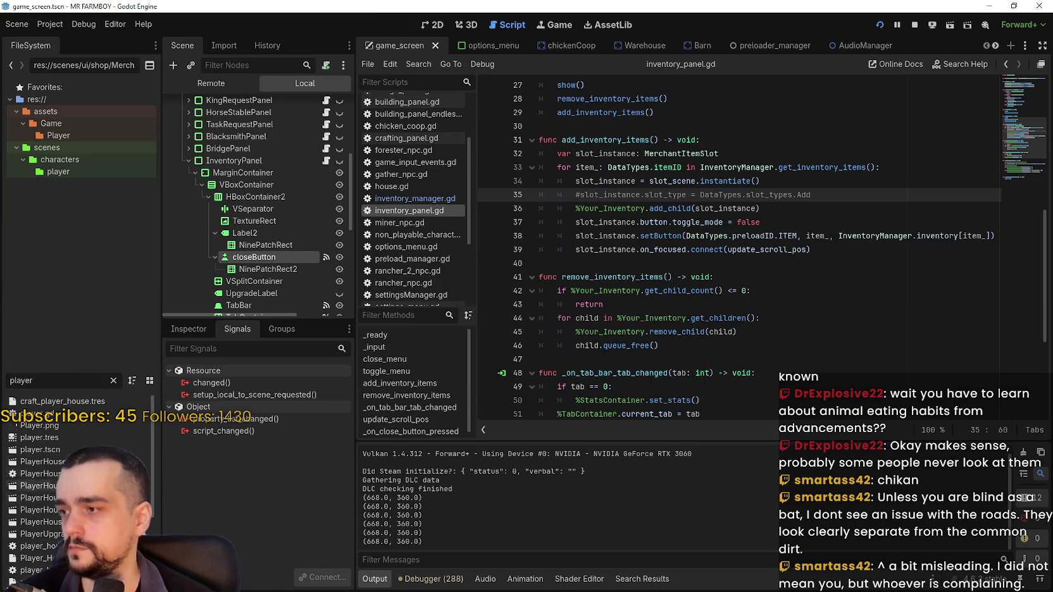
right_click(52, 425)
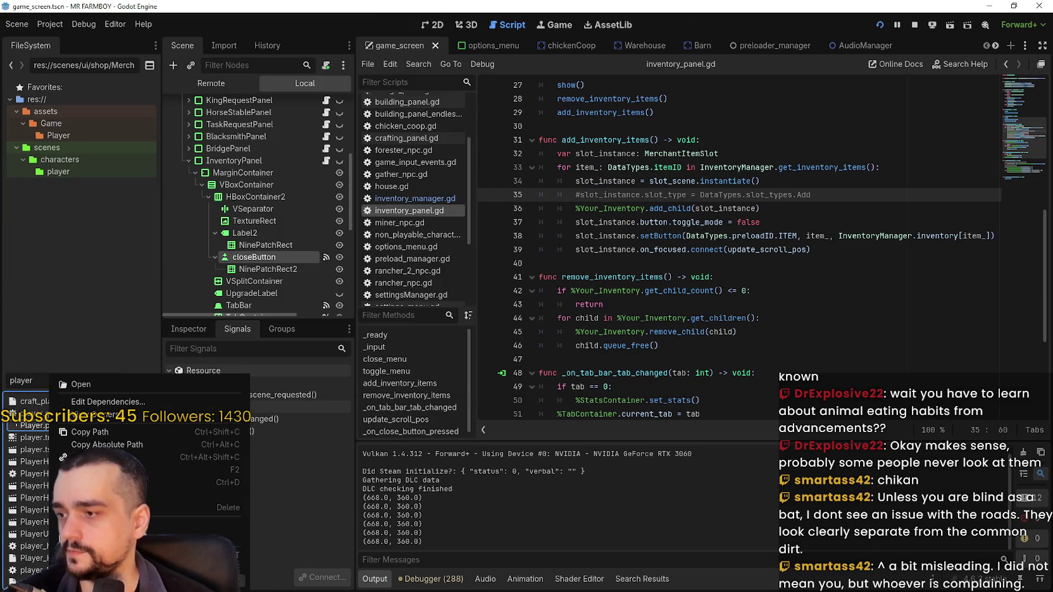
left_click(79, 384)
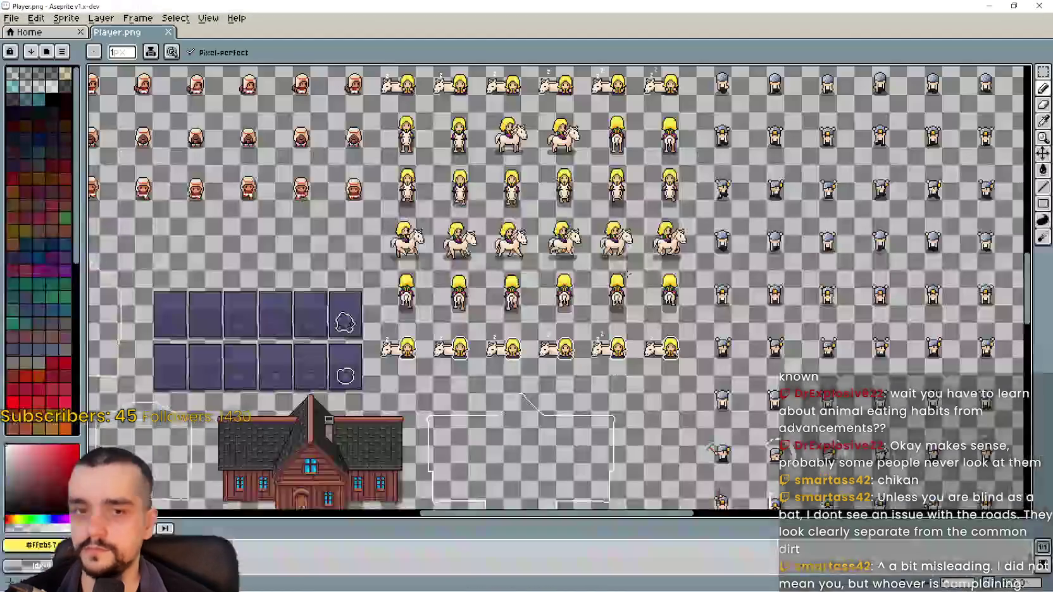
scroll(557, 288, "down", 3)
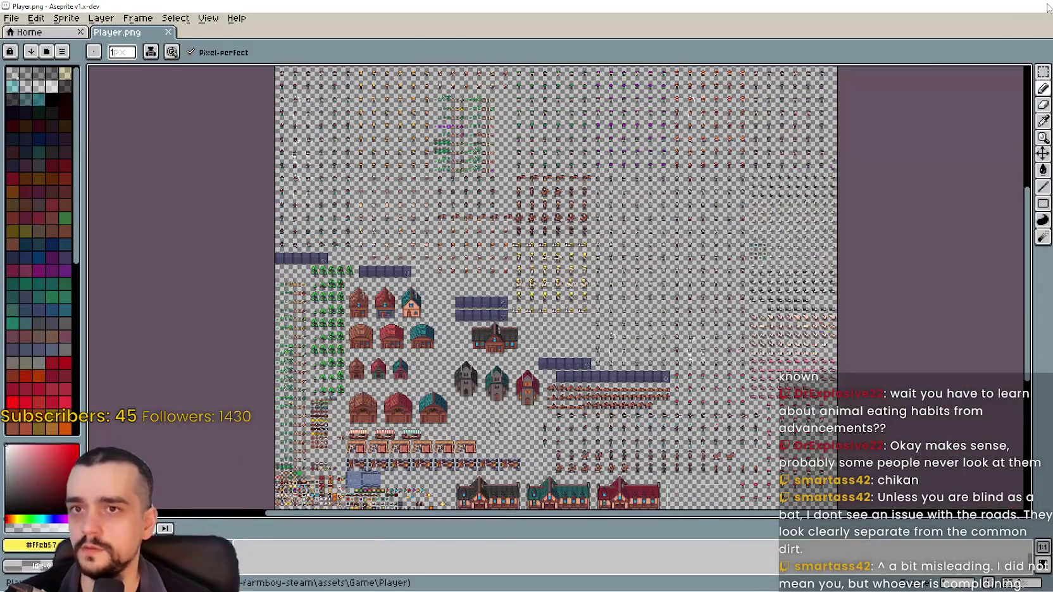
Filter FileSystem for 'terra' and open terrainSet.png in Aseprite.
key("alt+Tab")
double_click(21, 380)
type("terra")
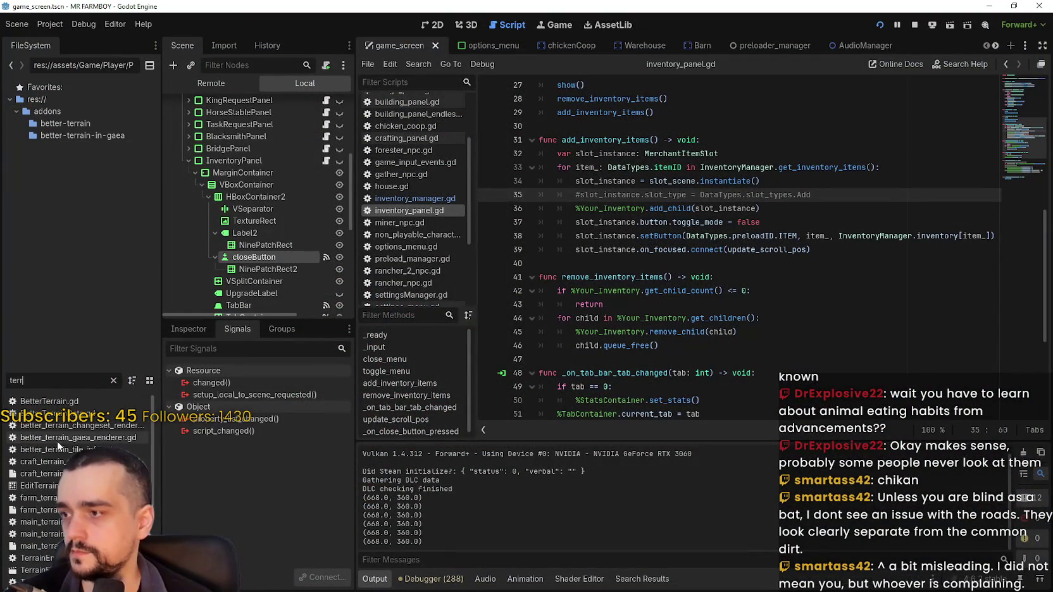
scroll(52, 518, "down", 5)
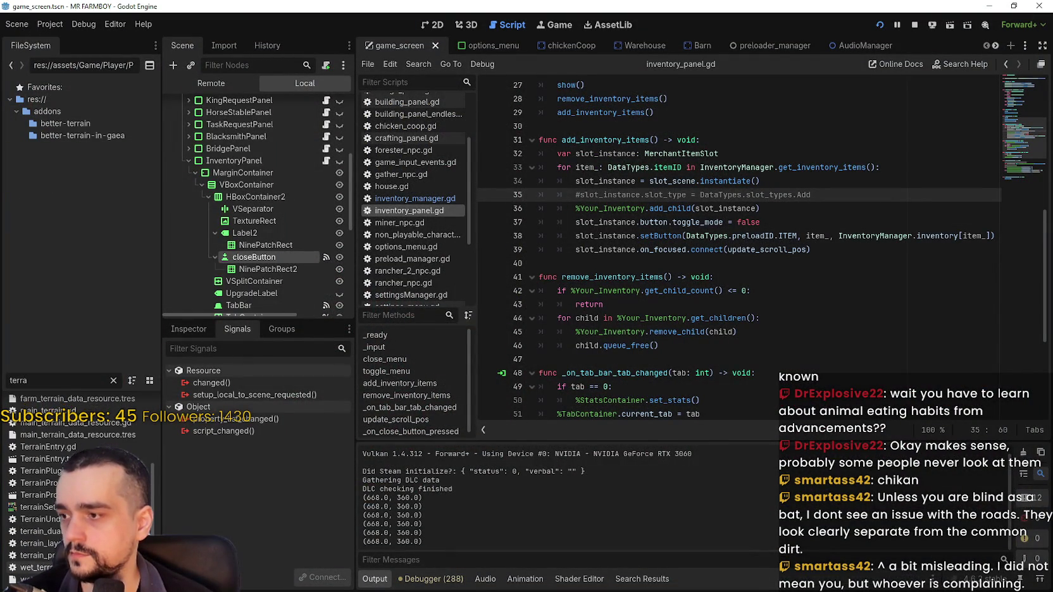
right_click(53, 518)
left_click(49, 507)
right_click(50, 507)
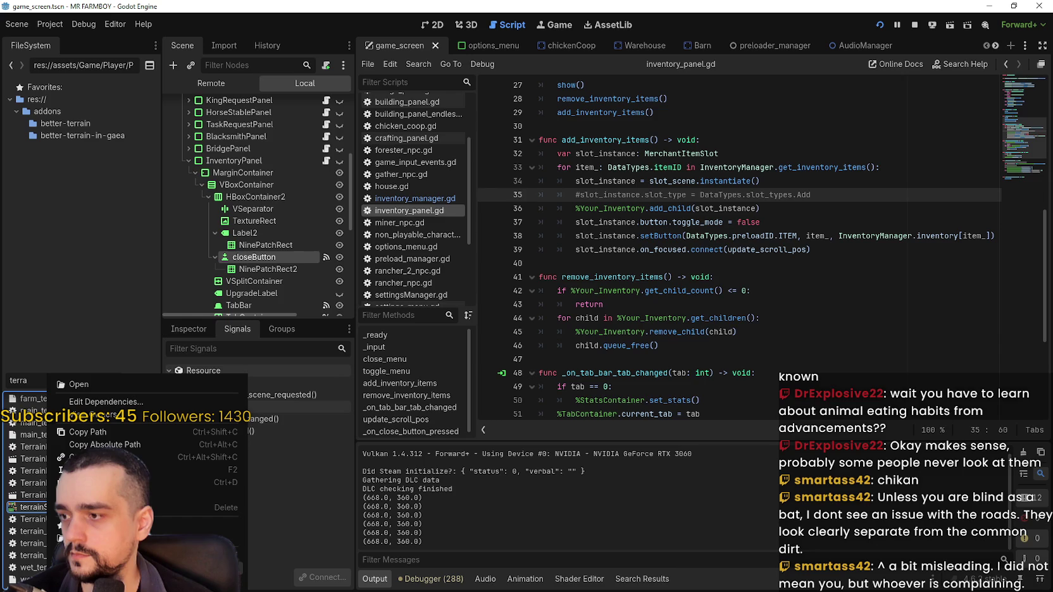
left_click(76, 385)
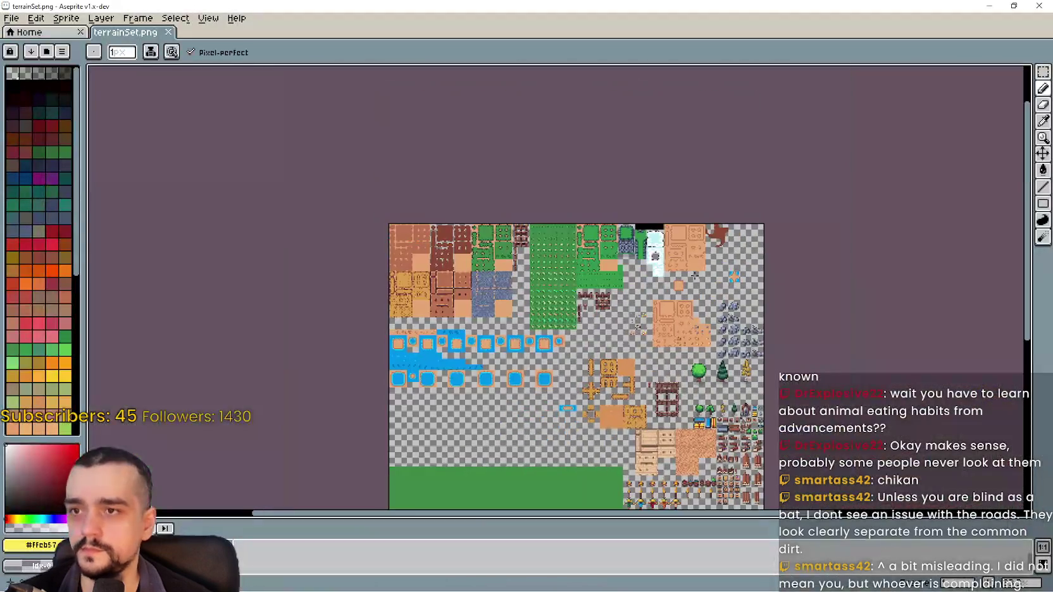
Centre the brick and cobblestone tiles of terrainSet.png in the canvas view.
scroll(557, 411, "up", 2)
mouse_move(557, 411)
left_mouse_down()
mouse_move(429, 269)
mouse_move(619, 408)
mouse_move(458, 269)
left_mouse_up()
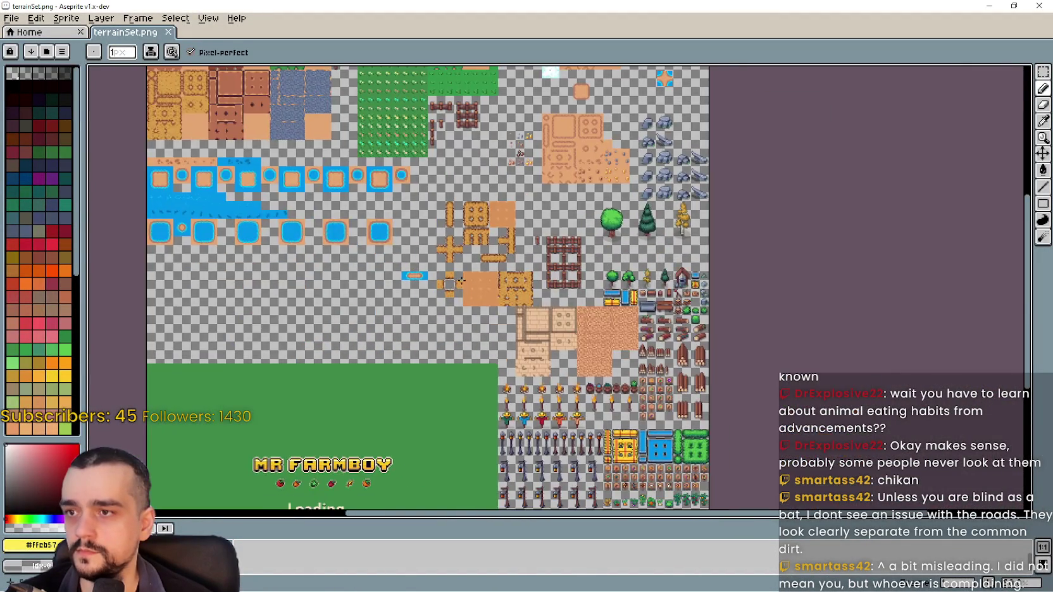
scroll(457, 269, "up", 2)
scroll(447, 251, "down", 1)
scroll(447, 252, "up", 2)
mouse_move(760, 317)
left_mouse_down()
mouse_move(450, 192)
mouse_move(309, 110)
left_mouse_up()
left_click(1043, 71)
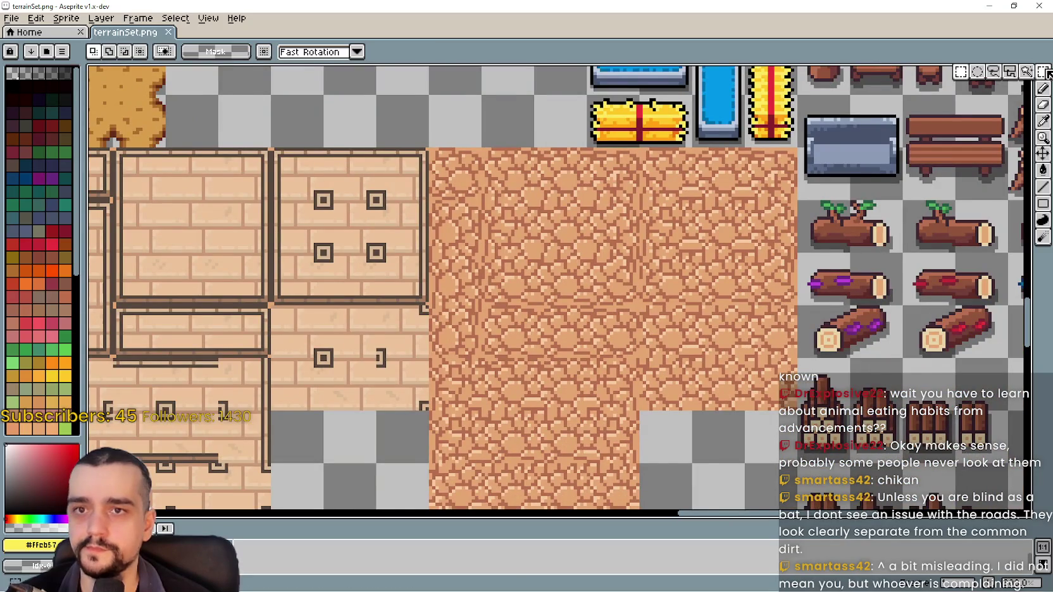
left_click_drag(518, 205, 553, 192)
mouse_move(492, 140)
left_mouse_down()
mouse_move(830, 447)
mouse_move(833, 510)
mouse_move(833, 257)
mouse_move(823, 235)
left_mouse_up()
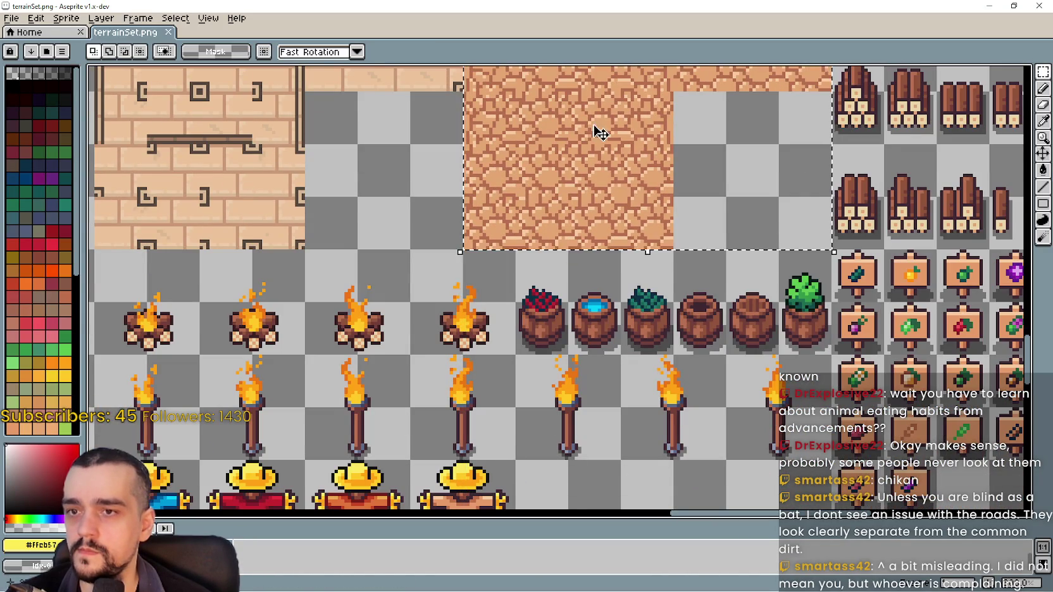
scroll(606, 142, "up", 5)
scroll(540, 197, "left", 5)
scroll(501, 197, "up", 3)
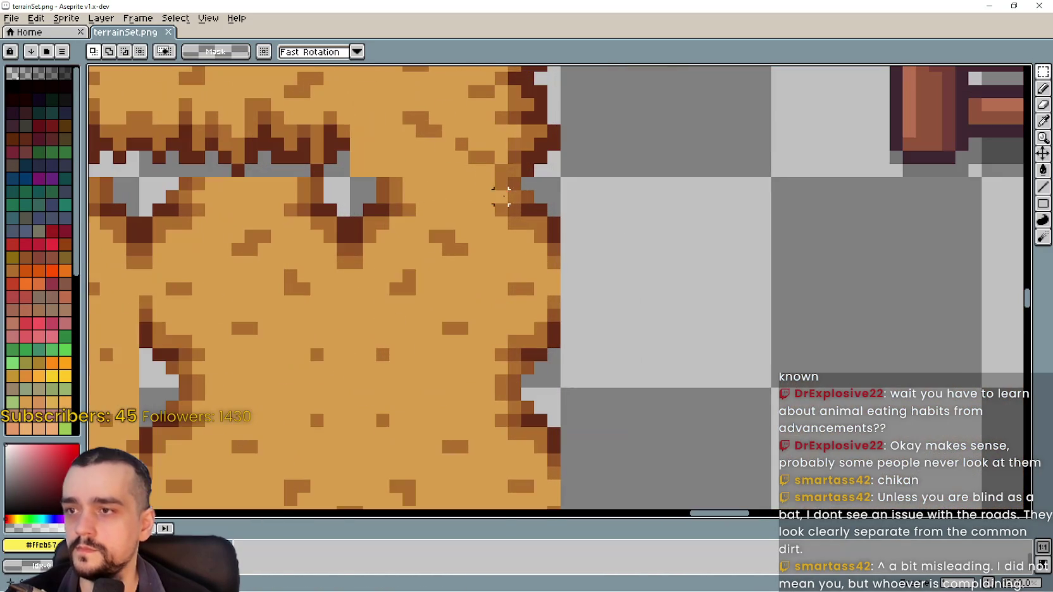
Sample the brown #b06f2e from the tileset with the Eyedropper.
left_click(1043, 121)
scroll(578, 278, "down", 2)
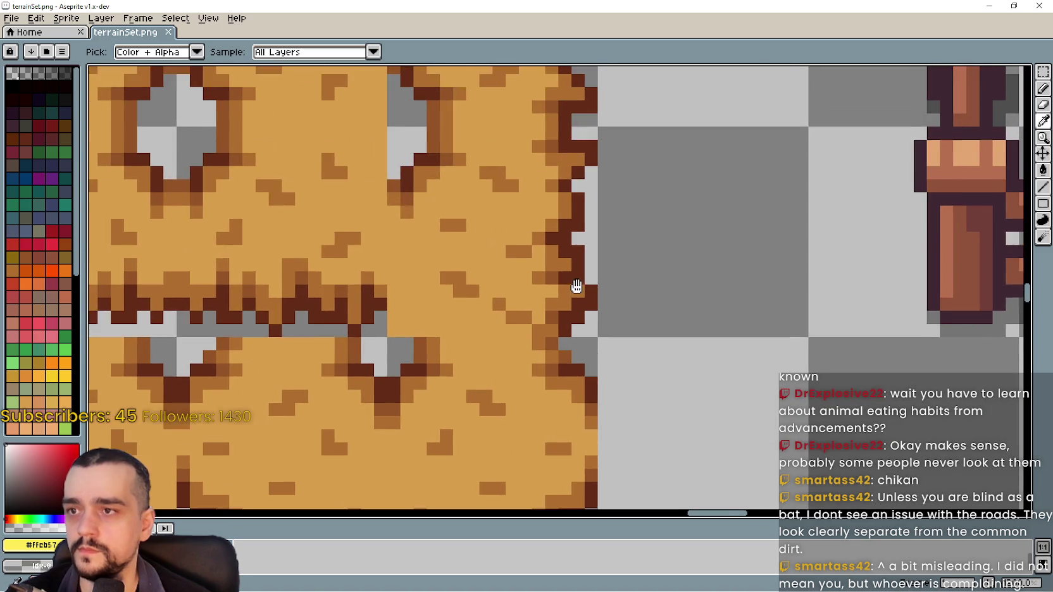
scroll(577, 271, "down", 3)
scroll(458, 234, "up", 3)
scroll(458, 235, "down", 1)
scroll(486, 215, "up", 3)
scroll(512, 235, "down", 1)
left_click(513, 235)
scroll(513, 235, "down", 3)
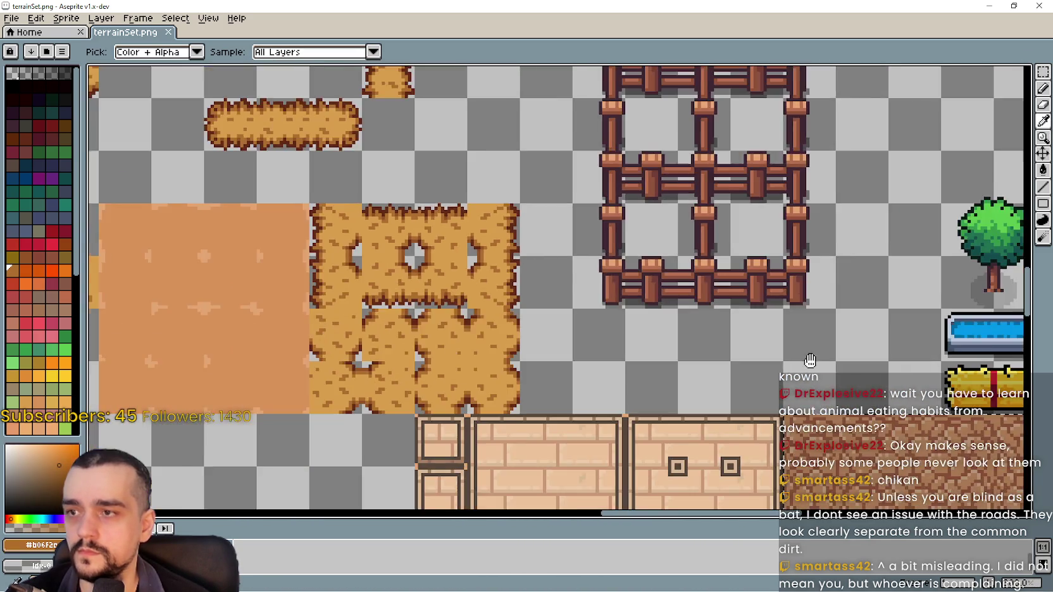
scroll(555, 266, "up", 2)
scroll(674, 187, "up", 1)
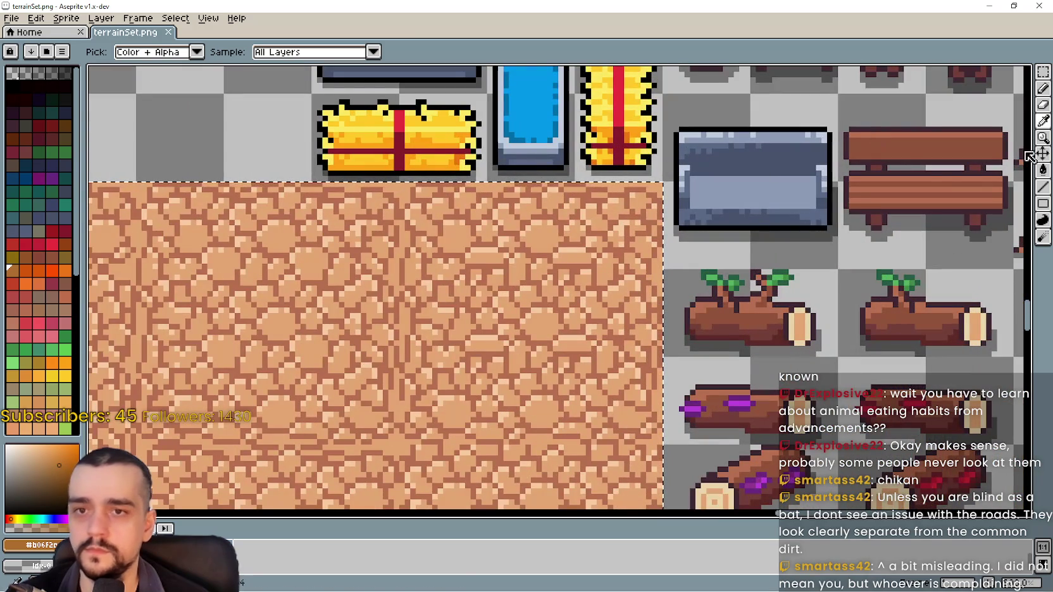
Try a Paint Bucket fill on the cobblestone tile, then undo it with Ctrl+Z.
left_click(1044, 170)
scroll(398, 184, "up", 1)
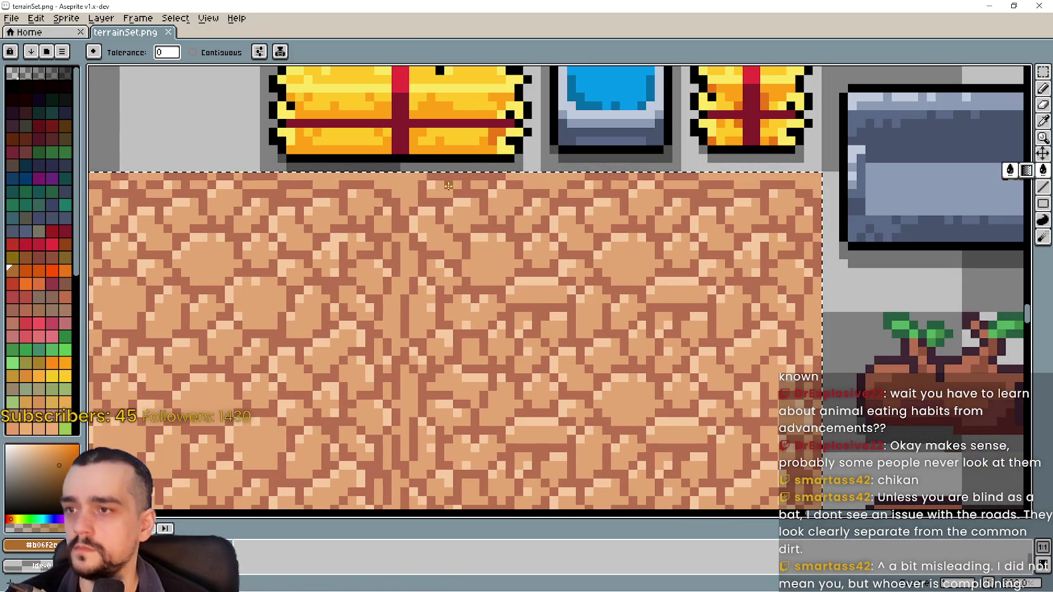
scroll(525, 322, "down", 2)
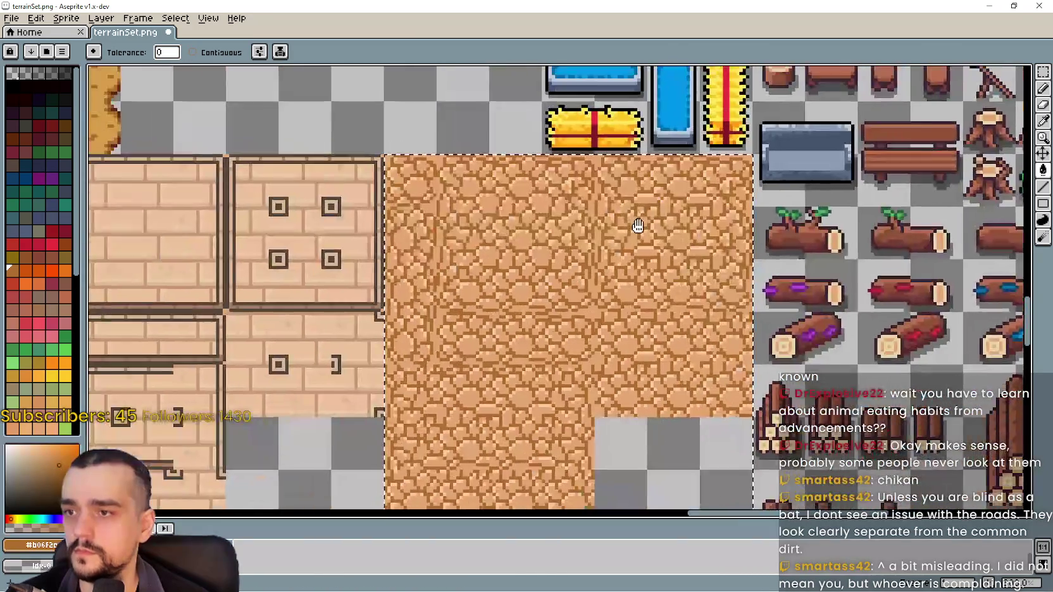
key("ctrl+z")
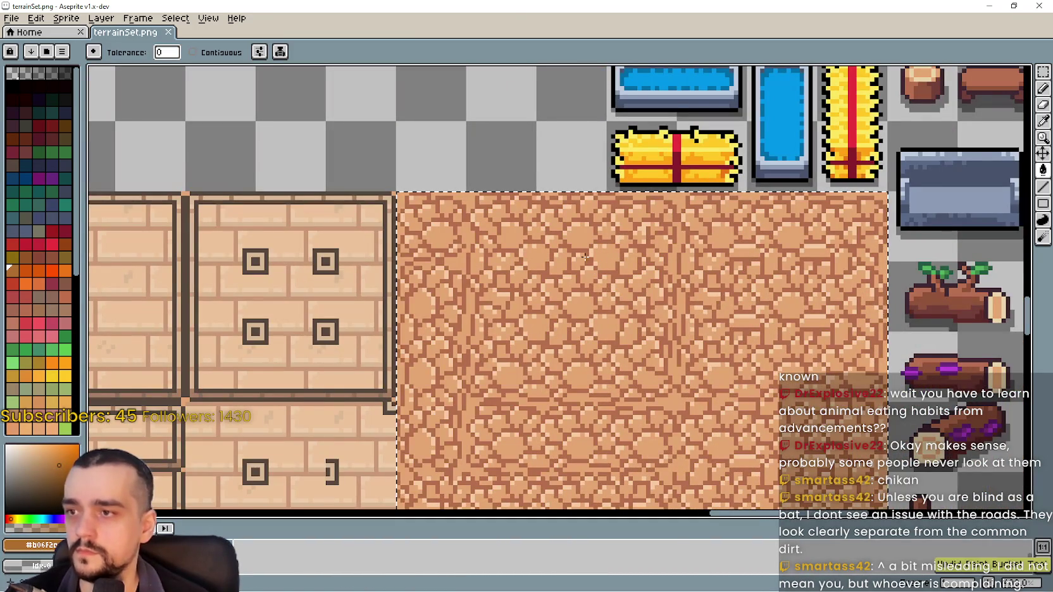
scroll(464, 216, "up", 2)
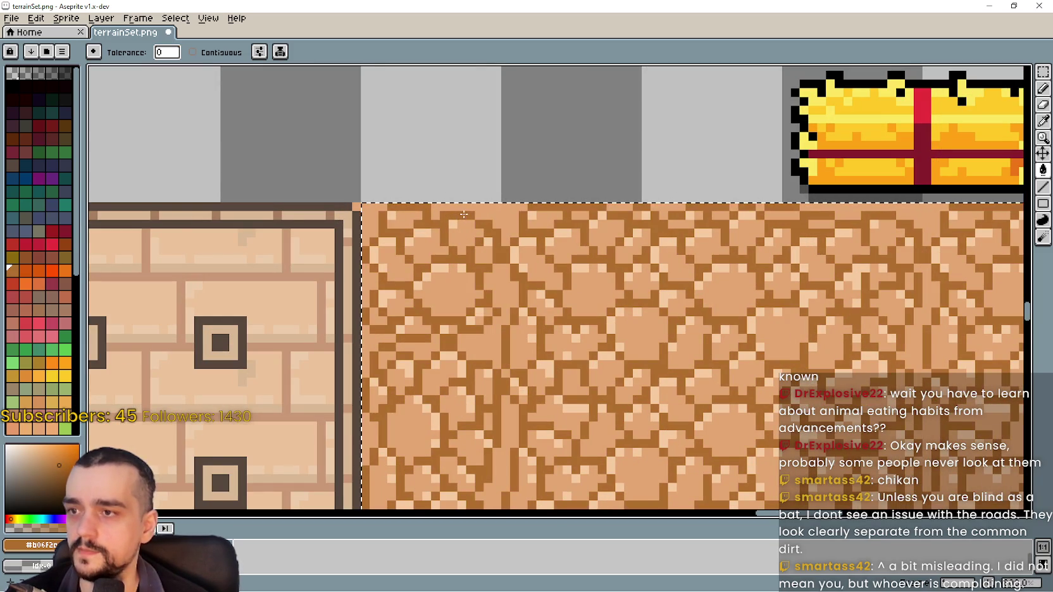
scroll(706, 310, "down", 1)
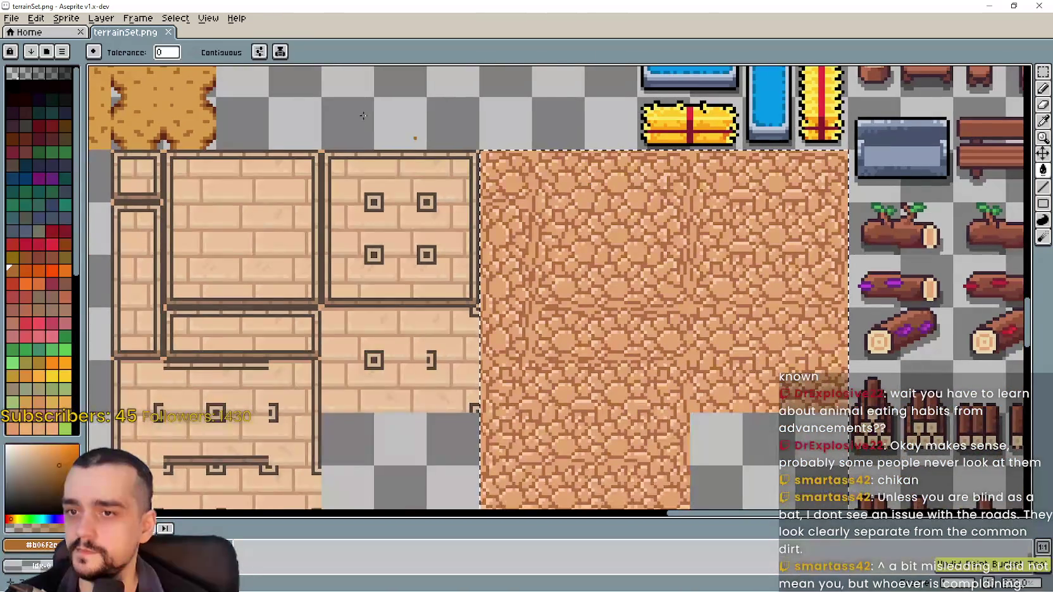
scroll(355, 229, "up", 1)
scroll(355, 229, "down", 1)
scroll(365, 289, "right", 5)
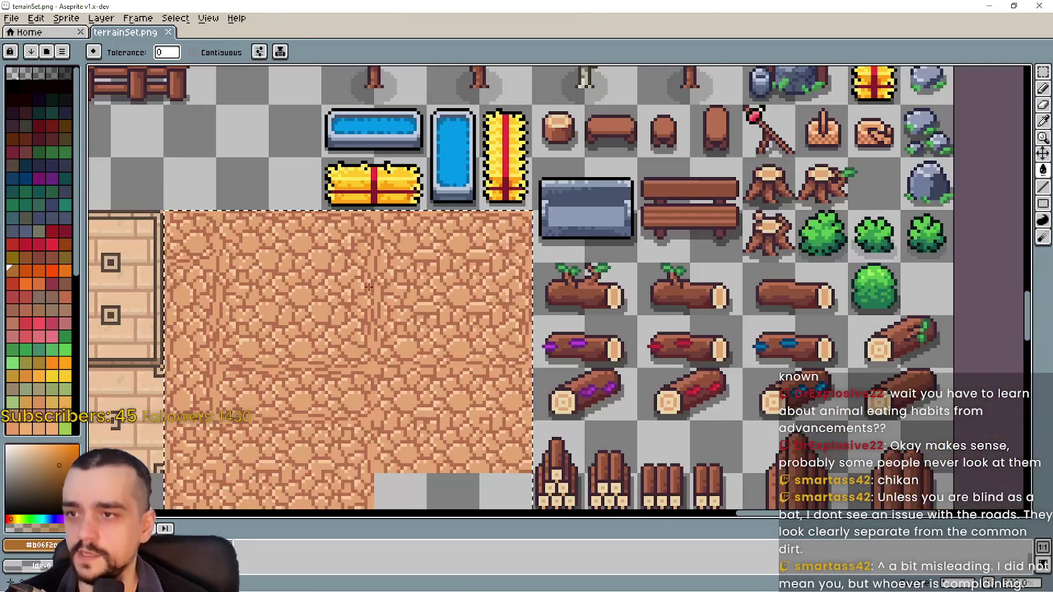
scroll(409, 266, "down", 1)
scroll(456, 240, "left", 8)
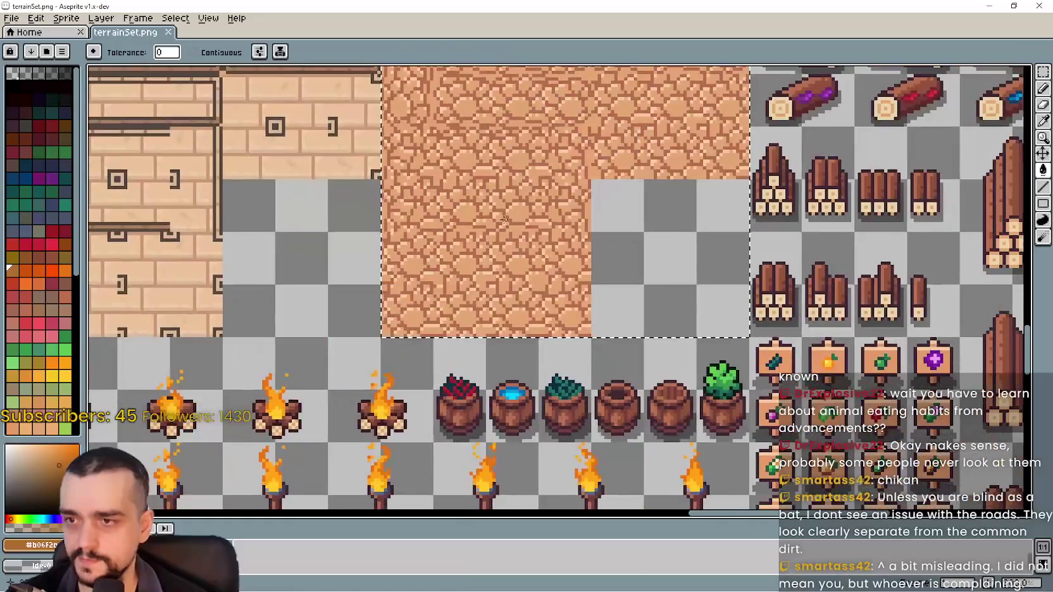
scroll(605, 90, "down", 2)
scroll(444, 159, "up", 10)
scroll(443, 158, "right", 4)
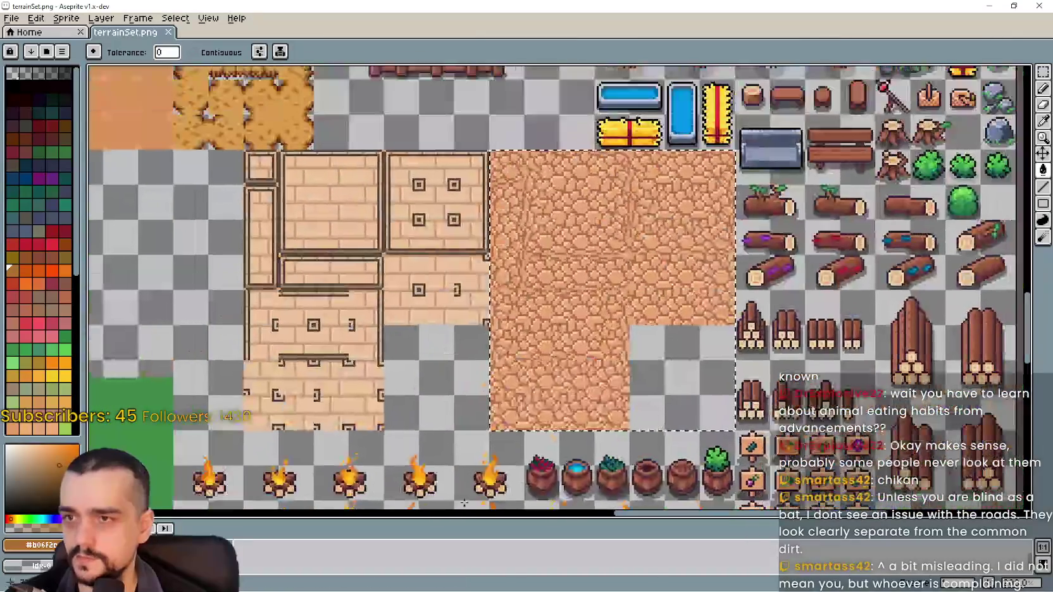
scroll(522, 276, "up", 3)
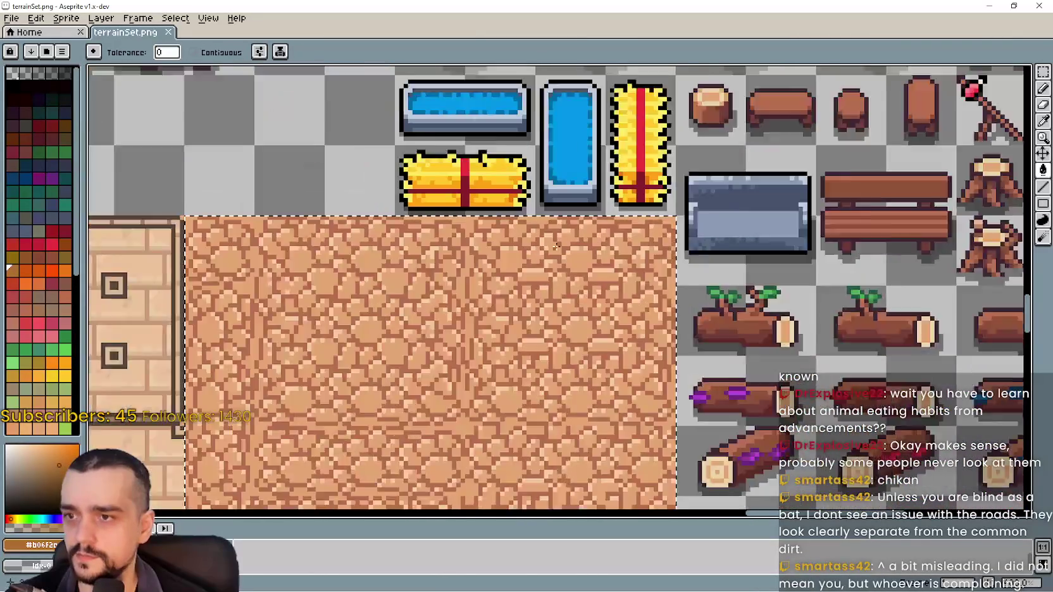
scroll(569, 209, "left", 3)
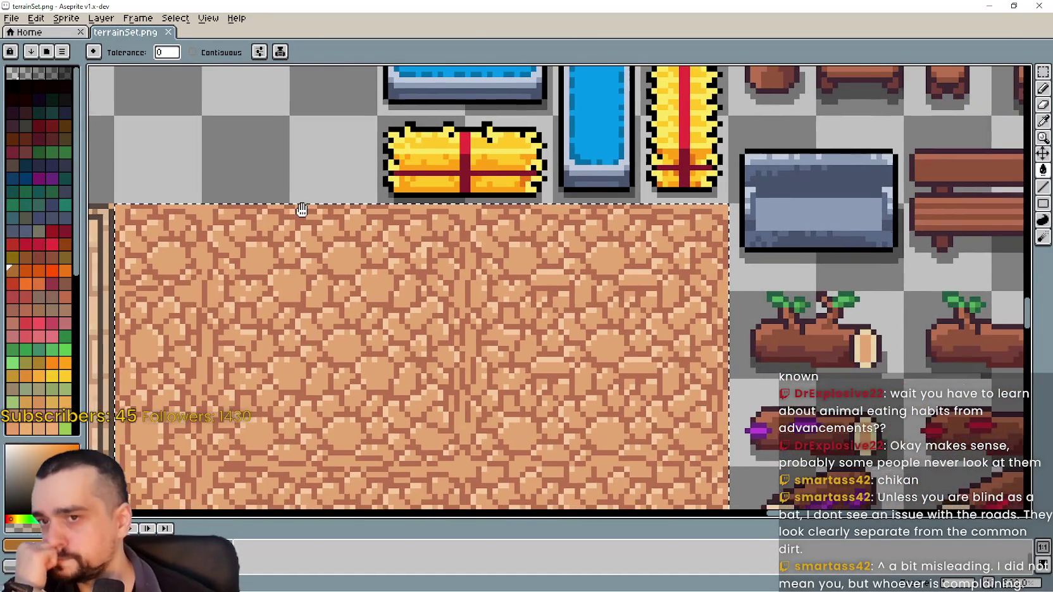
scroll(607, 260, "up", 2)
scroll(595, 256, "up", 2)
scroll(592, 255, "down", 2)
key("i")
scroll(592, 255, "down", 5)
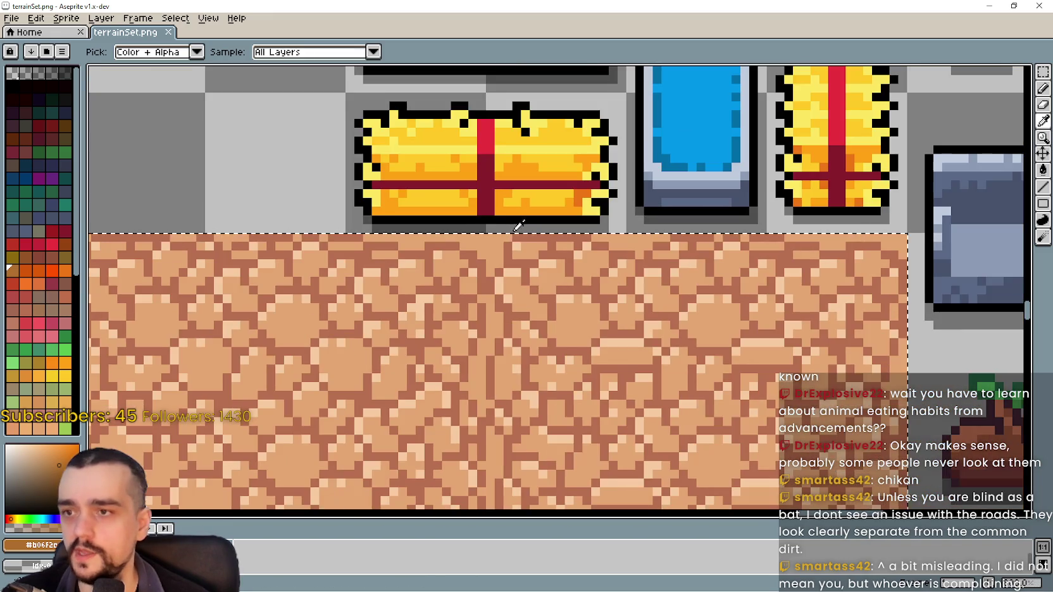
scroll(673, 390, "up", 3)
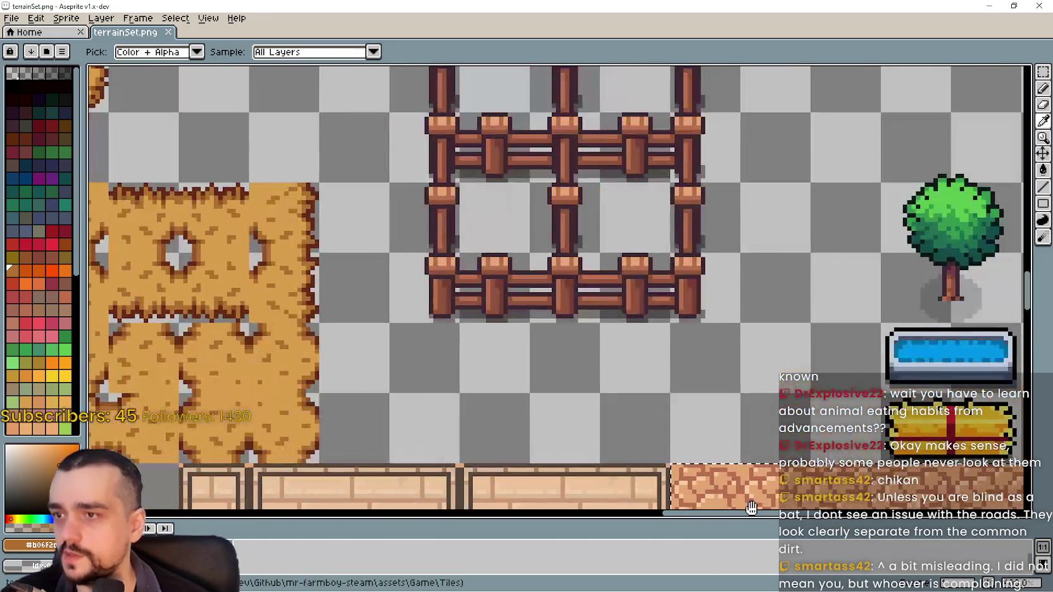
scroll(618, 278, "down", 8)
scroll(588, 241, "down", 3)
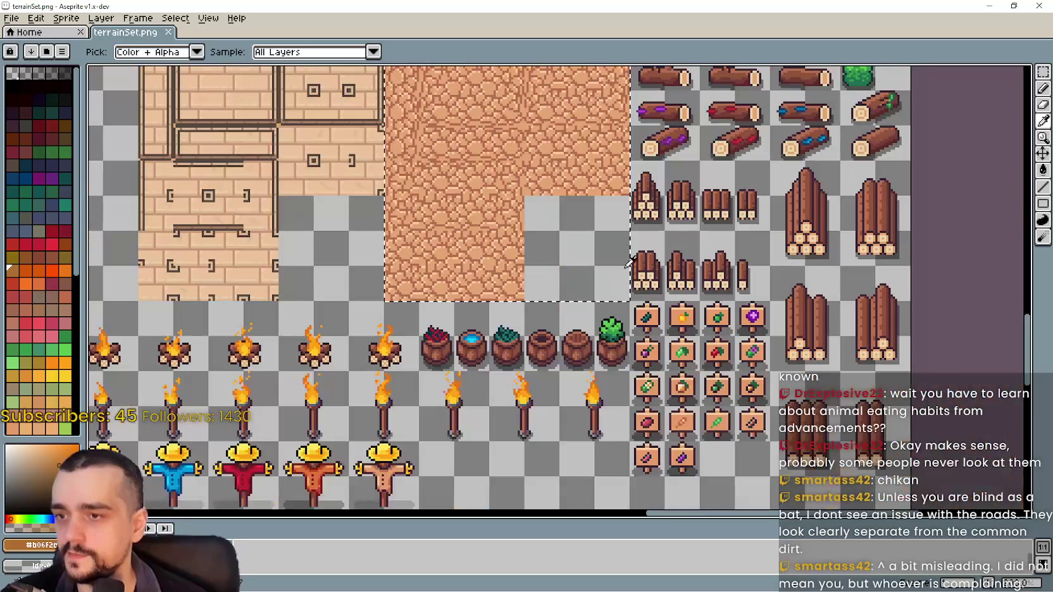
scroll(570, 235, "down", 3)
scroll(551, 254, "down", 2)
scroll(530, 278, "down", 4)
scroll(473, 131, "up", 5)
scroll(557, 380, "up", 2)
scroll(563, 411, "down", 1)
scroll(574, 448, "up", 3)
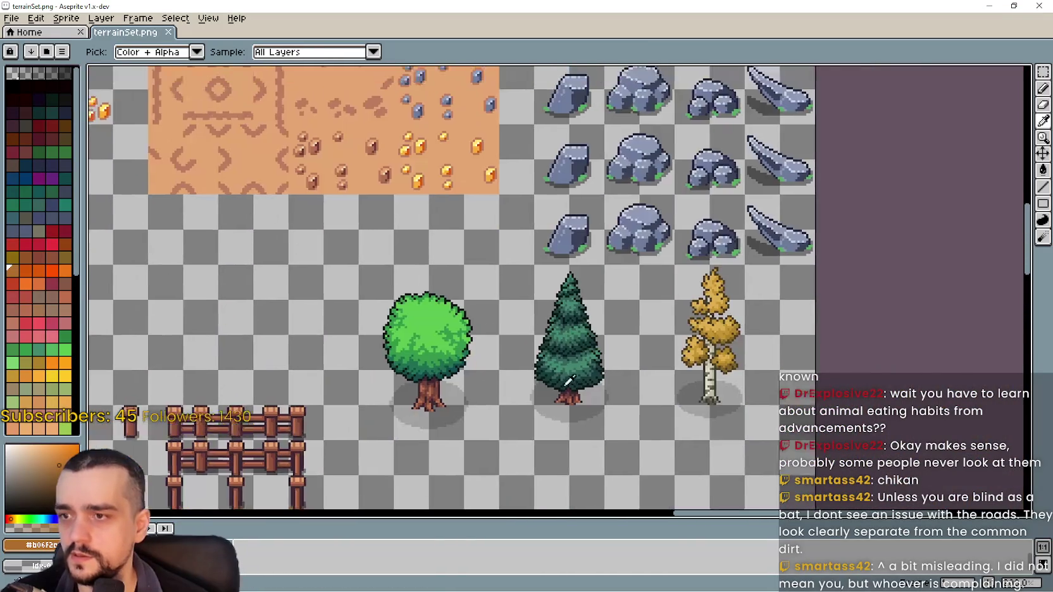
scroll(574, 448, "down", 3)
scroll(365, 317, "up", 4)
scroll(522, 212, "right", 3)
scroll(662, 403, "up", 1)
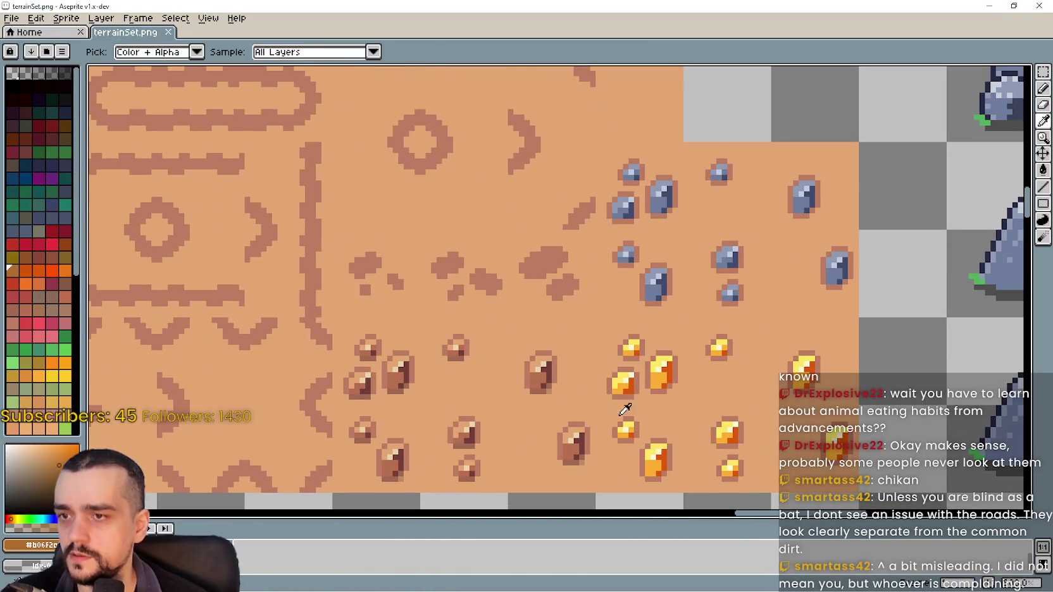
scroll(662, 404, "up", 2)
scroll(539, 350, "down", 3)
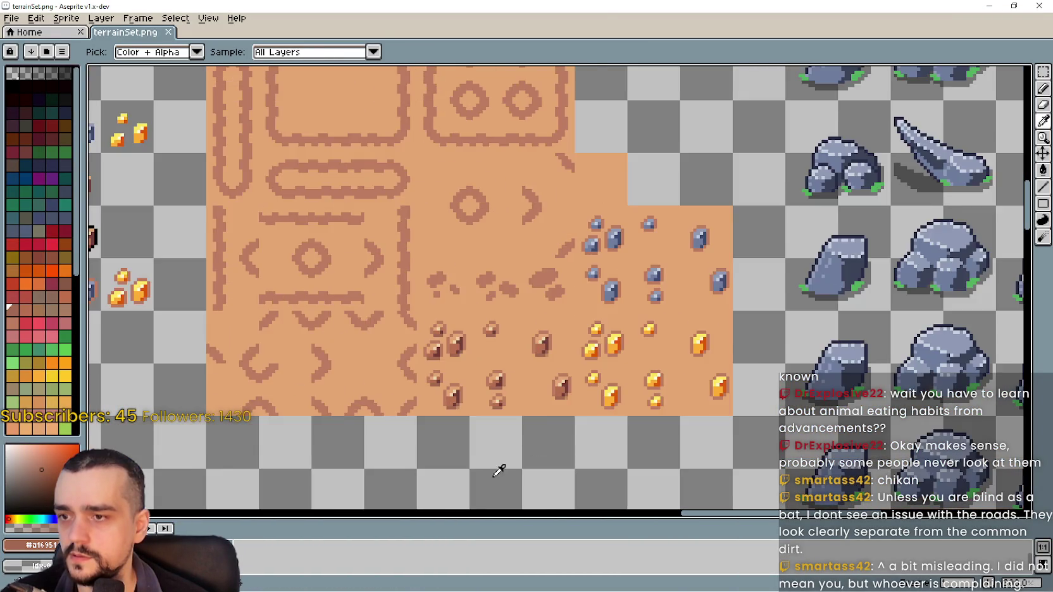
scroll(505, 443, "up", 8)
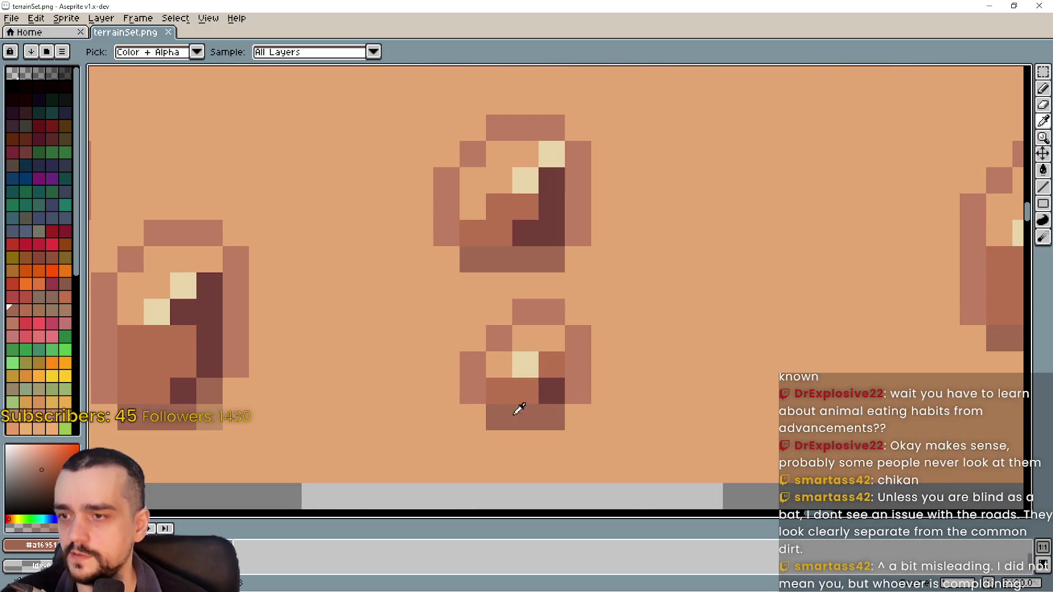
scroll(509, 411, "down", 6)
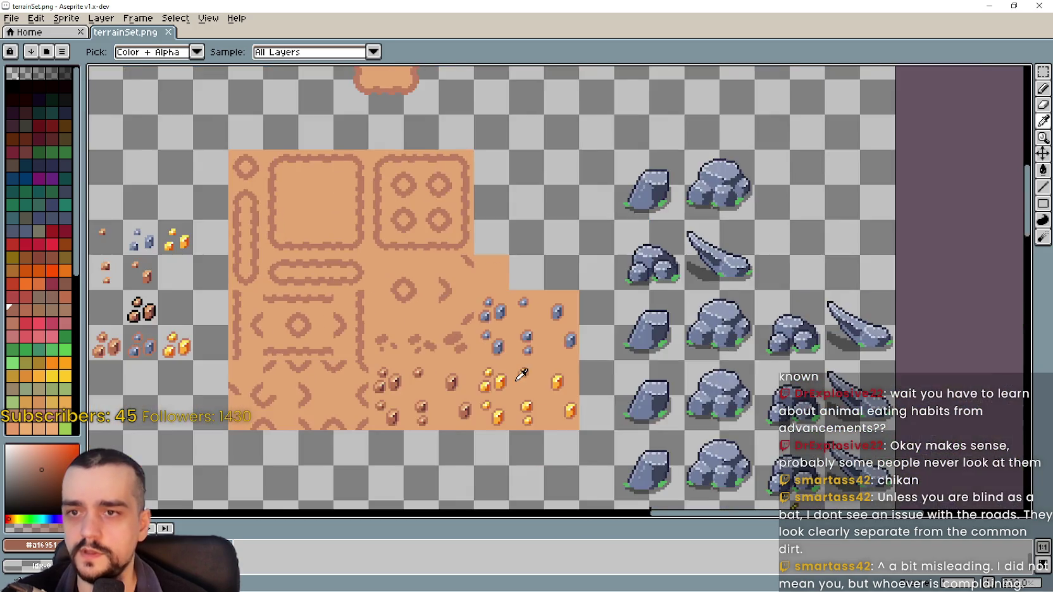
scroll(521, 374, "down", 2)
left_click_drag(355, 412, 536, 412)
scroll(536, 411, "down", 1)
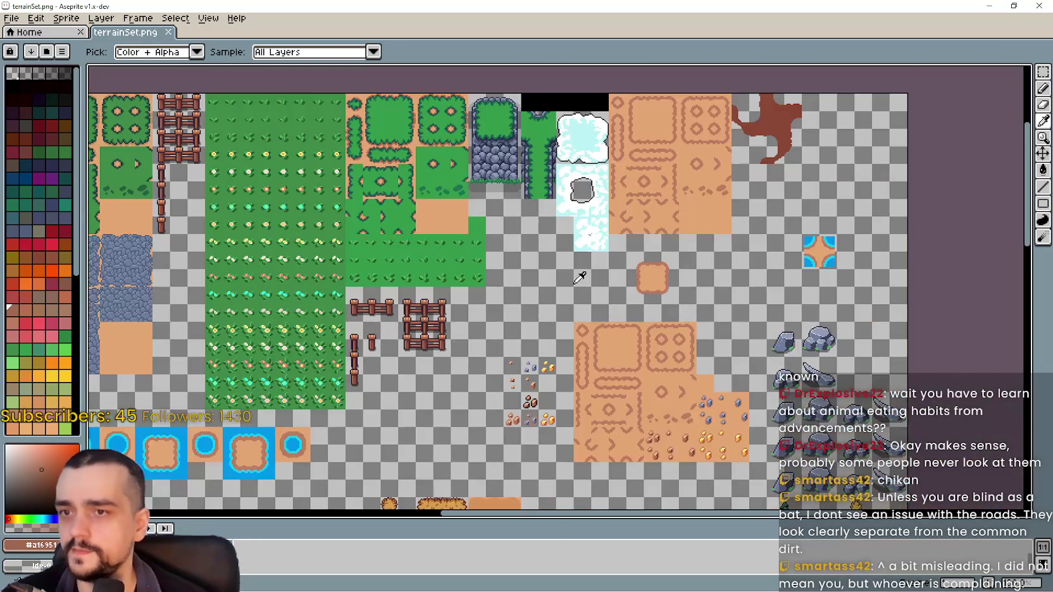
left_click_drag(564, 294, 539, 430)
scroll(529, 416, "down", 2)
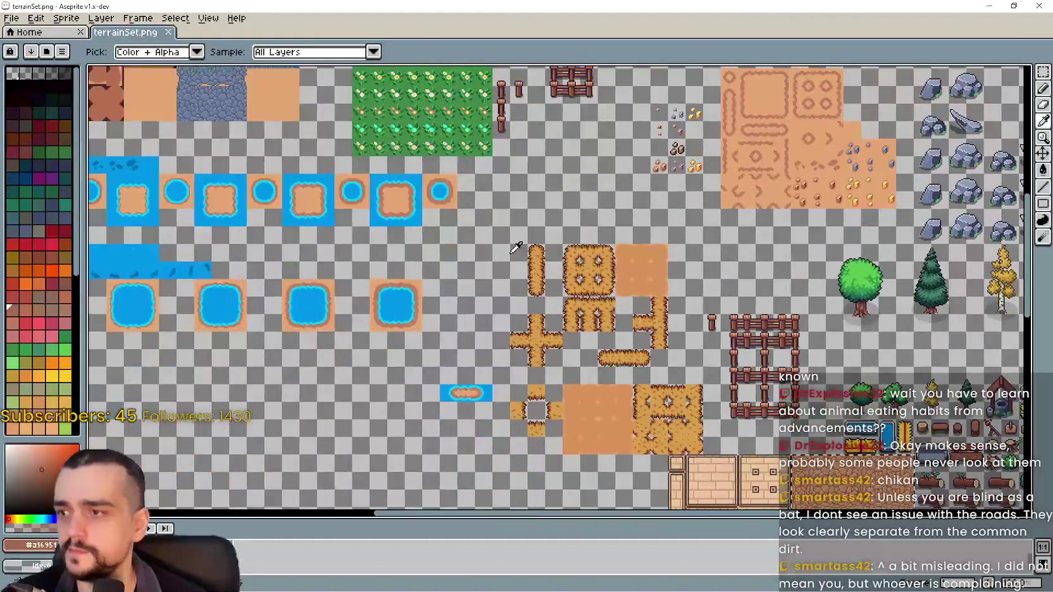
scroll(769, 508, "up", 2)
scroll(310, 268, "up", 2)
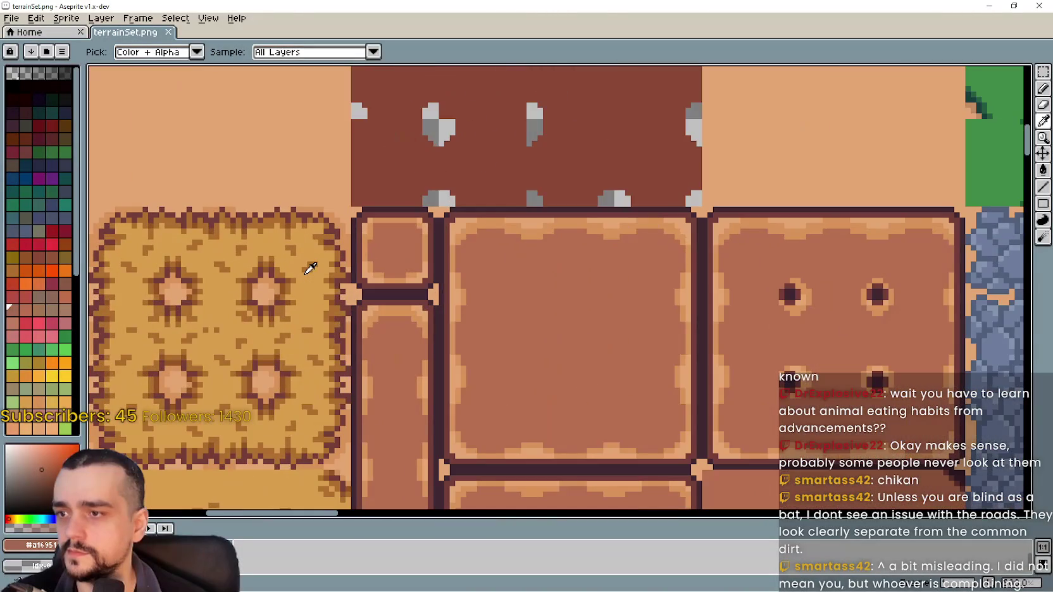
scroll(440, 477, "down", 2)
scroll(440, 487, "up", 1)
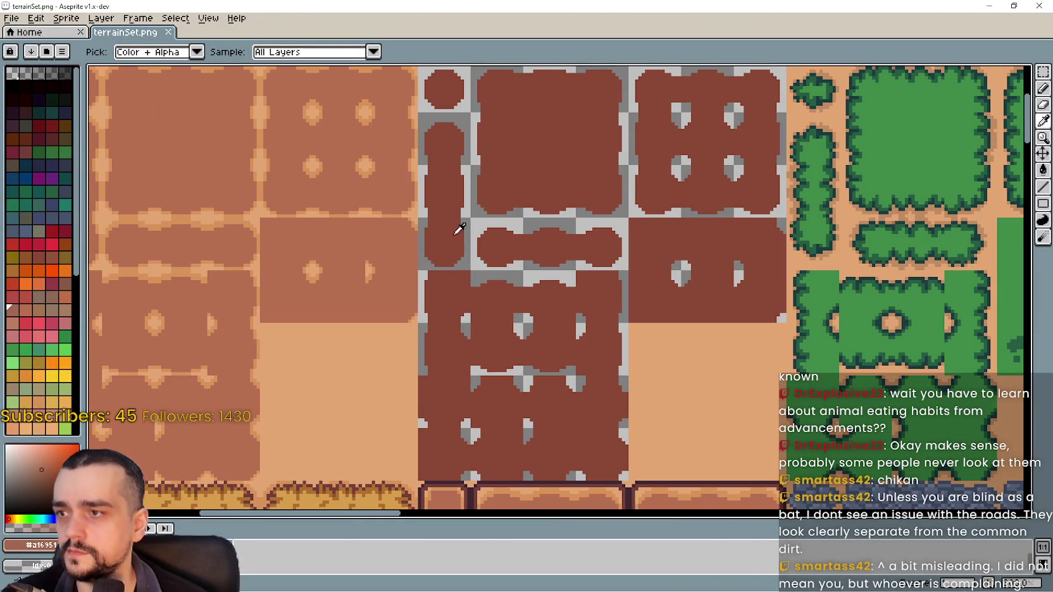
scroll(633, 184, "down", 1)
mouse_move(633, 183)
left_mouse_down()
mouse_move(506, 127)
mouse_move(355, 519)
mouse_move(348, 501)
left_mouse_up()
scroll(682, 400, "down", 2)
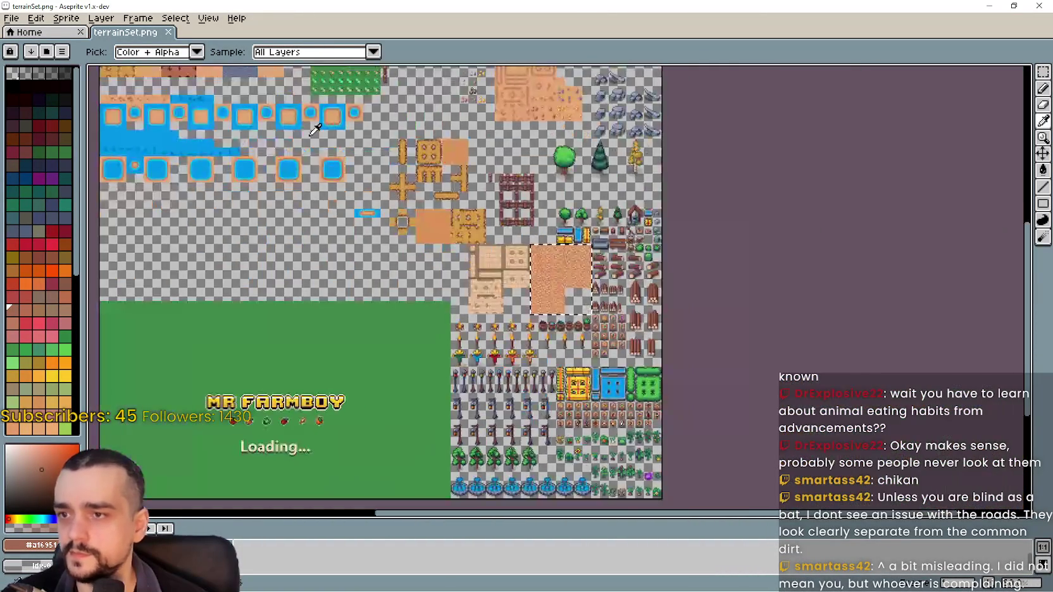
scroll(431, 347, "up", 4)
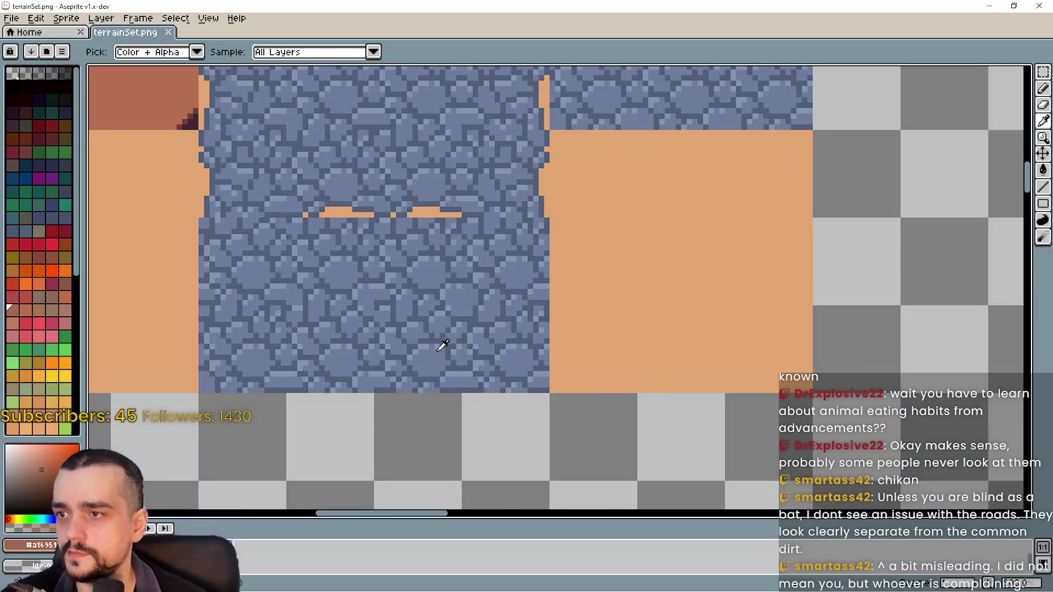
scroll(443, 345, "down", 4)
scroll(478, 332, "up", 4)
scroll(476, 344, "down", 1)
scroll(477, 344, "down", 3)
scroll(475, 348, "up", 4)
scroll(473, 361, "up", 2)
scroll(473, 368, "down", 1)
scroll(606, 181, "down", 1)
scroll(512, 345, "up", 3)
scroll(503, 184, "up", 3)
scroll(509, 245, "up", 2)
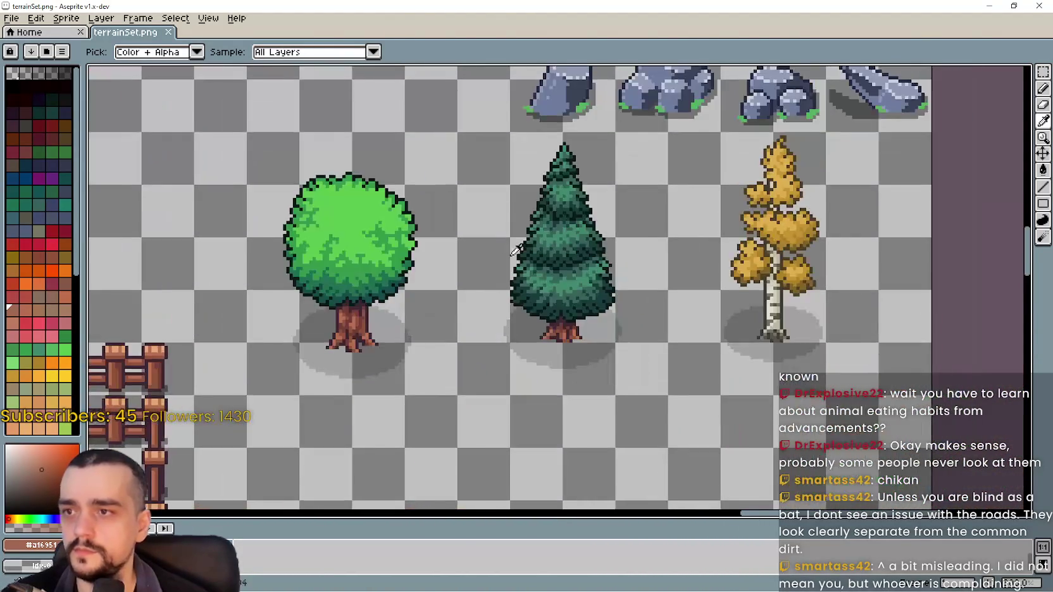
scroll(414, 251, "down", 3)
scroll(418, 411, "up", 4)
scroll(437, 219, "down", 2)
scroll(478, 58, "down", 2)
scroll(468, 190, "down", 2)
scroll(508, 218, "up", 5)
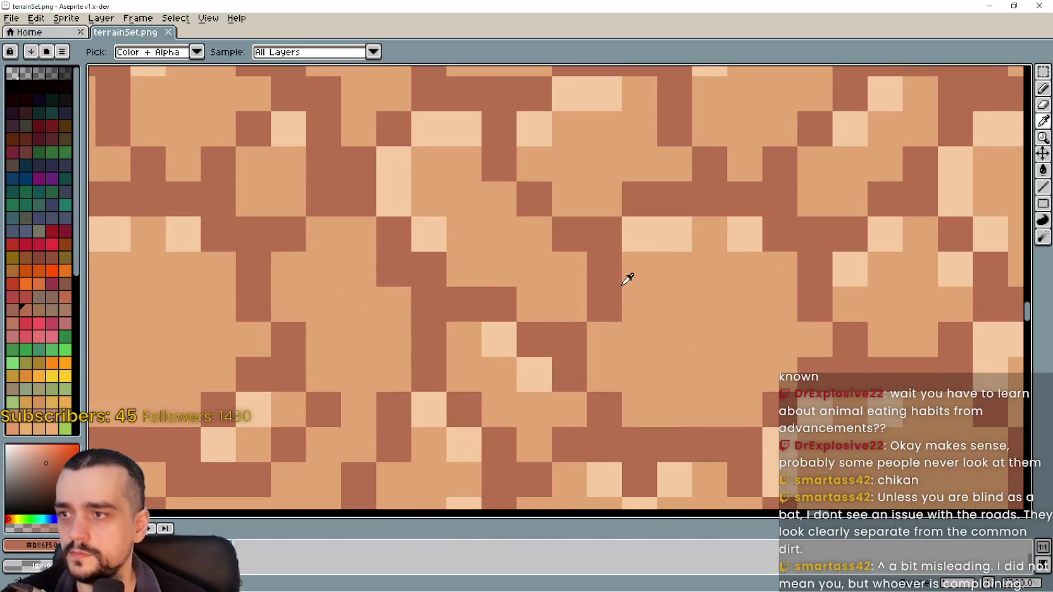
Edit the drawing colour to R 180, G 105 with adjusted blue, giving #b4696b.
left_click(38, 545)
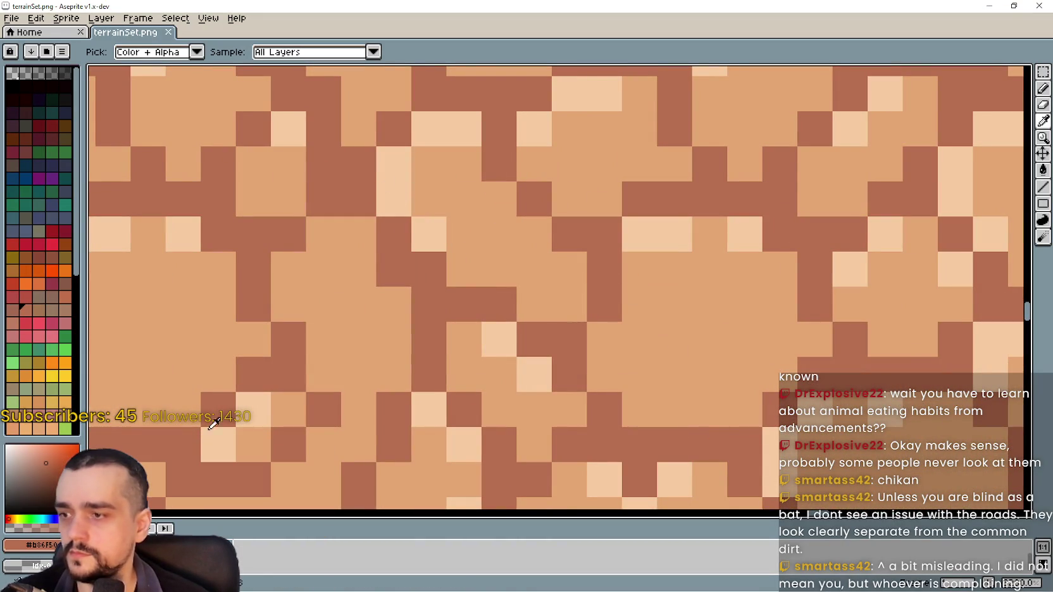
left_click(38, 545)
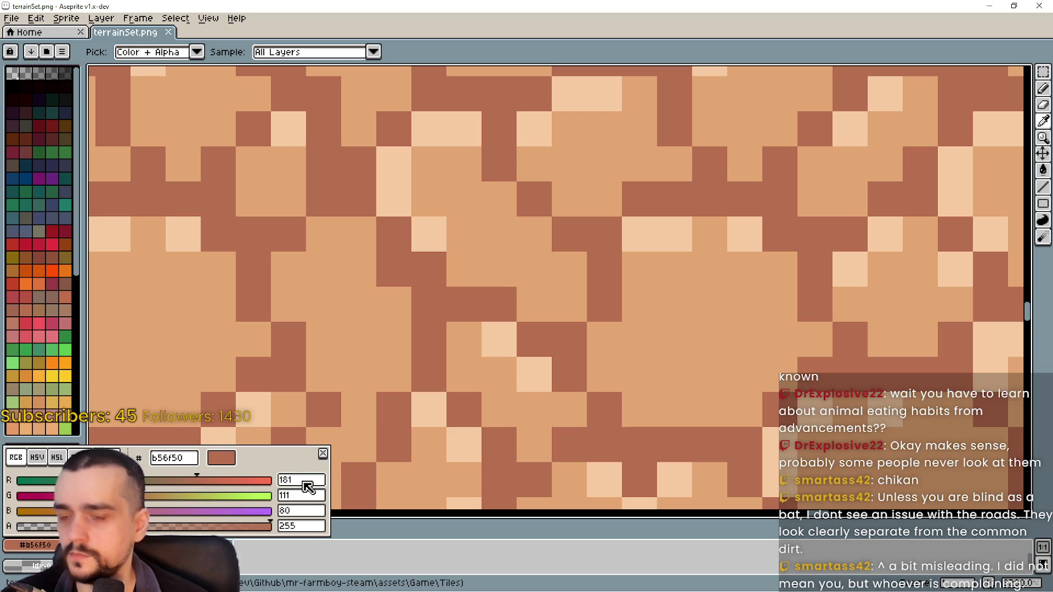
type("180")
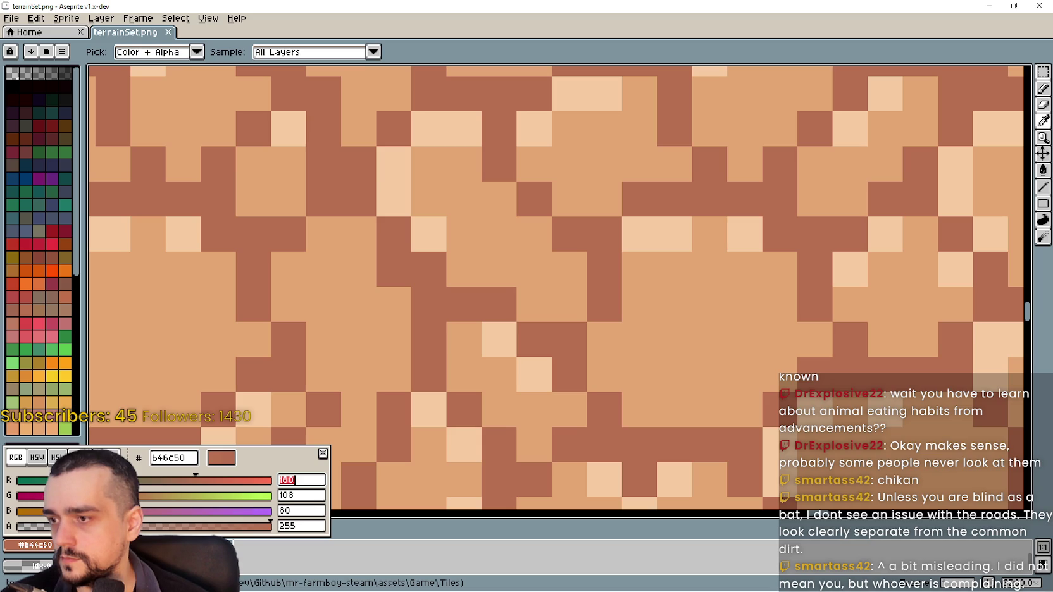
left_click(305, 497)
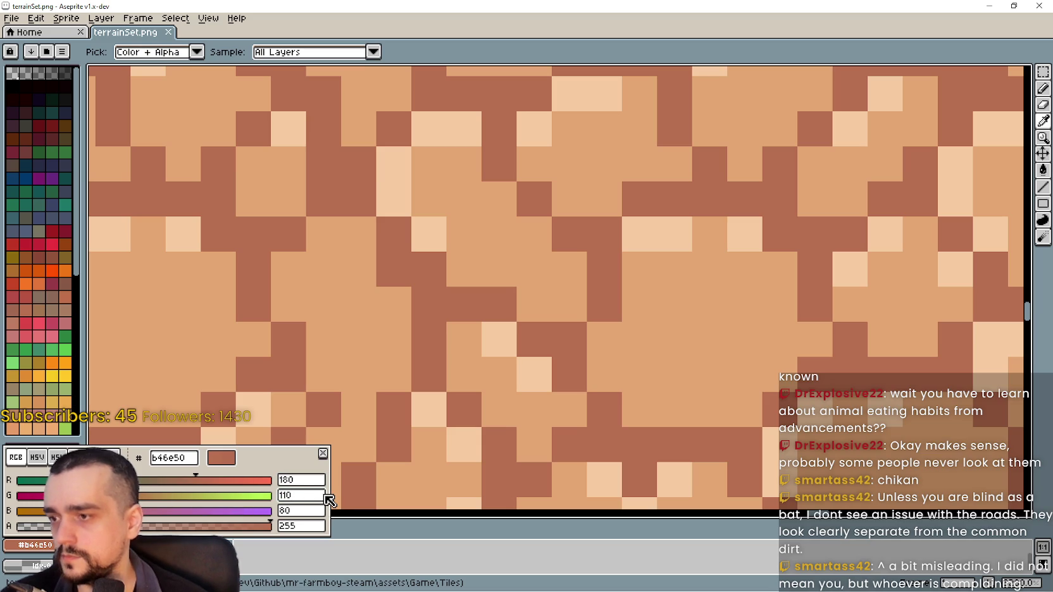
type("105")
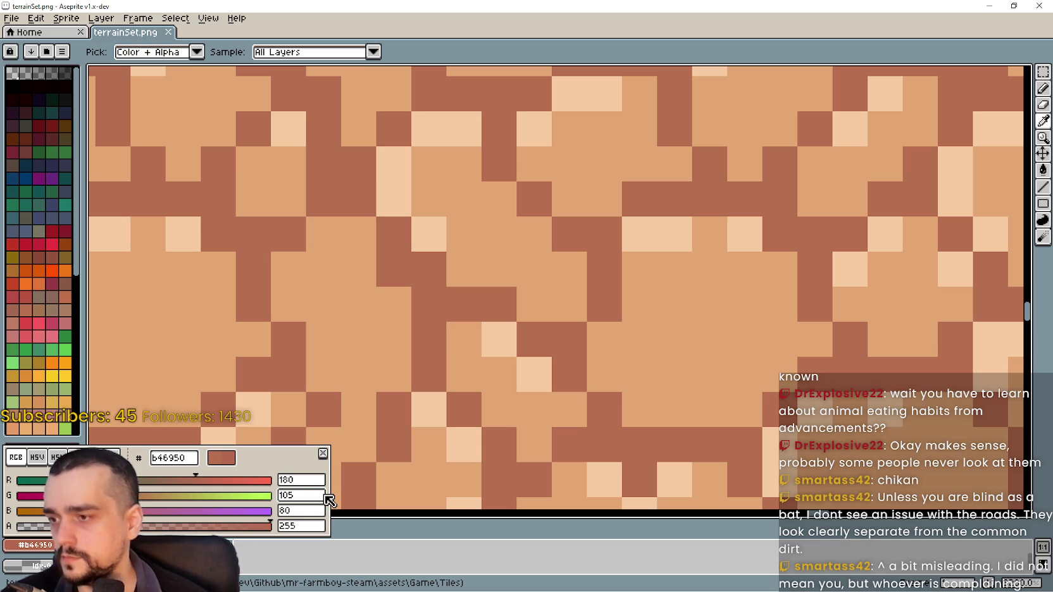
left_click(298, 512)
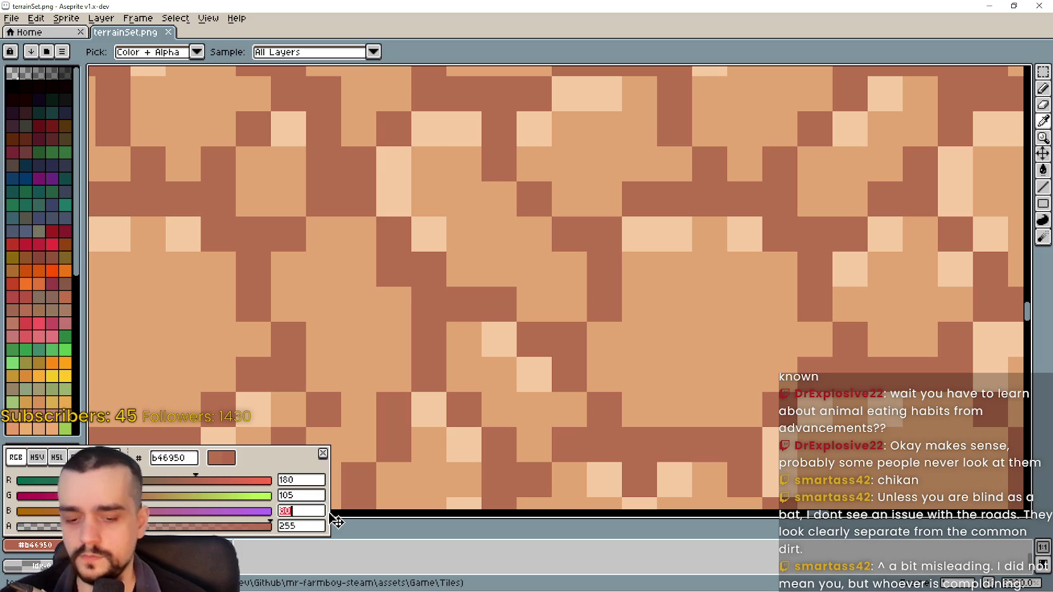
type("75")
left_click(388, 458)
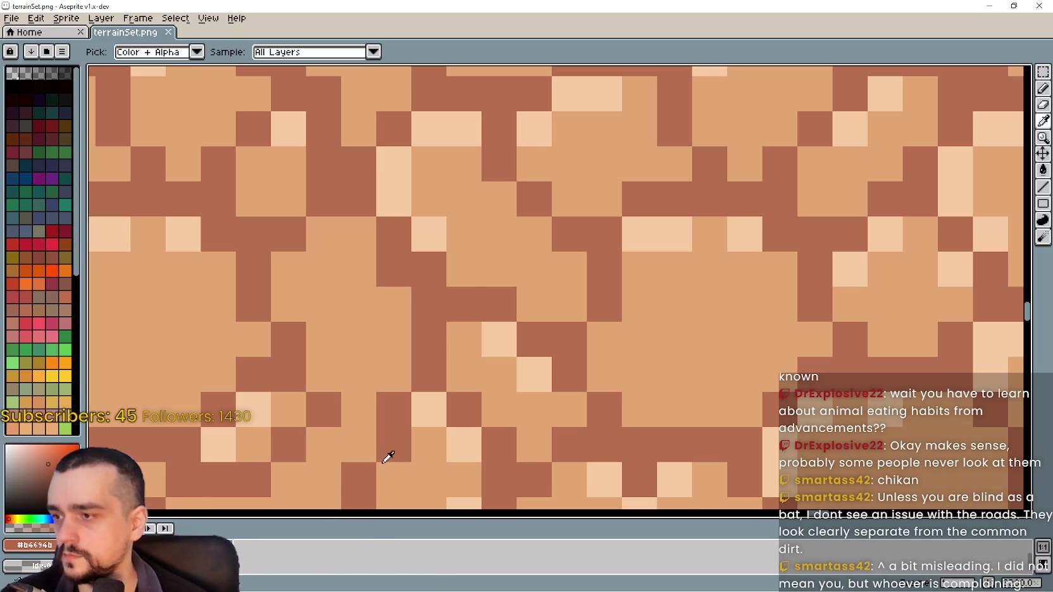
scroll(374, 443, "down", 3)
scroll(493, 276, "up", 2)
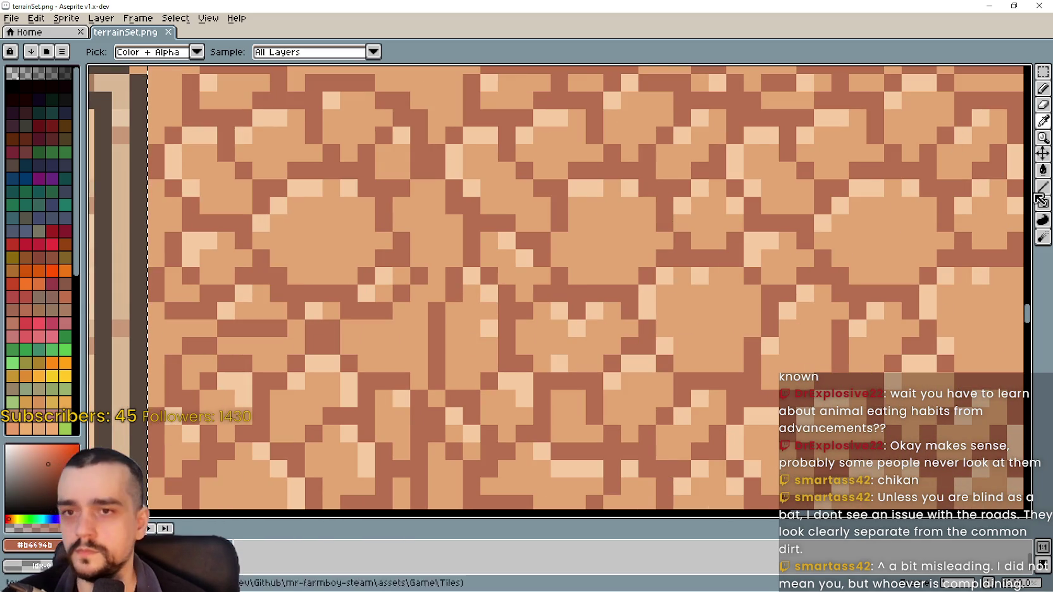
Paint Bucket all matching cobblestone outline pixels with #b4696b, then review the tileset.
key("g")
left_click(469, 210)
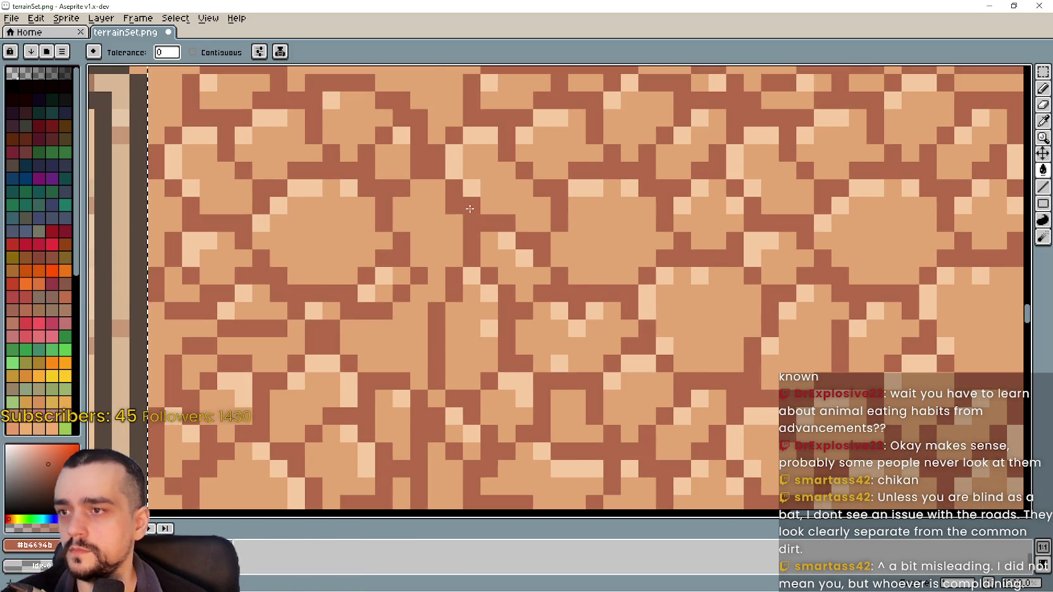
scroll(470, 210, "down", 3)
scroll(649, 332, "up", 2)
scroll(559, 344, "down", 1)
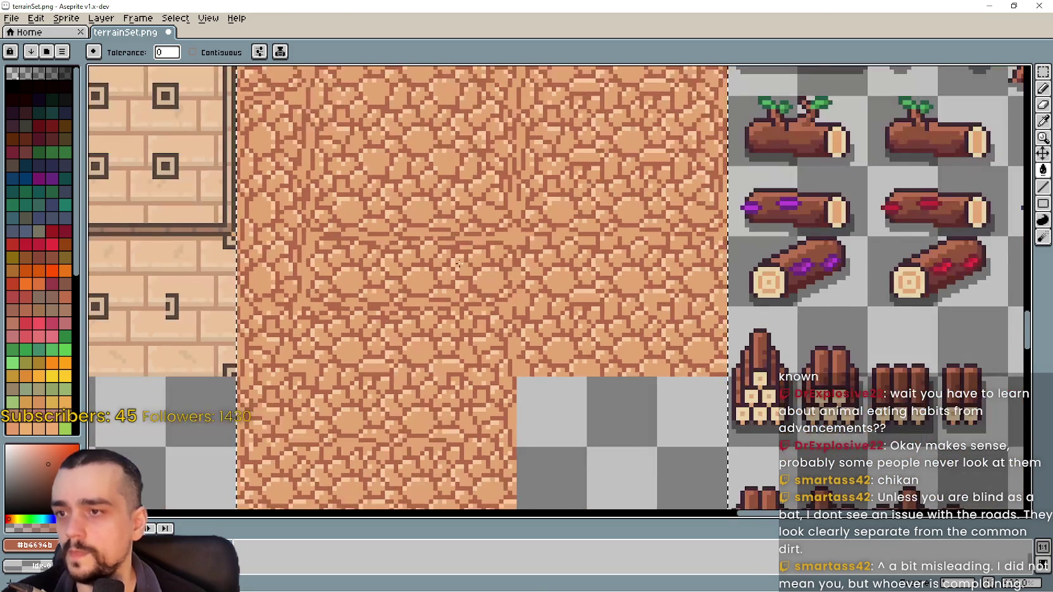
scroll(444, 342, "down", 3)
scroll(342, 323, "up", 3)
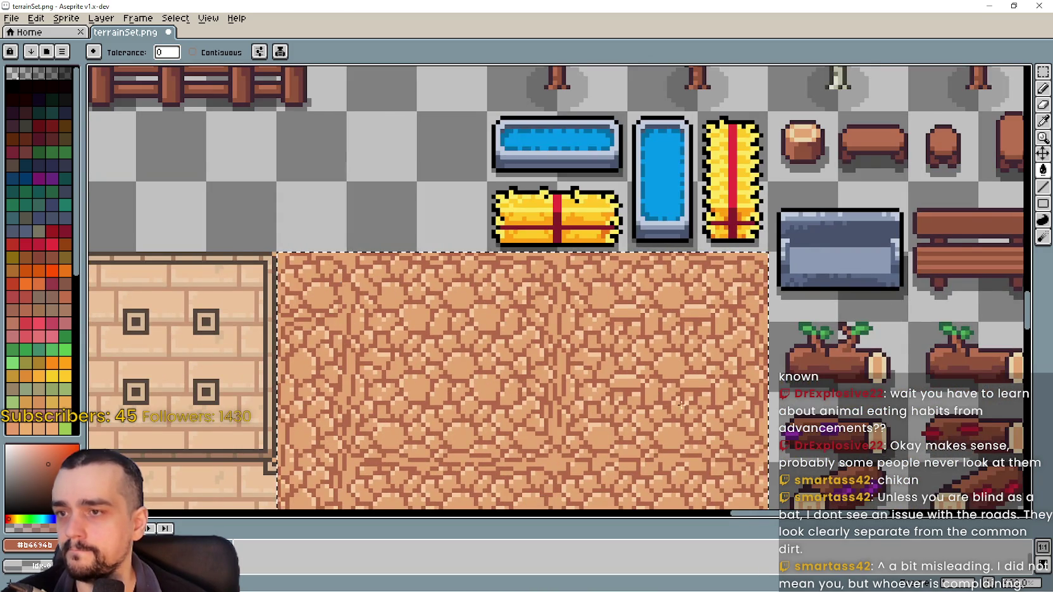
scroll(443, 316, "down", 2)
scroll(504, 327, "up", 1)
scroll(506, 333, "up", 1)
scroll(516, 380, "down", 2)
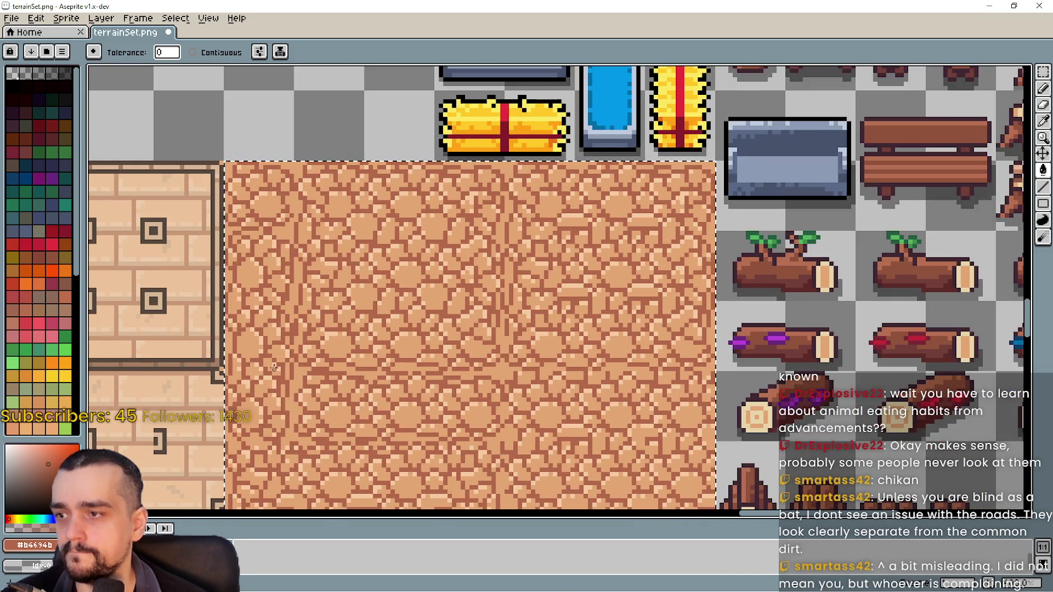
mouse_move(291, 373)
left_mouse_down()
mouse_move(376, 244)
mouse_move(338, 409)
mouse_move(351, 367)
left_mouse_up()
scroll(541, 329, "up", 1)
scroll(535, 326, "down", 1)
scroll(535, 326, "down", 2)
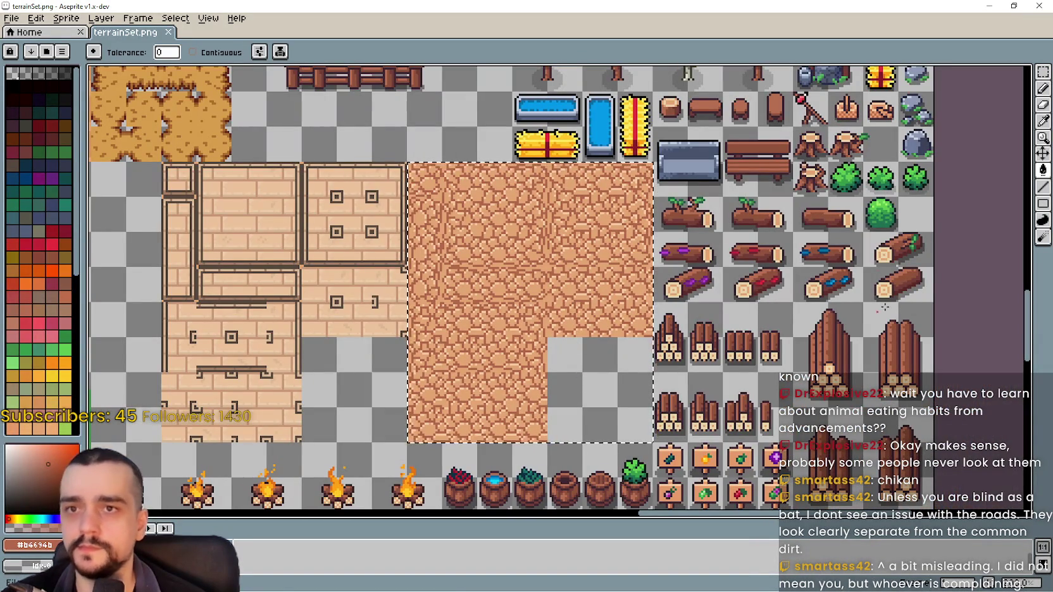
Minimize Aseprite and maximize the running Mr Farmboy game window.
left_click(986, 7)
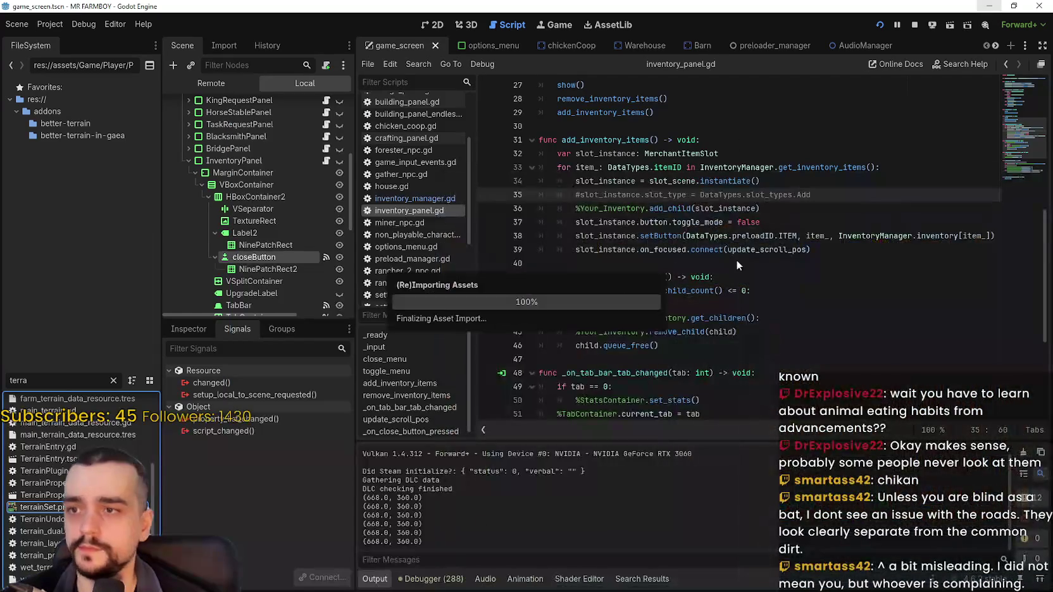
left_click(834, 217)
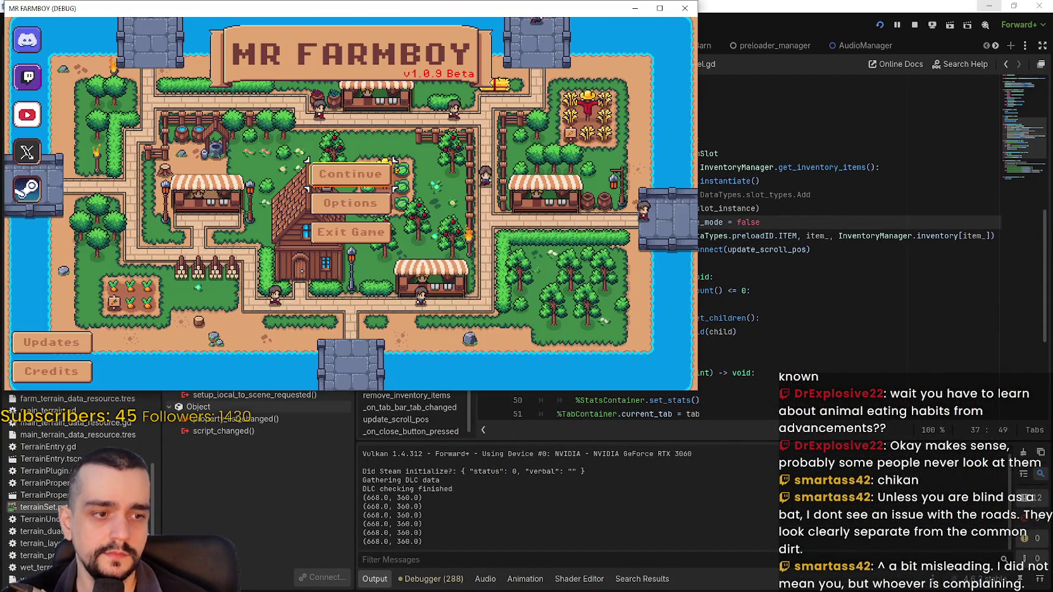
left_click(659, 7)
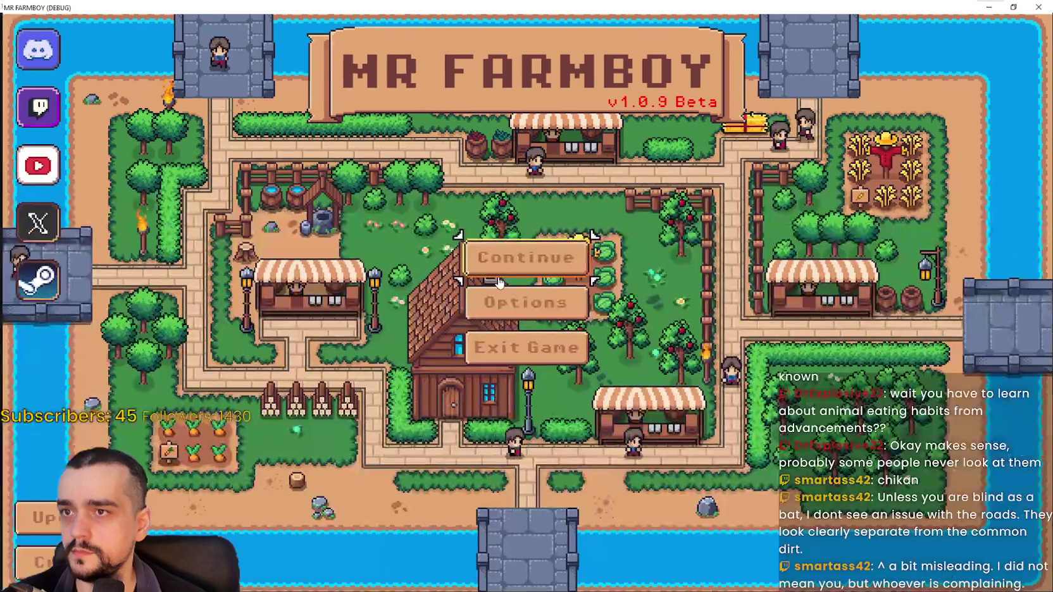
Open the saved-game list via Continue and load Save 7.
left_click(519, 258)
scroll(505, 341, "down", 3)
scroll(505, 342, "down", 2)
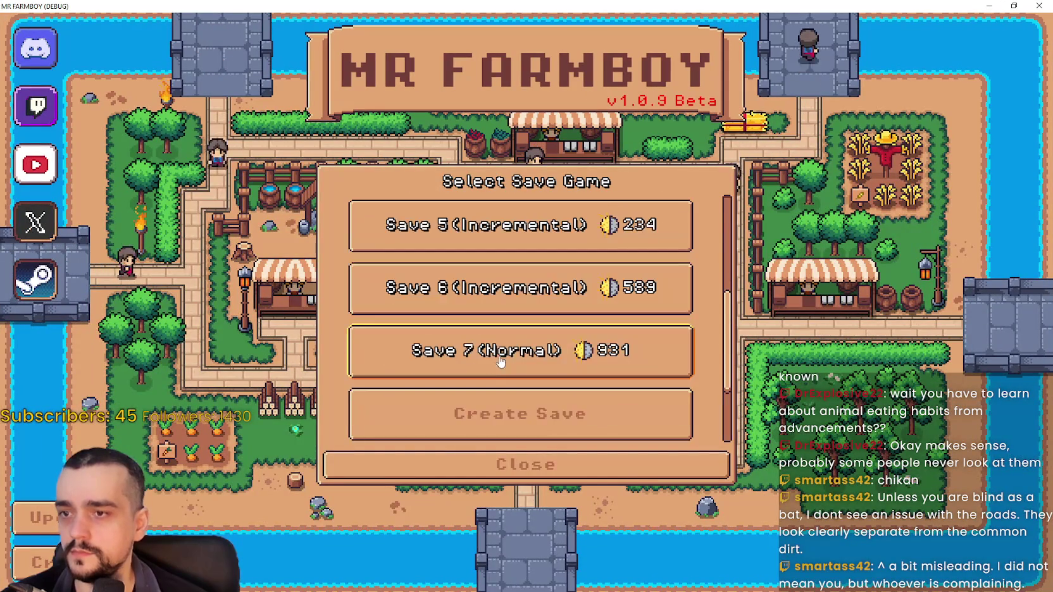
left_click(501, 355)
left_click(454, 362)
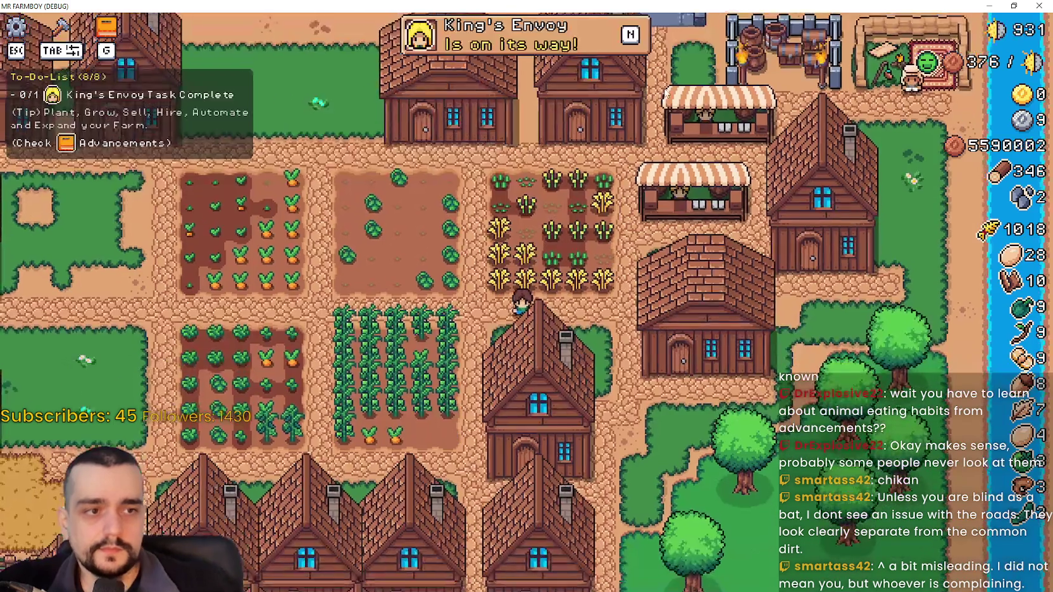
Pan the game view down and left across the village toward the carrot field.
scroll(443, 329, "up", 2)
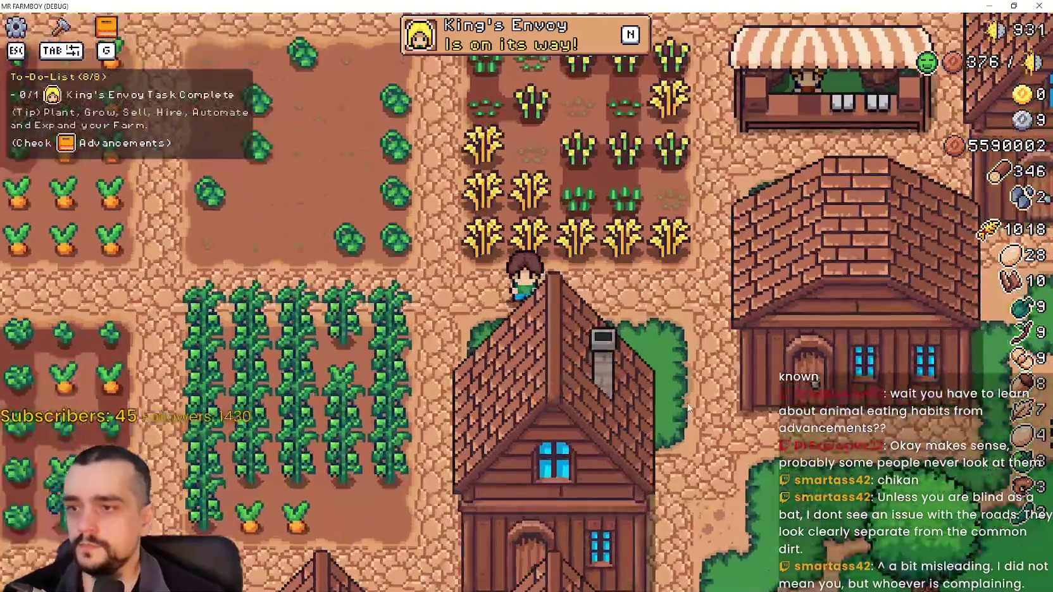
scroll(671, 386, "up", 3)
scroll(669, 381, "down", 3)
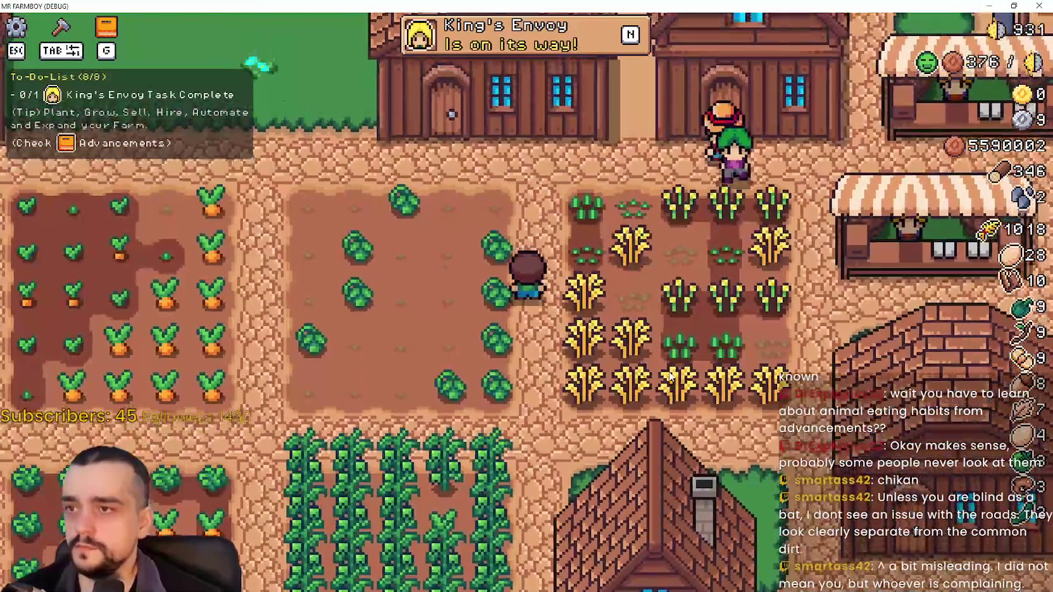
key("s")
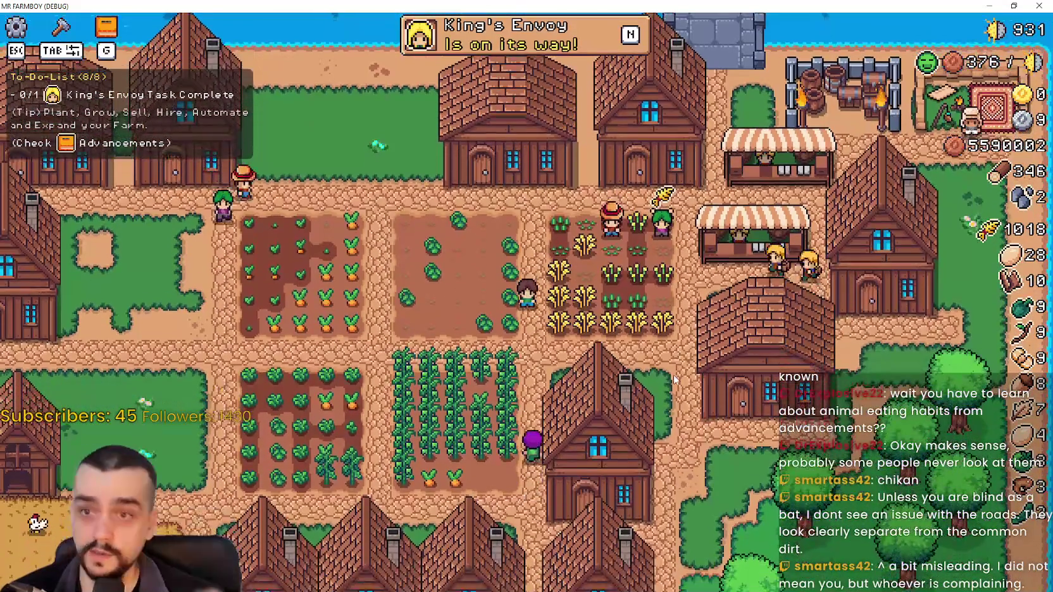
key("a")
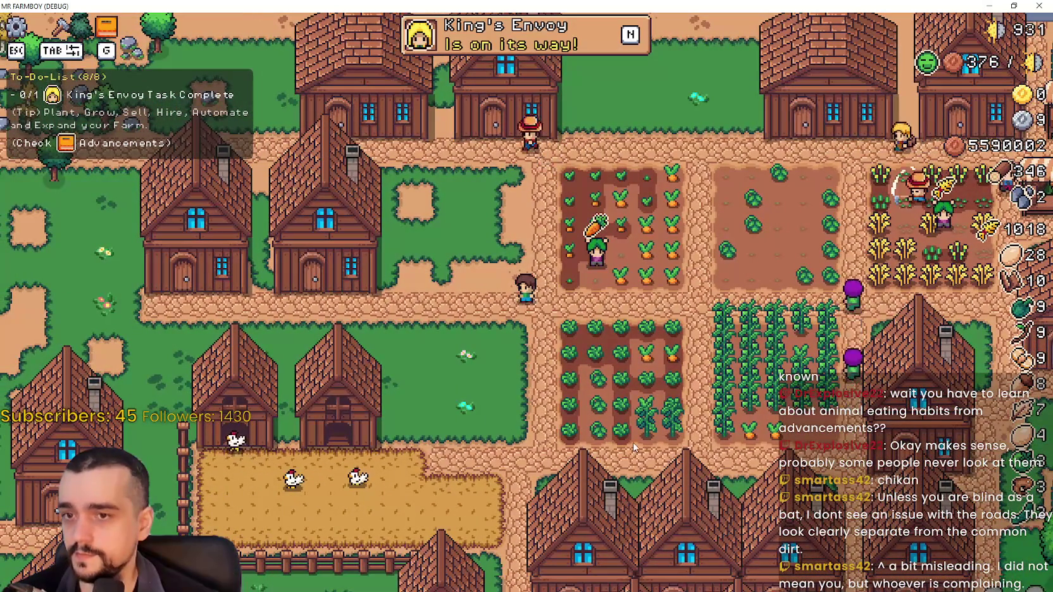
key("s")
scroll(551, 383, "up", 2)
scroll(552, 384, "down", 2)
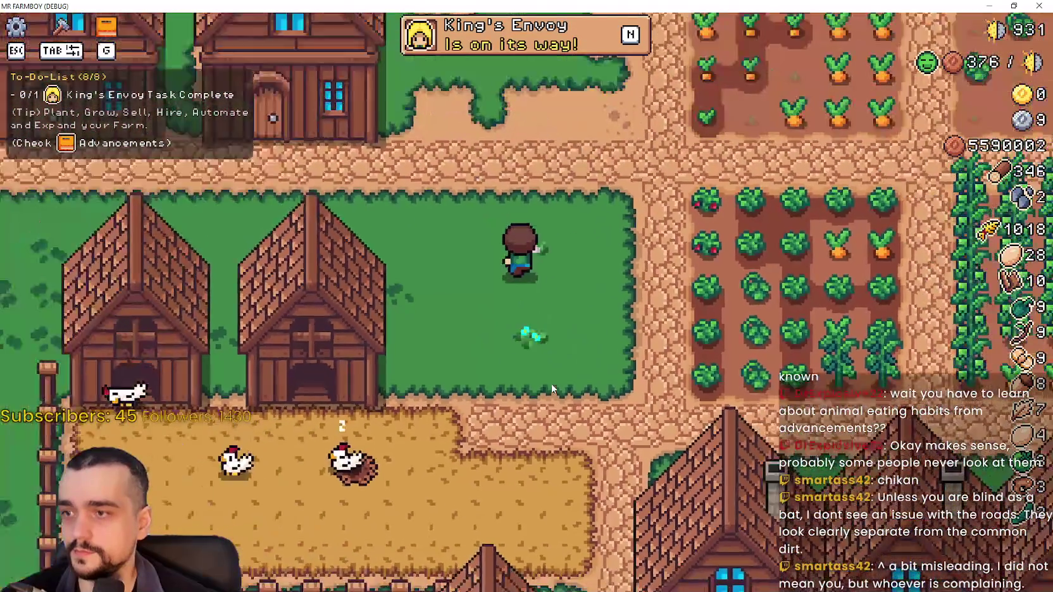
Walk the farmer onto the recoloured cobblestone path, zoom in, then close the game.
key("w")
key("d")
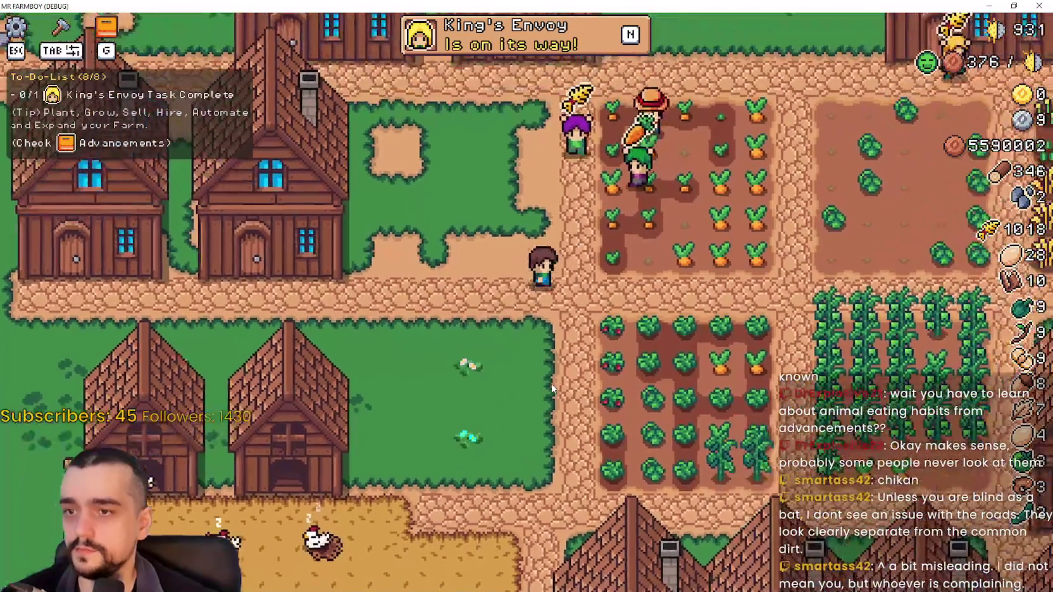
scroll(589, 398, "up", 2)
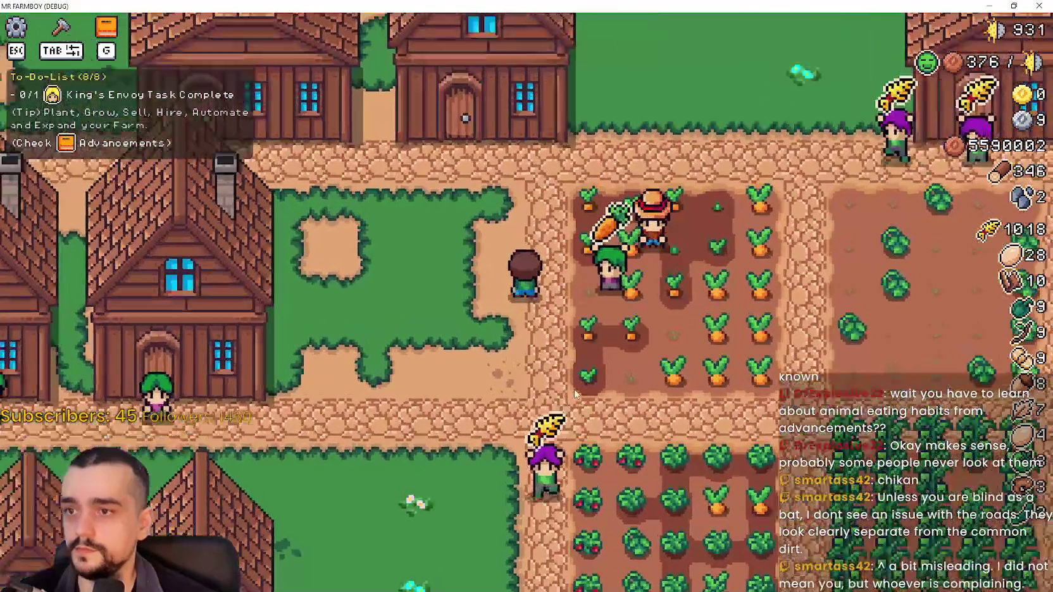
scroll(582, 234, "up", 2)
scroll(654, 310, "up", 1)
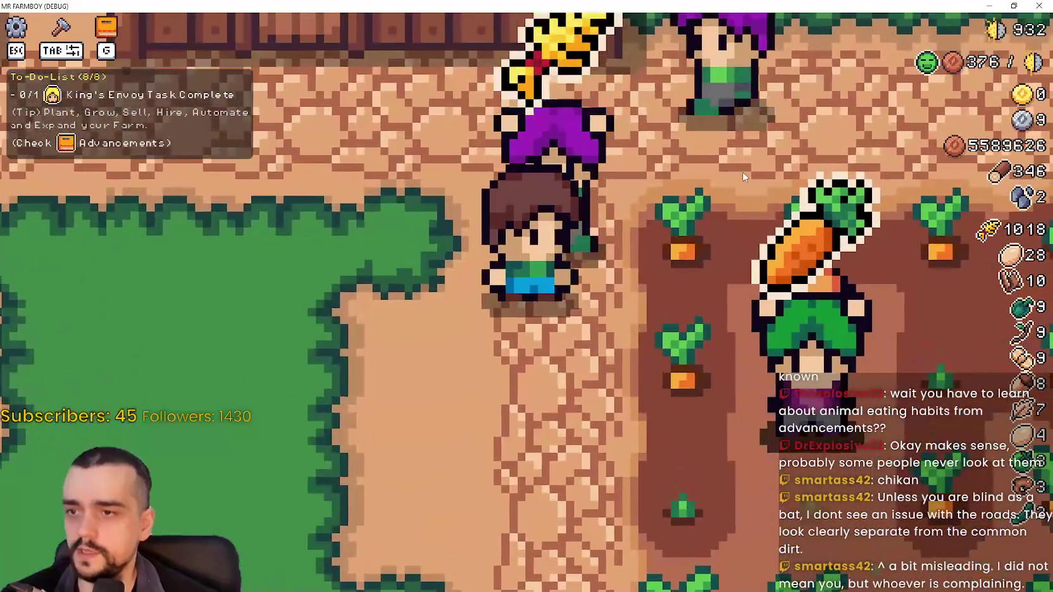
left_click(1014, 6)
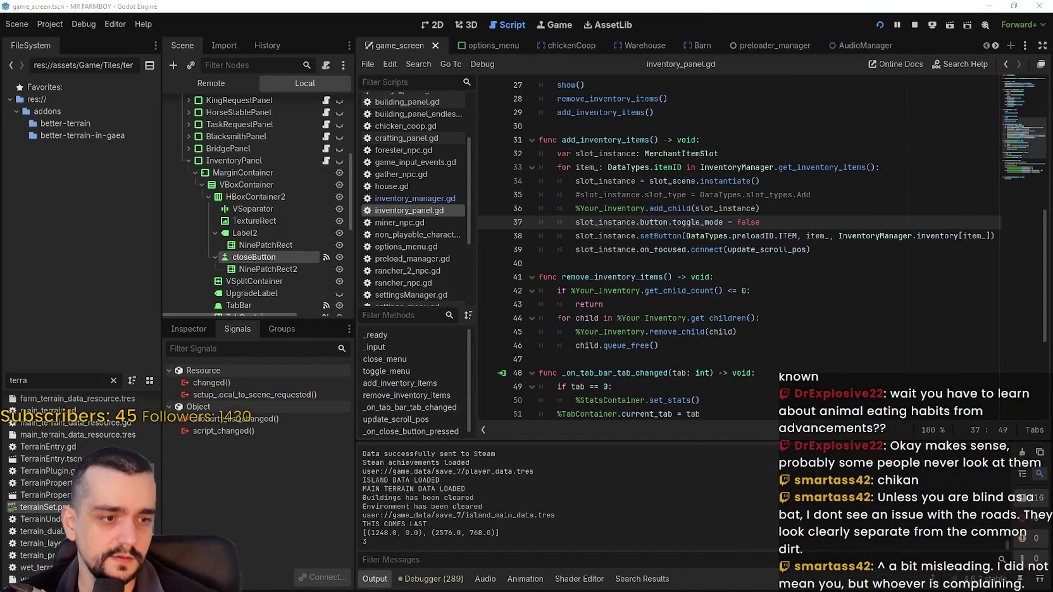
Return to Aseprite, screenshot the road, and move the screenshot window off the canvas.
key("alt+Tab")
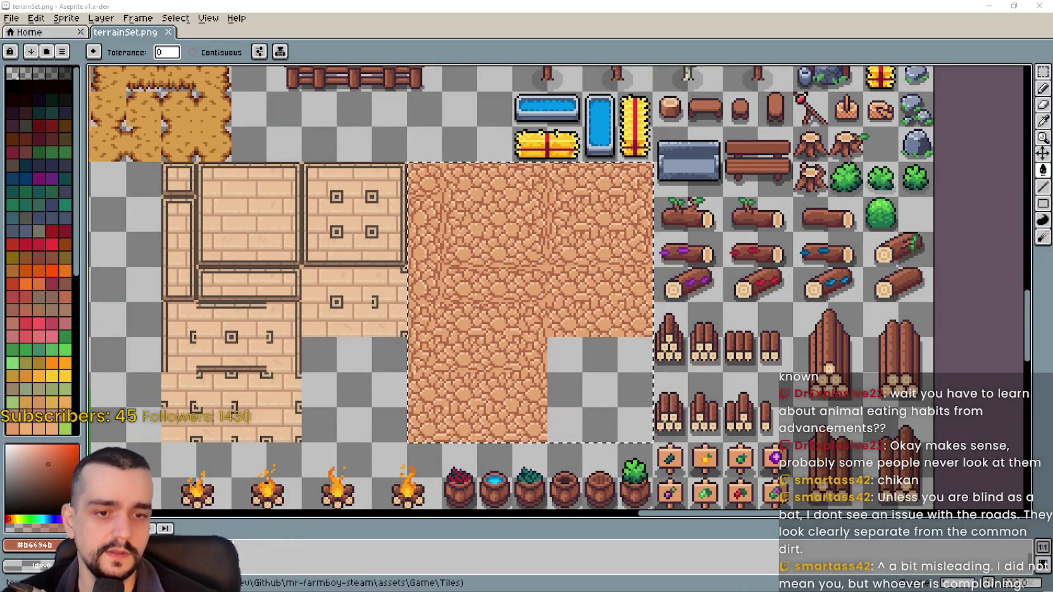
key("super+shift+s")
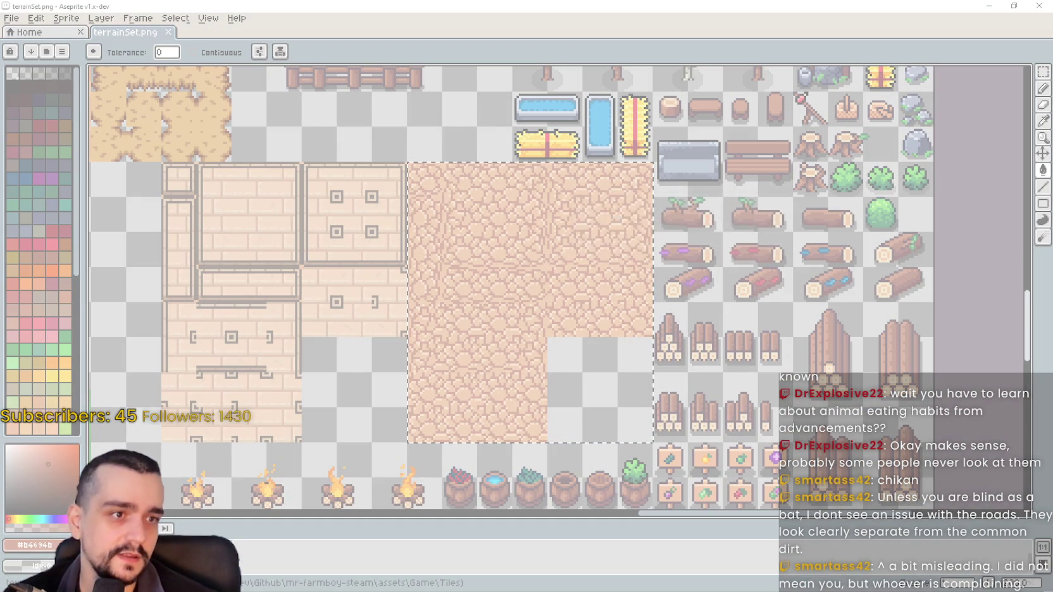
key("Escape")
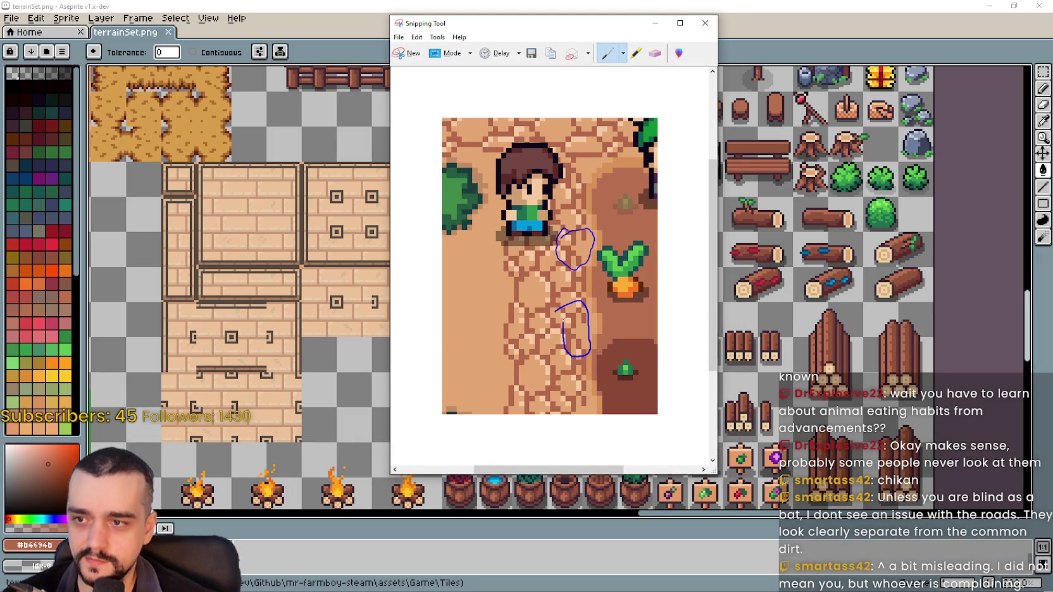
scroll(566, 365, "down", 1)
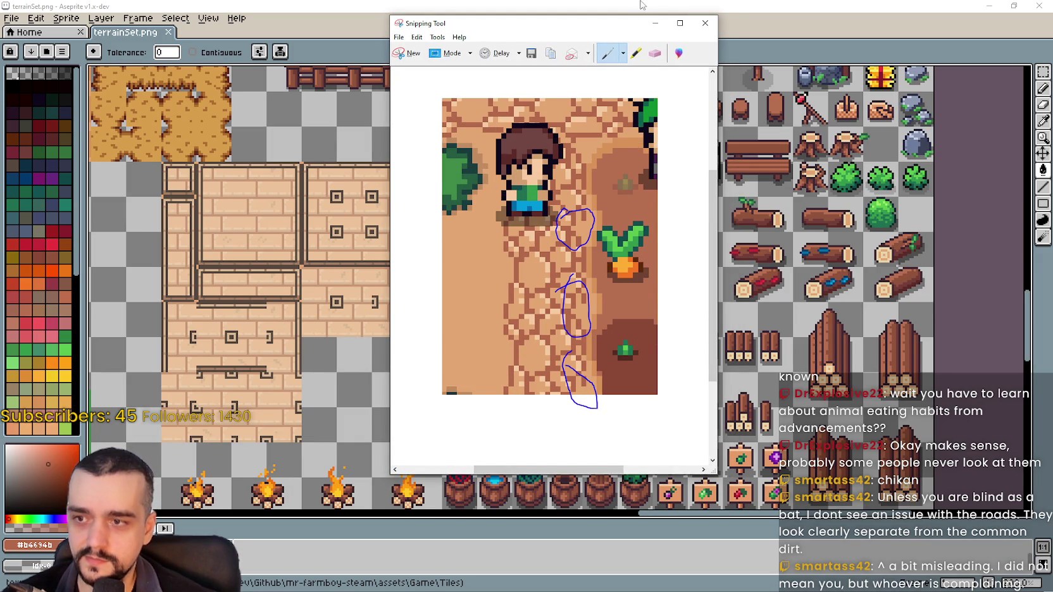
left_click_drag(612, 28, 528, 27)
left_click(538, 378)
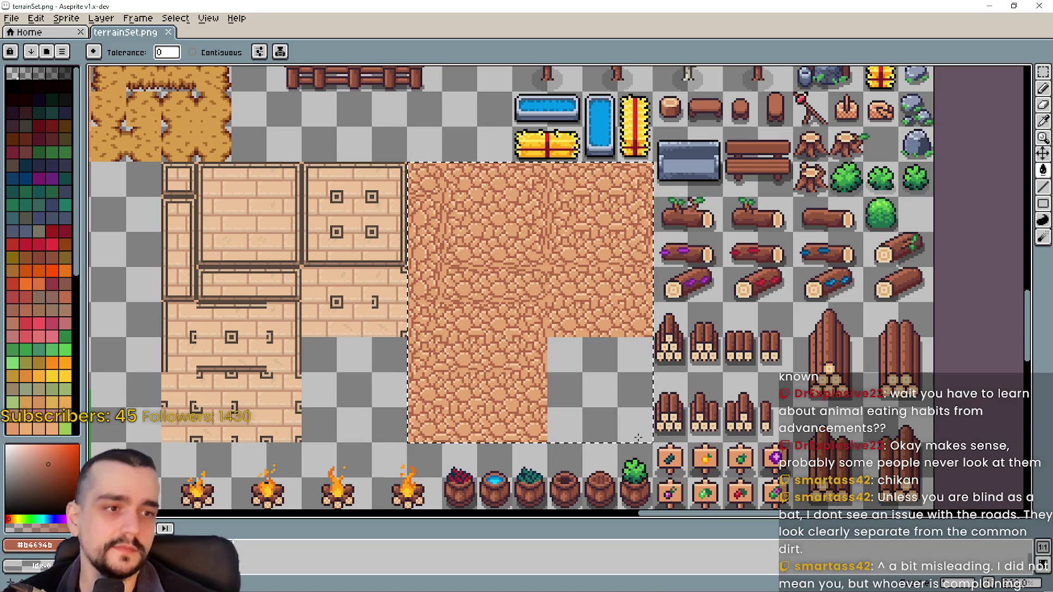
scroll(446, 260, "up", 3)
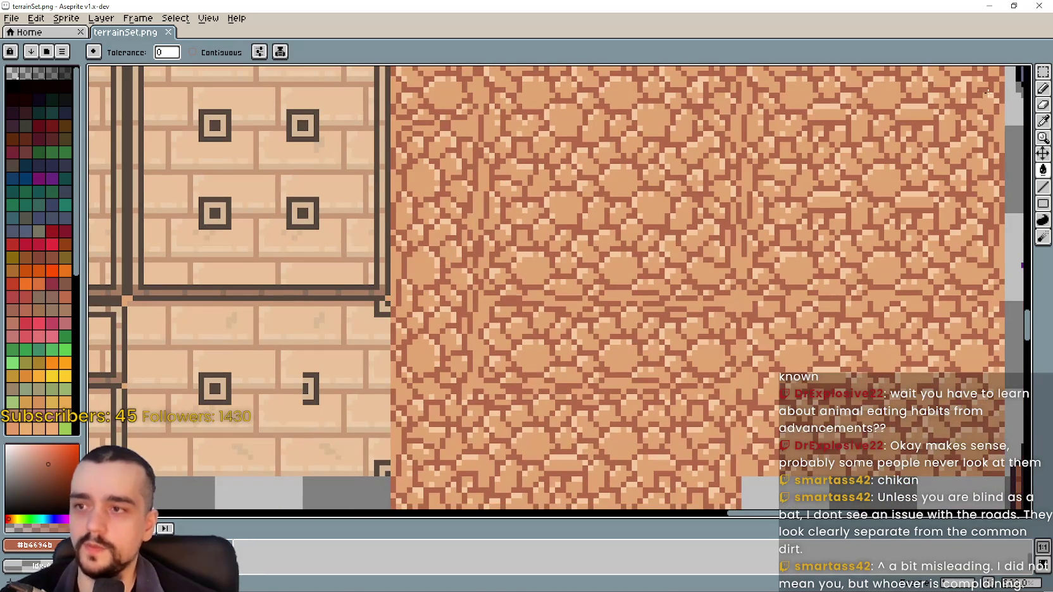
Marquee a square cobblestone patch, touch up its pixels, and save terrainSet.png for Godot's reimport.
left_click(1043, 71)
left_click_drag(388, 211, 481, 304)
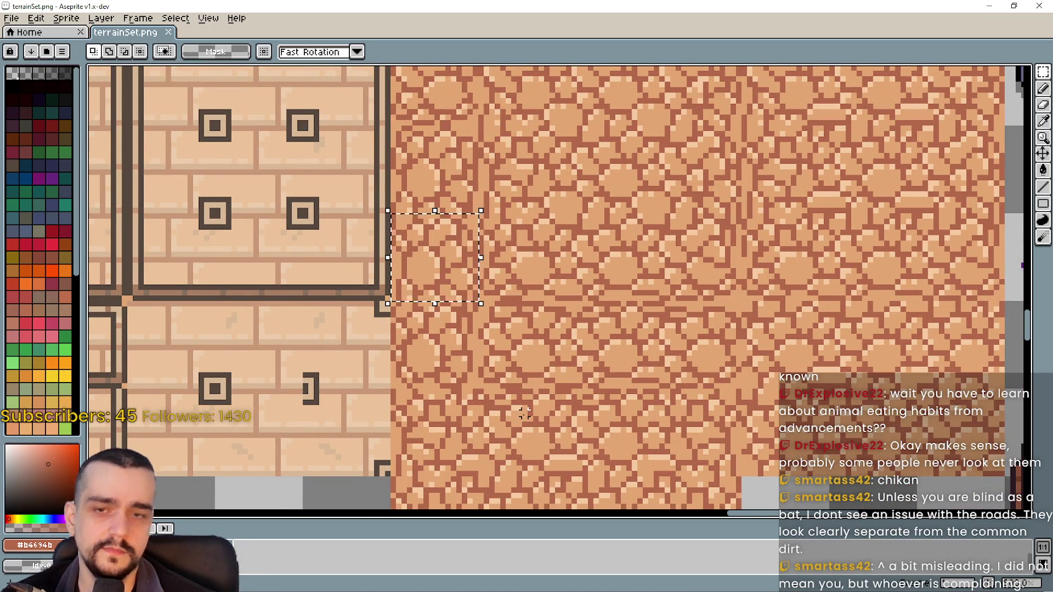
scroll(473, 218, "down", 1)
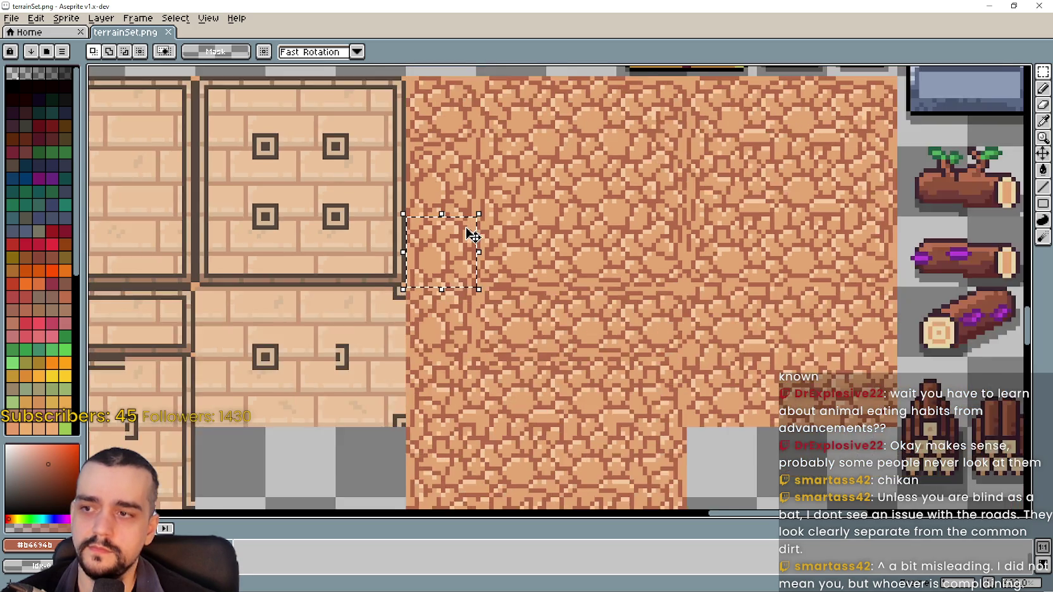
scroll(472, 234, "up", 5)
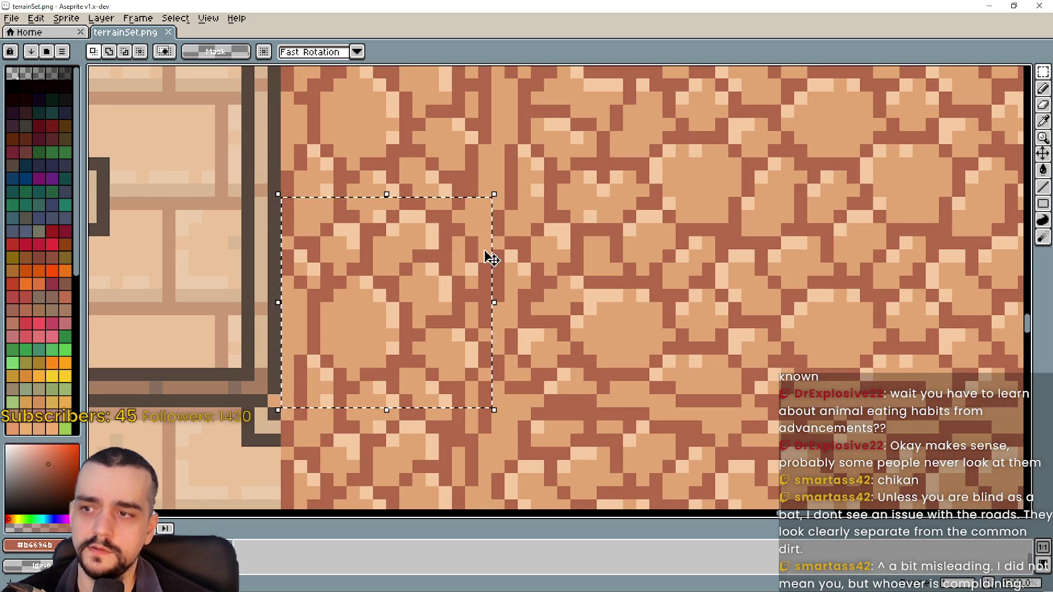
left_click(1043, 120)
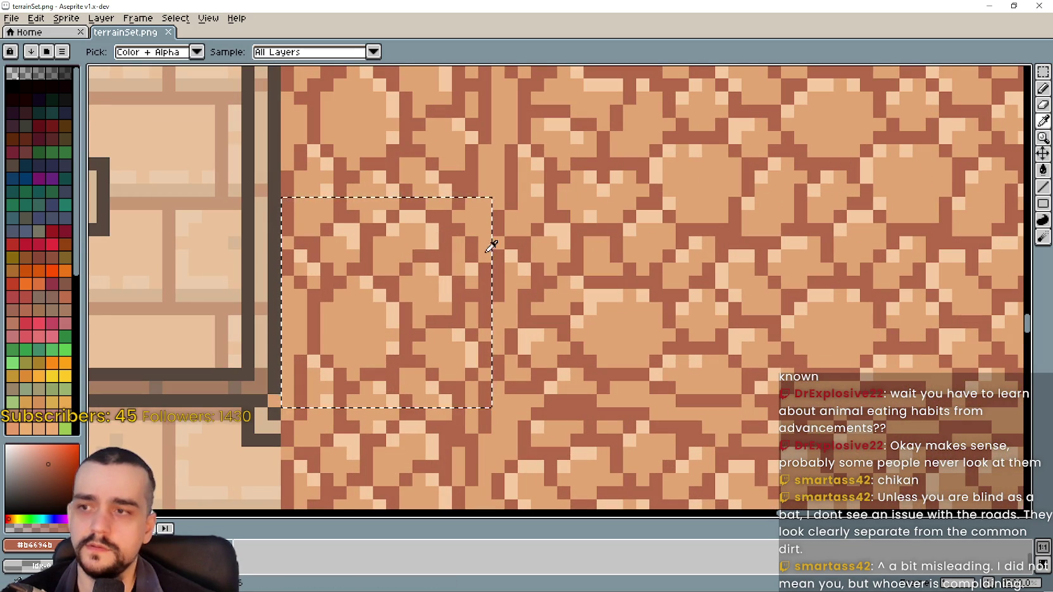
left_click(1044, 88)
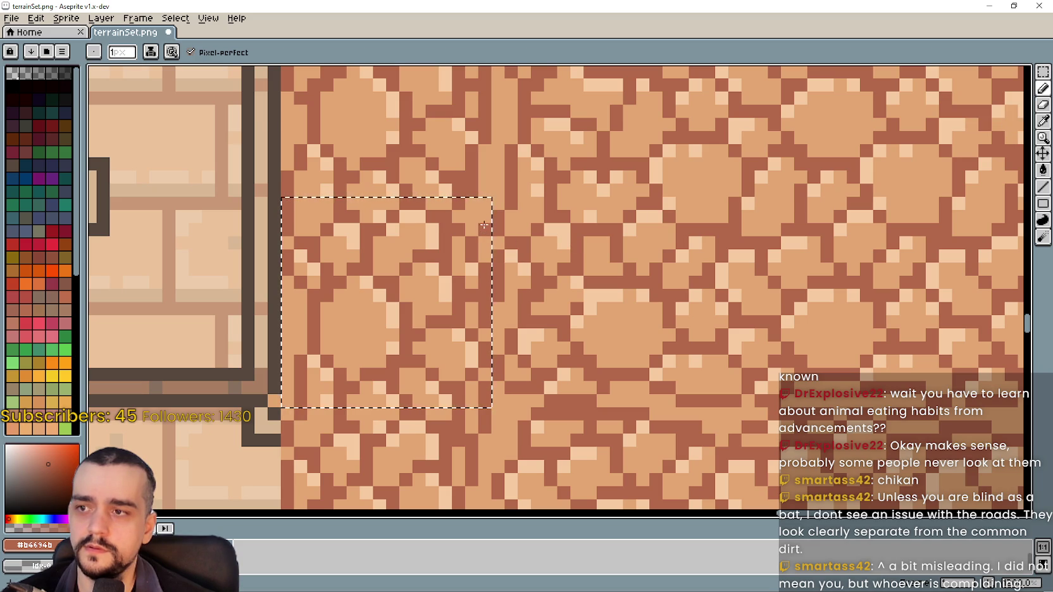
scroll(484, 233, "up", 1)
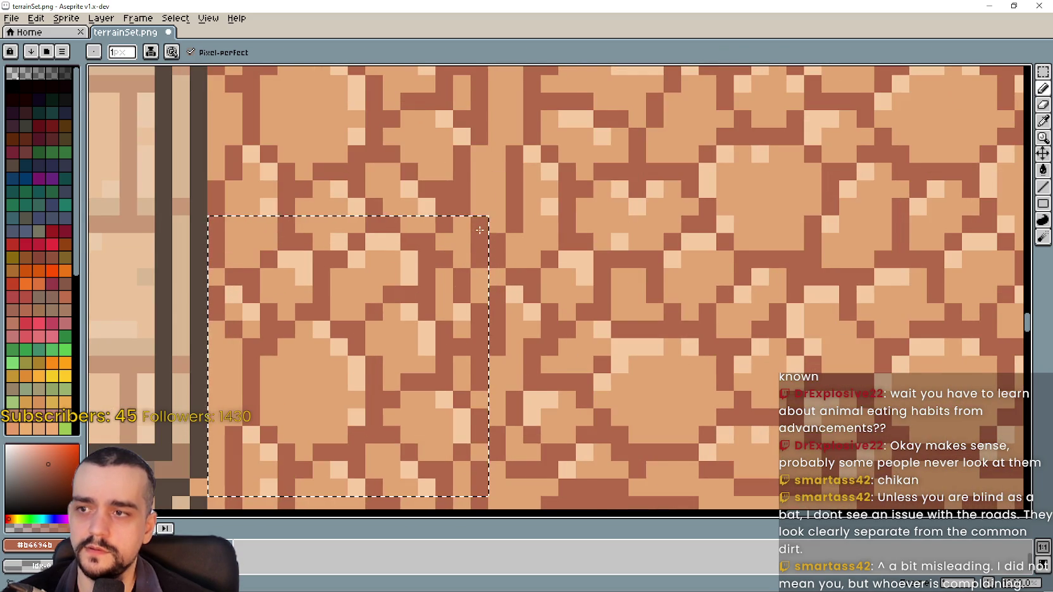
scroll(465, 318, "down", 1)
key("v")
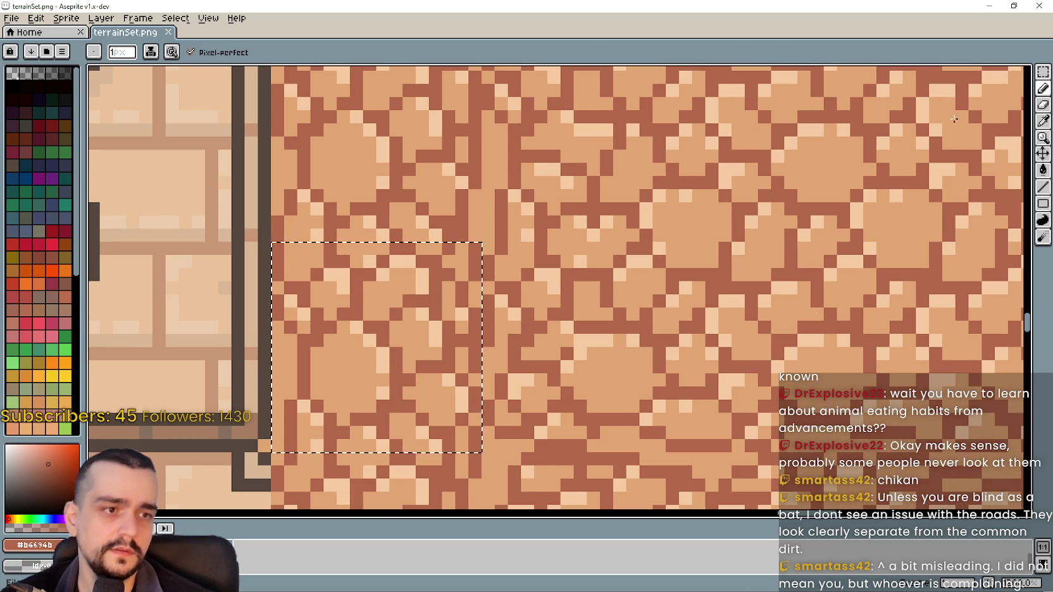
key("ctrl+s")
key("alt+Tab")
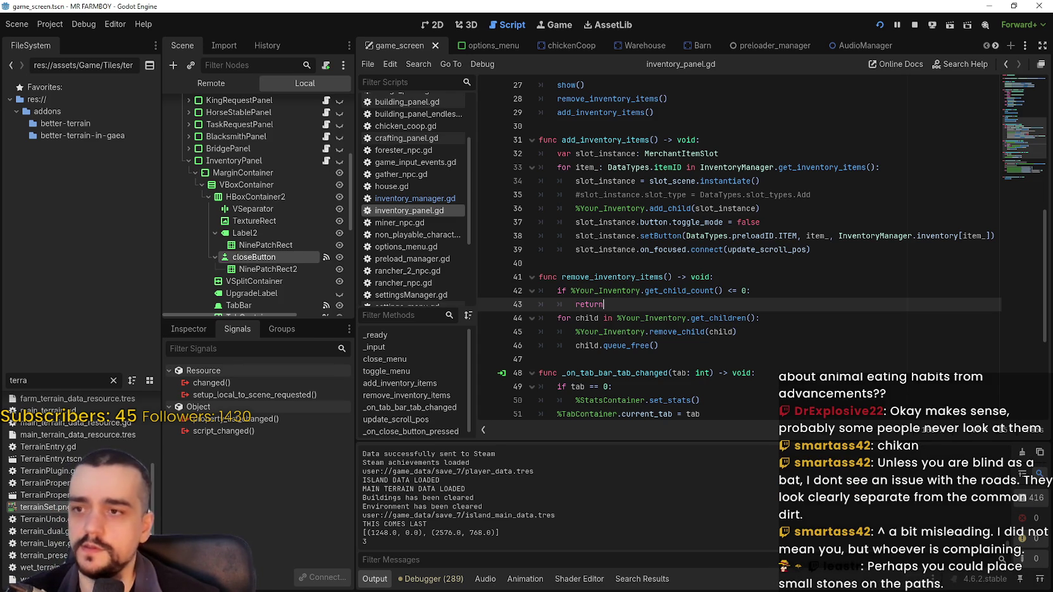
Pick the light tan #e4a472 stone colour for the Pencil and save terrainSet.png again.
key("alt+Tab")
scroll(512, 256, "up", 3)
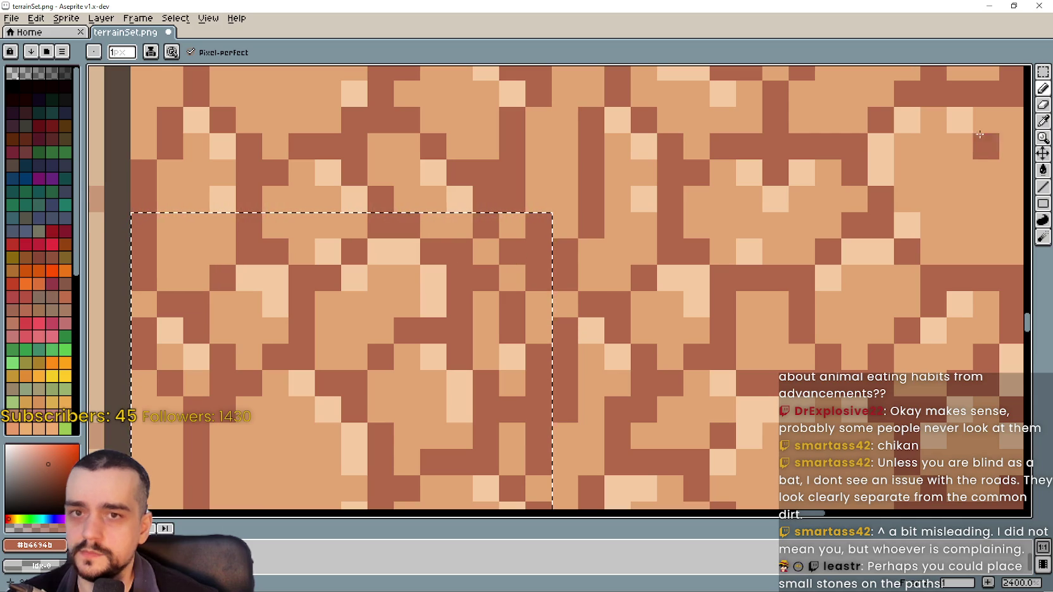
left_click(1043, 125)
left_click(523, 262)
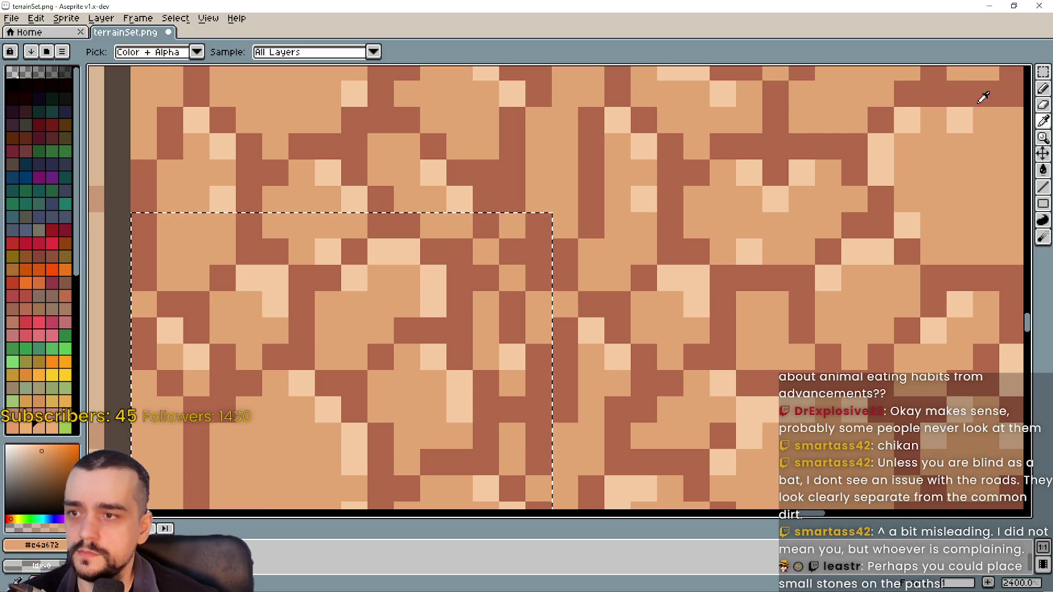
left_click(1043, 87)
scroll(604, 302, "down", 2)
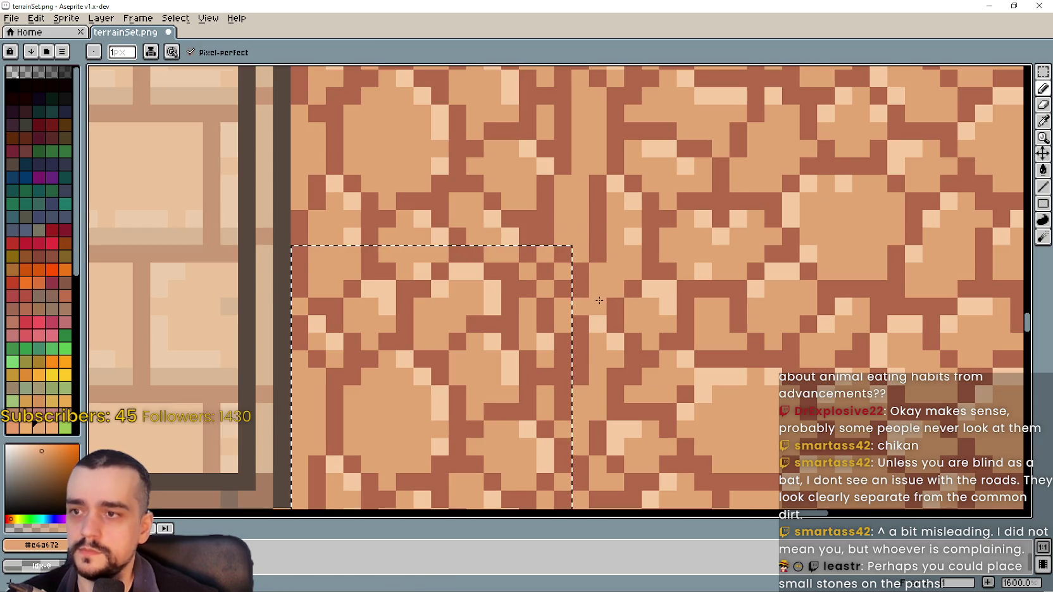
key("ctrl+s")
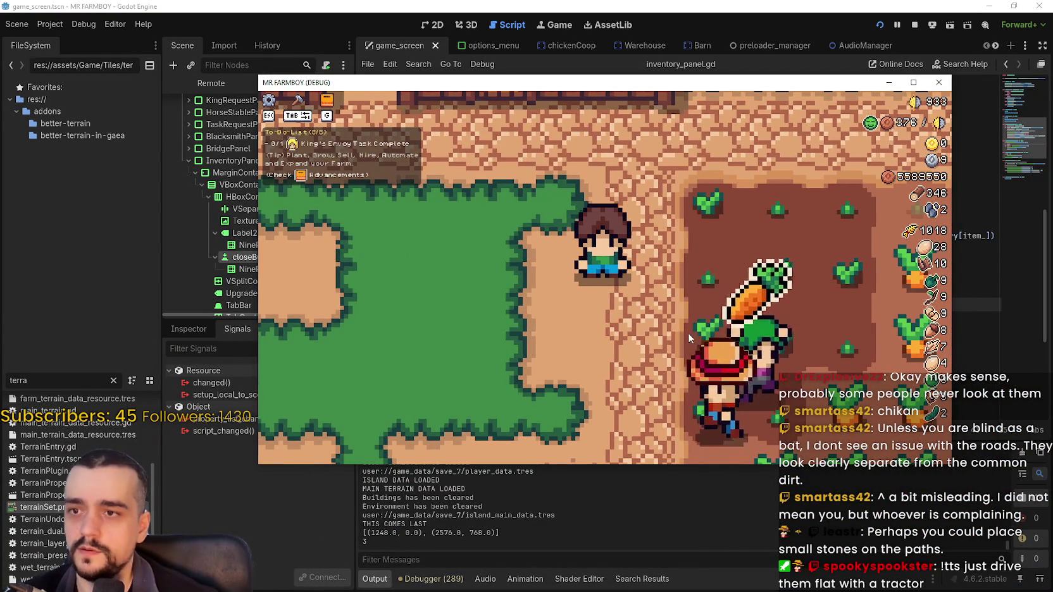
key("s")
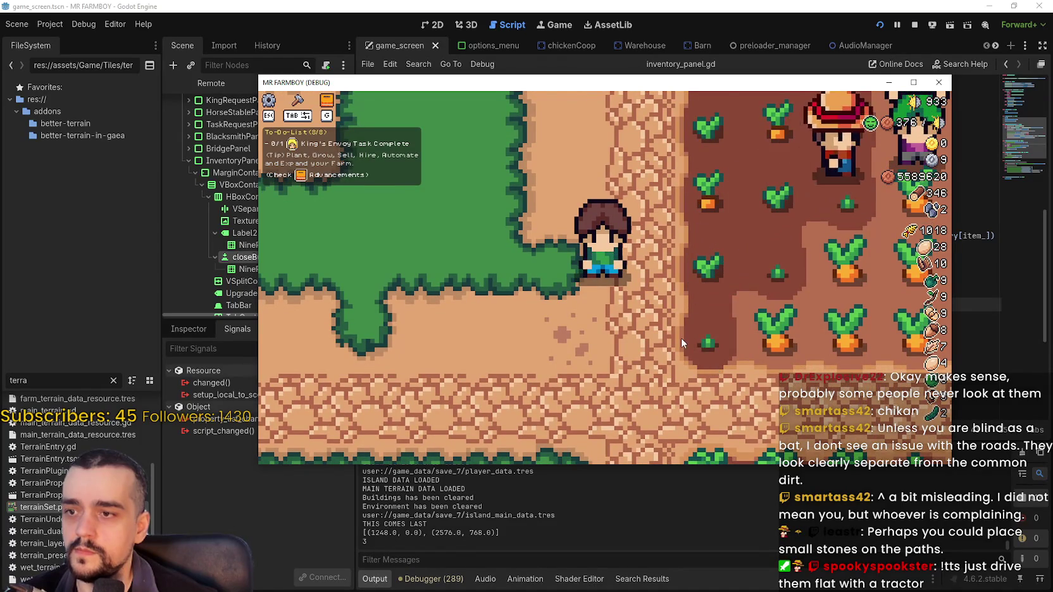
key("w")
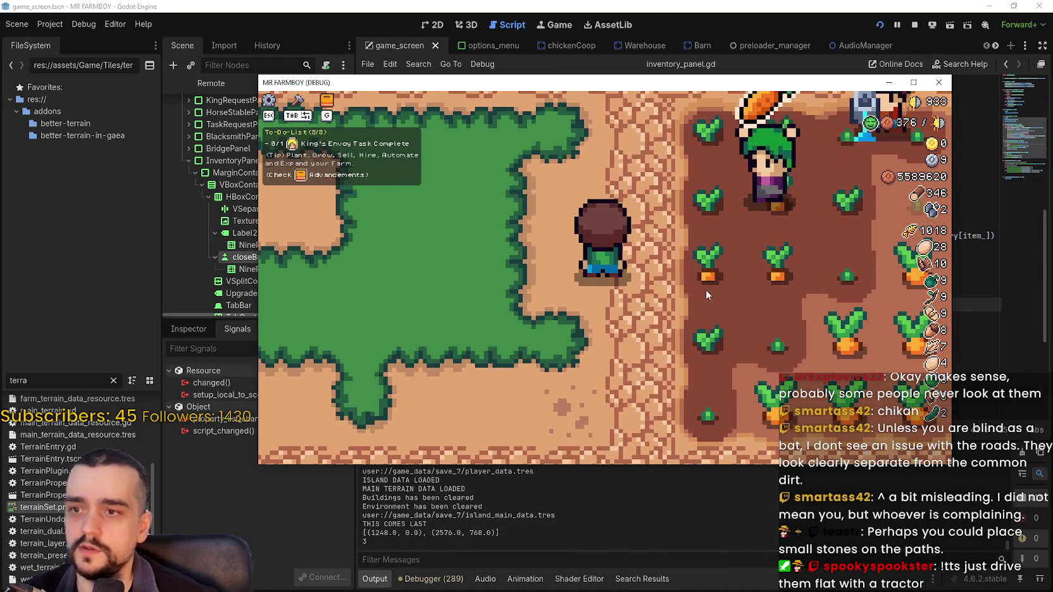
key("alt+Tab")
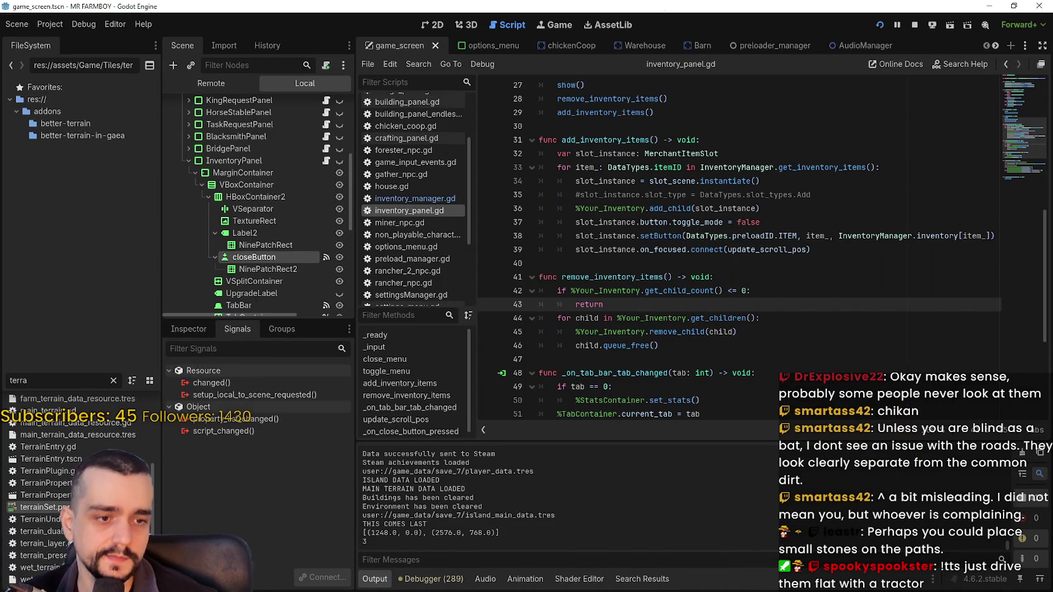
Select a square cobblestone patch and pick up the dark reddish mortar colour for the pencil.
key("alt+Tab")
scroll(699, 289, "down", 5)
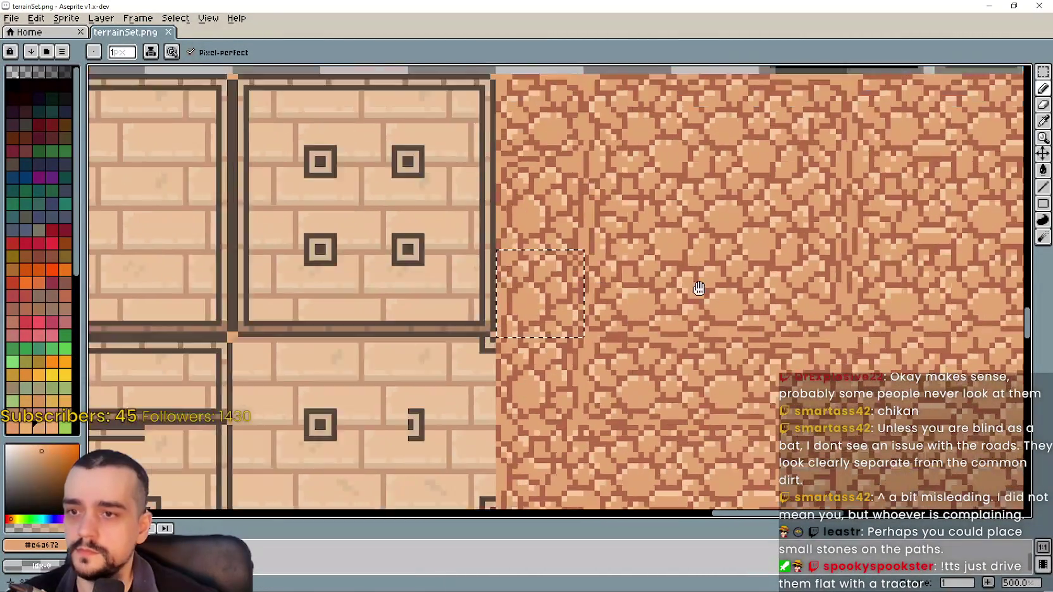
left_click_drag(698, 288, 612, 237)
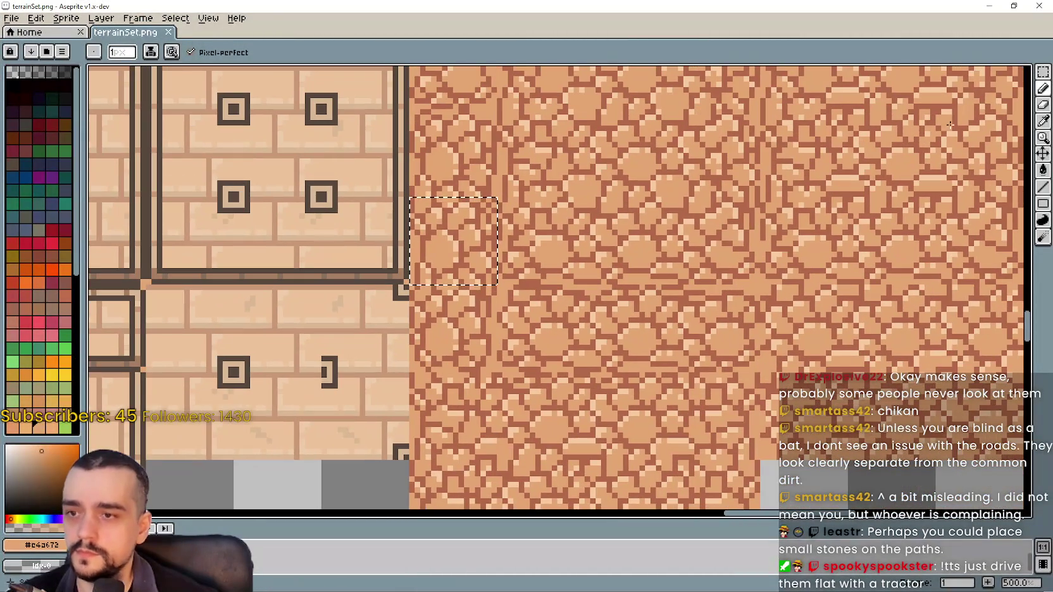
left_click(1043, 71)
left_click_drag(585, 287, 670, 372)
scroll(619, 312, "up", 4)
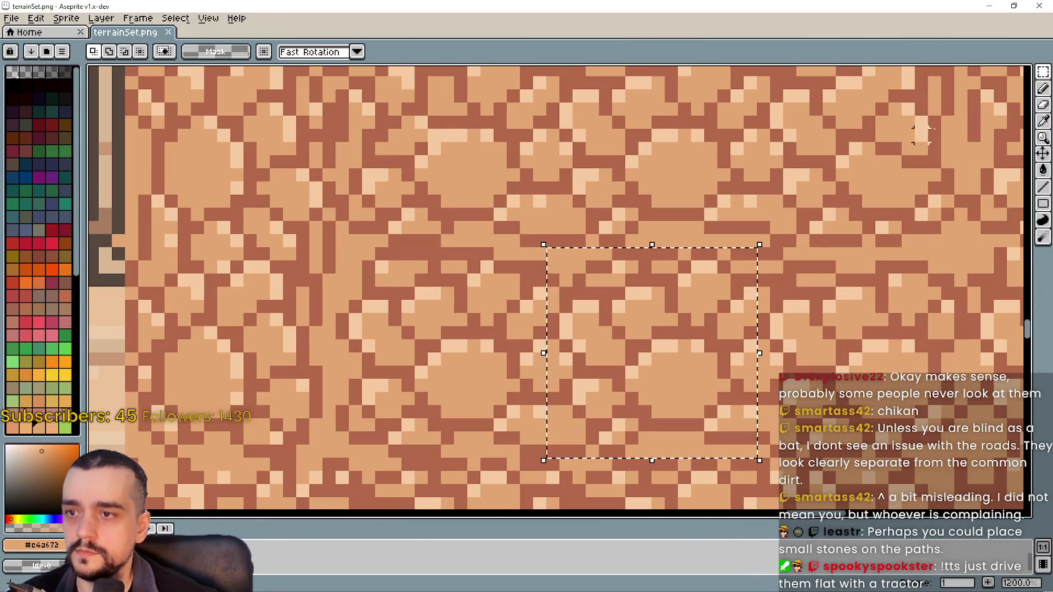
left_click(1043, 88)
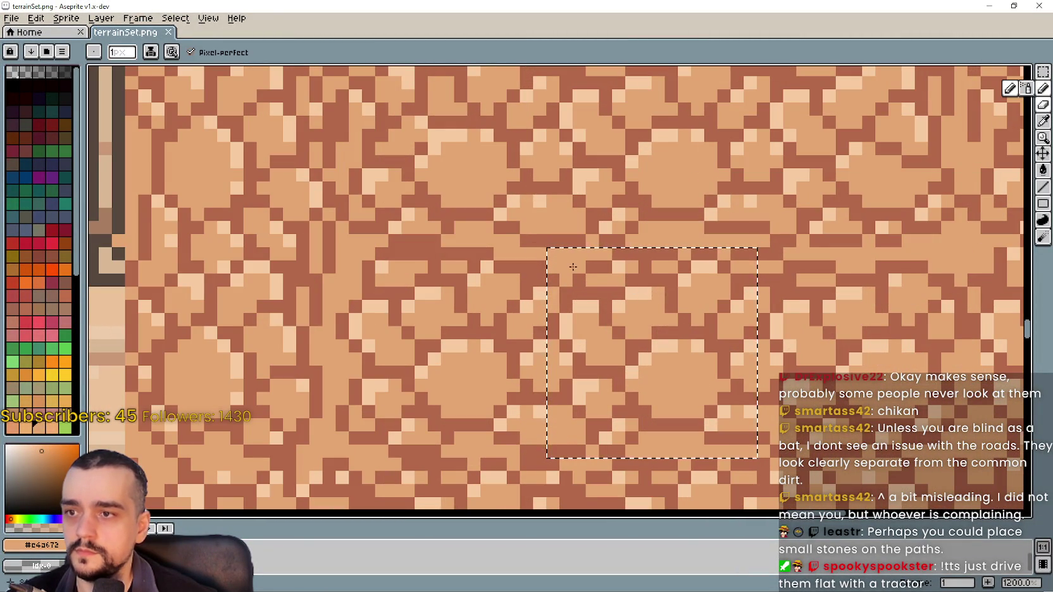
left_click(1043, 122)
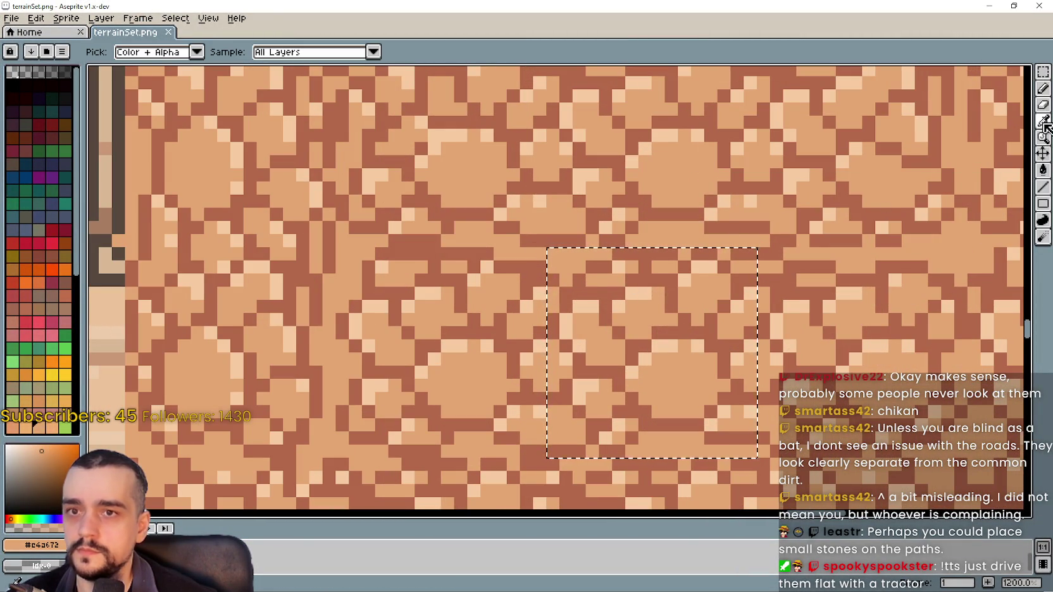
left_click(583, 287)
left_click(1045, 90)
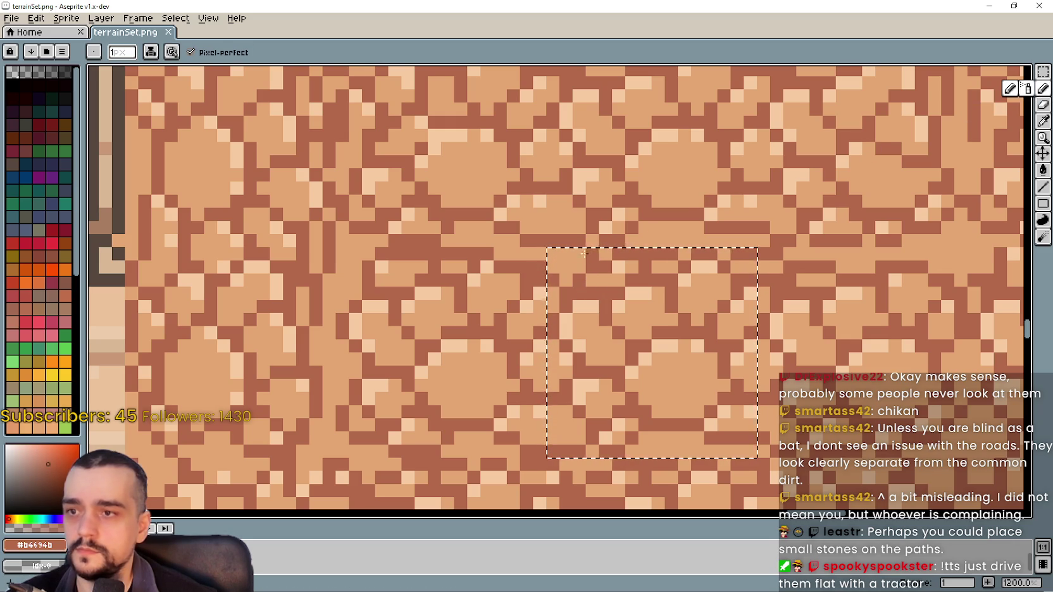
Restore the earlier square selection, then mark another square patch of cobblestone.
scroll(578, 262, "down", 1)
mouse_move(578, 263)
left_mouse_down()
mouse_move(638, 463)
mouse_move(635, 406)
left_mouse_up()
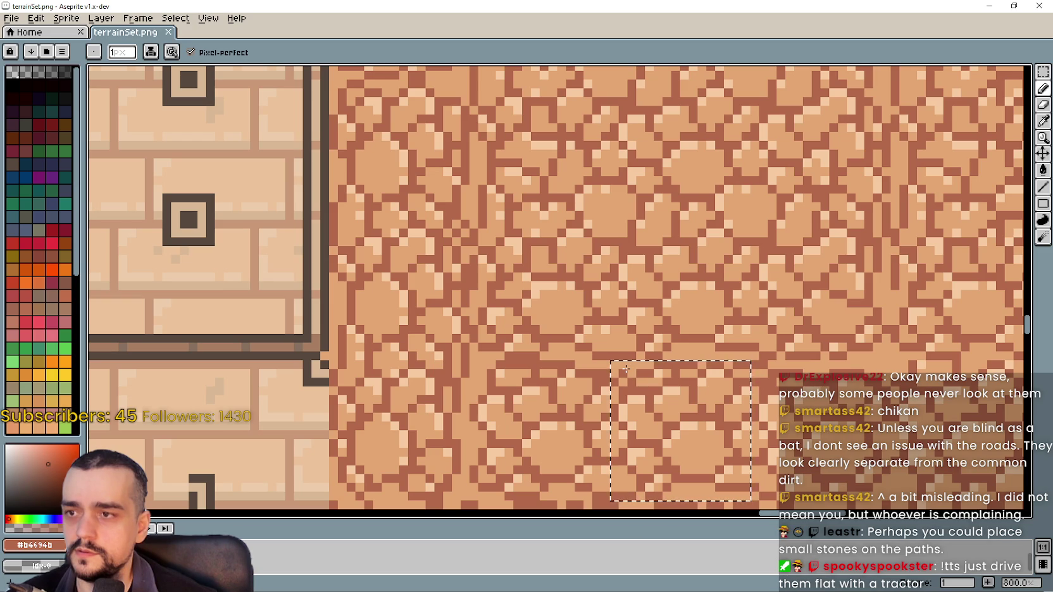
key("ctrl+d")
left_click(1044, 72)
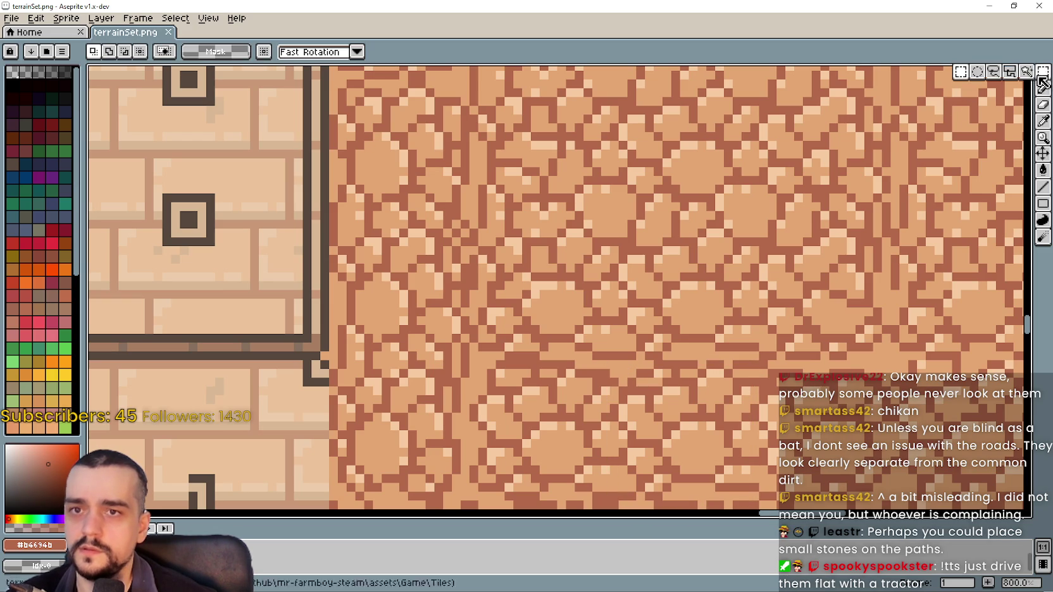
key("ctrl+z")
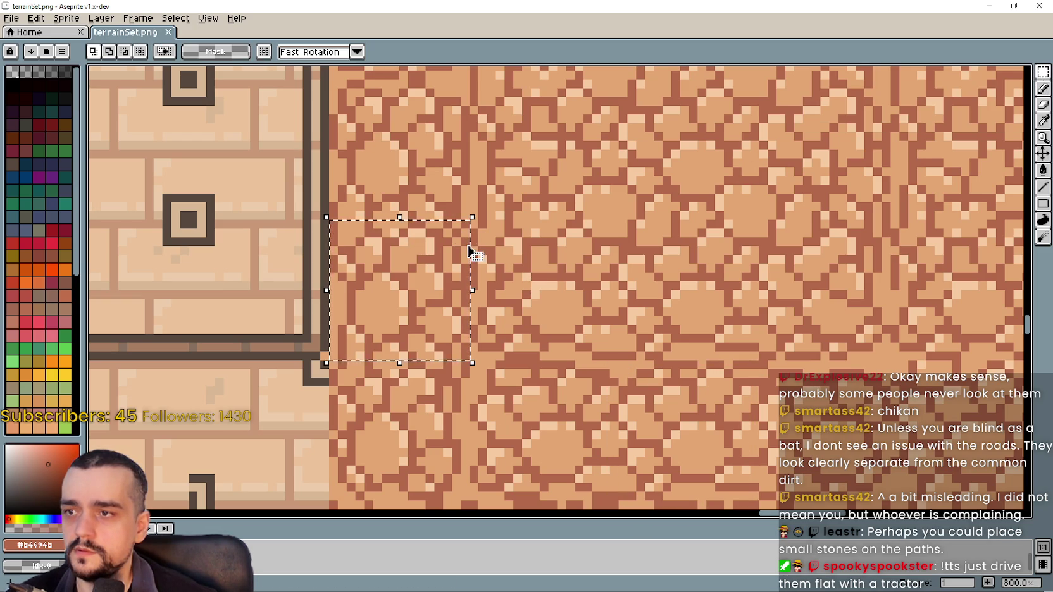
key("i")
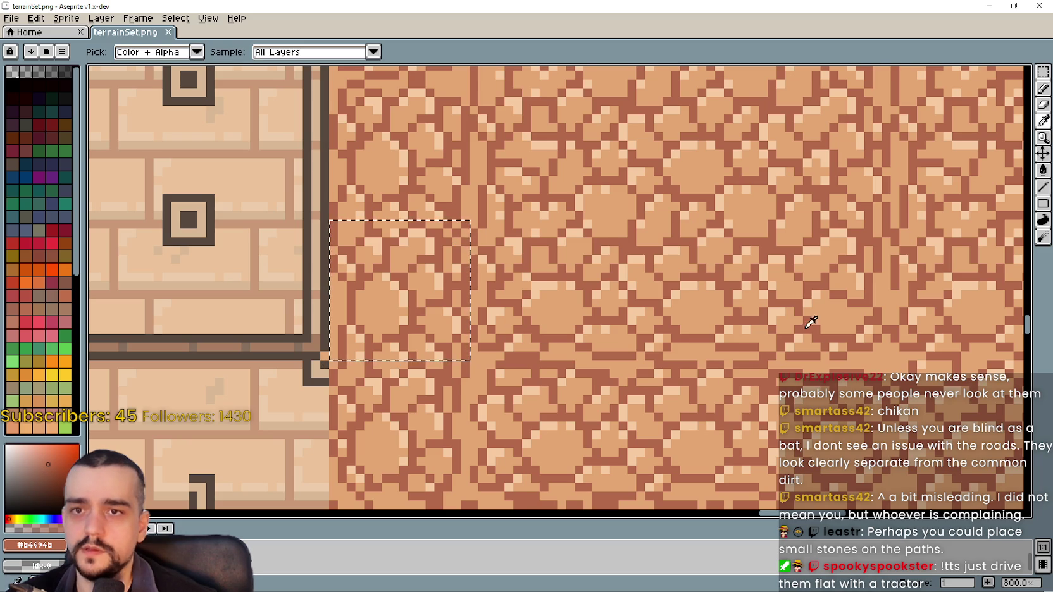
scroll(625, 407, "down", 2)
scroll(862, 224, "up", 1)
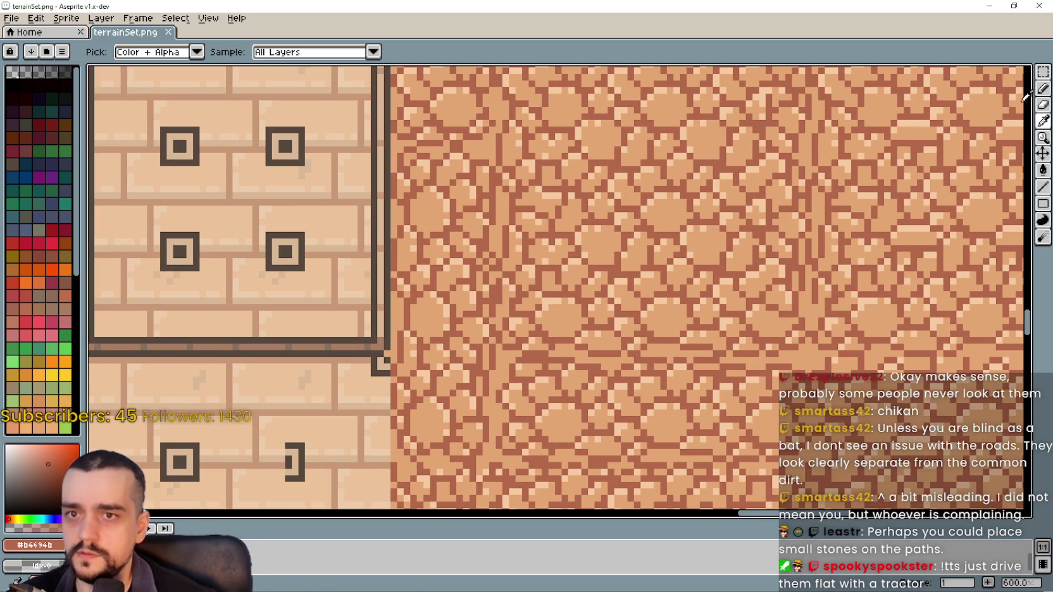
key("m")
mouse_move(710, 354)
left_mouse_down()
mouse_move(664, 418)
mouse_move(598, 465)
left_mouse_up()
Return to the pencil and bring another part of the road tiles into view.
left_click(1044, 120)
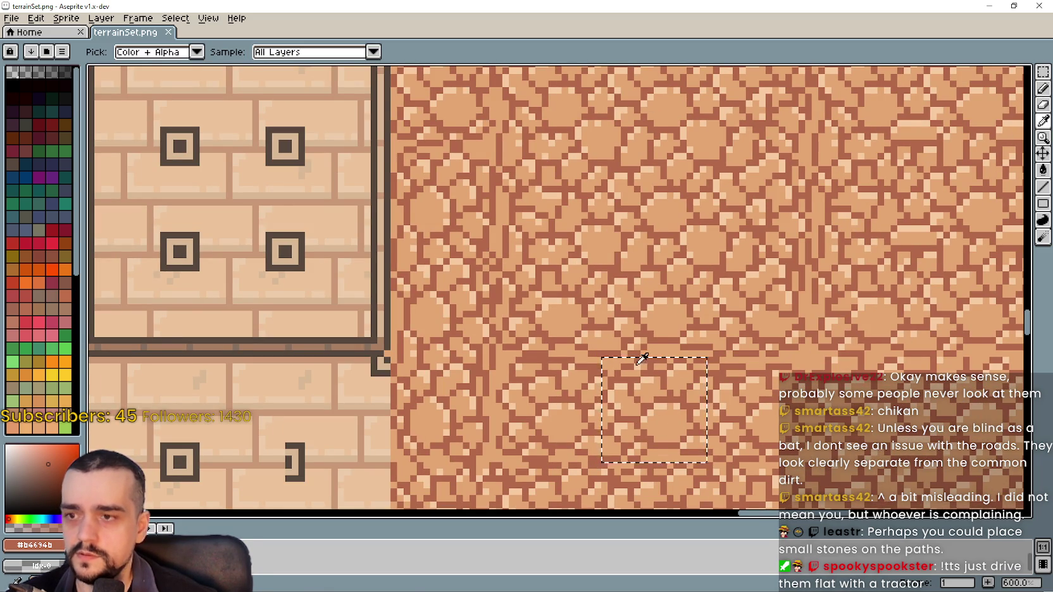
scroll(661, 359, "up", 4)
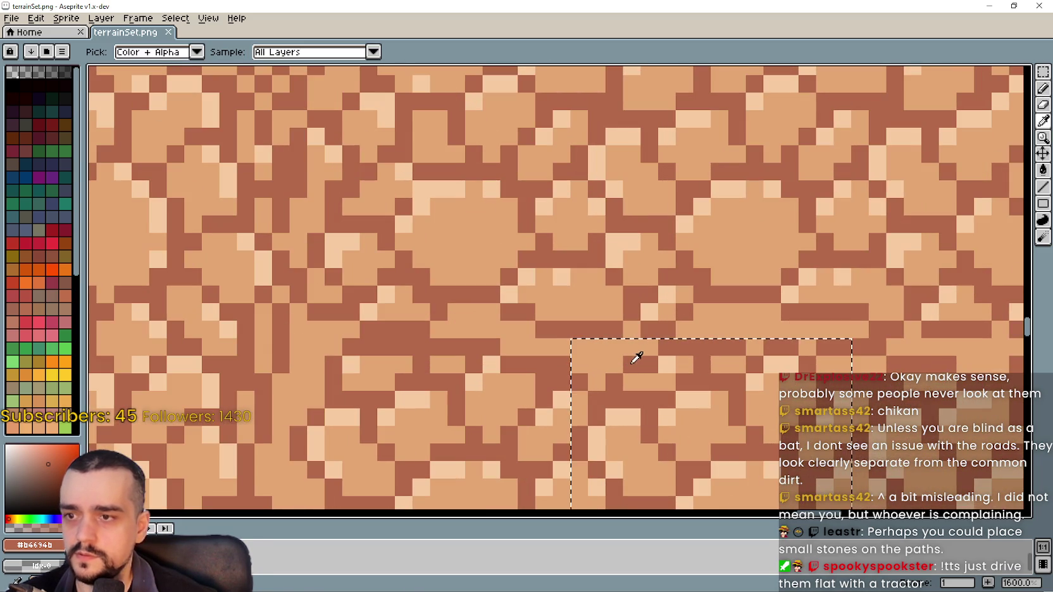
left_click(1043, 88)
key("4")
left_click_drag(674, 385, 638, 352)
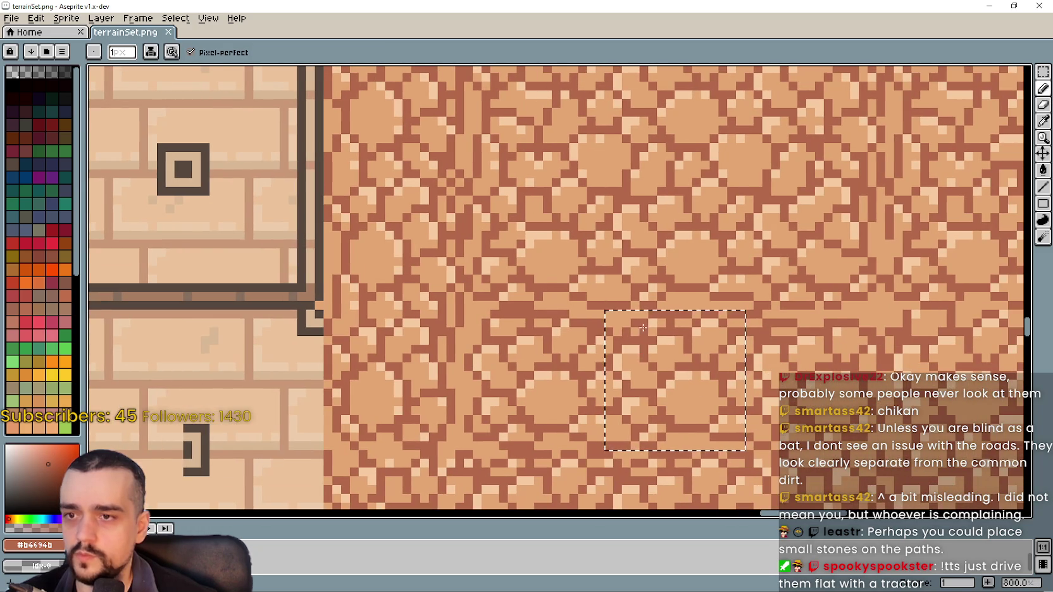
scroll(628, 325, "up", 1)
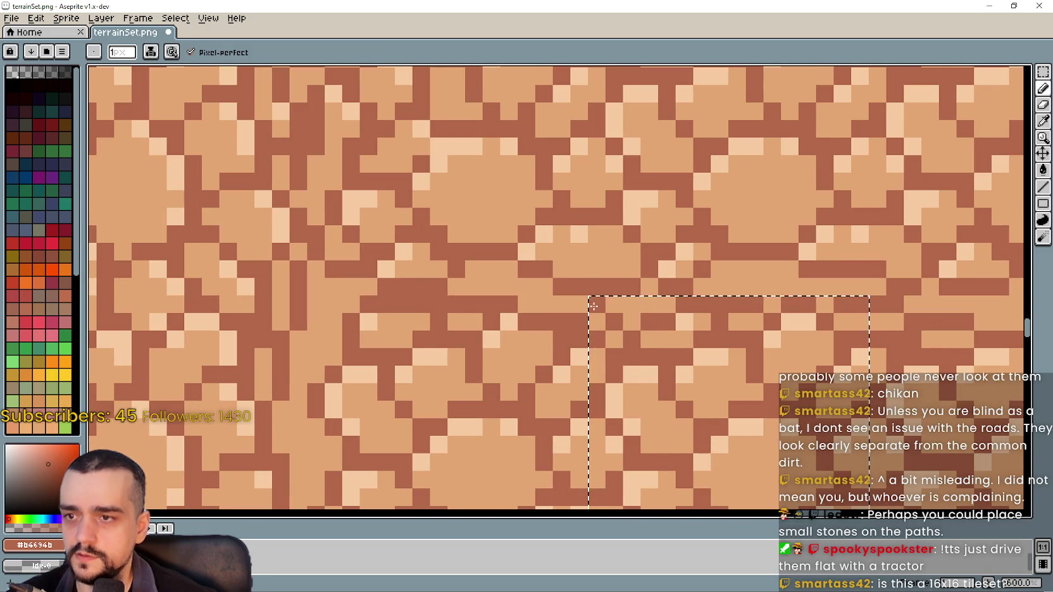
scroll(632, 345, "down", 3)
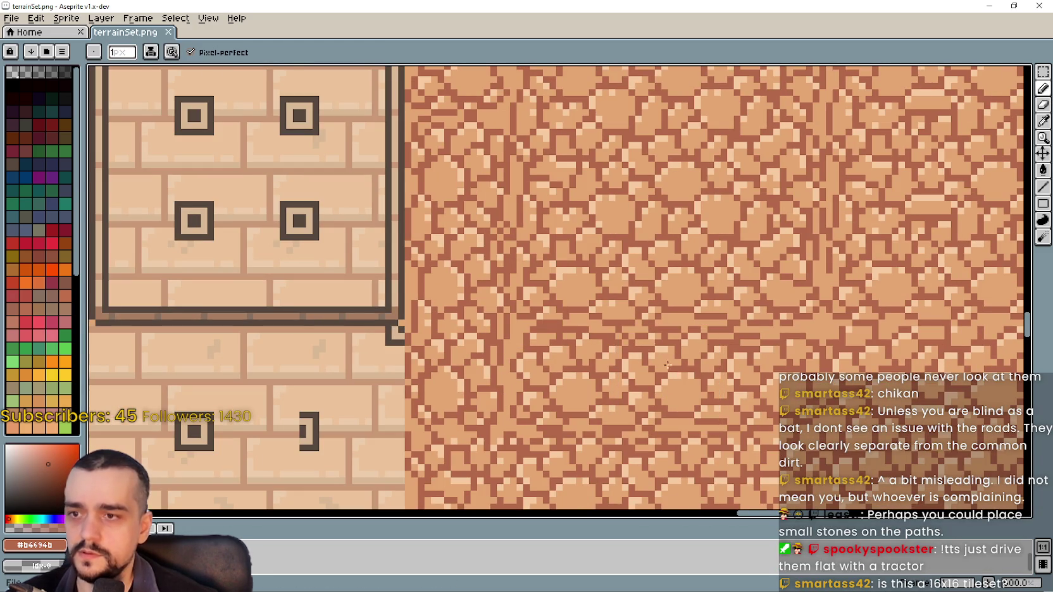
scroll(677, 374, "up", 3)
Undo the last pencil stroke, paint a dark pixel on the cobblestones, and save terrainSet.png.
key("ctrl+z")
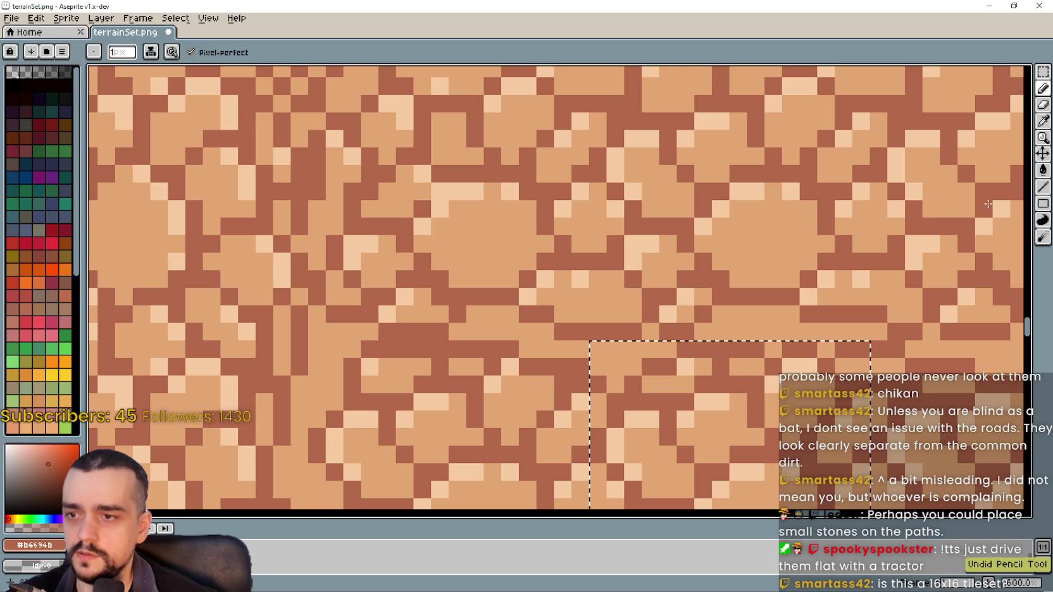
left_click(652, 333)
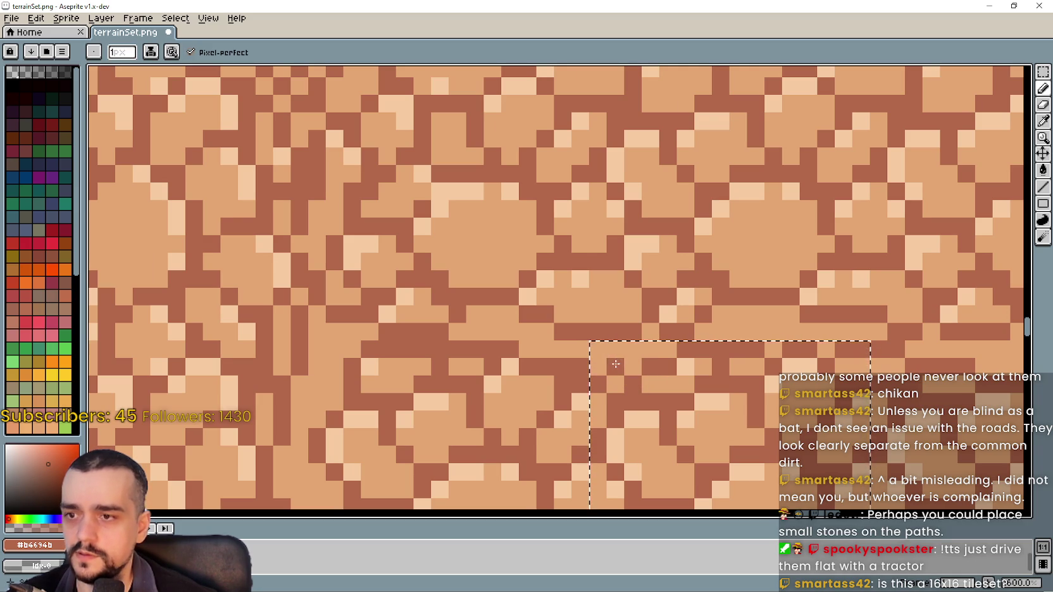
scroll(604, 350, "down", 2)
key("ctrl+s")
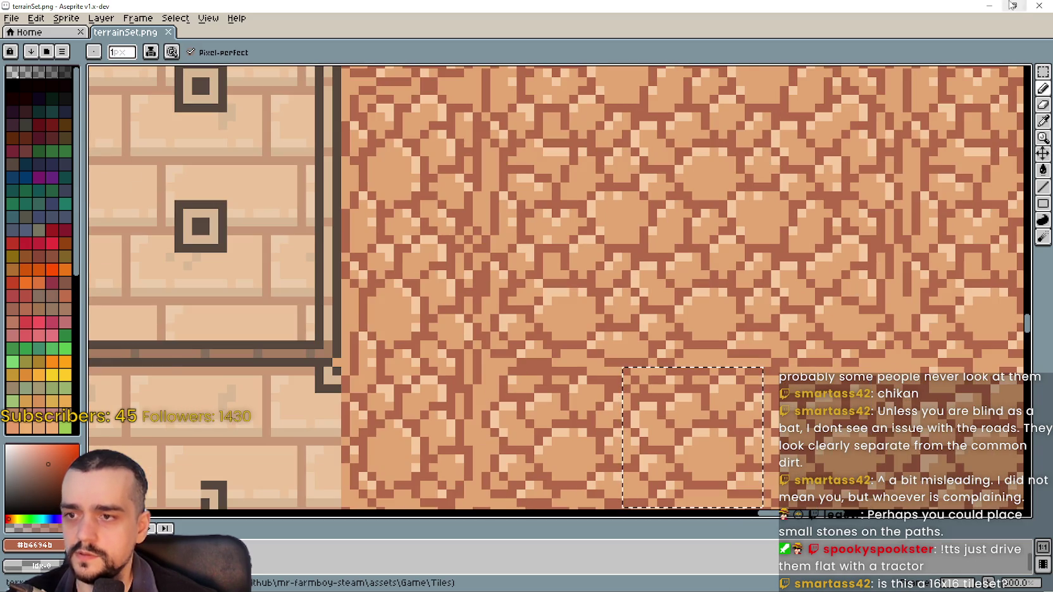
key("alt+Tab")
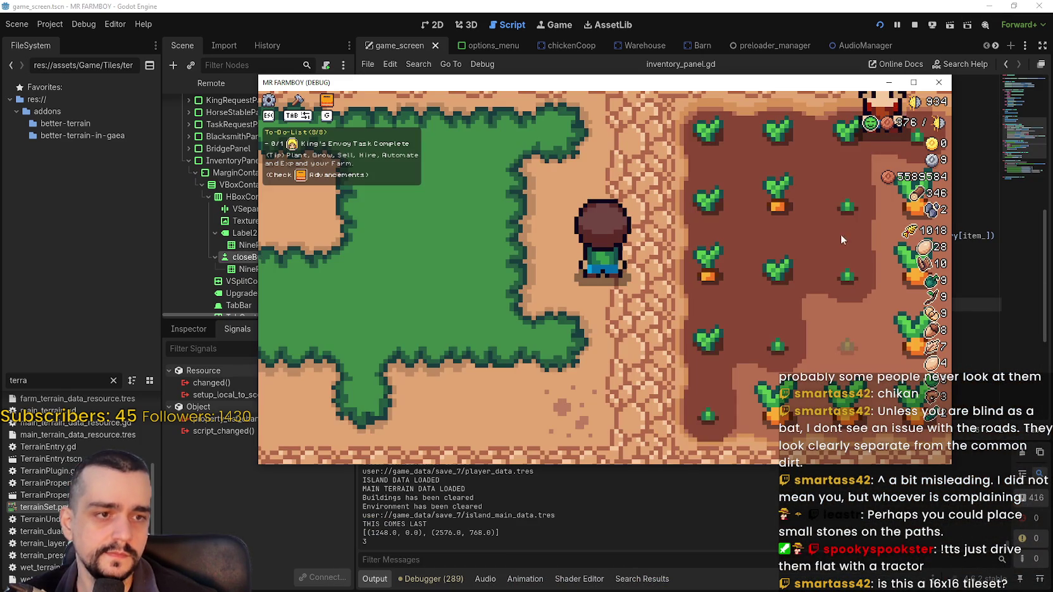
Walk the farmer north, right past the villagers, then down and left toward the crossroads.
key("w")
key("a")
key("d")
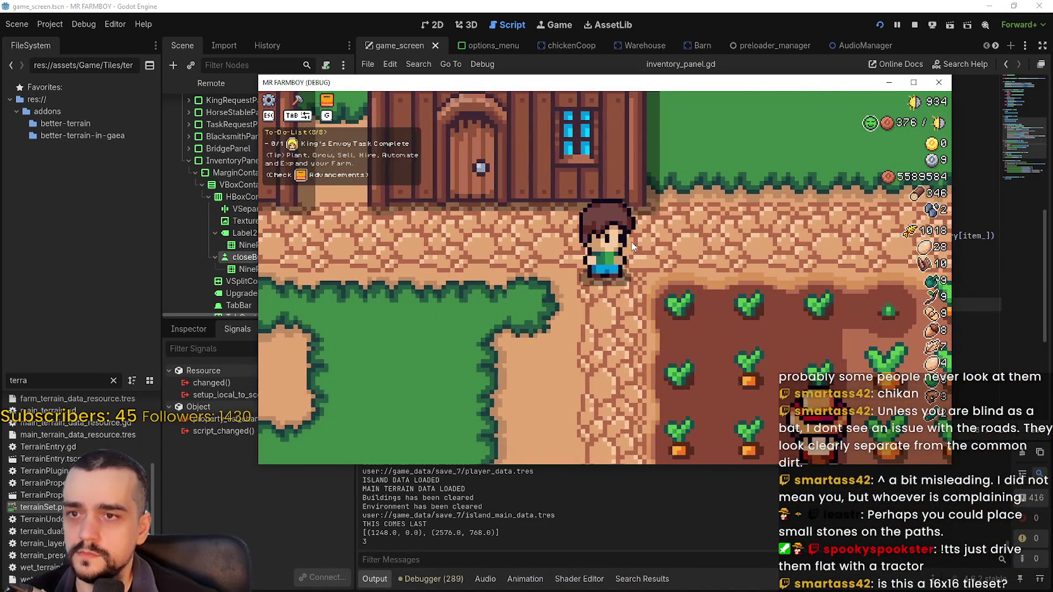
key("d")
key("d")
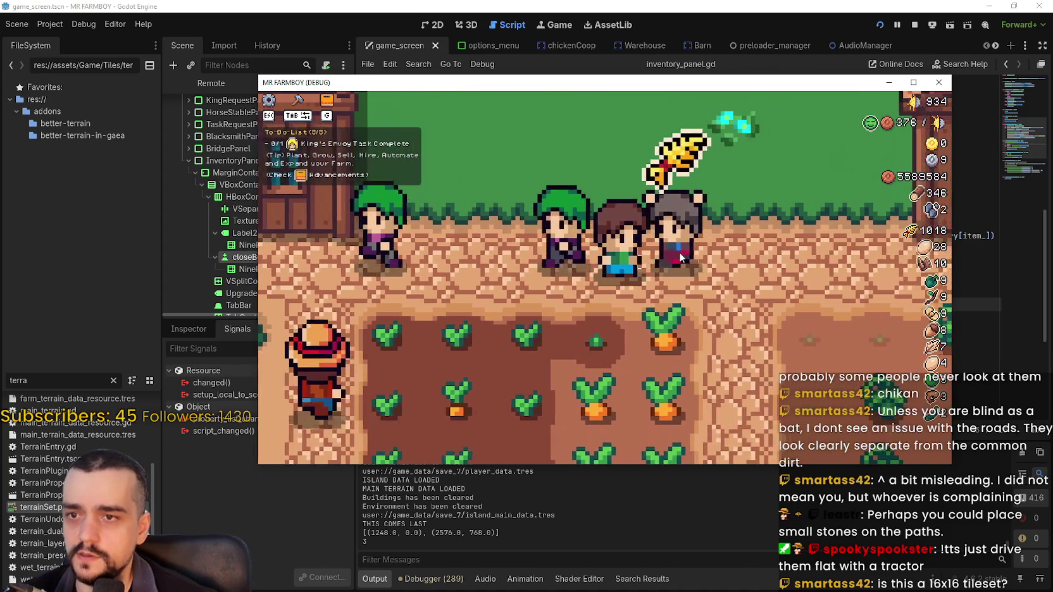
key("d")
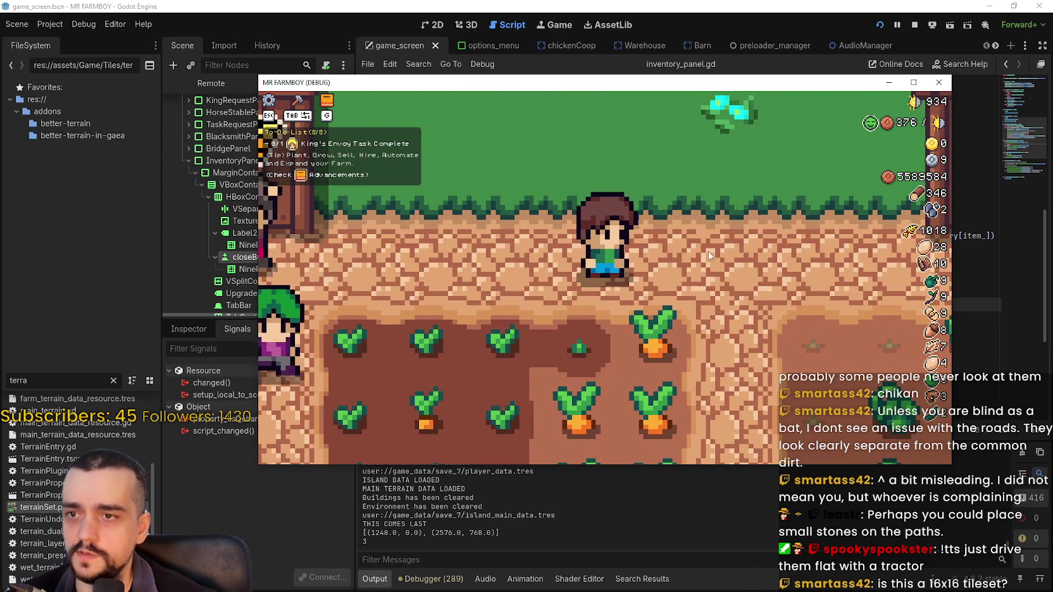
key("s")
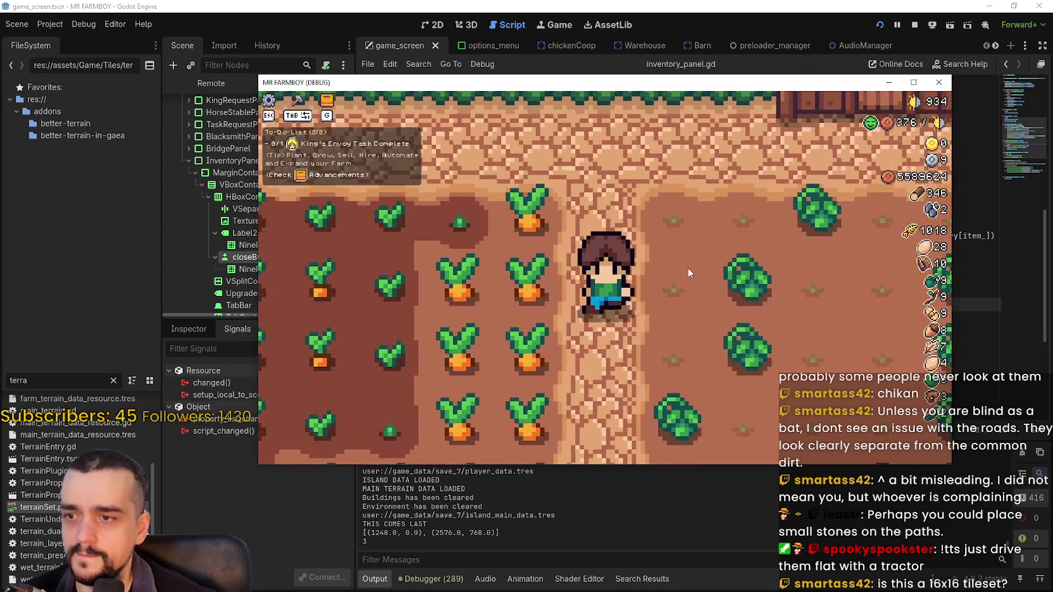
key("a")
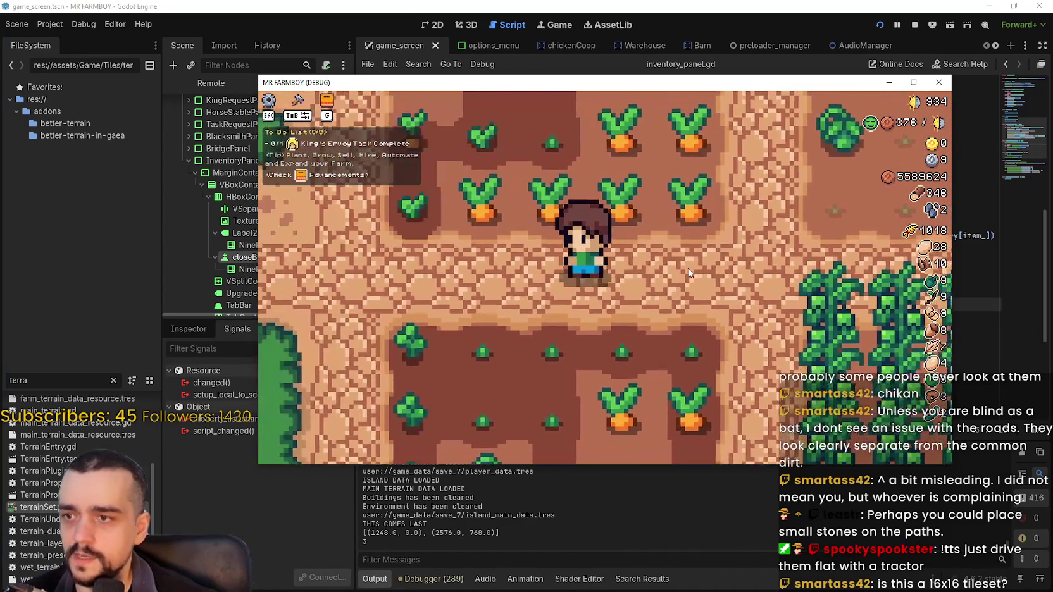
key("a")
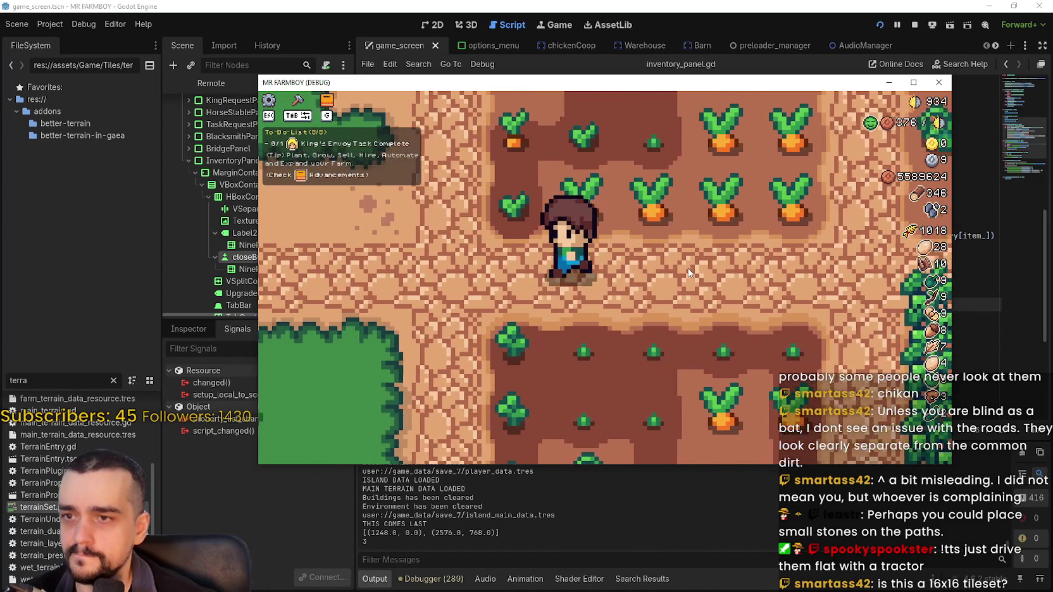
Walk the farmer down toward the house and along the road, then close the game.
key("s")
key("a")
key("w")
key("s")
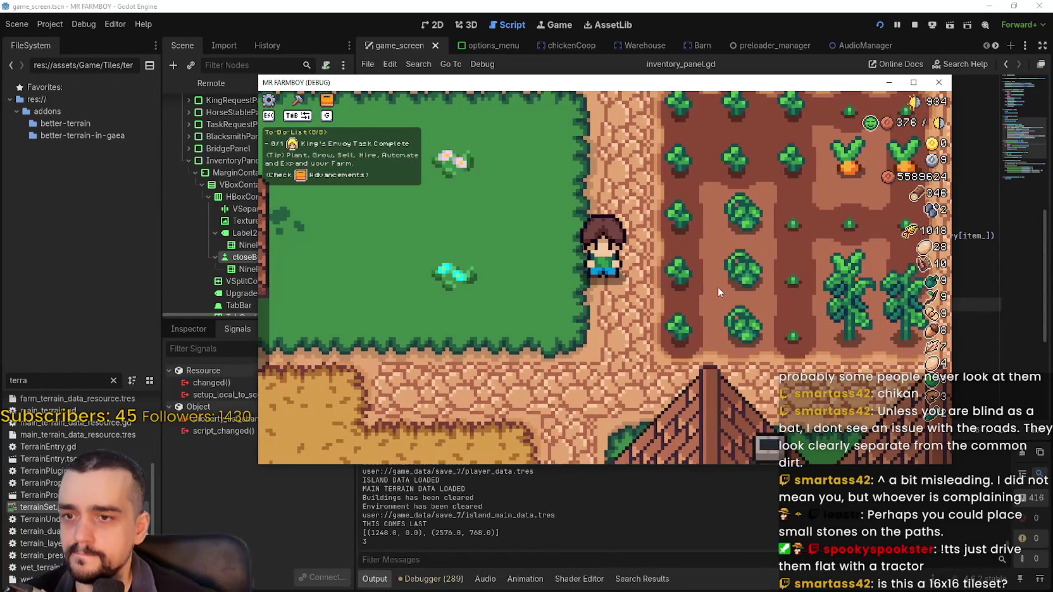
key("w")
key("s")
key("s")
scroll(491, 280, "up", 2)
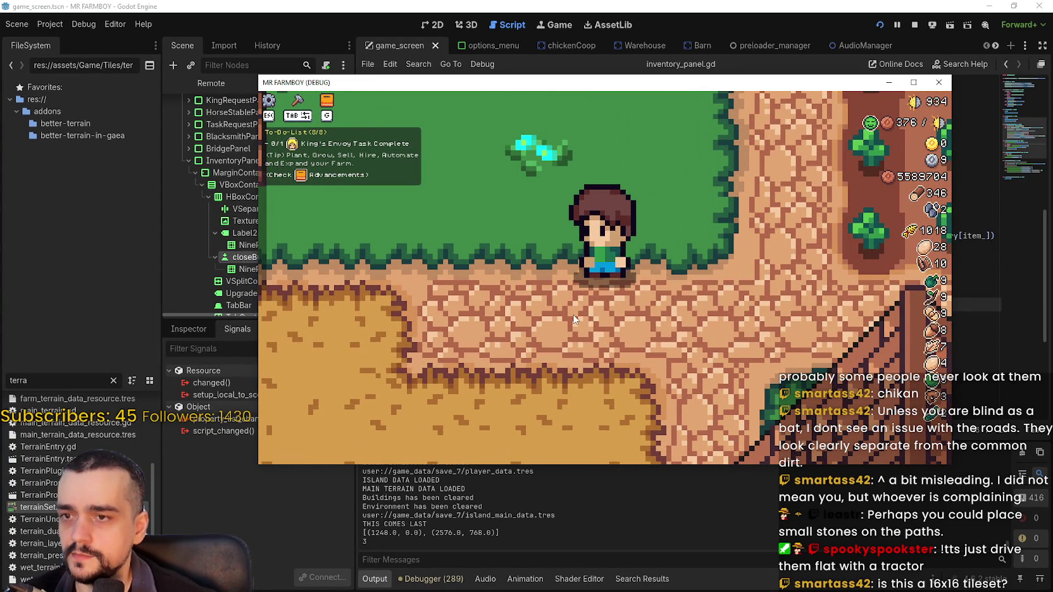
key("d")
key("a")
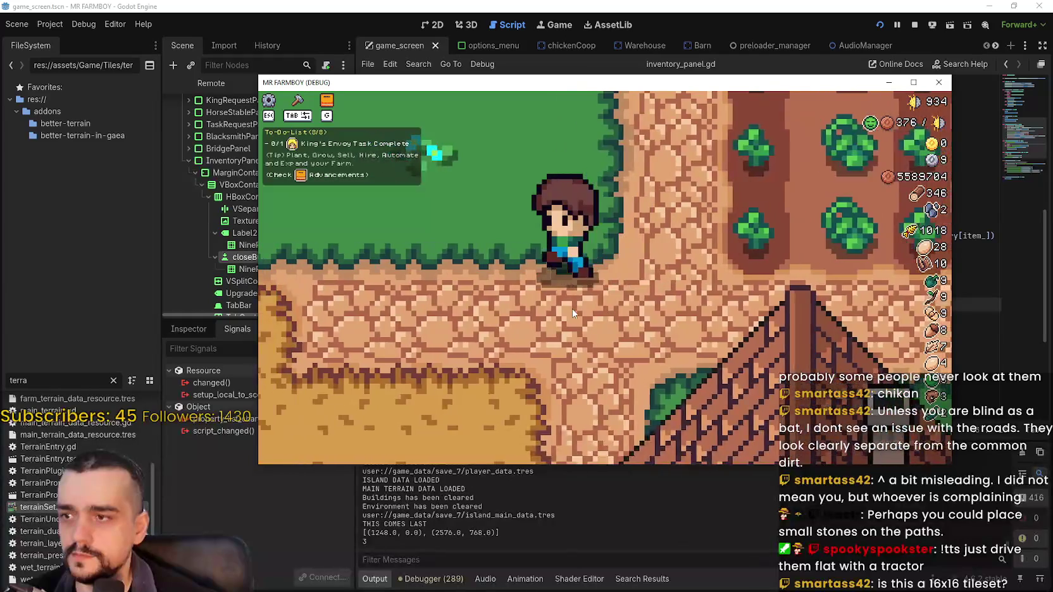
key("F8")
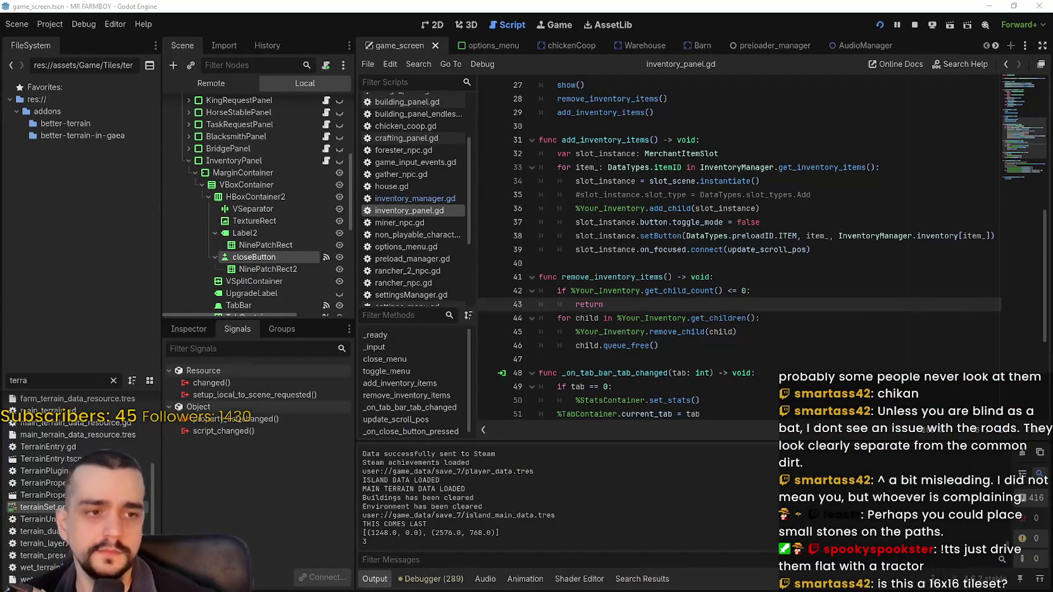
Bring terrainSet.png forward in Aseprite and zoom into the cobblestone selection.
key("alt+Tab")
scroll(581, 230, "up", 3)
scroll(603, 298, "up", 1)
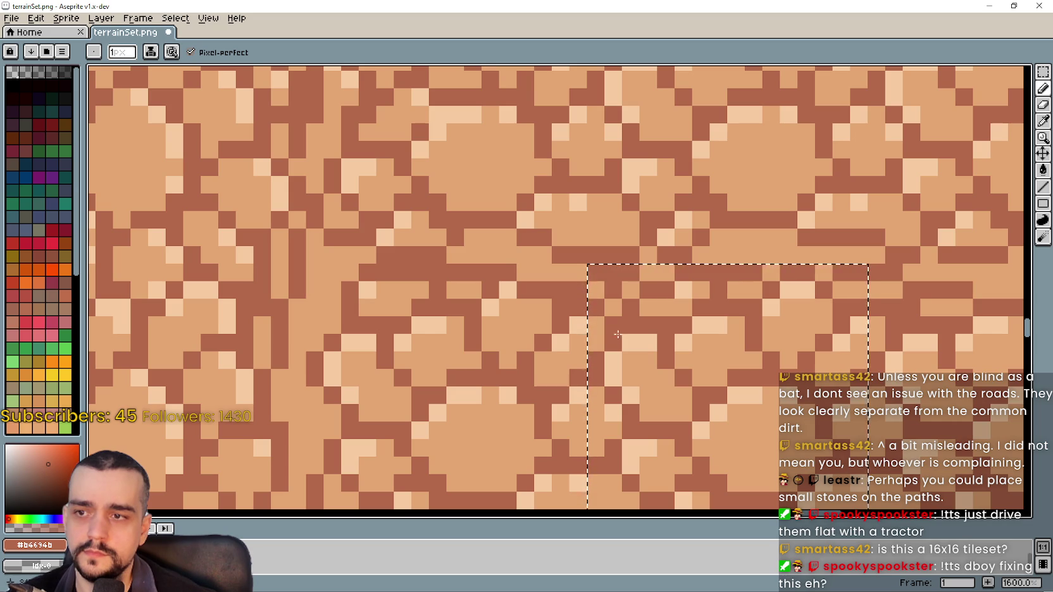
Sample the dark brown #b4694b mortar and pencil it into the transparent top-left pixel.
left_click(1043, 120)
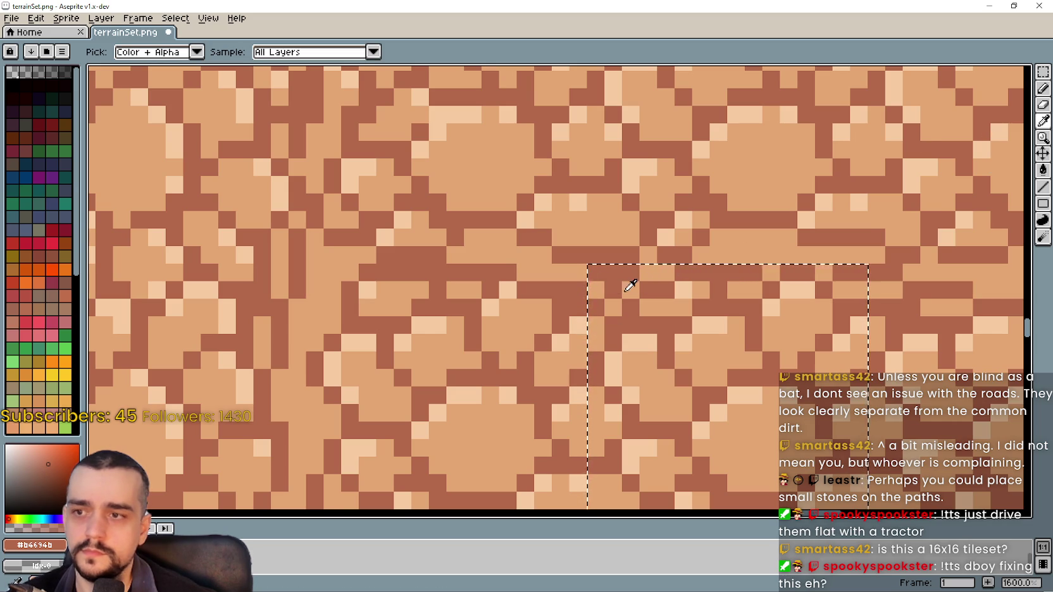
left_click(605, 283)
left_click(1043, 89)
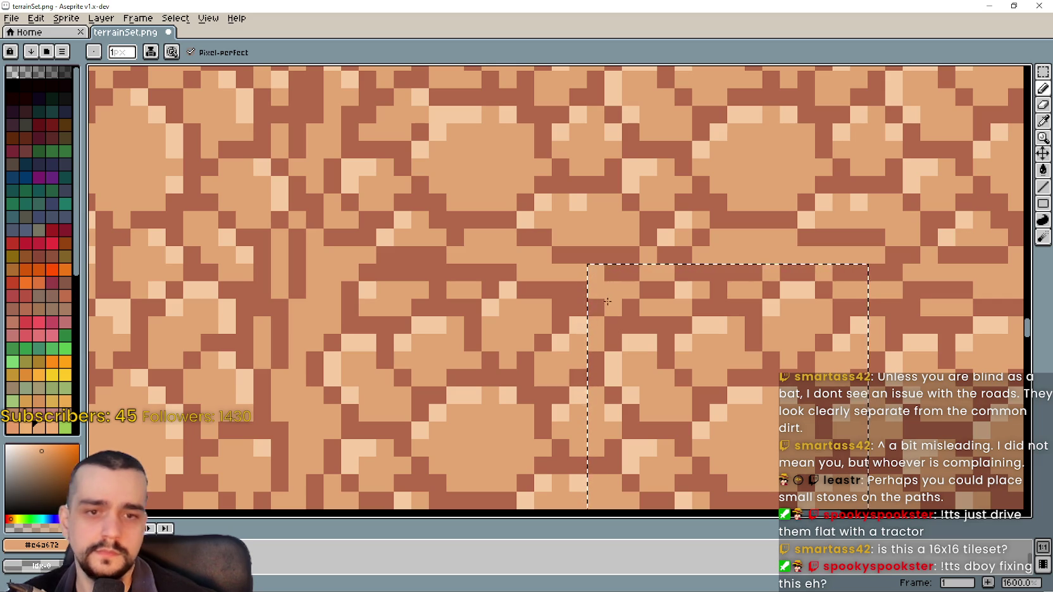
left_click(1042, 121)
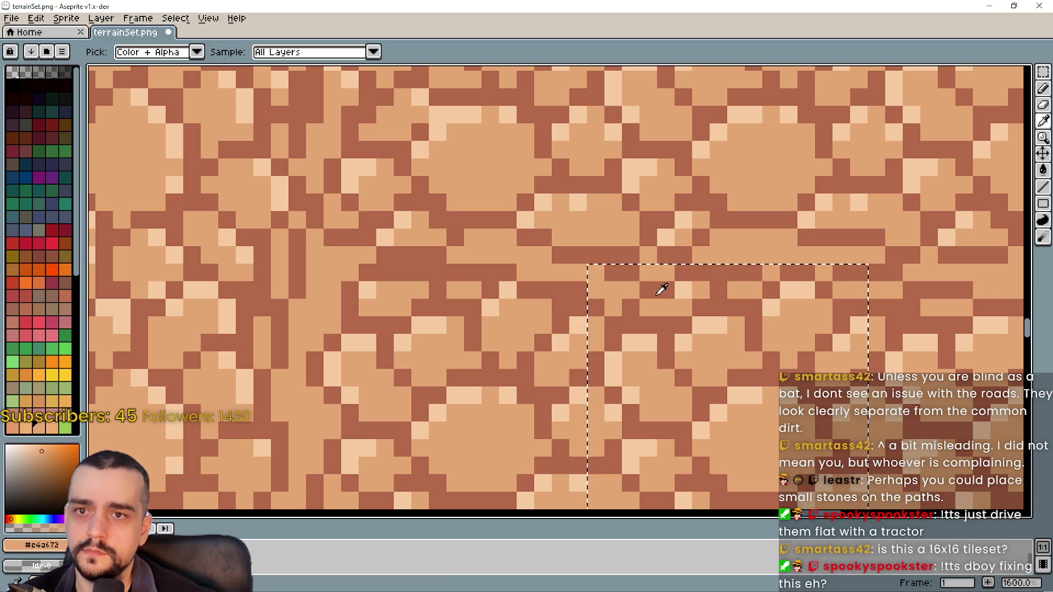
left_click(623, 272)
left_click(1043, 89)
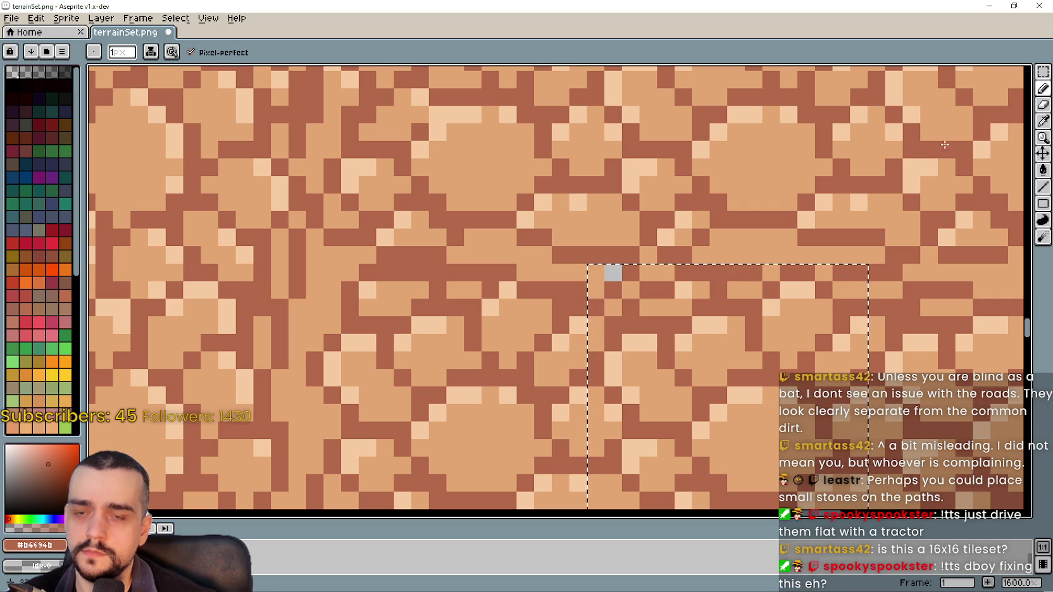
left_click(612, 273)
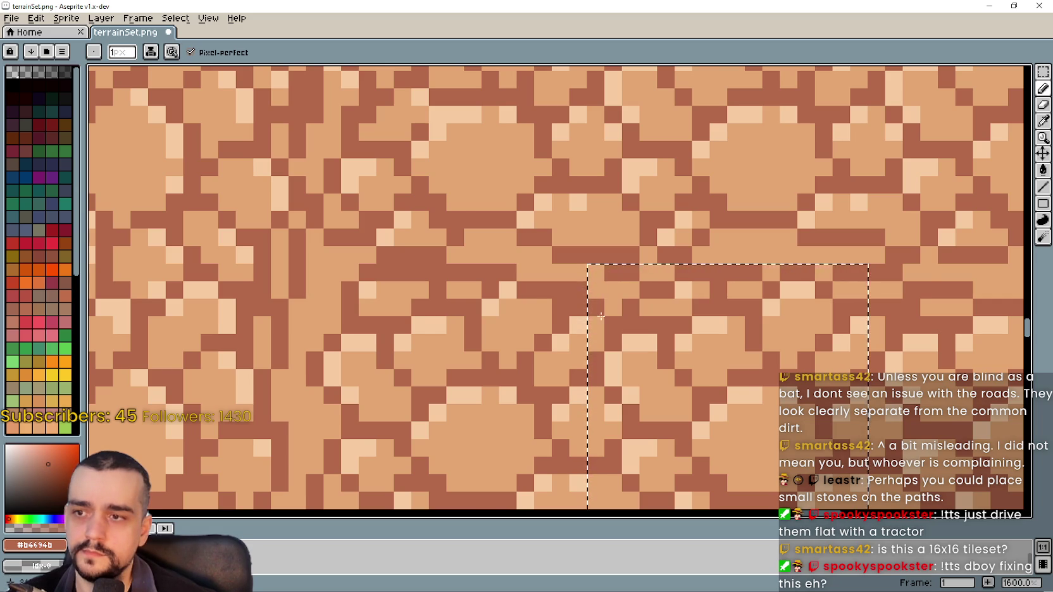
scroll(599, 298, "down", 2)
scroll(595, 302, "up", 1)
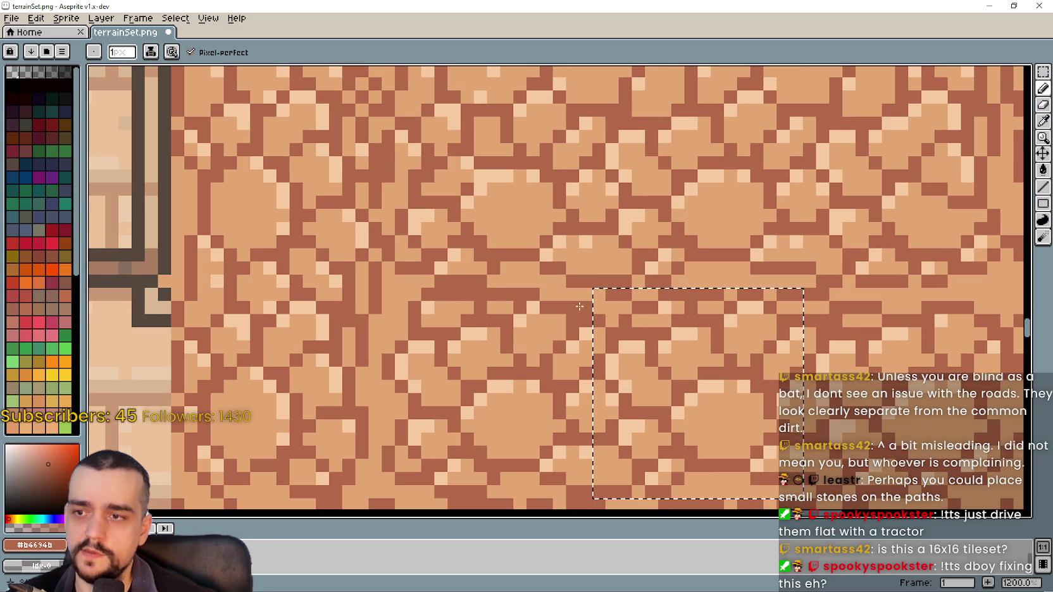
Bring the selected patch and nearby road tiles into view and clear the selection.
scroll(602, 286, "down", 3)
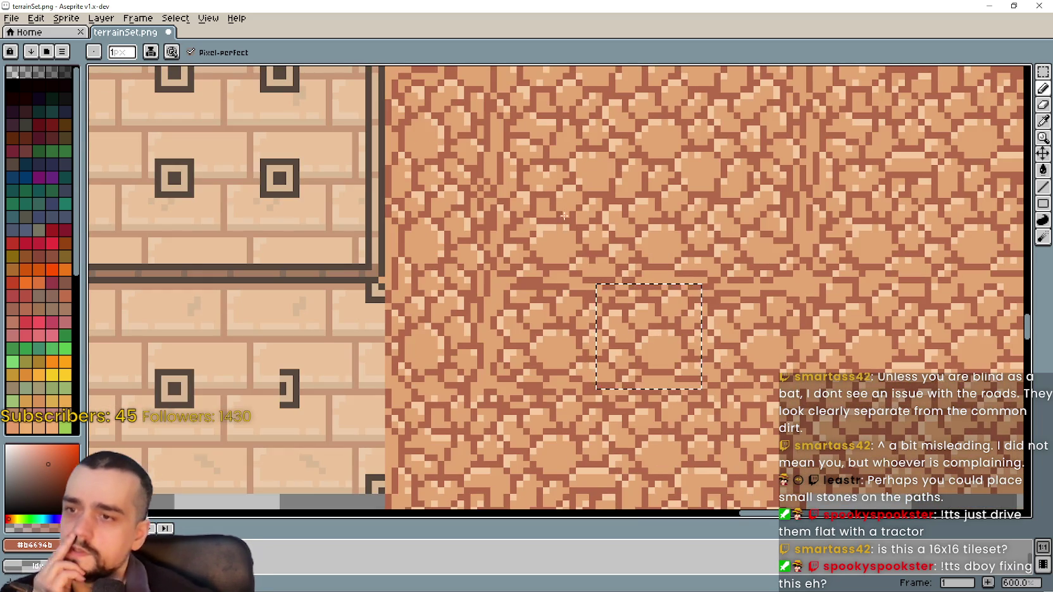
scroll(603, 284, "down", 1)
scroll(583, 286, "up", 1)
scroll(582, 303, "up", 2)
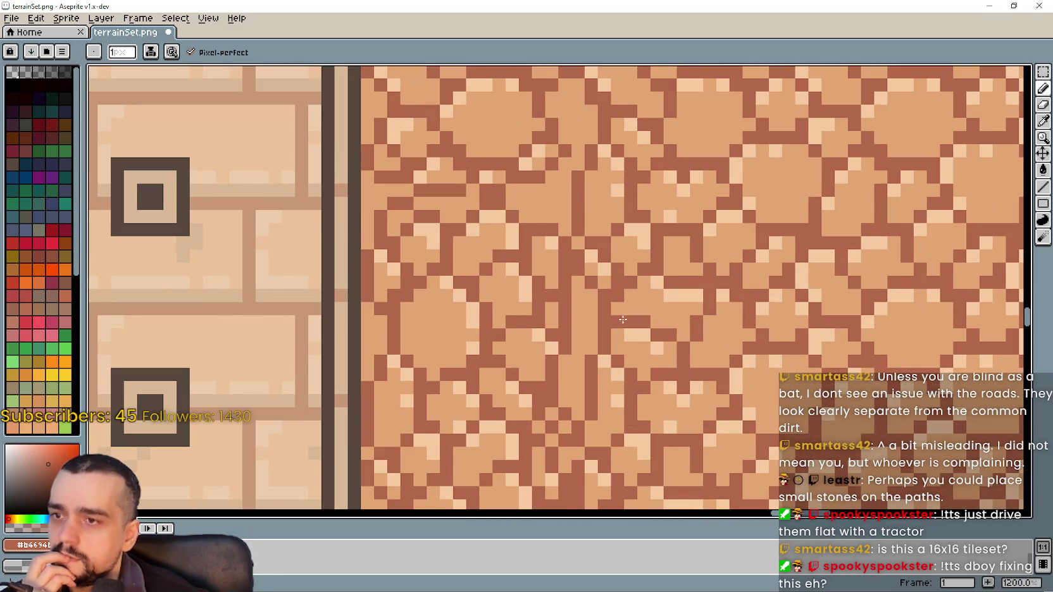
scroll(623, 320, "down", 3)
mouse_move(755, 362)
left_mouse_down()
mouse_move(691, 179)
mouse_move(673, 164)
mouse_move(818, 332)
mouse_move(800, 227)
mouse_move(761, 137)
mouse_move(816, 299)
mouse_move(774, 161)
mouse_move(802, 218)
left_mouse_up()
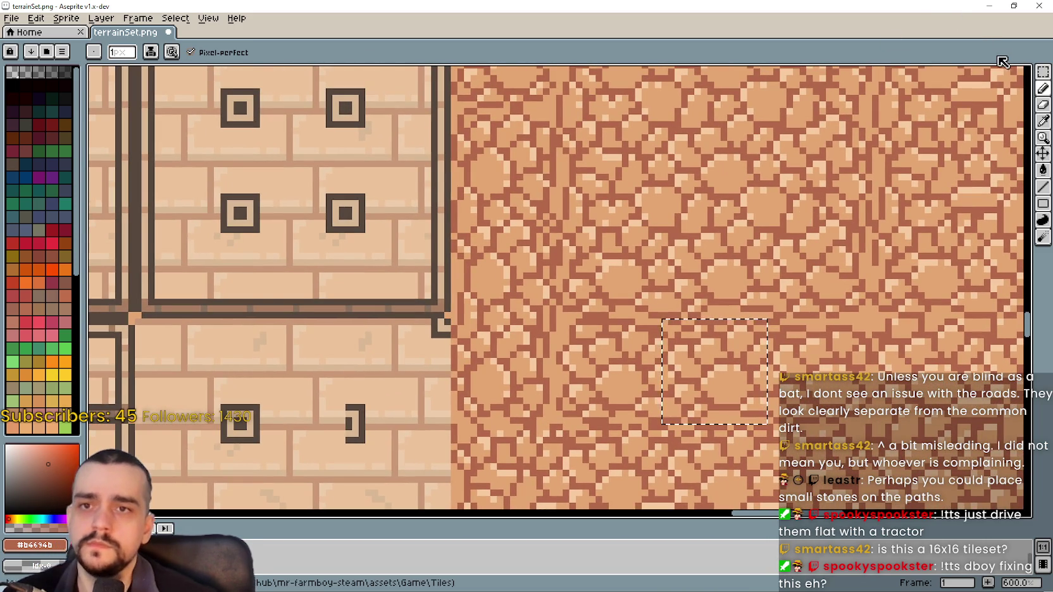
key("m")
key("ctrl+d")
Try rectangular tile-sized selections over several cobblestone patches along the road.
left_click_drag(467, 203, 557, 314)
scroll(538, 251, "up", 2)
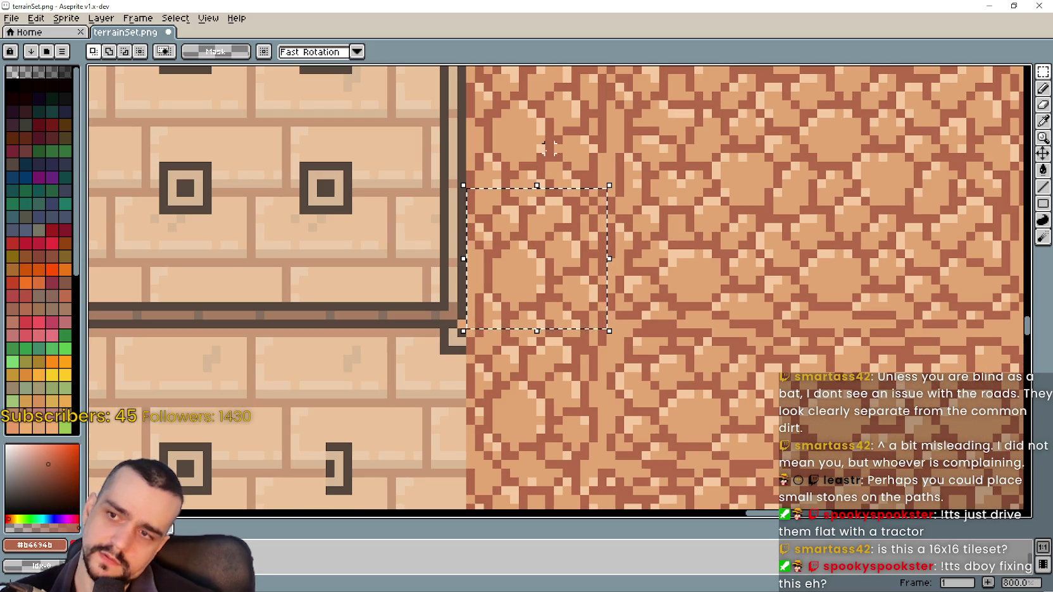
left_click_drag(540, 252, 552, 160)
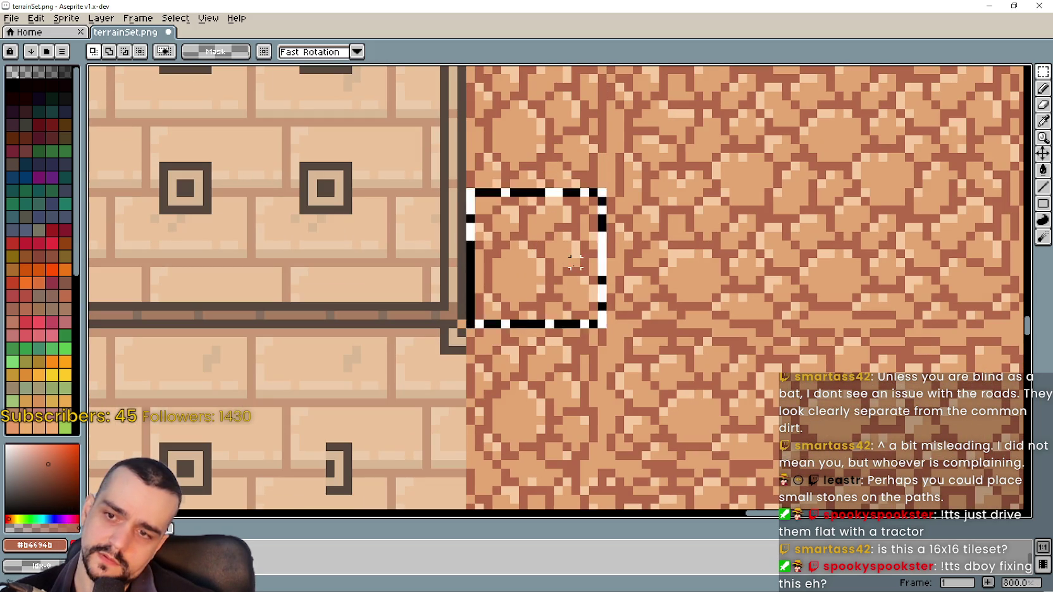
left_click_drag(606, 327, 749, 470)
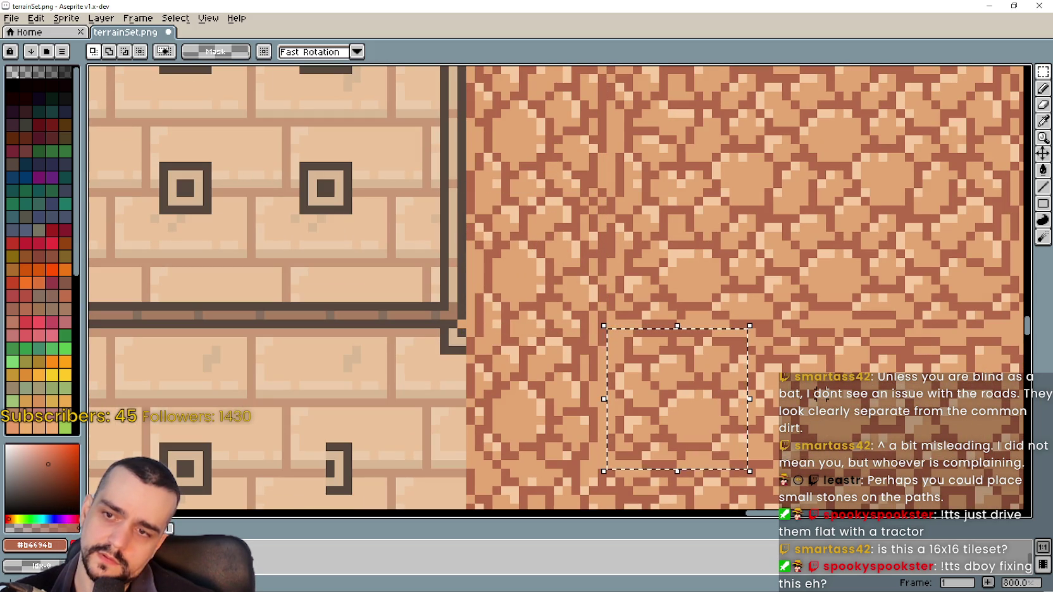
key("ctrl+z")
key("ctrl+y")
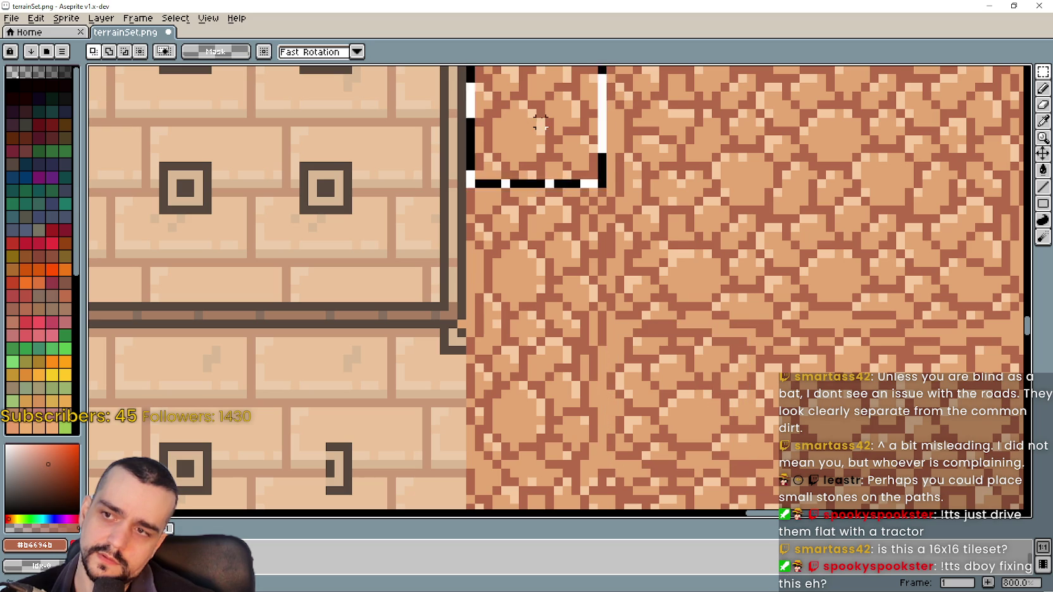
key("ctrl+y")
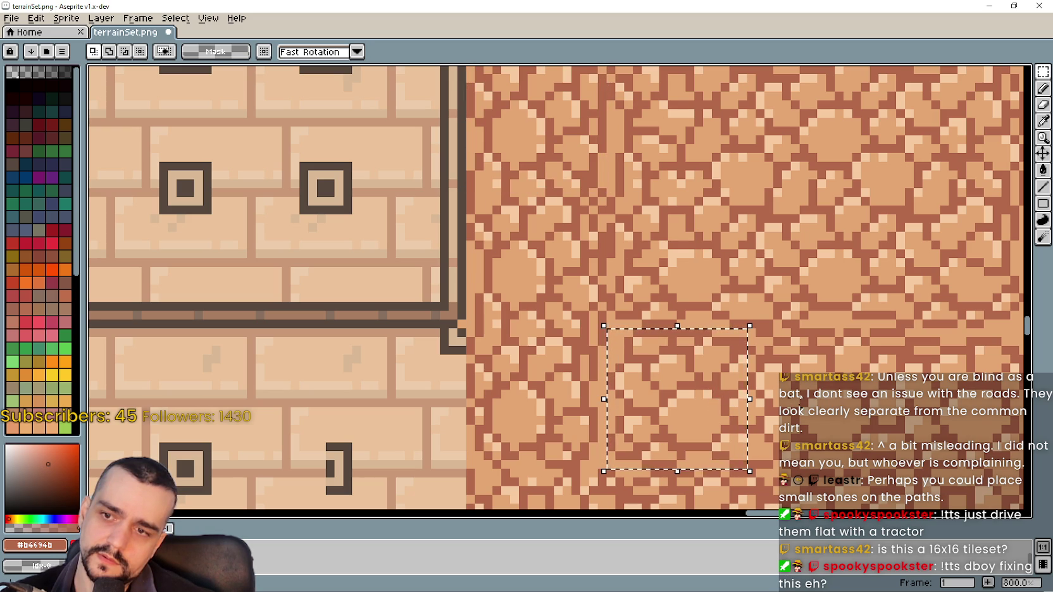
left_click_drag(664, 411, 805, 411)
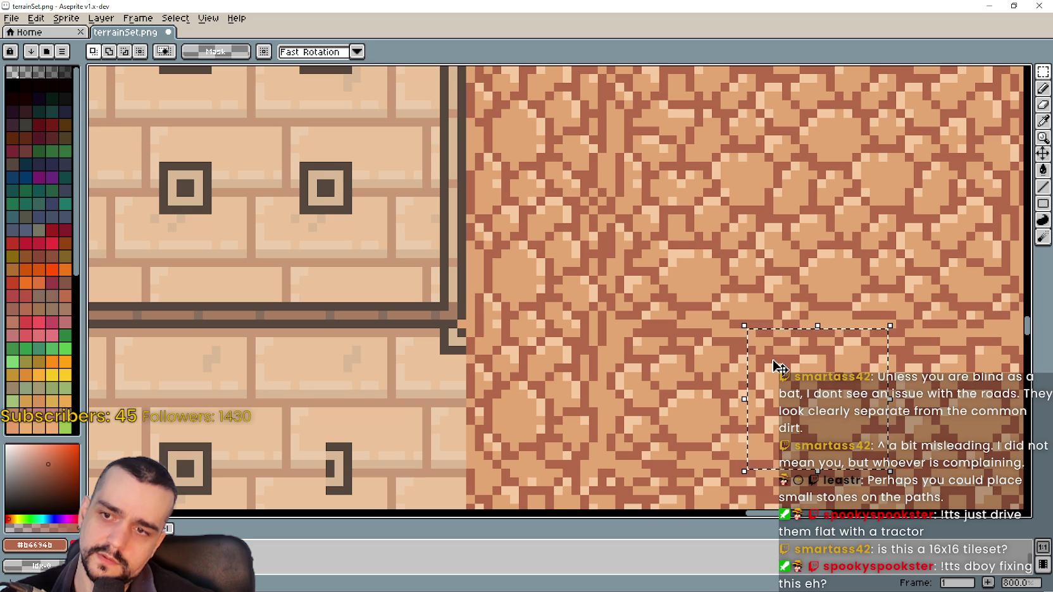
Select one 16x16 cobblestone tile, cut it out, and paste it as a floating copy.
left_click(540, 157)
left_click(566, 228)
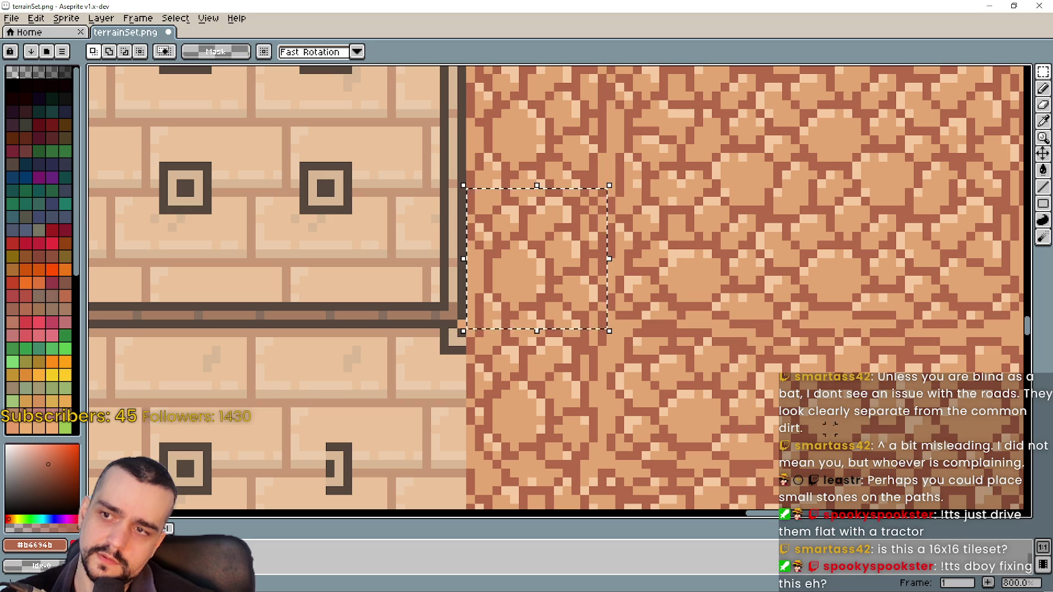
left_click(812, 400)
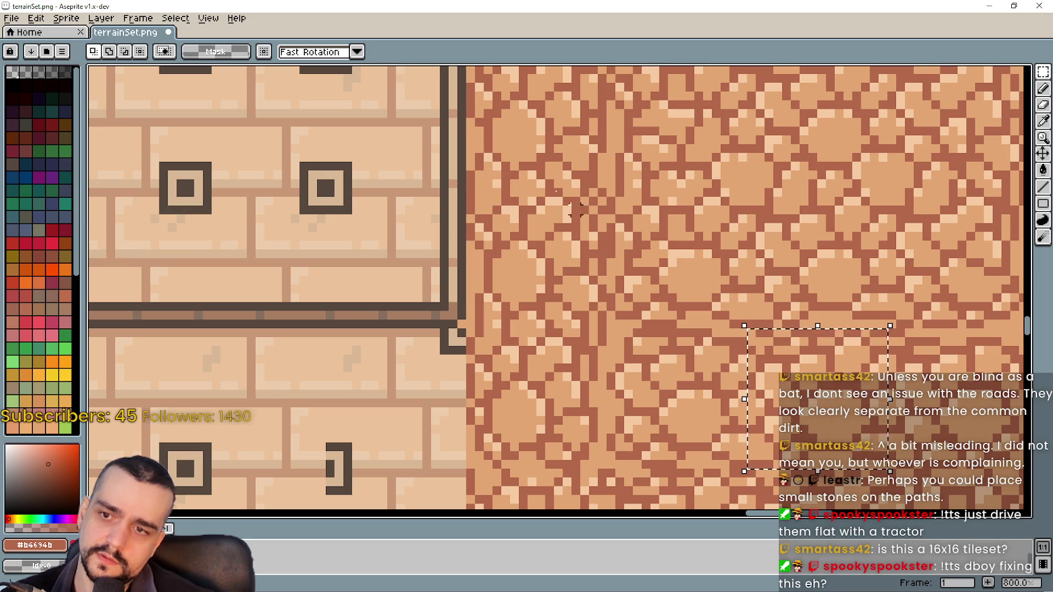
left_click(540, 184)
scroll(567, 263, "right", 5)
scroll(567, 263, "down", 3)
left_click(574, 296)
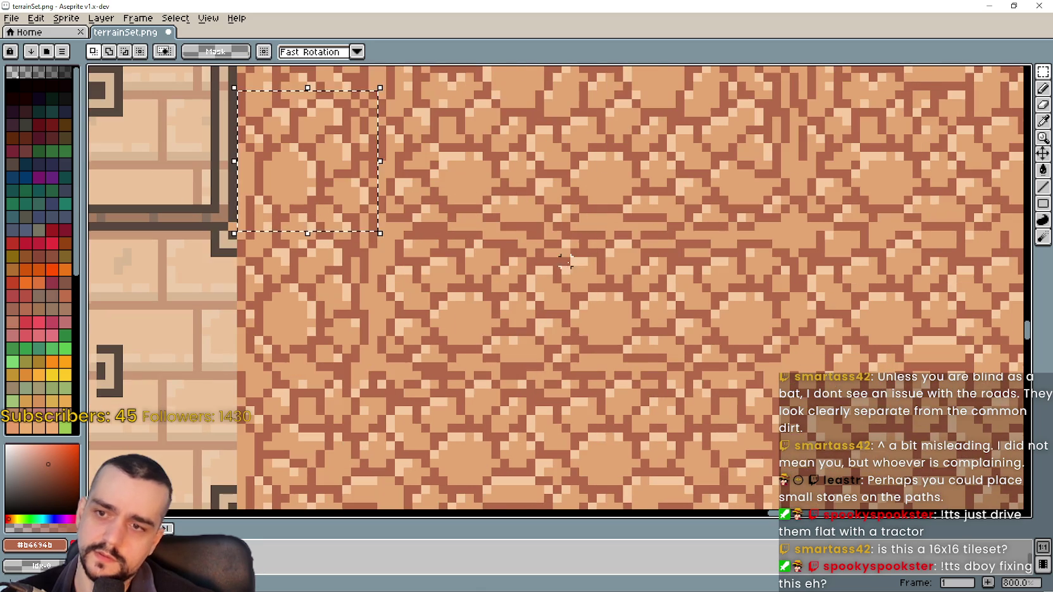
key("ctrl+x")
key("ctrl+v")
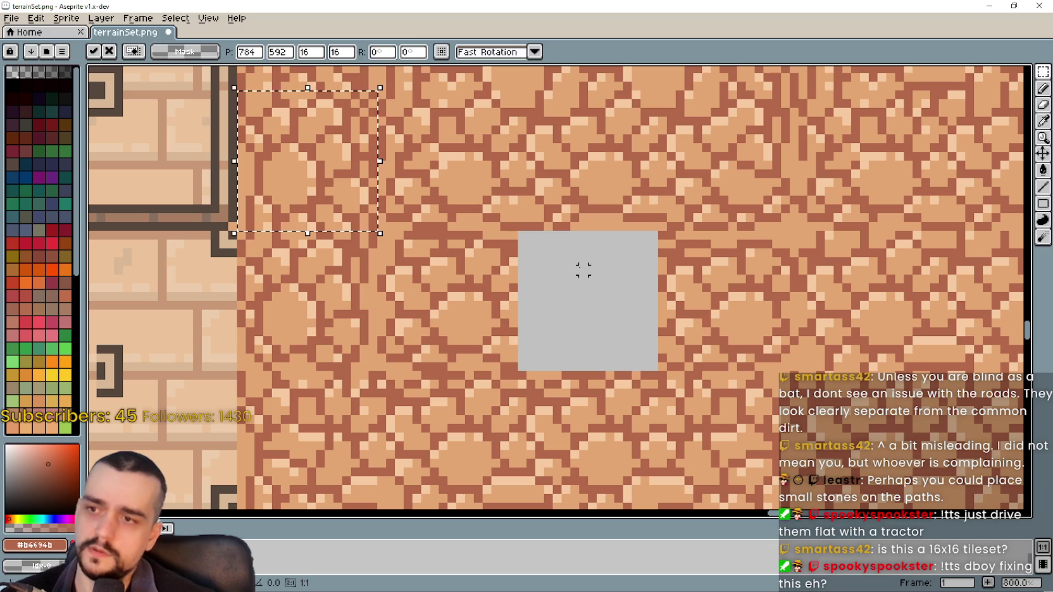
Move the pasted tile into the hole, rotate it exactly 90°, and commit it.
mouse_move(310, 171)
left_mouse_down()
mouse_move(611, 306)
mouse_move(592, 310)
left_mouse_up()
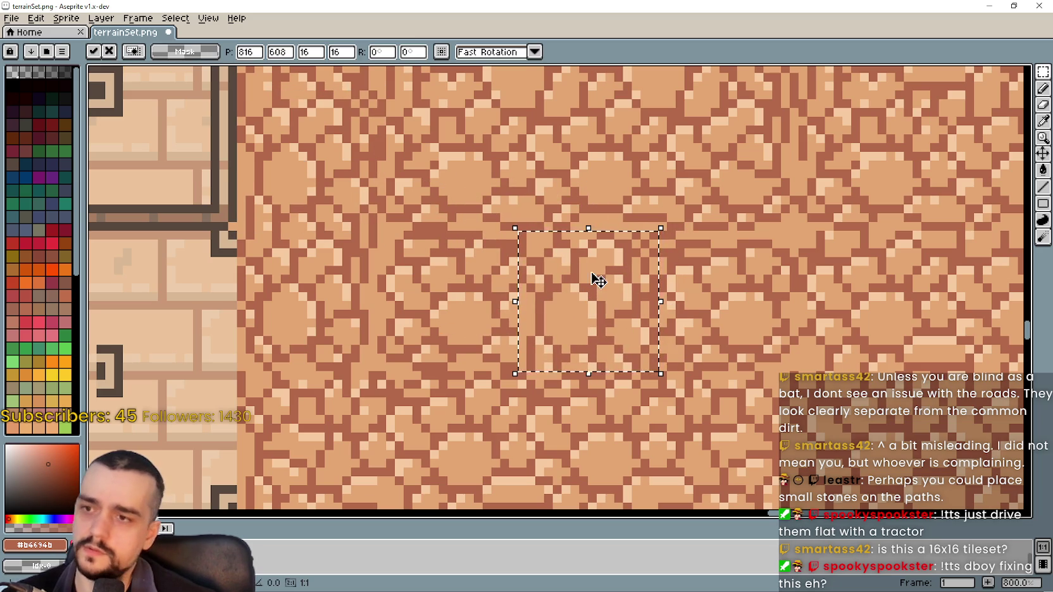
mouse_move(672, 218)
left_mouse_down()
mouse_move(623, 202)
mouse_move(480, 217)
mouse_move(491, 215)
left_mouse_up()
left_click(382, 52)
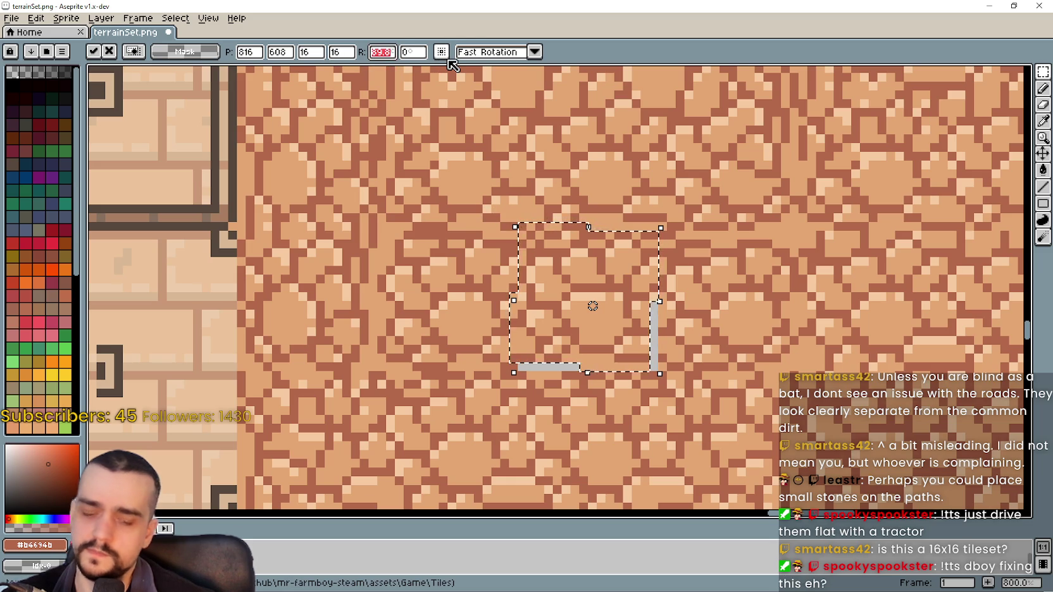
type("90")
key("Return")
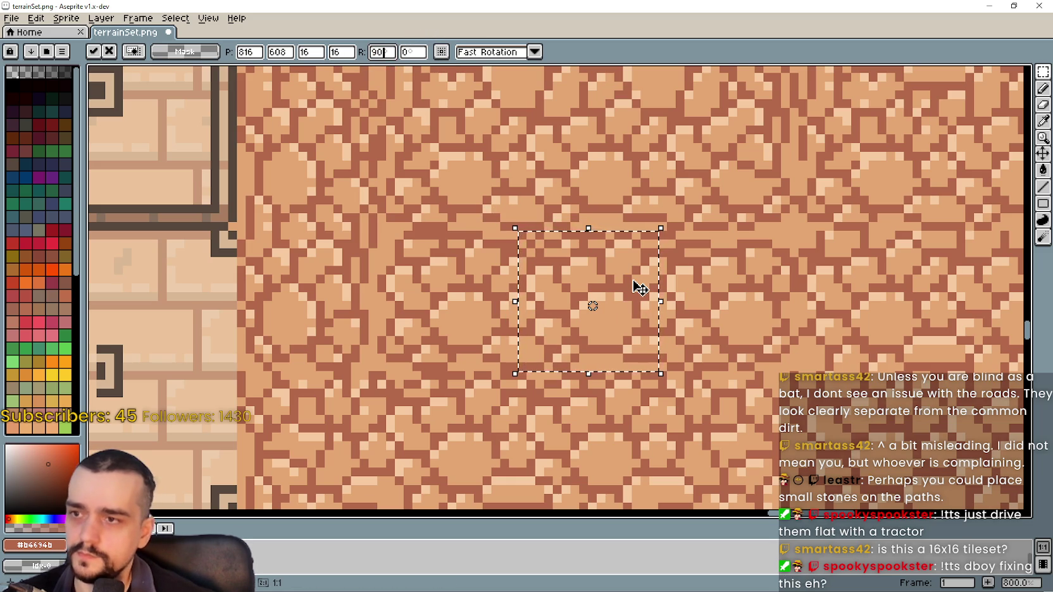
scroll(652, 297, "up", 2)
mouse_move(652, 297)
left_mouse_down()
mouse_move(682, 365)
mouse_move(654, 317)
left_mouse_up()
key("Return")
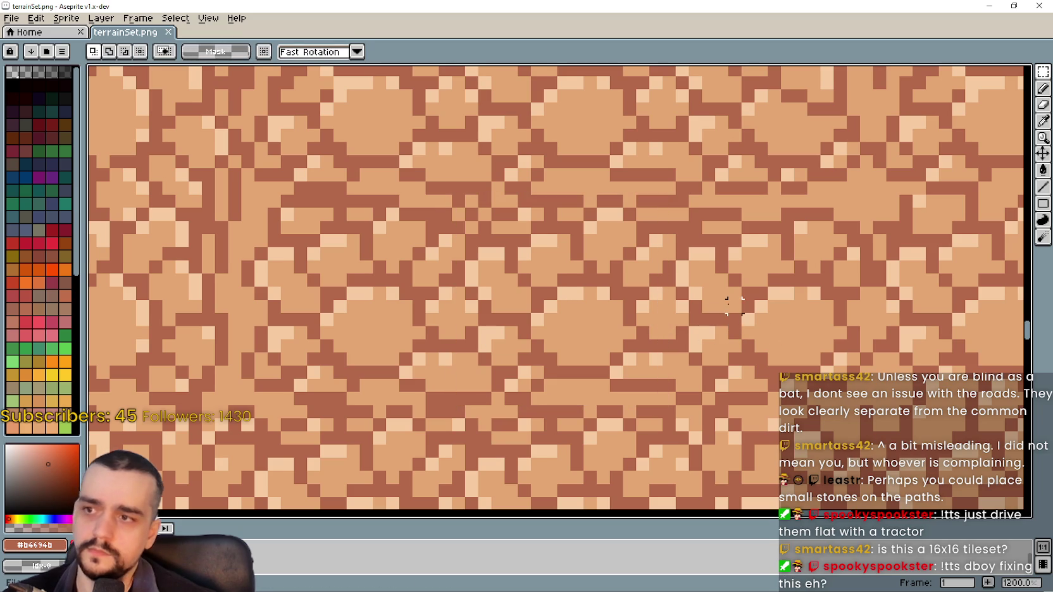
key("alt+Tab")
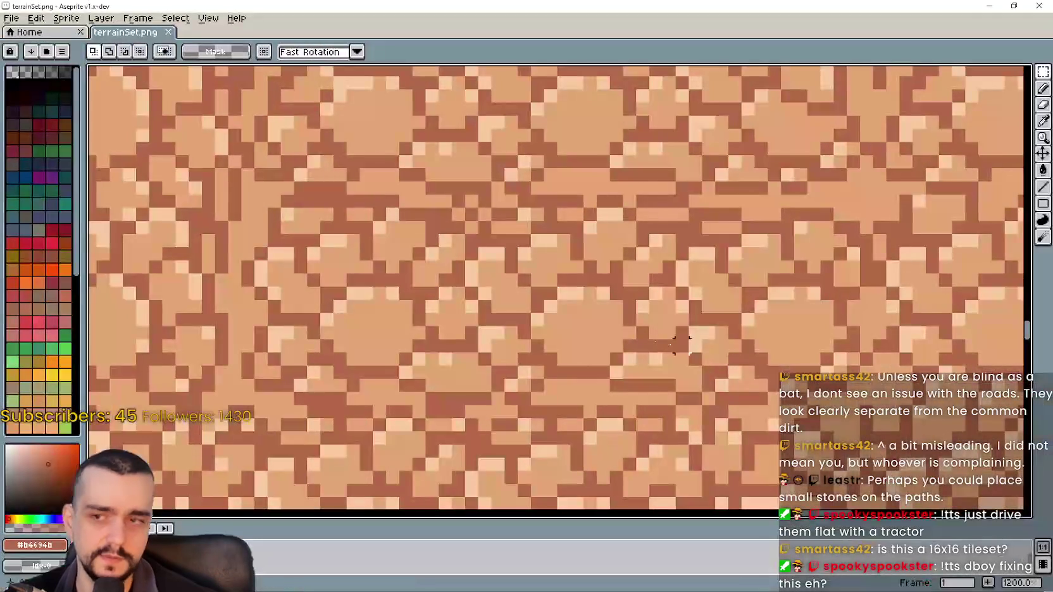
Select a cobblestone patch, sample a light stone colour, and switch to the pencil.
scroll(929, 109, "down", 3)
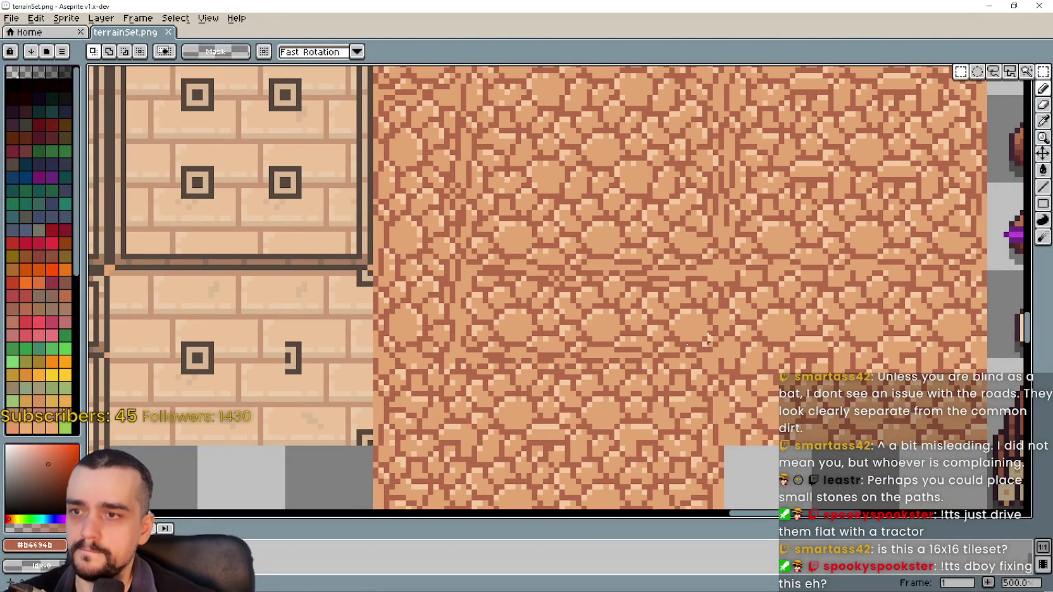
left_click_drag(582, 317, 671, 406)
scroll(633, 367, "up", 5)
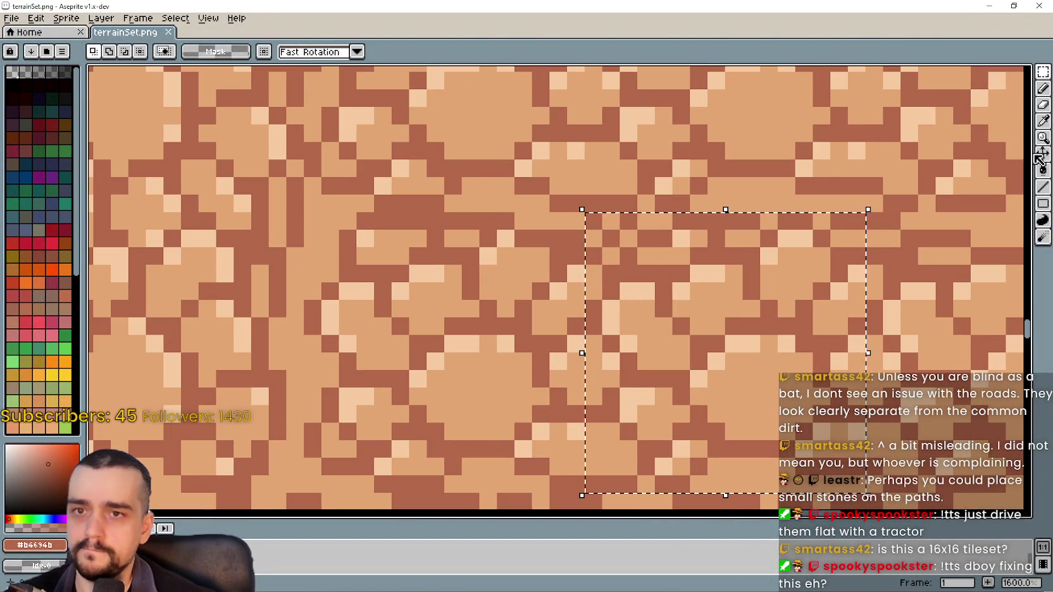
left_click(1043, 137)
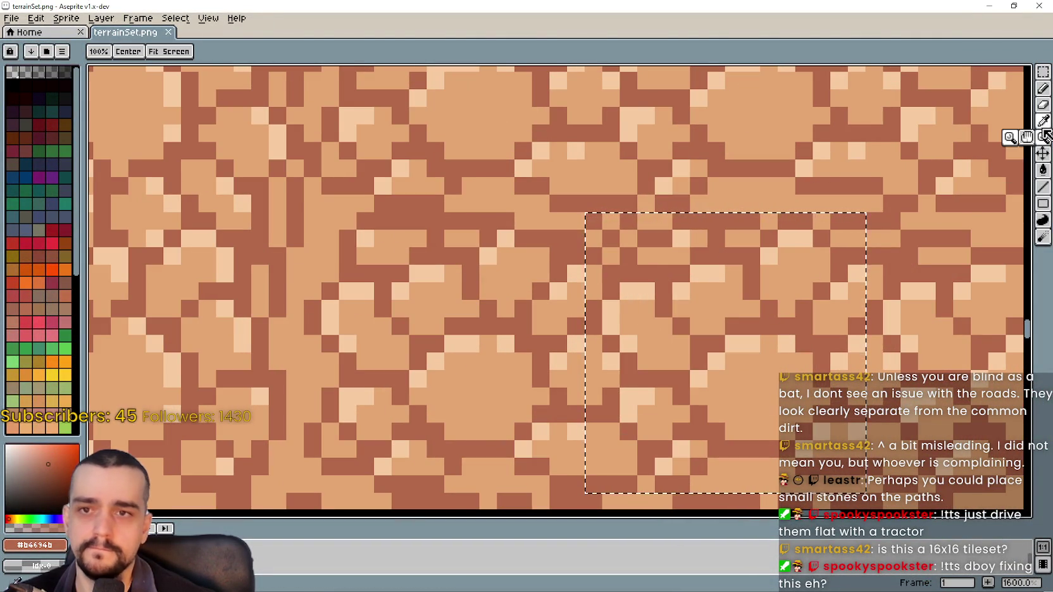
key("i")
scroll(597, 242, "up", 1)
left_click(998, 88)
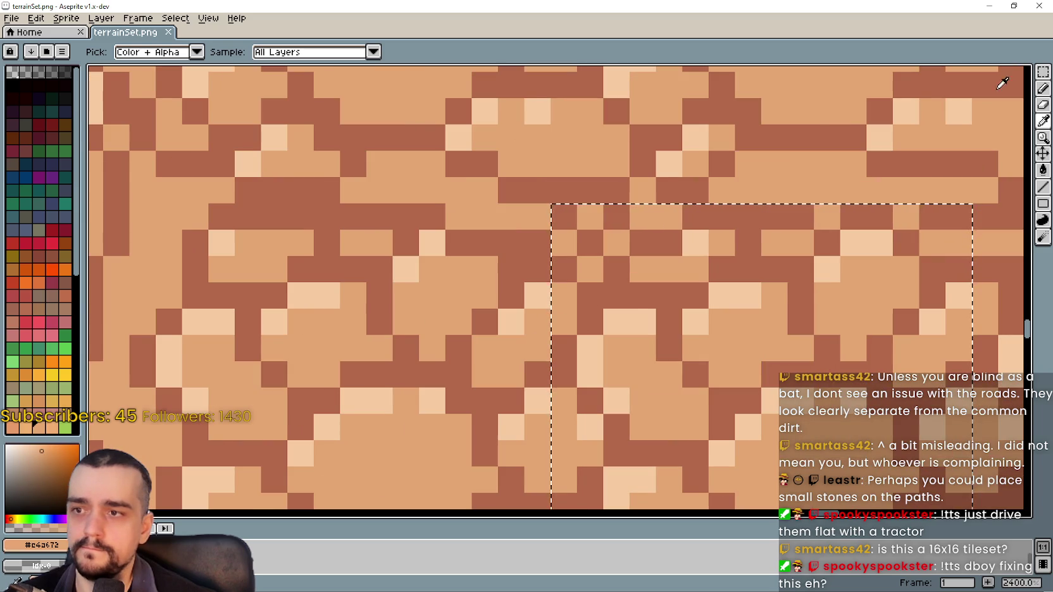
left_click(1044, 88)
scroll(623, 272, "down", 2)
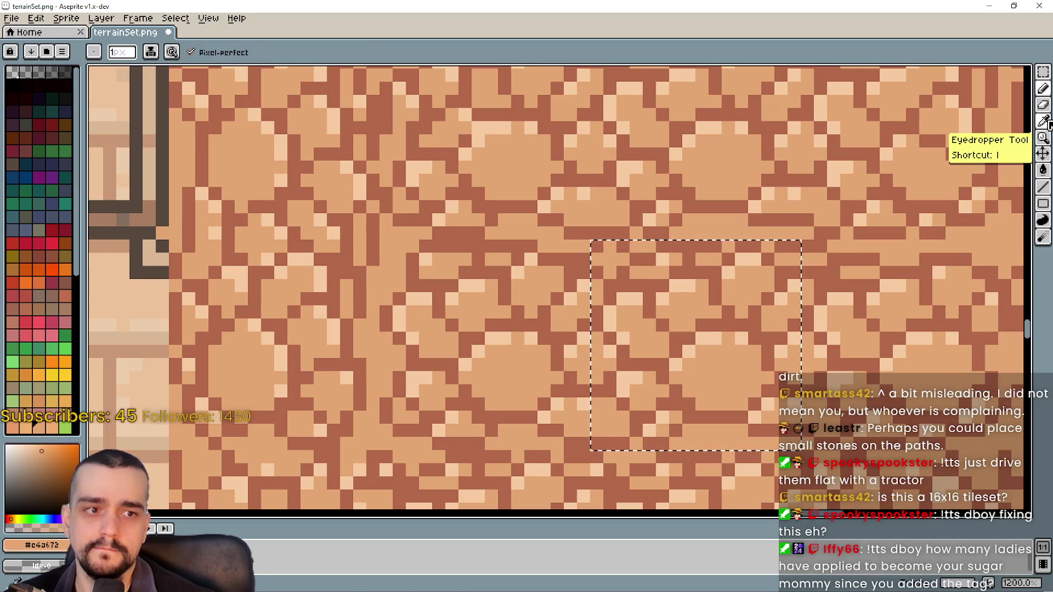
left_click_drag(721, 258, 719, 257)
Save the tileset for Godot to reimport, then sample dark brown #b4694b for the pencil.
key("ctrl+s")
key("alt+Tab")
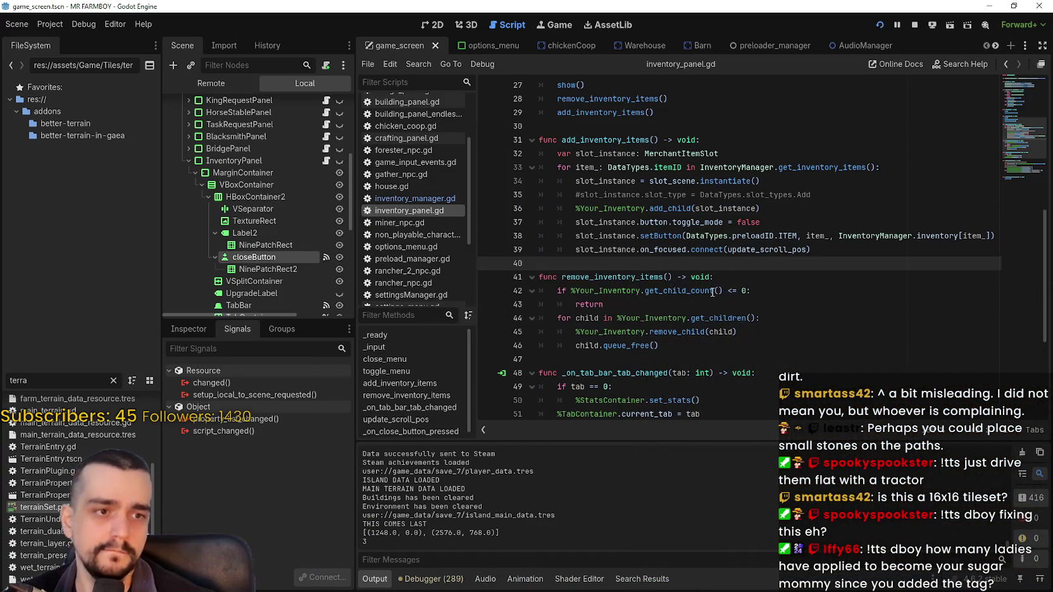
key("alt+Tab")
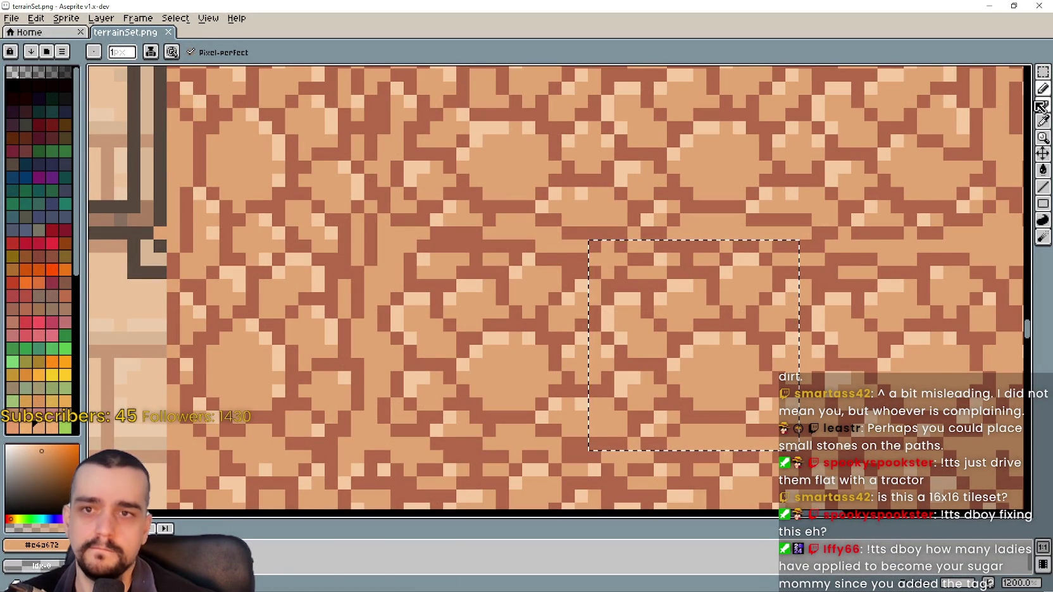
left_click(1044, 120)
scroll(628, 238, "up", 2)
left_click(626, 236)
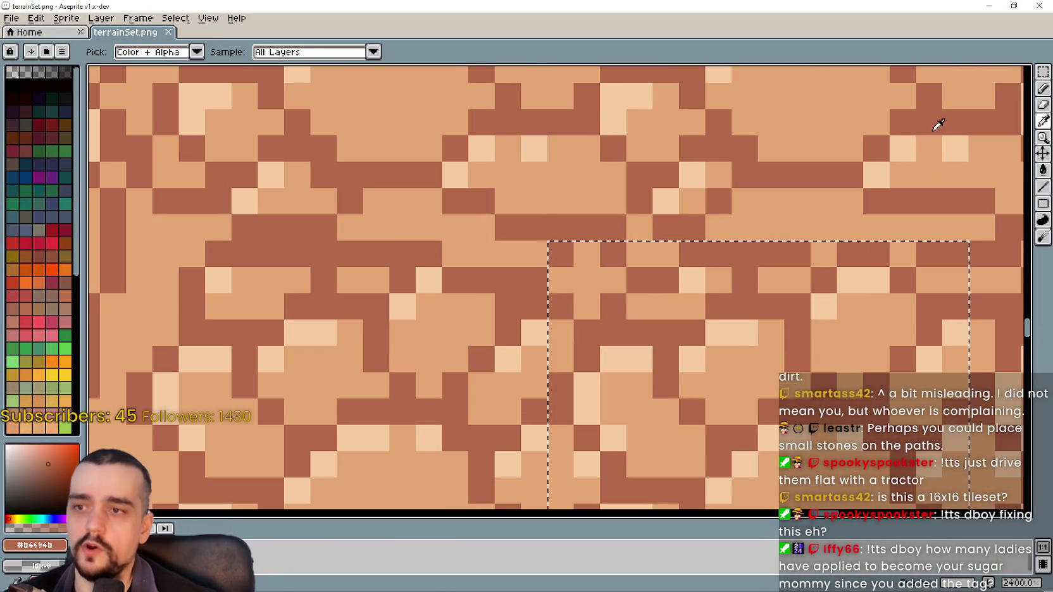
left_click(1041, 92)
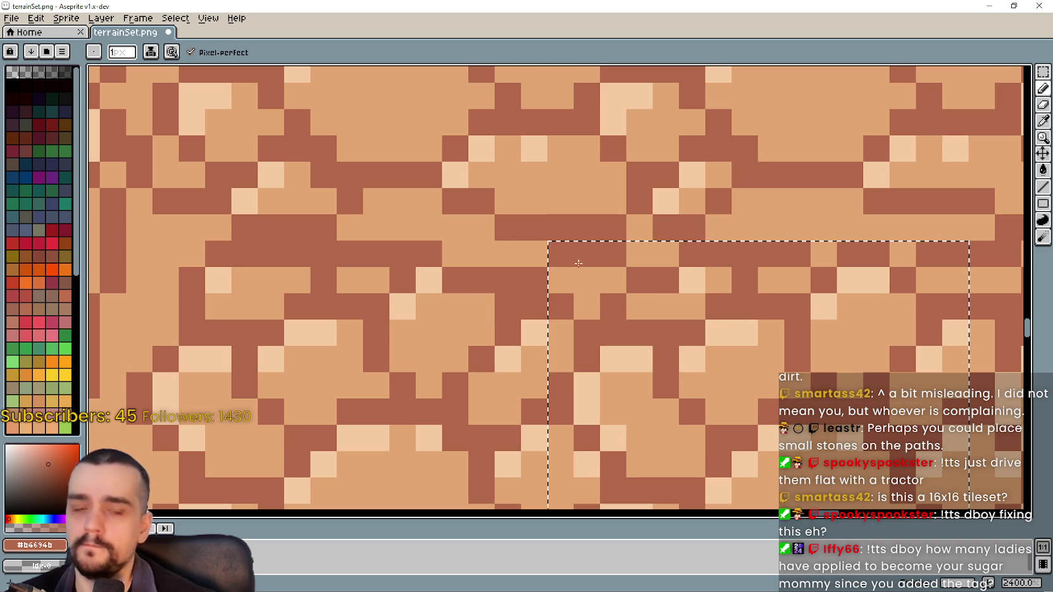
key("alt+Tab")
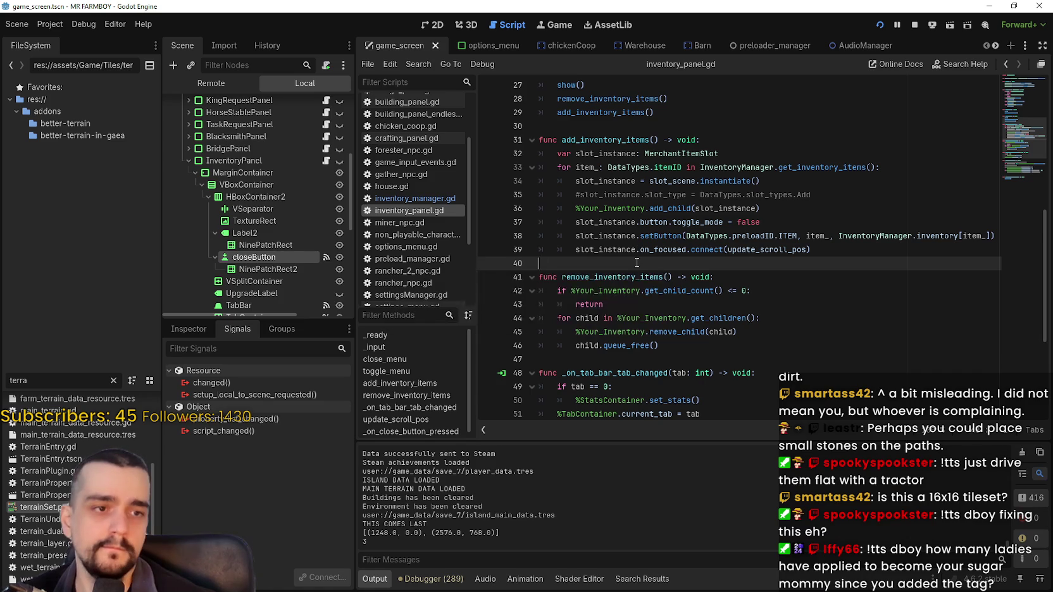
key("alt+Tab")
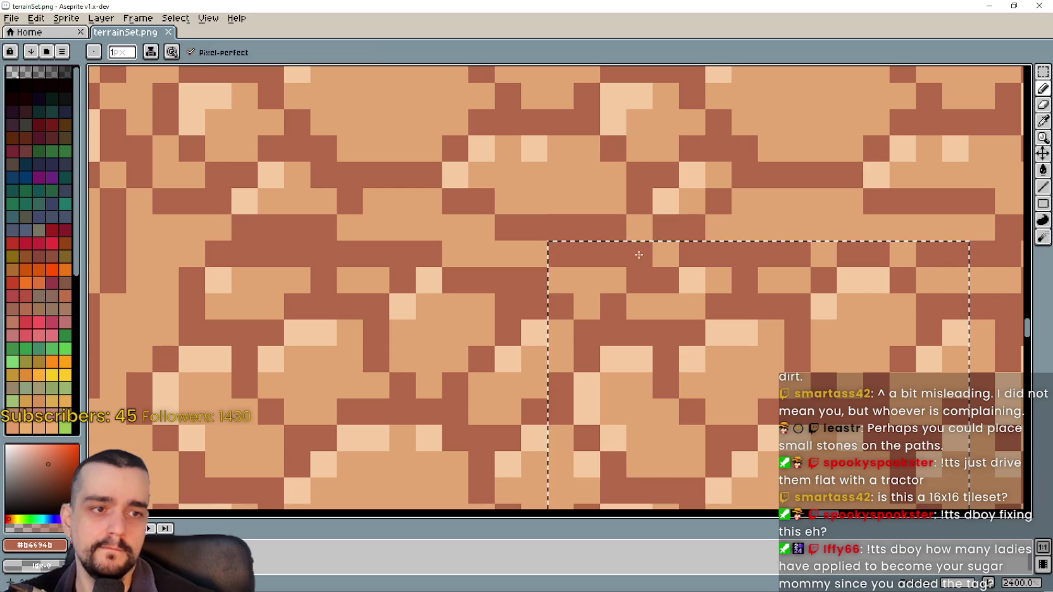
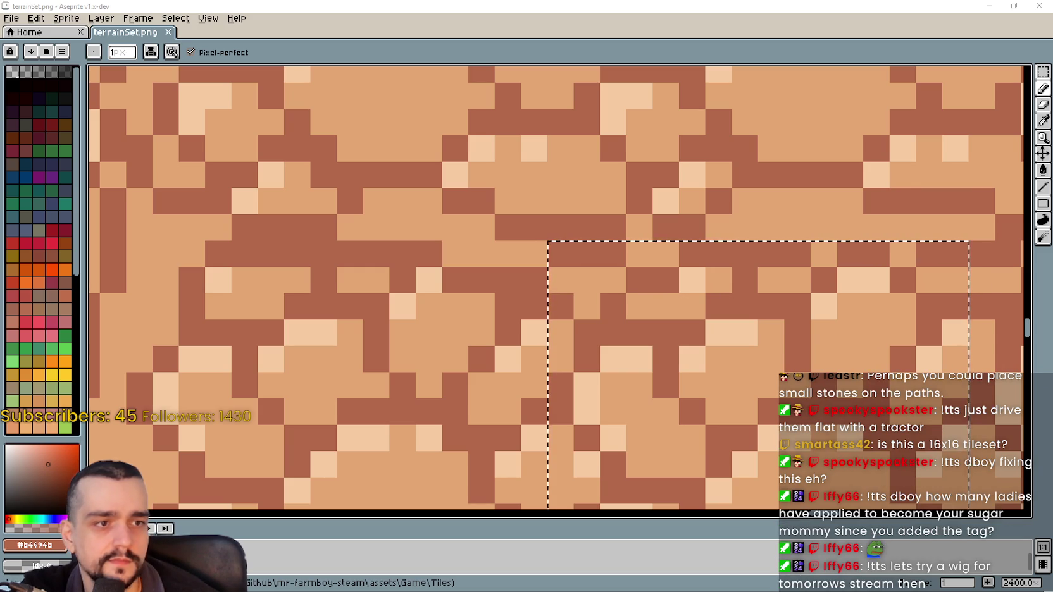
Zoom out to 400% and marquee-select a tile-sized area on the cobblestone texture.
scroll(667, 287, "down", 7)
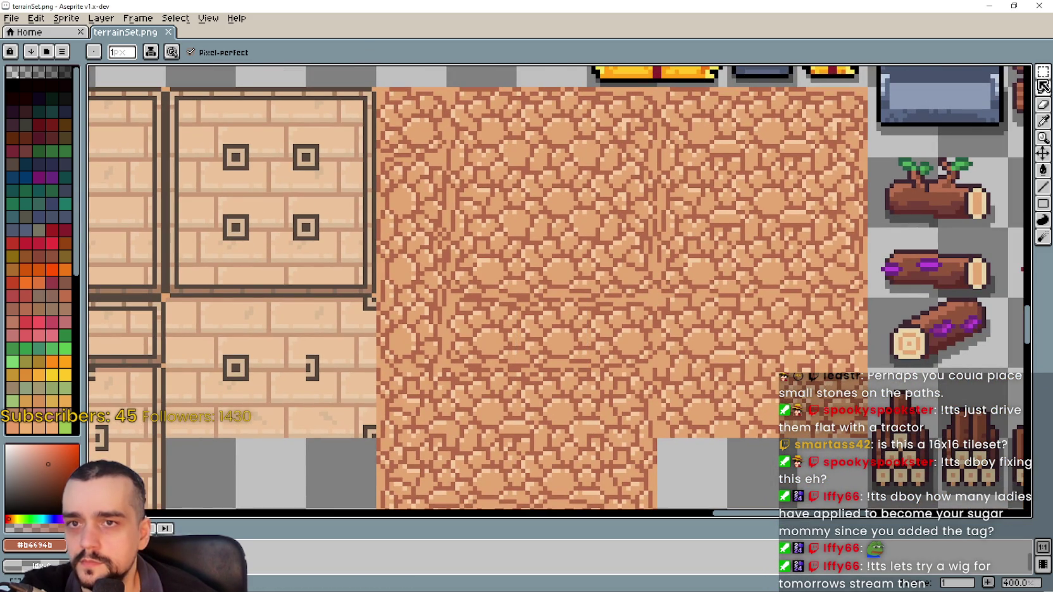
left_click(1043, 71)
mouse_move(730, 84)
left_mouse_down()
mouse_move(655, 159)
mouse_move(726, 227)
left_mouse_up()
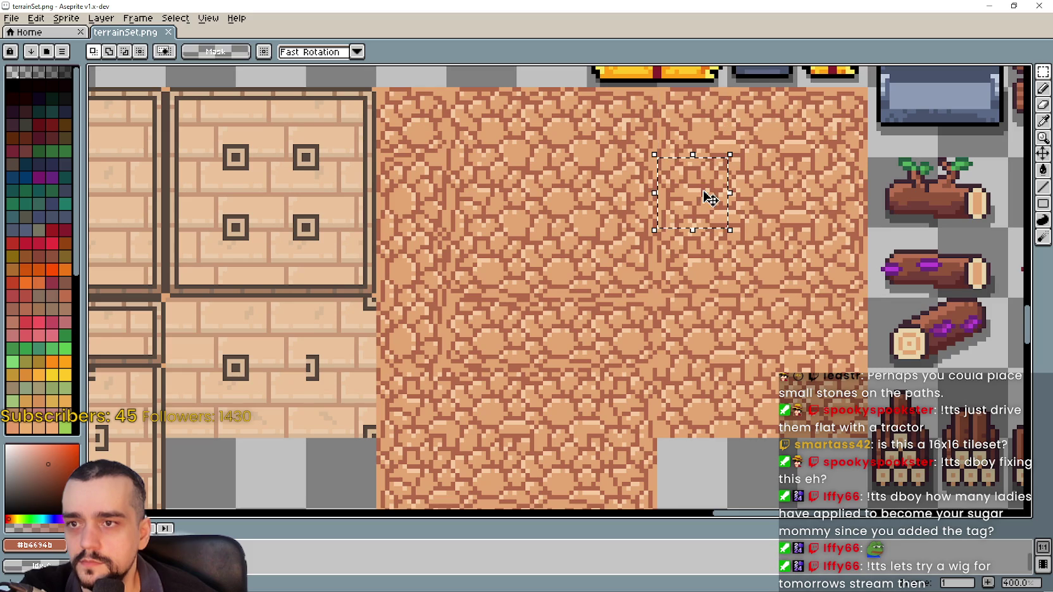
left_click_drag(712, 269, 659, 228)
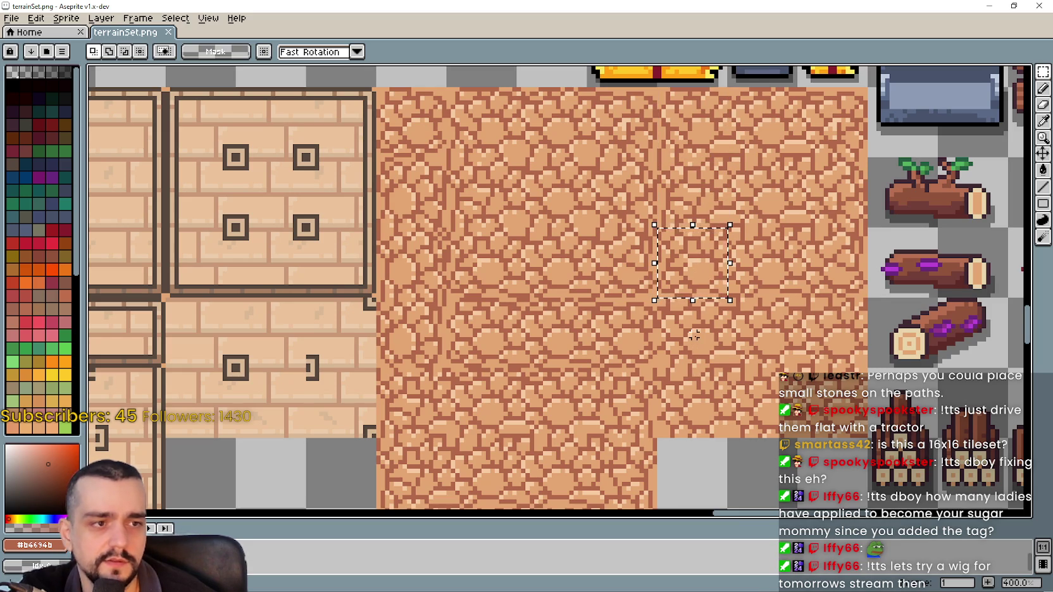
Reframe the view around the cobblestone tiles and move the selection to a neighbouring tile.
left_click_drag(522, 322, 560, 294)
scroll(560, 297, "down", 1)
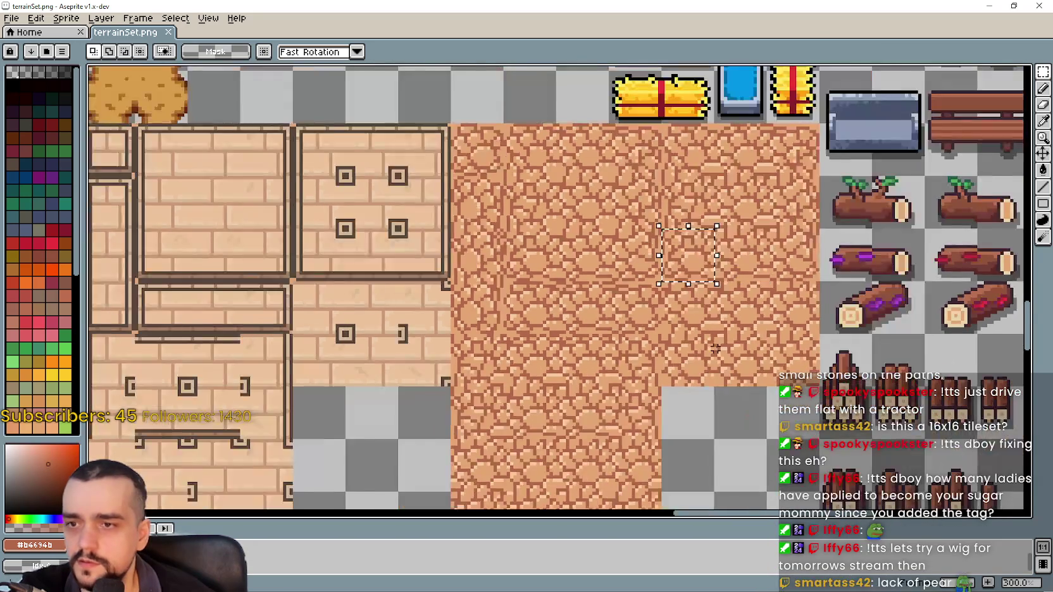
scroll(560, 297, "up", 1)
left_click_drag(713, 399, 642, 331)
left_click_drag(507, 405, 428, 325)
scroll(537, 331, "down", 1)
scroll(535, 329, "up", 1)
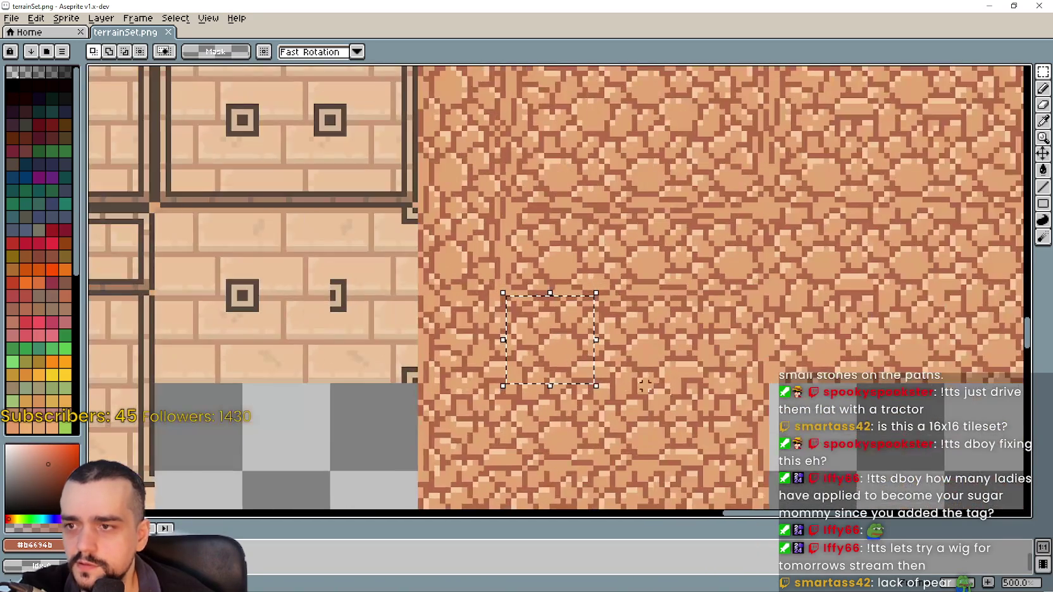
scroll(633, 330, "down", 1)
scroll(696, 336, "up", 1)
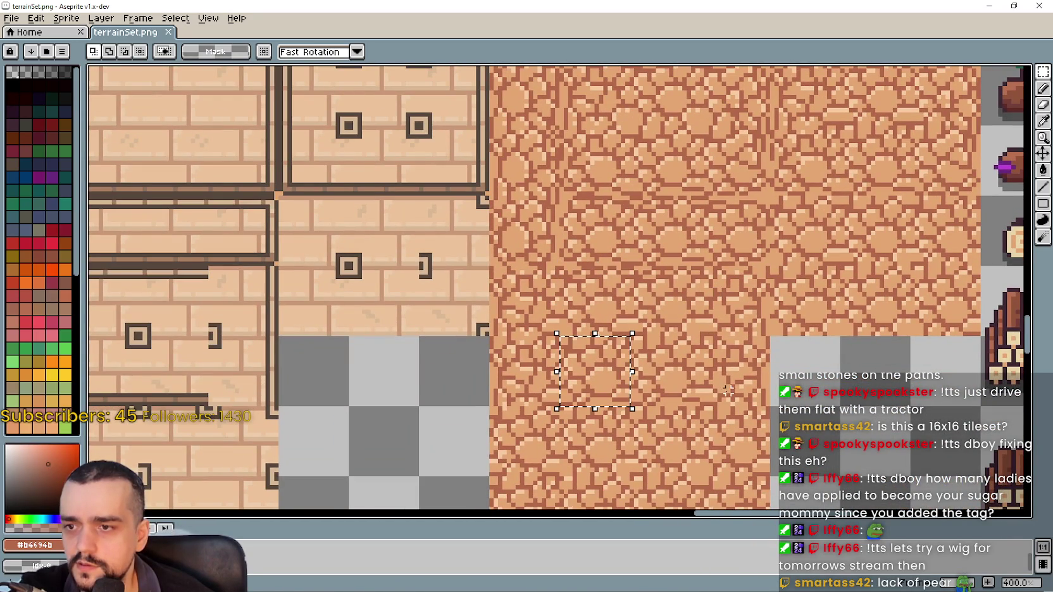
scroll(769, 295, "up", 1)
scroll(768, 266, "down", 1)
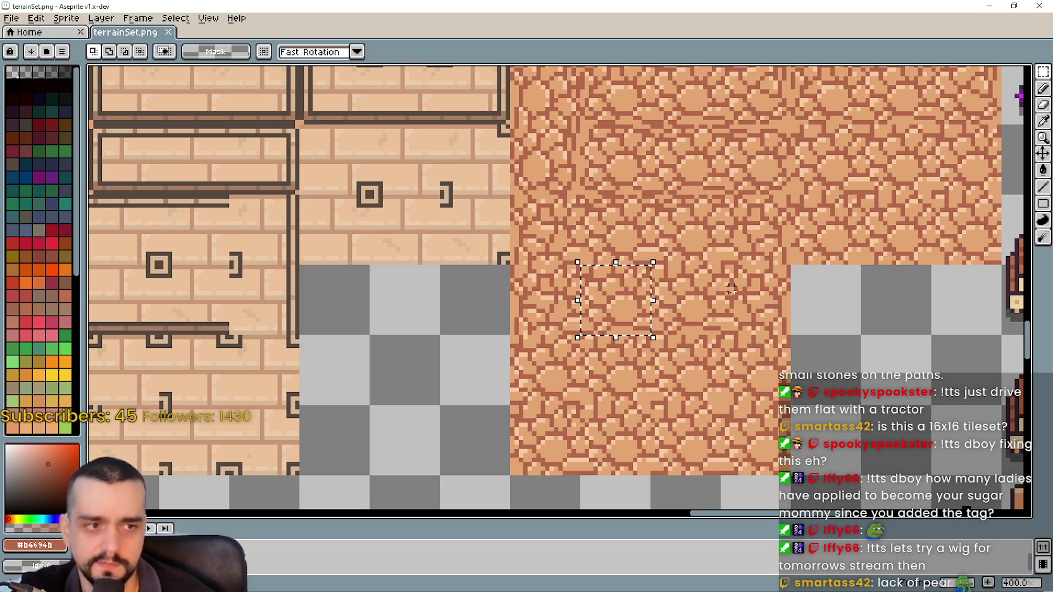
left_click_drag(798, 235, 691, 321)
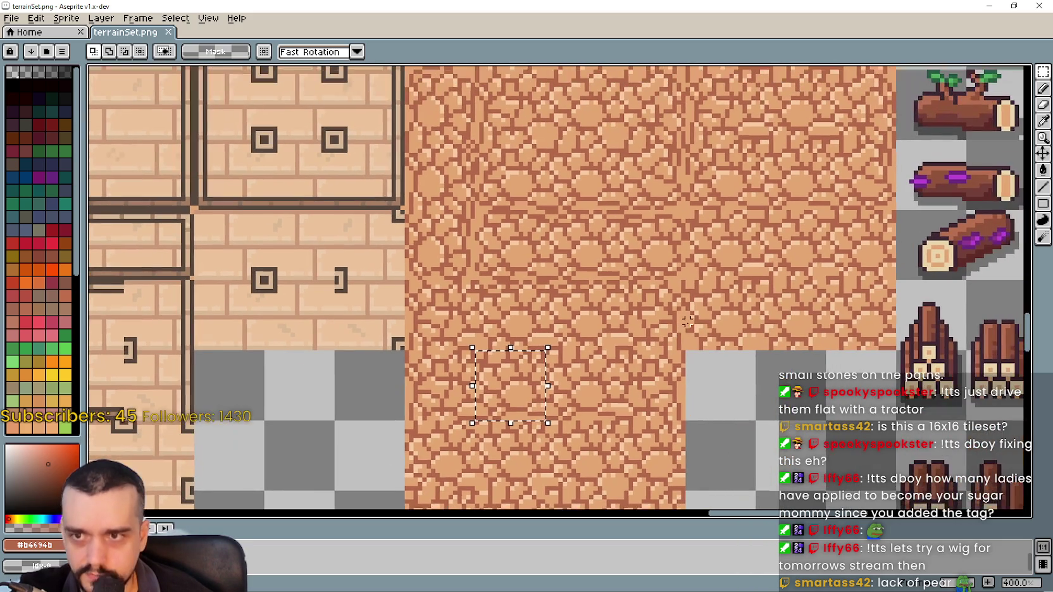
left_click_drag(510, 383, 721, 314)
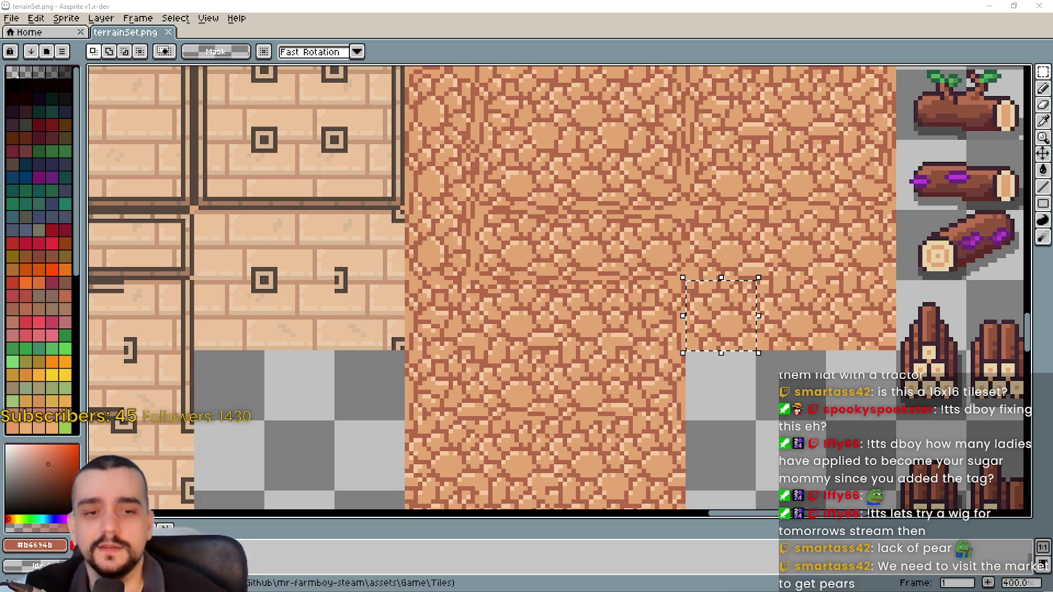
scroll(556, 254, "down", 1)
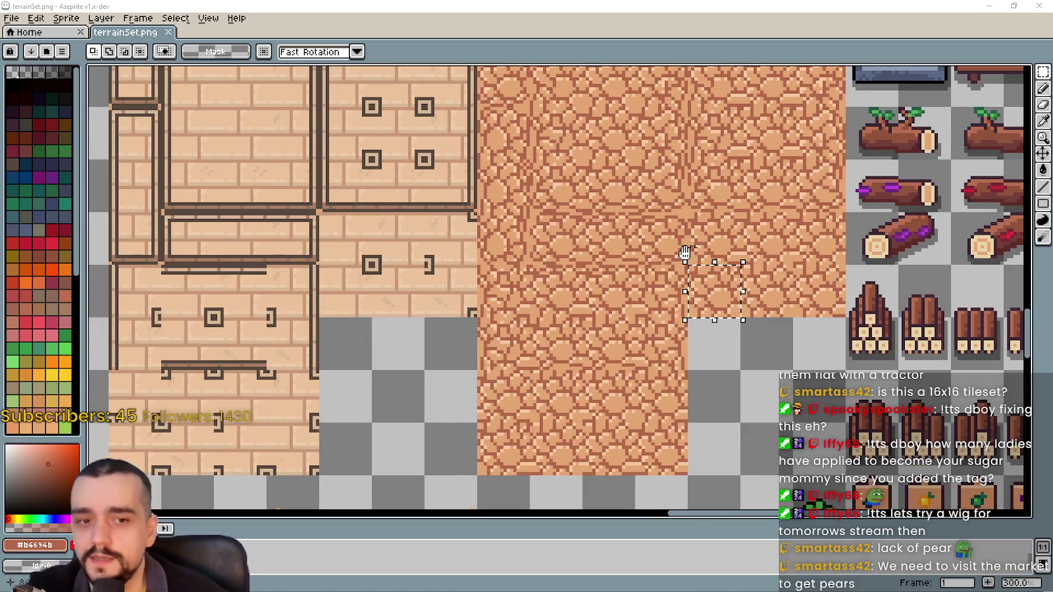
scroll(555, 253, "down", 2)
scroll(555, 253, "up", 1)
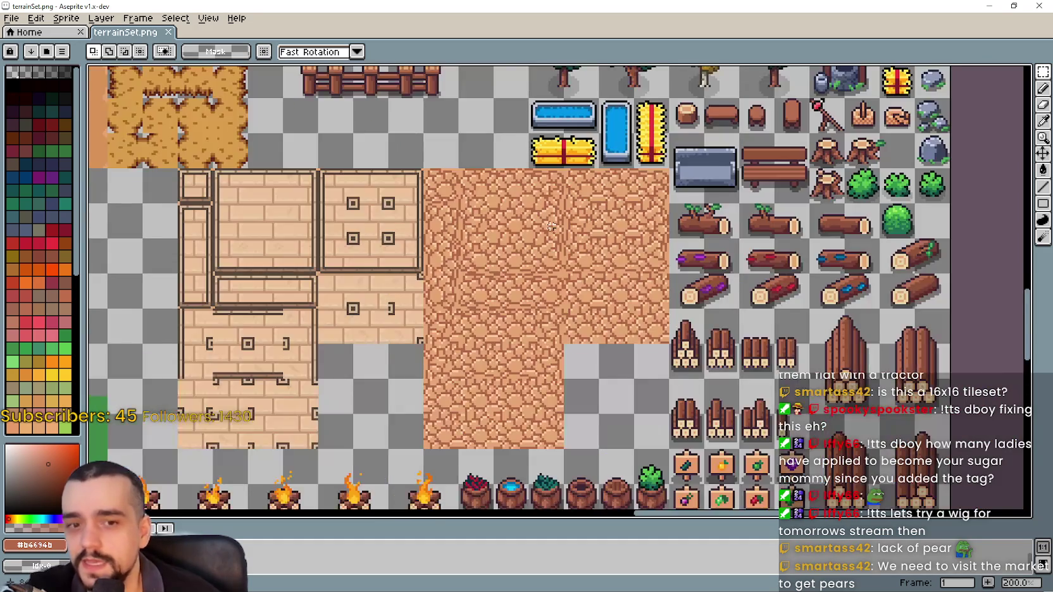
left_click_drag(557, 236, 611, 290)
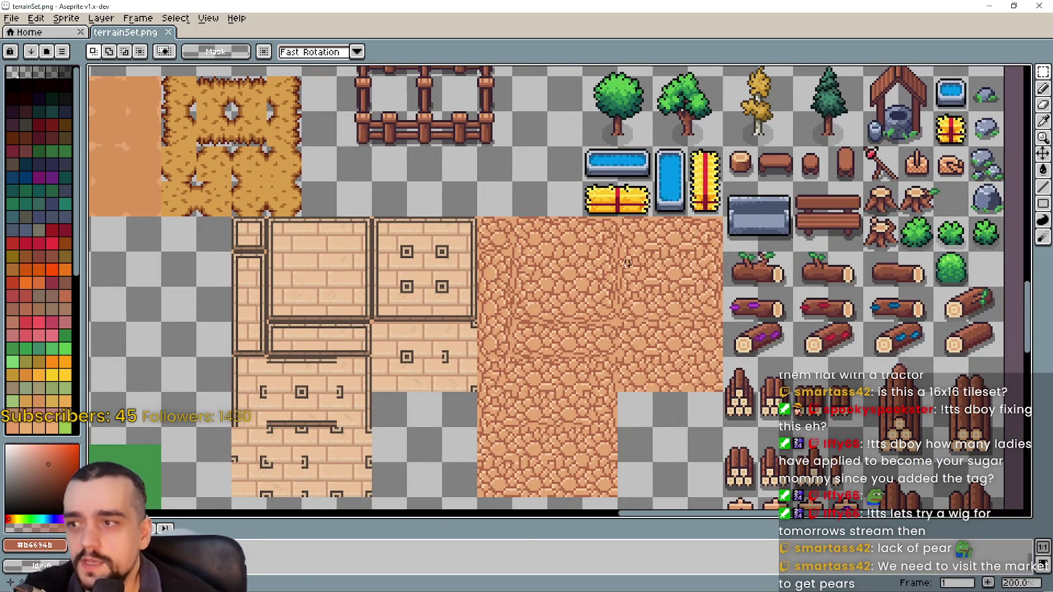
scroll(584, 268, "down", 1)
scroll(519, 287, "up", 2)
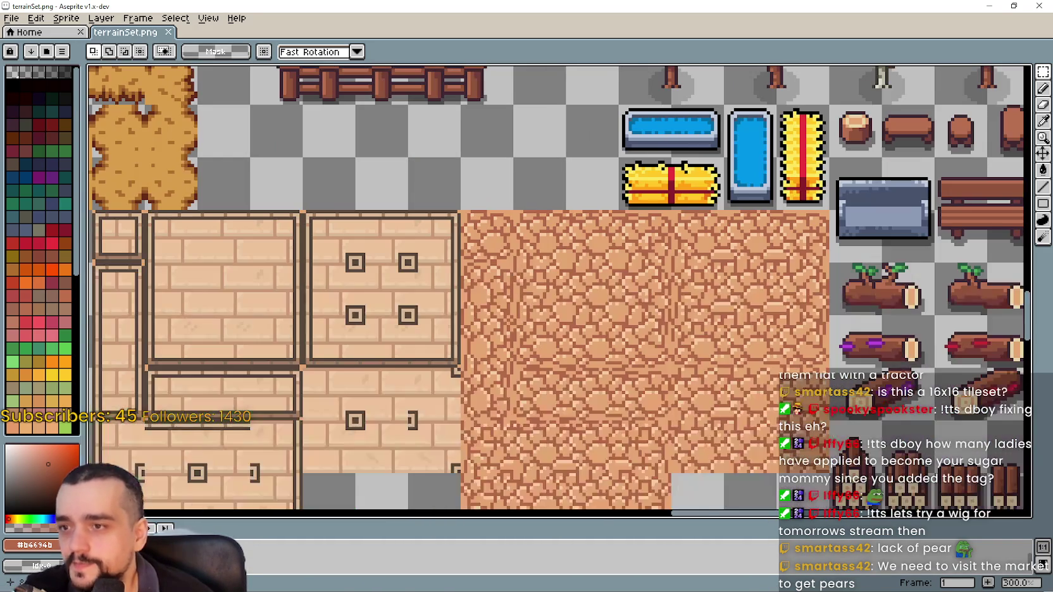
scroll(694, 312, "up", 1)
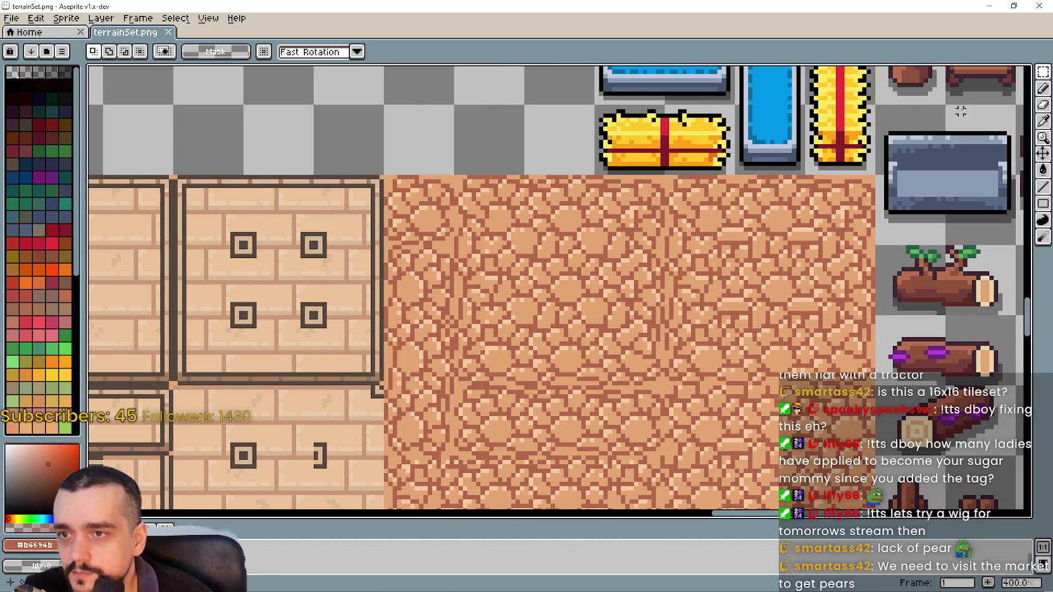
left_click(1044, 72)
left_click_drag(603, 183, 676, 257)
scroll(658, 279, "up", 2)
left_click_drag(595, 188, 595, 294)
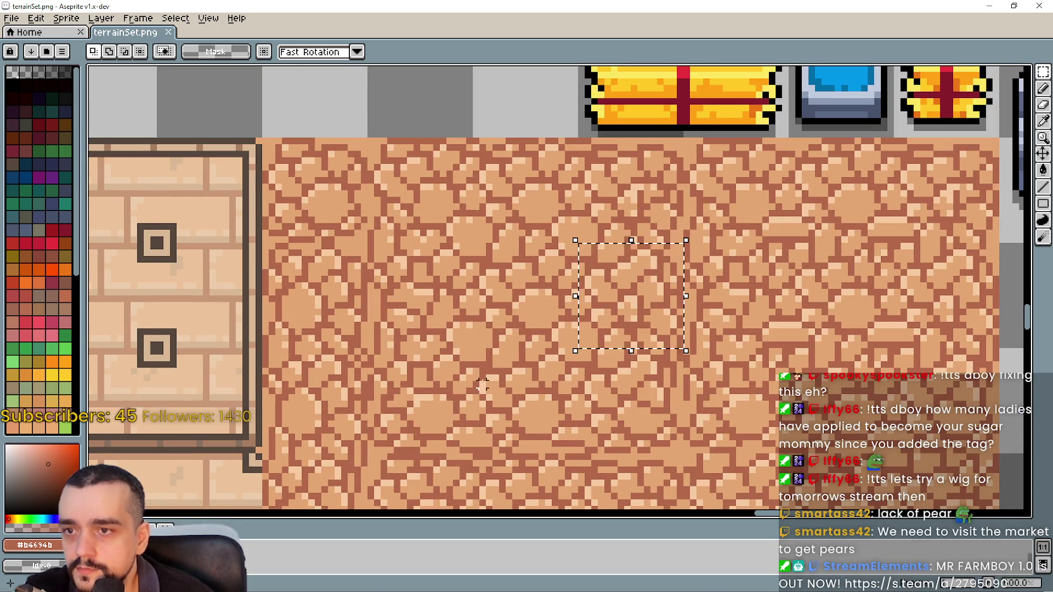
scroll(483, 373, "down", 1)
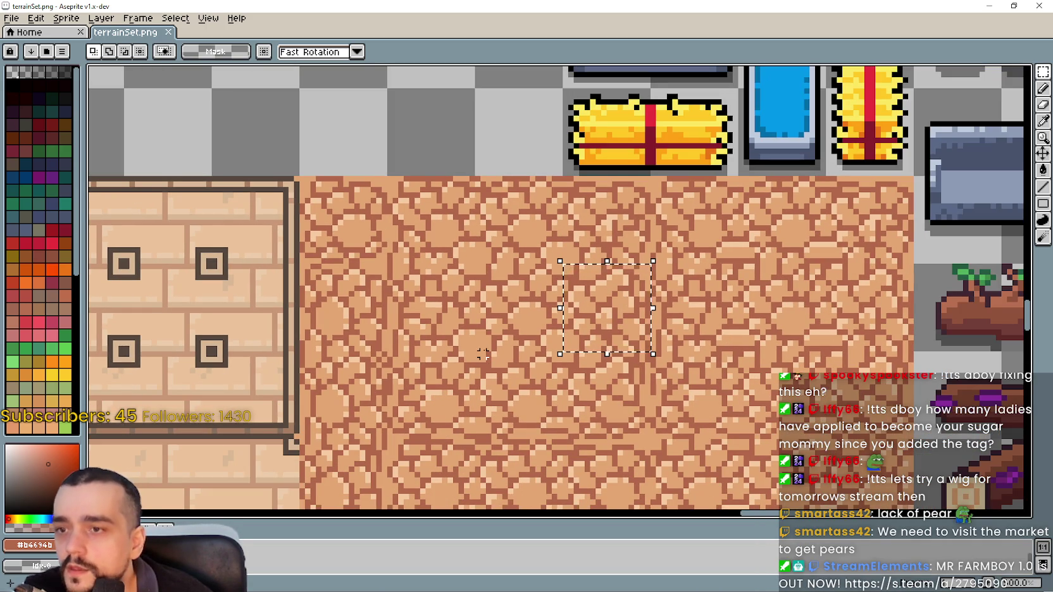
left_click_drag(447, 325, 532, 288)
left_click_drag(469, 224, 562, 316)
mouse_move(473, 315)
left_mouse_down()
mouse_move(560, 403)
mouse_move(643, 367)
left_mouse_up()
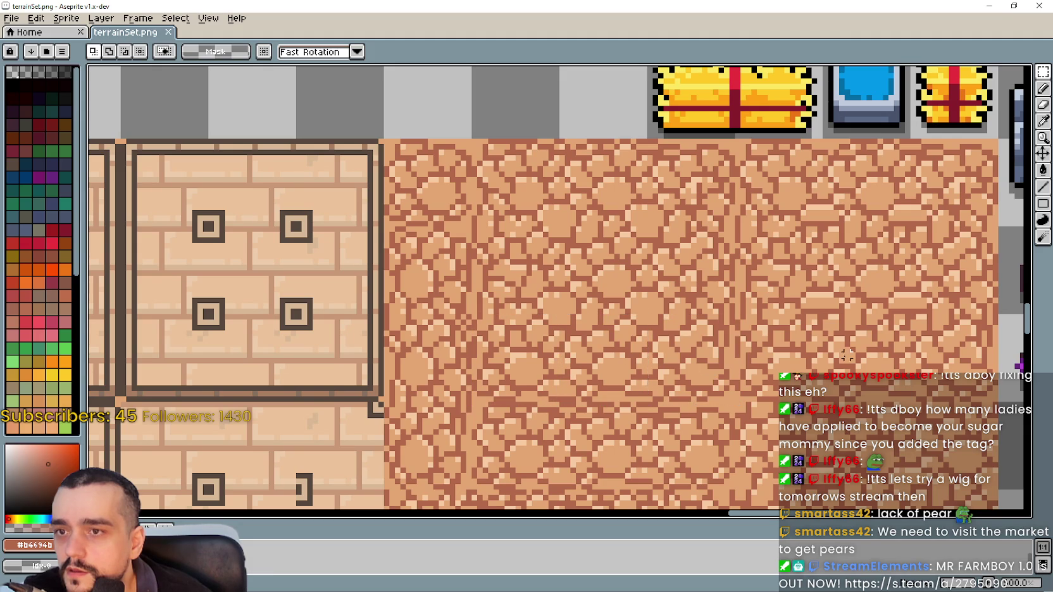
left_click_drag(734, 140, 913, 316)
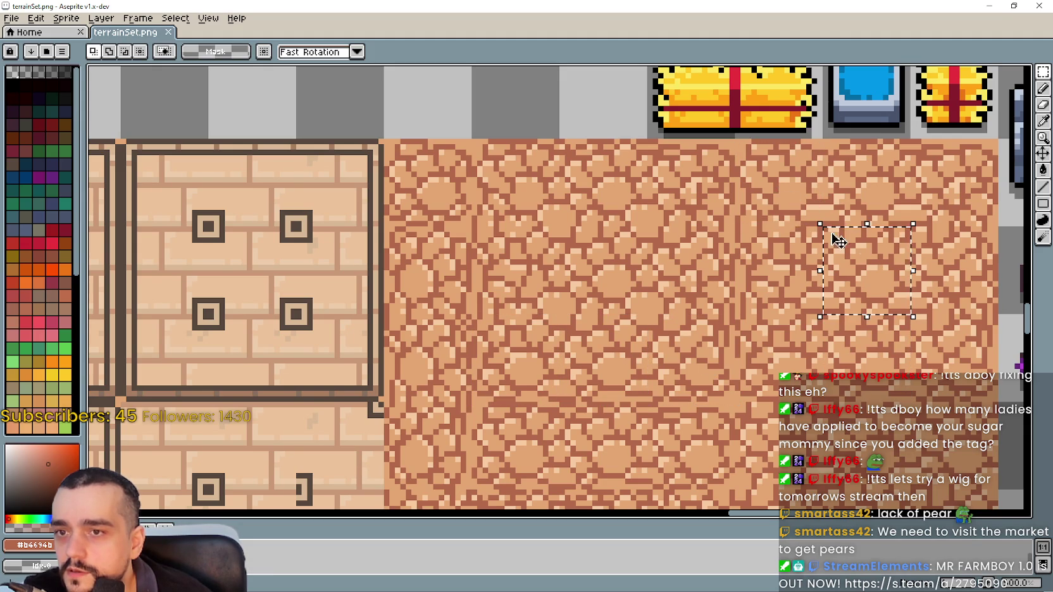
left_click_drag(781, 255, 783, 258)
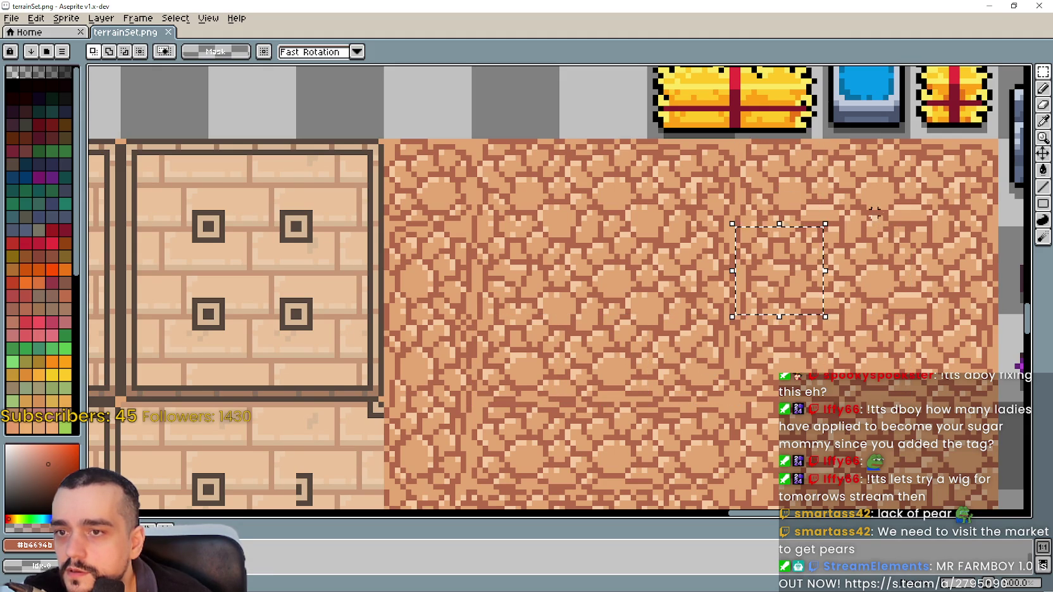
mouse_move(864, 193)
left_mouse_down()
mouse_move(849, 235)
mouse_move(799, 266)
left_mouse_up()
left_click(847, 235)
left_click_drag(912, 308, 915, 311)
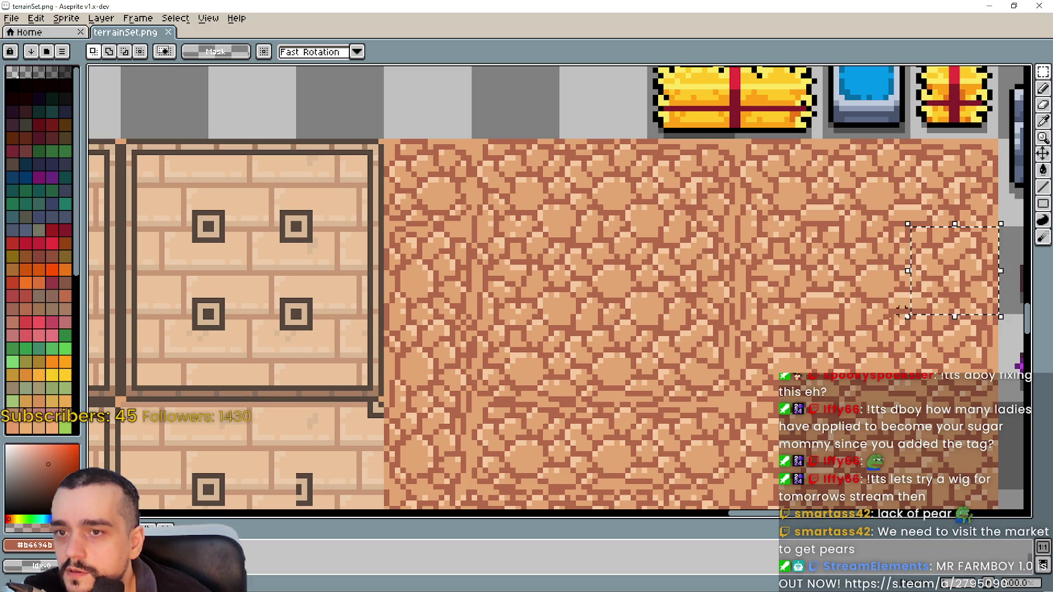
scroll(848, 282, "down", 3)
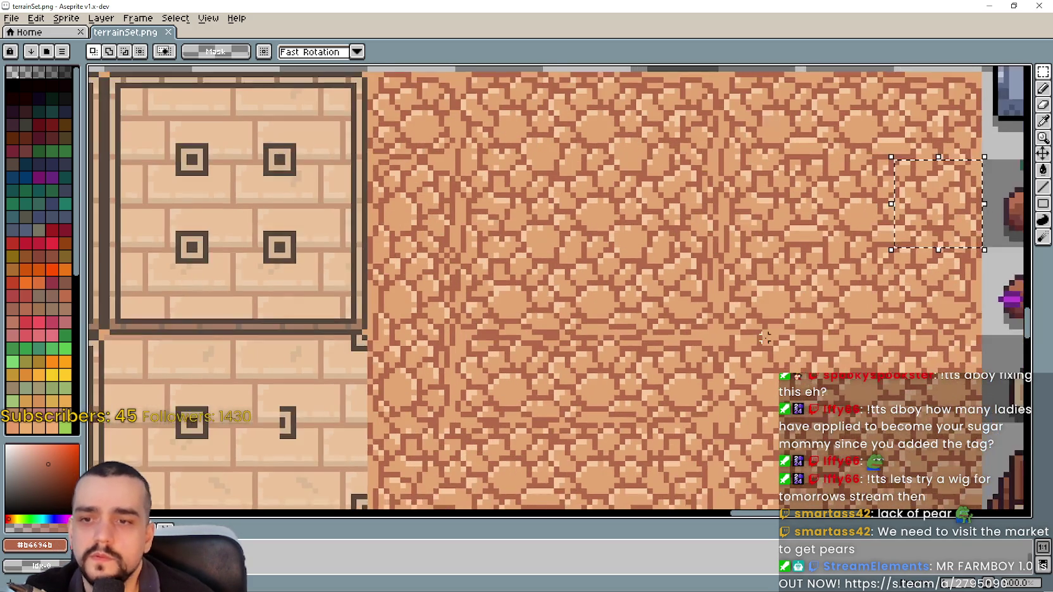
left_click_drag(878, 272, 881, 275)
left_click(731, 279)
left_click_drag(731, 279, 729, 273)
left_click(620, 267)
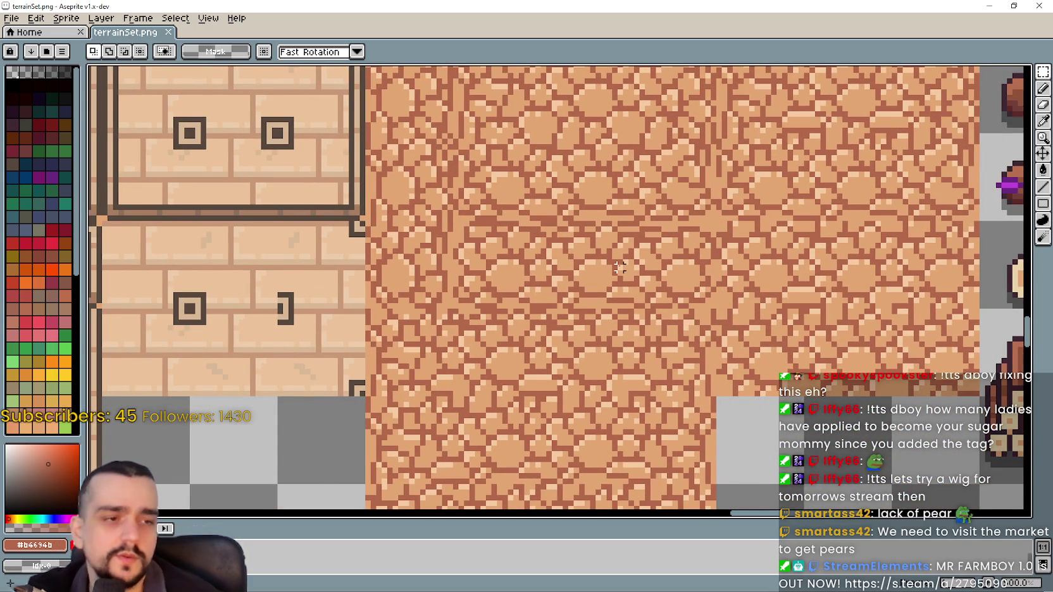
scroll(801, 169, "up", 1)
left_click_drag(762, 273, 727, 273)
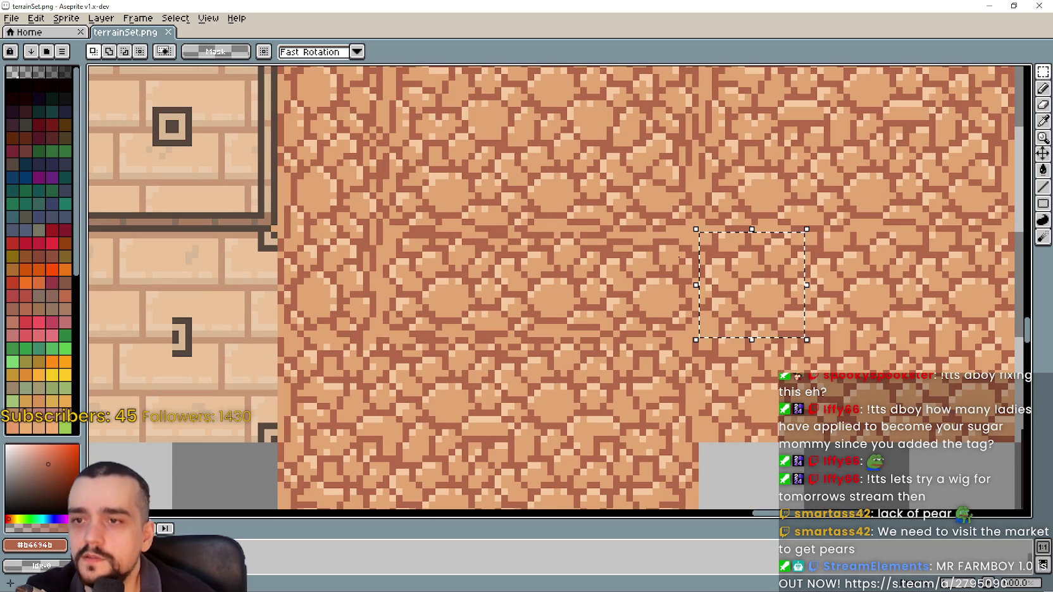
scroll(721, 272, "down", 1)
left_click_drag(599, 271, 652, 248)
scroll(646, 301, "down", 1)
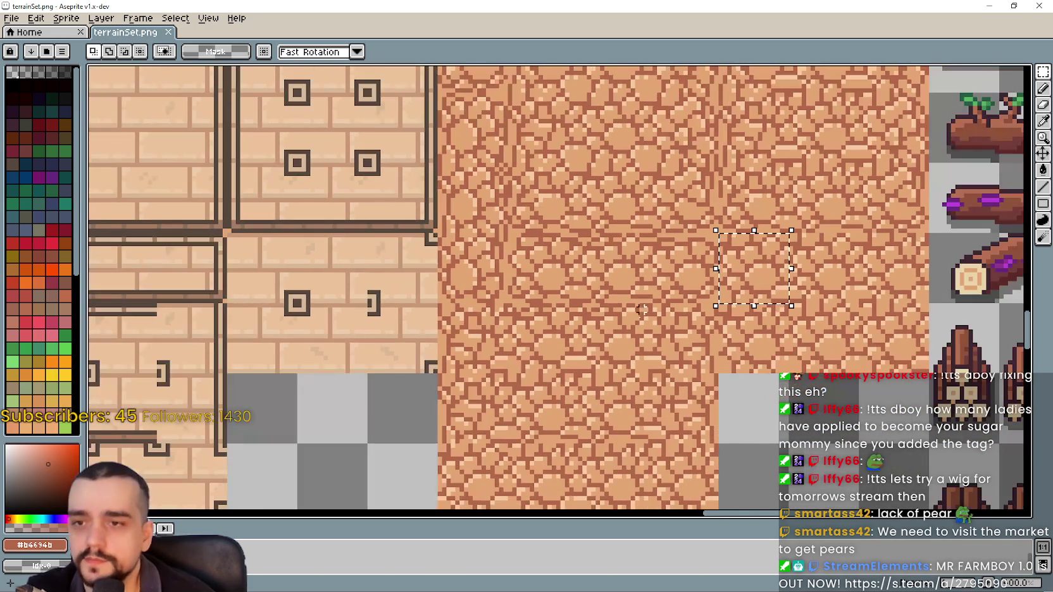
left_click_drag(576, 296, 568, 179)
left_click_drag(537, 288, 542, 292)
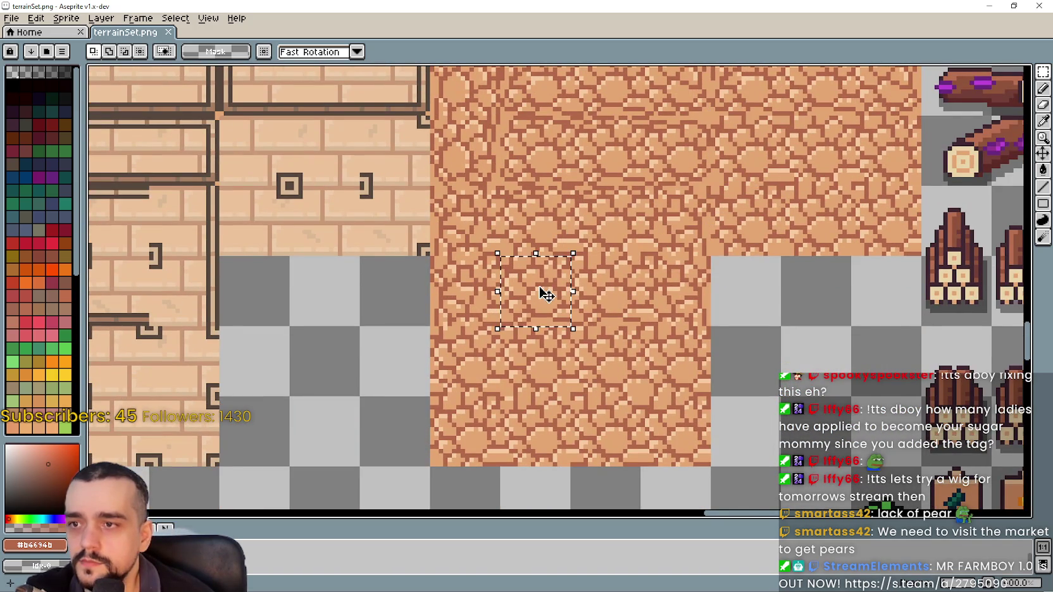
left_click(642, 319)
scroll(542, 308, "up", 5)
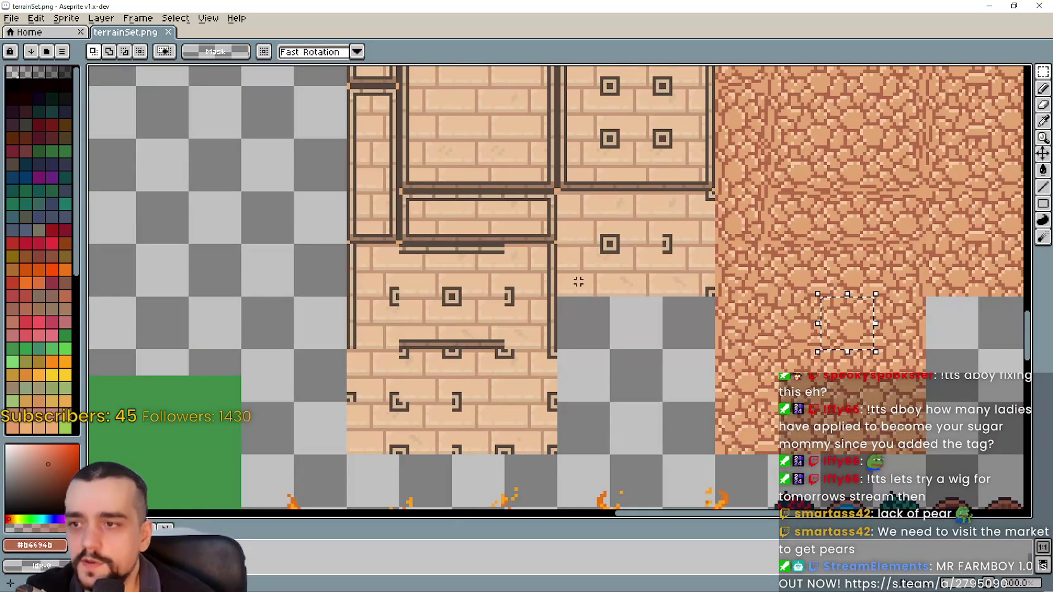
left_click_drag(571, 205, 623, 254)
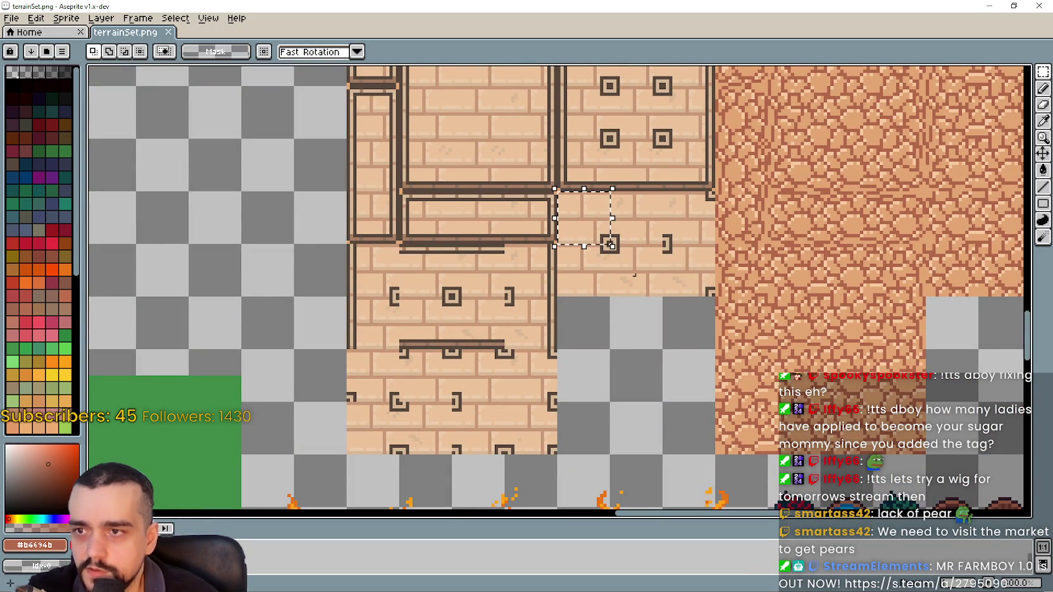
left_click_drag(450, 243, 505, 297)
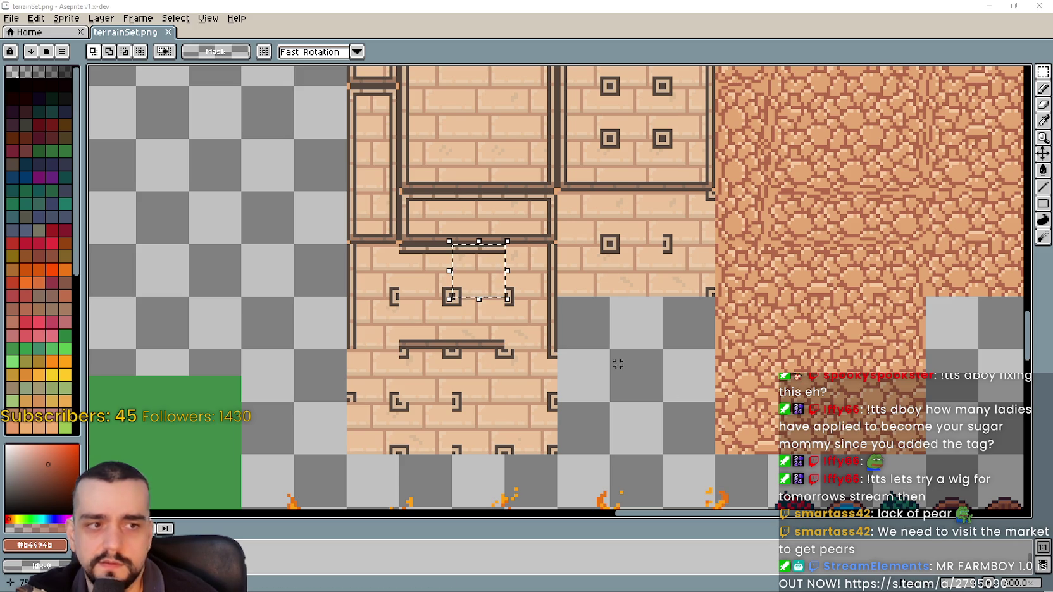
left_click_drag(577, 282, 463, 306)
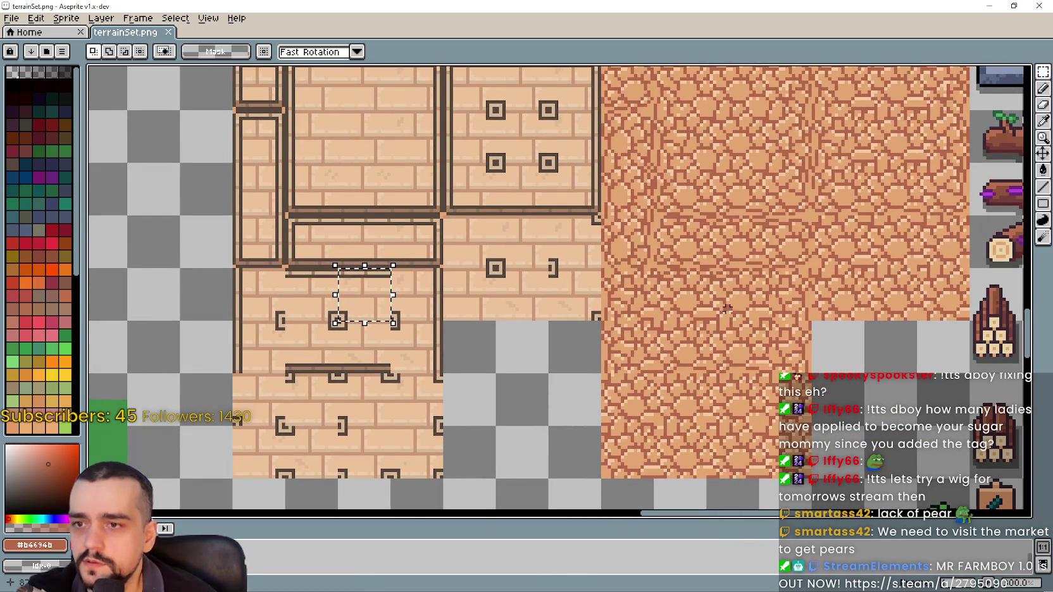
left_click_drag(652, 266, 705, 303)
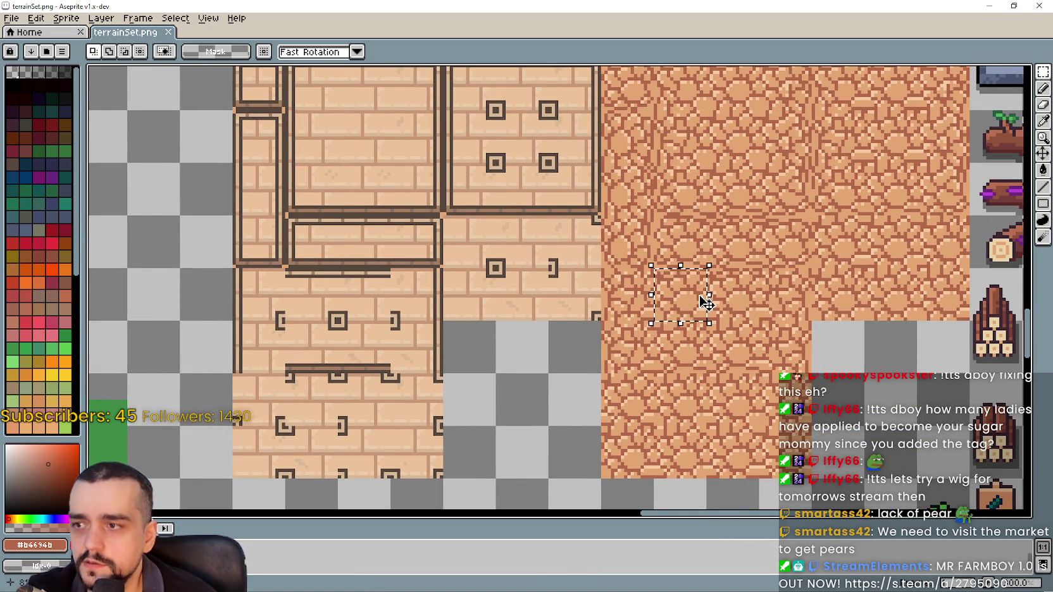
scroll(665, 285, "up", 3)
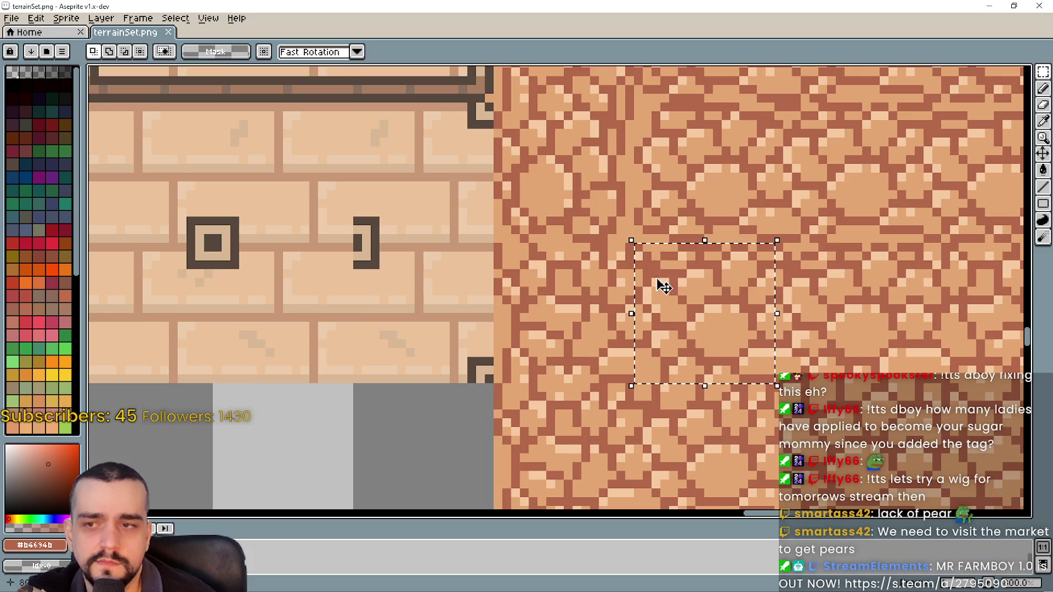
scroll(660, 278, "down", 2)
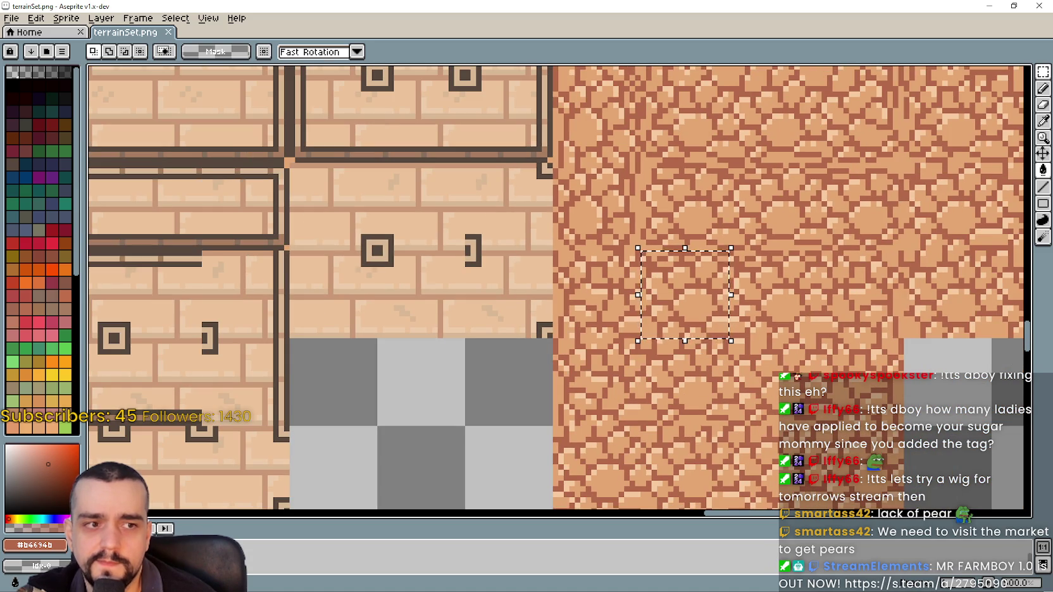
scroll(481, 313, "down", 3)
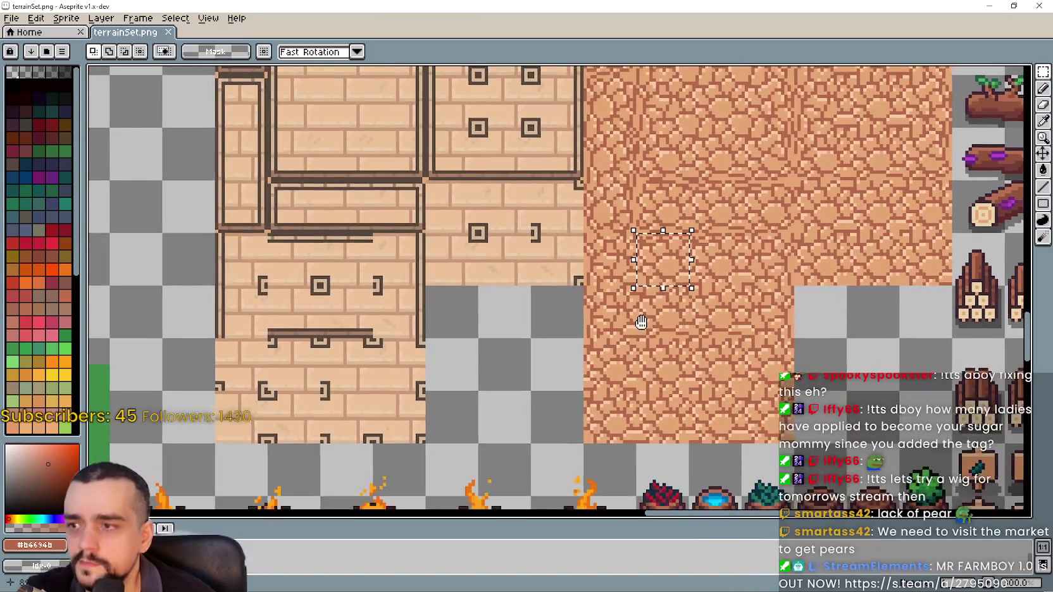
left_click_drag(641, 322, 653, 334)
left_click_drag(327, 270, 334, 295)
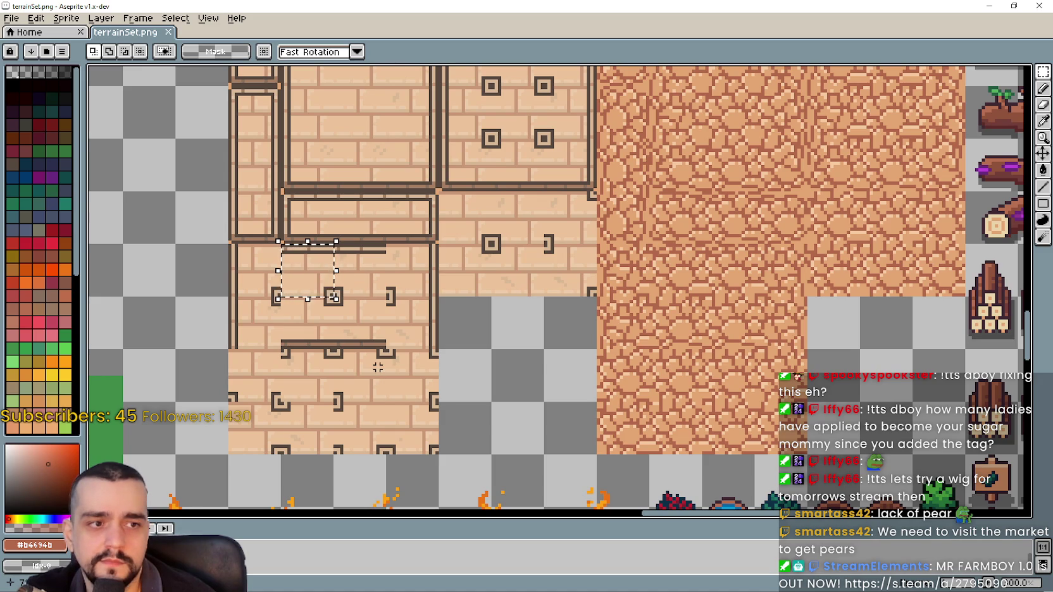
key("ctrl+z")
scroll(641, 269, "up", 2)
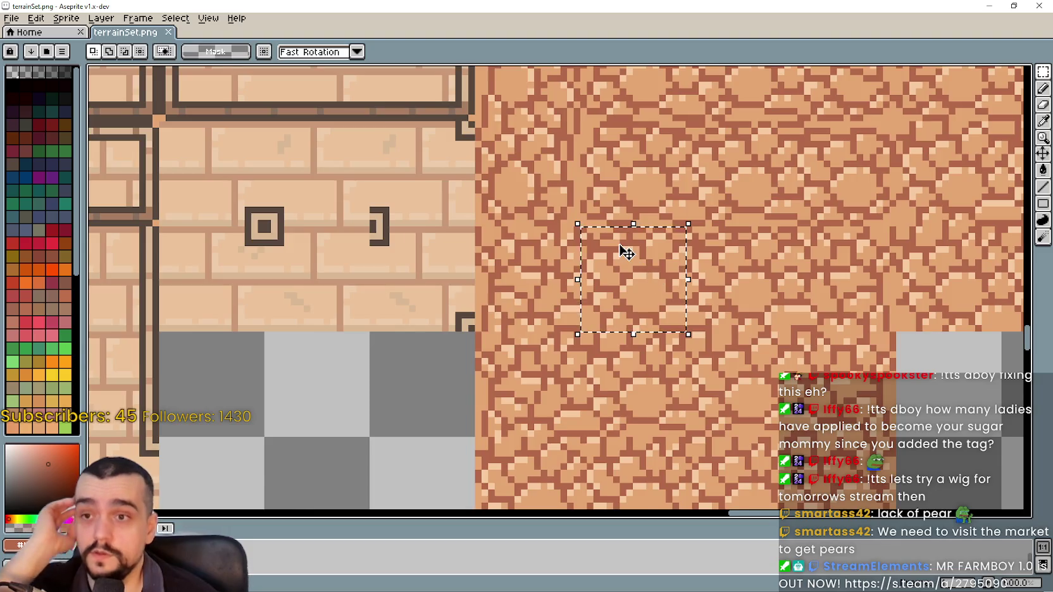
scroll(623, 247, "down", 2)
scroll(623, 252, "up", 3)
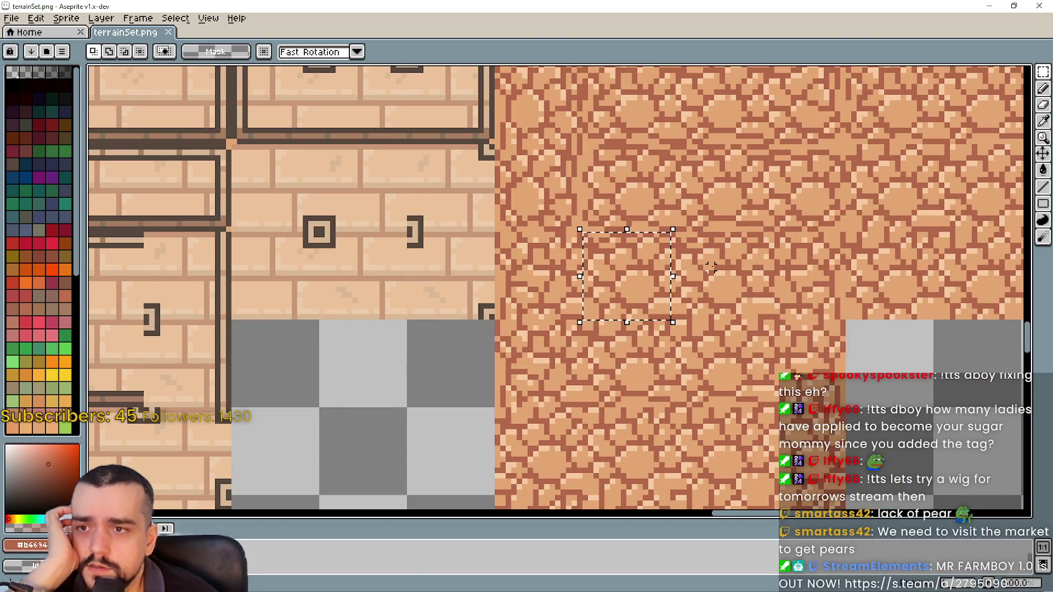
left_click_drag(629, 274, 718, 271)
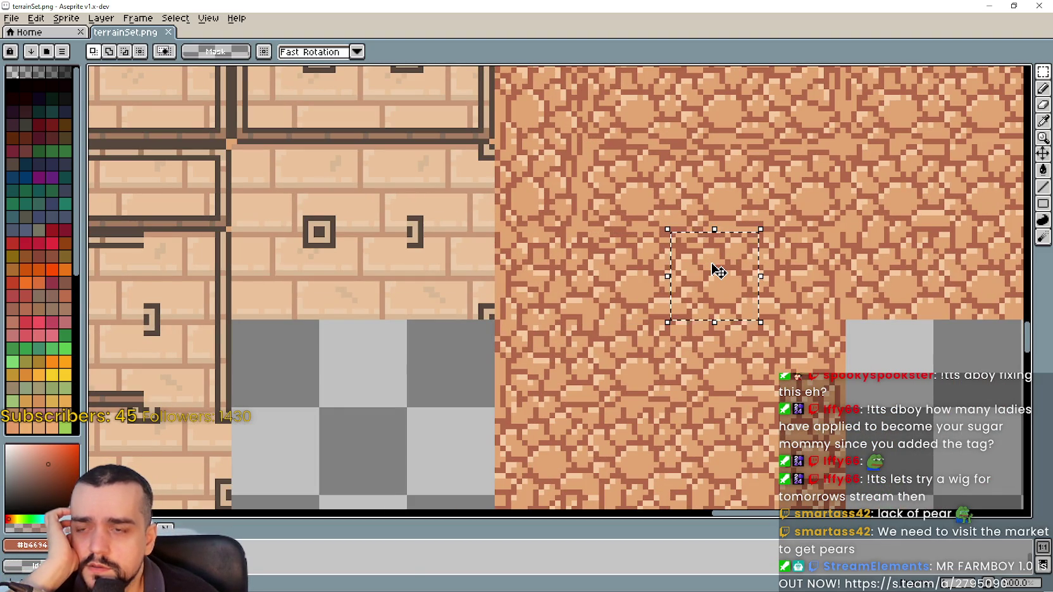
scroll(714, 271, "down", 2)
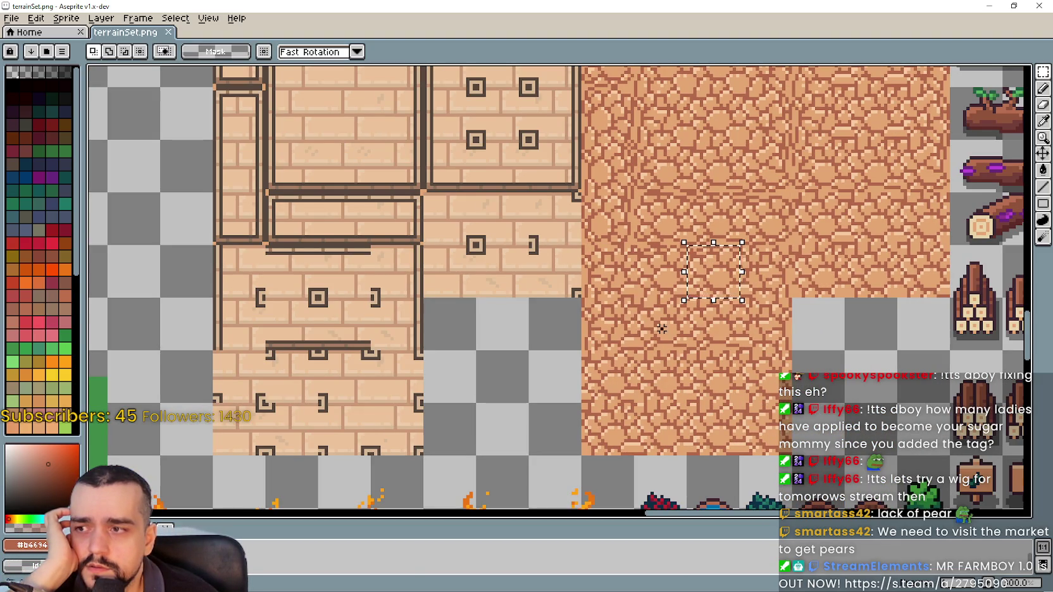
left_click(239, 382)
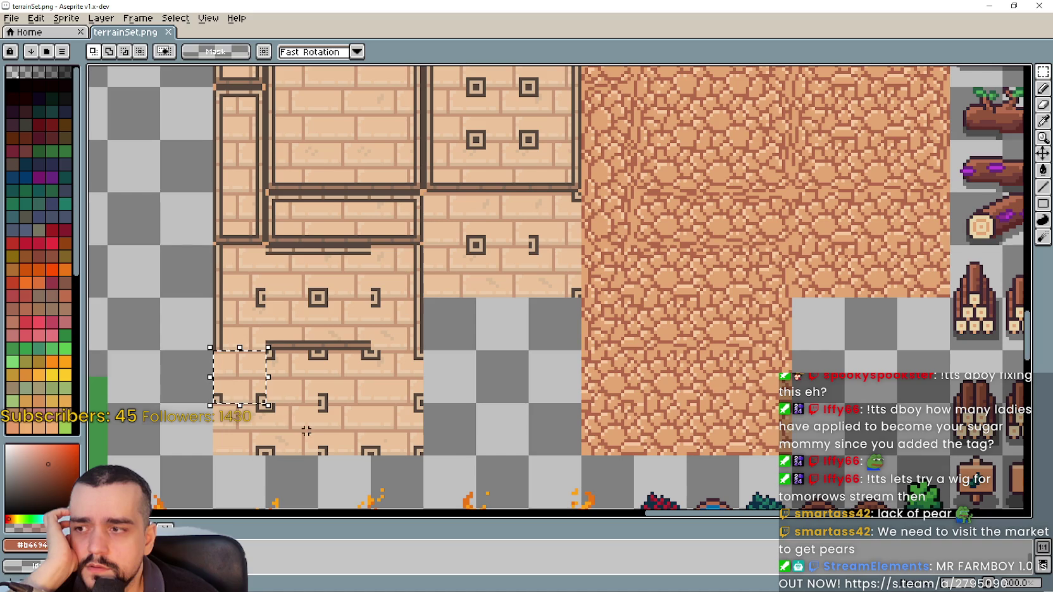
left_click(311, 384)
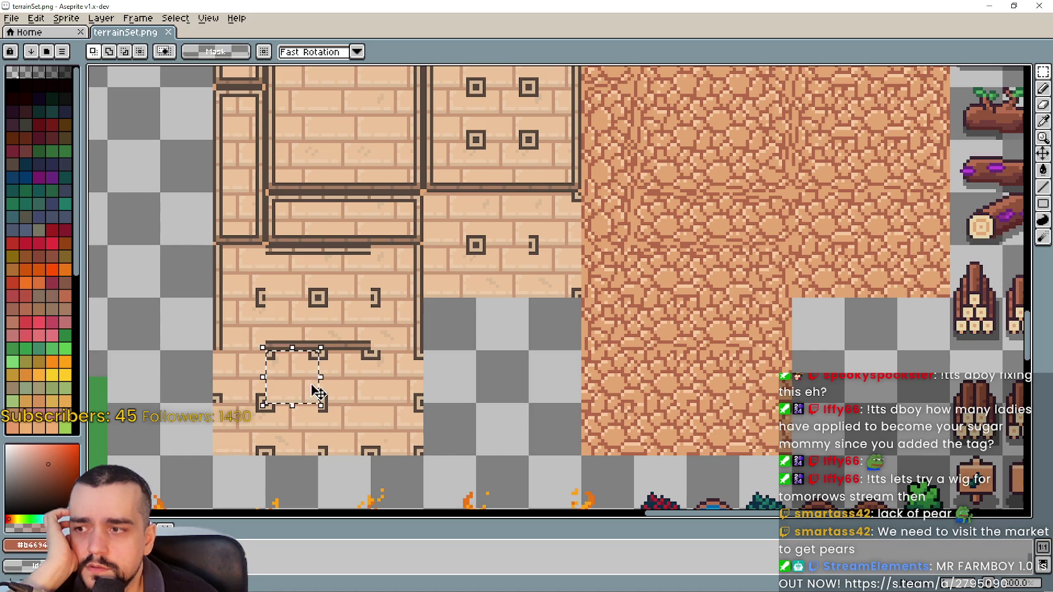
scroll(351, 310, "up", 3)
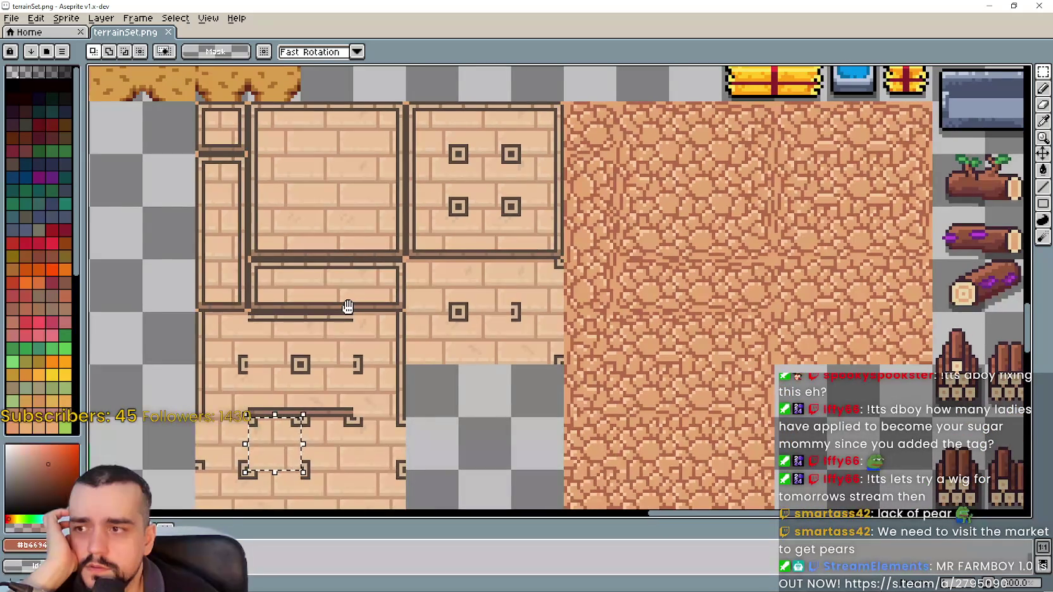
left_click(348, 304)
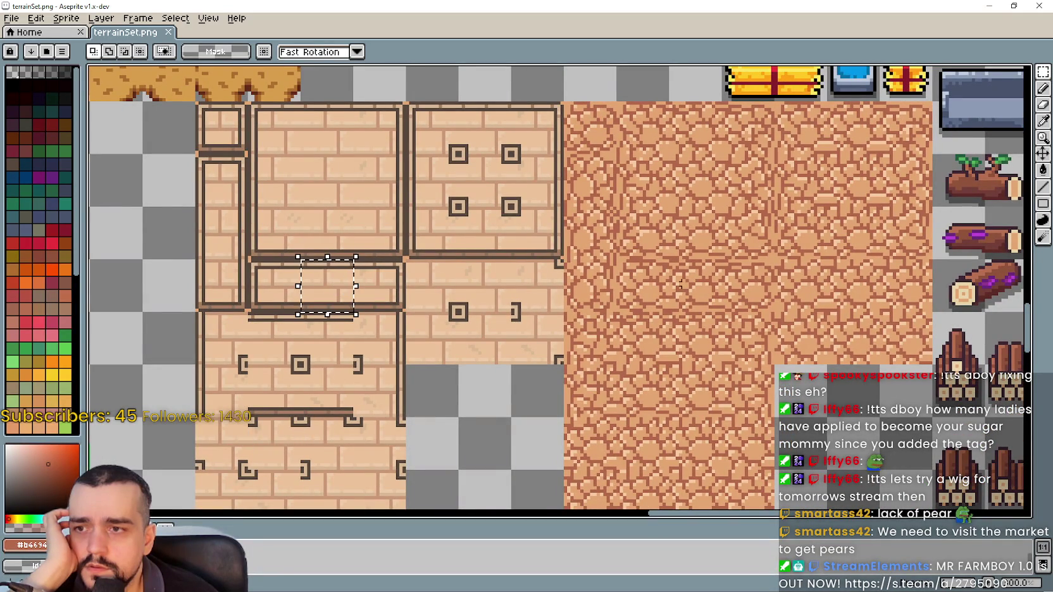
left_click(706, 285)
scroll(706, 285, "up", 1)
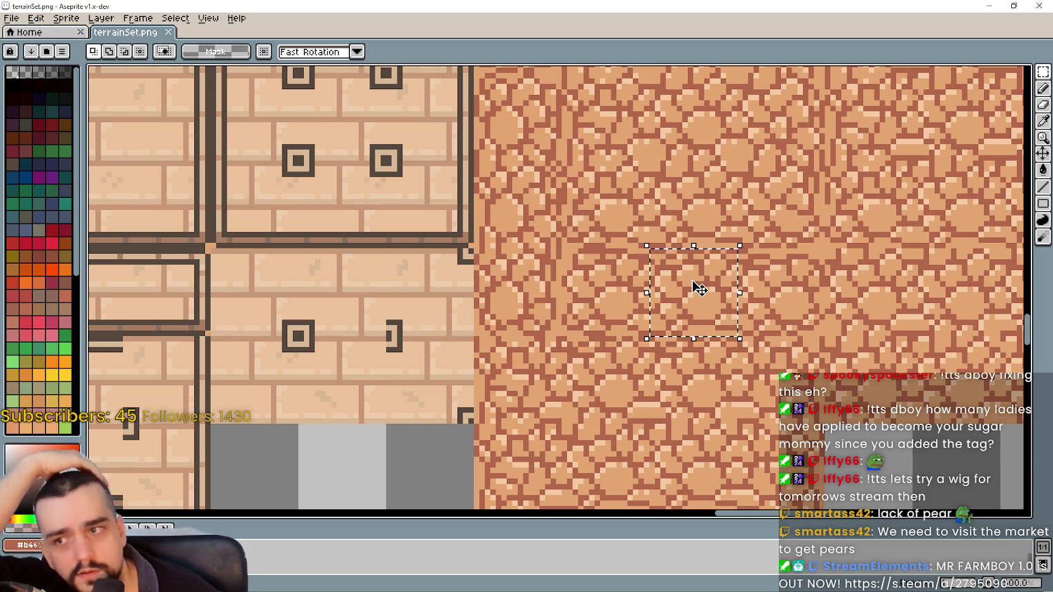
scroll(717, 277, "up", 2)
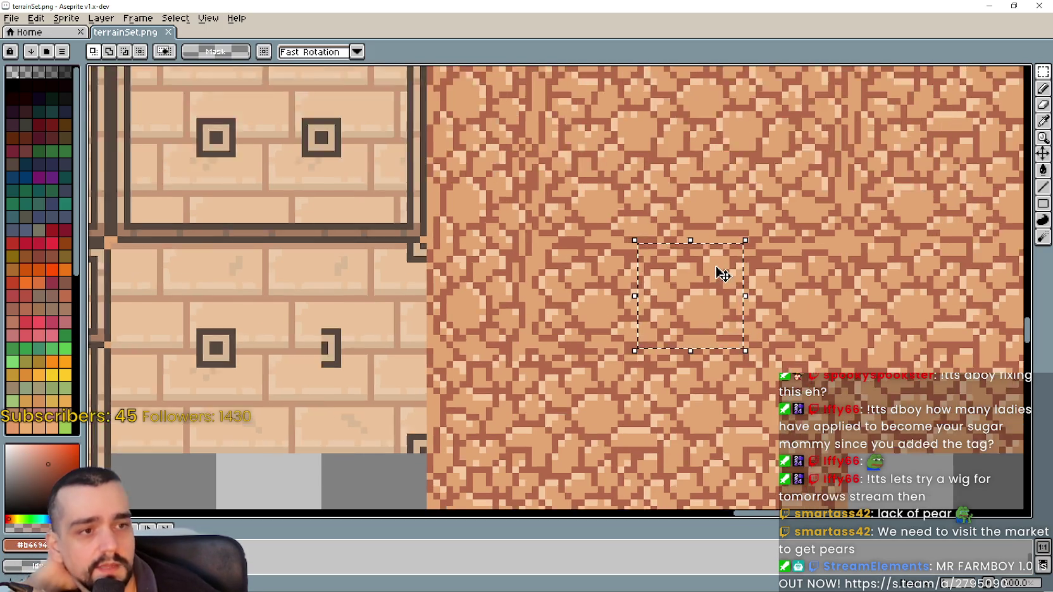
scroll(740, 260, "down", 2)
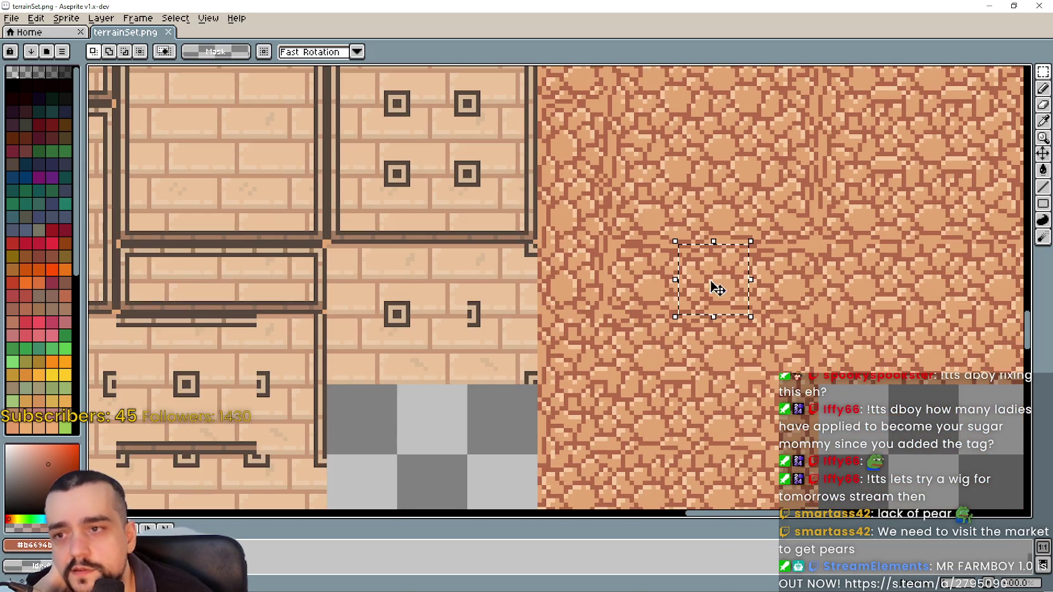
scroll(721, 279, "down", 1)
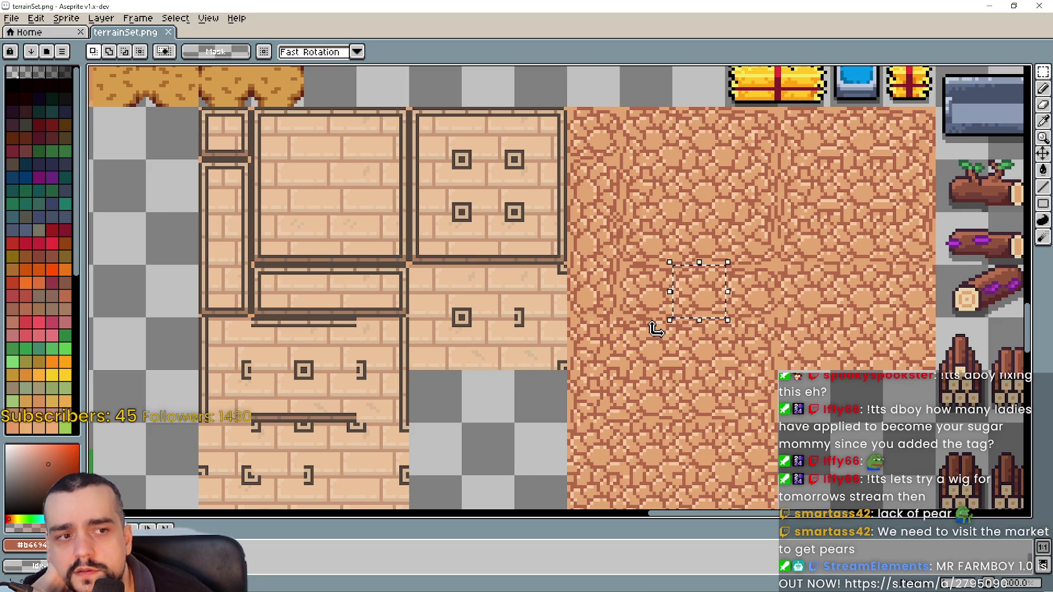
mouse_move(647, 378)
left_mouse_down()
mouse_move(759, 237)
mouse_move(728, 317)
mouse_move(764, 317)
left_mouse_up()
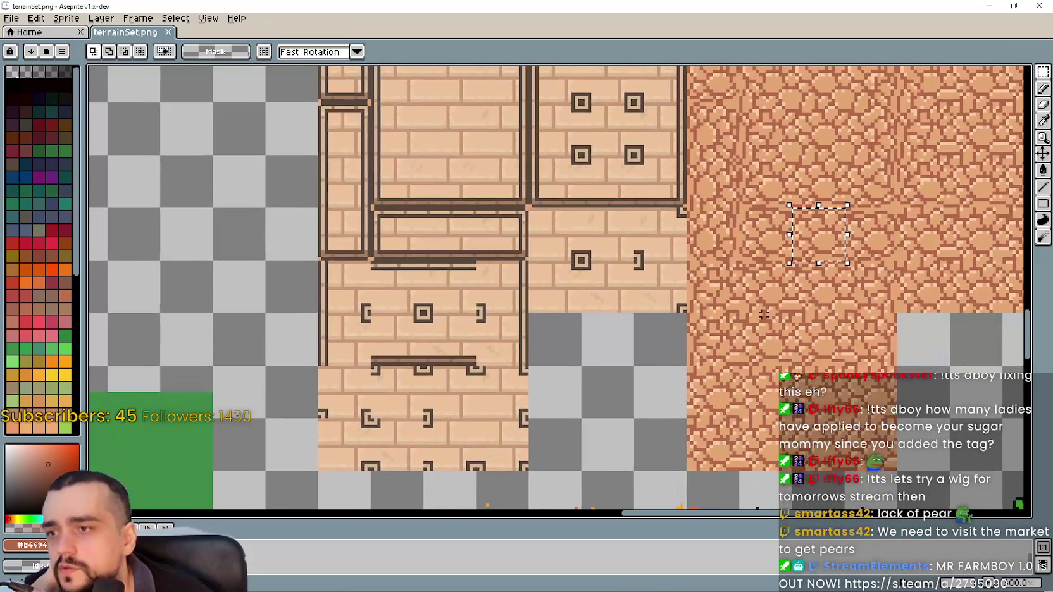
left_click_drag(792, 253, 423, 305)
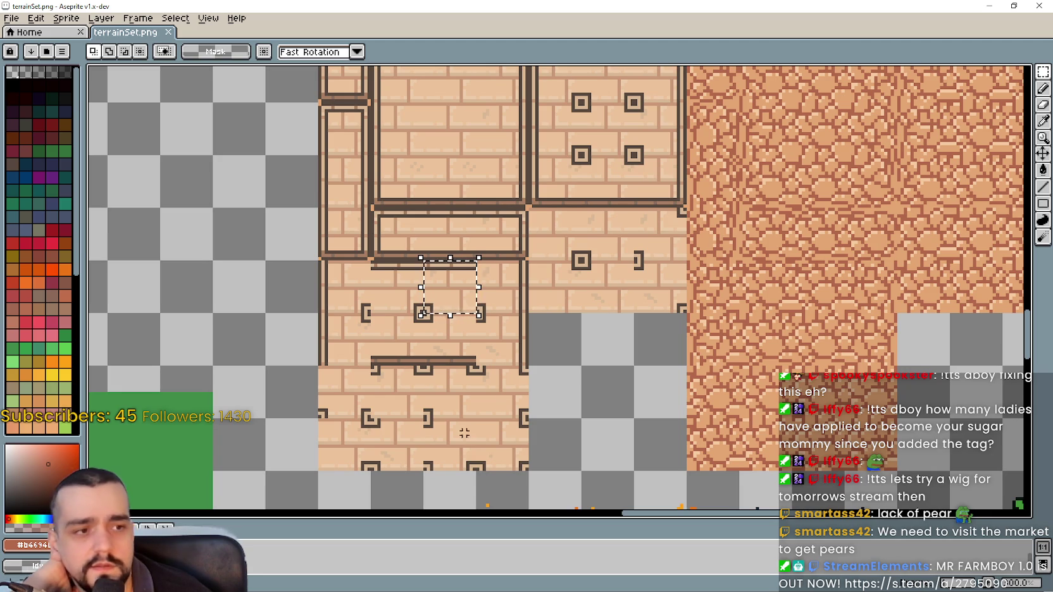
scroll(644, 313, "right", 4)
scroll(645, 270, "down", 2)
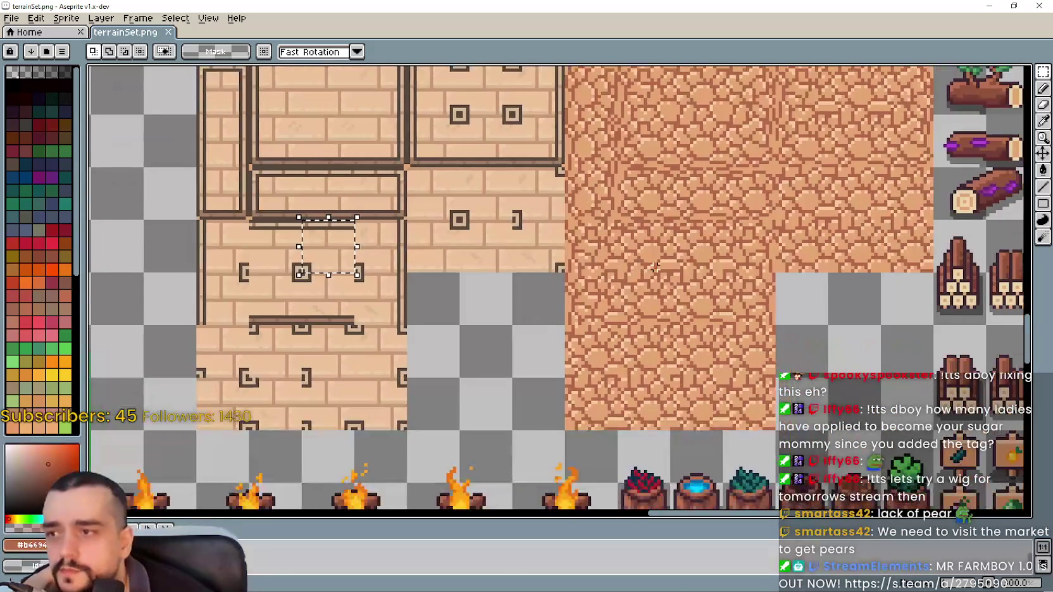
left_click_drag(698, 241, 698, 245)
scroll(699, 244, "up", 2)
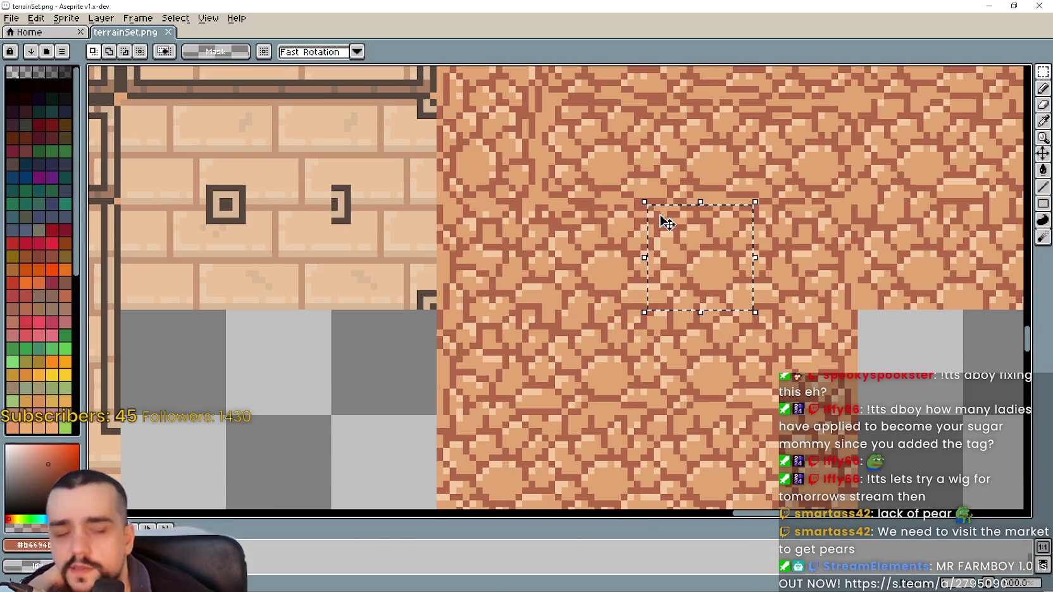
scroll(662, 224, "up", 1)
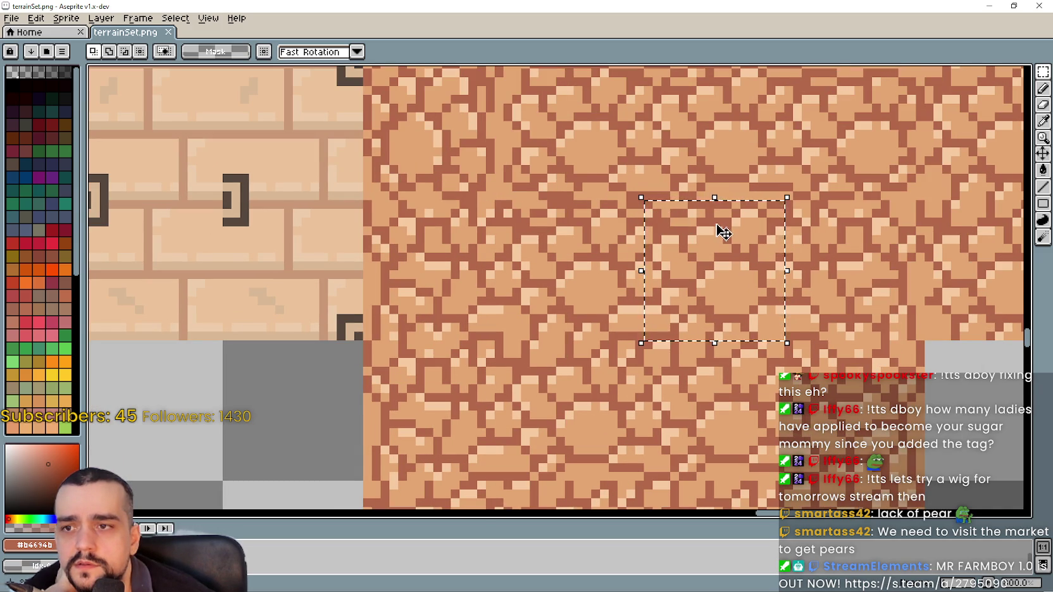
scroll(712, 229, "down", 2)
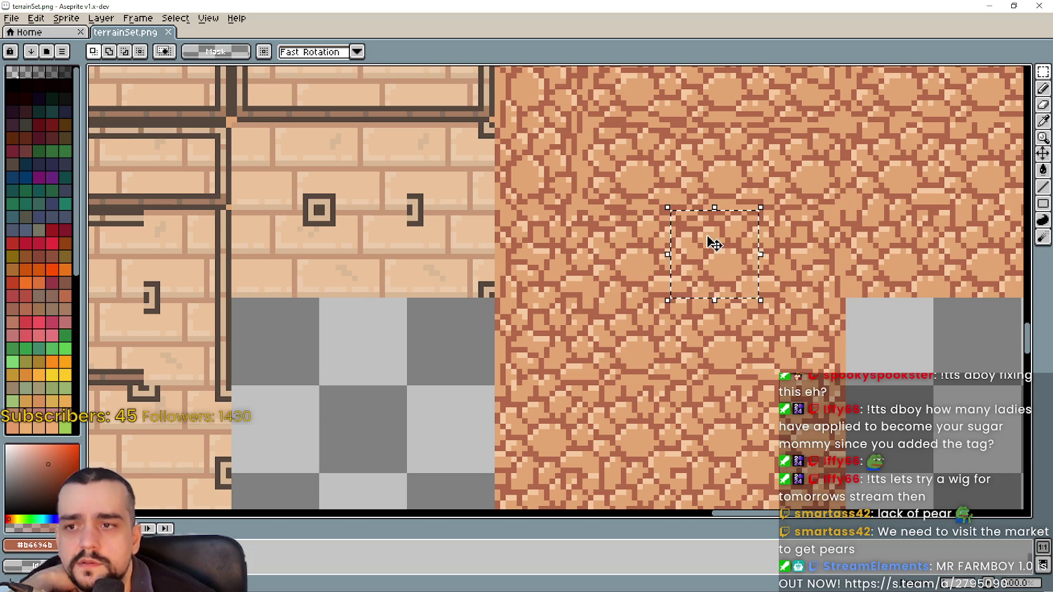
scroll(693, 226, "up", 2)
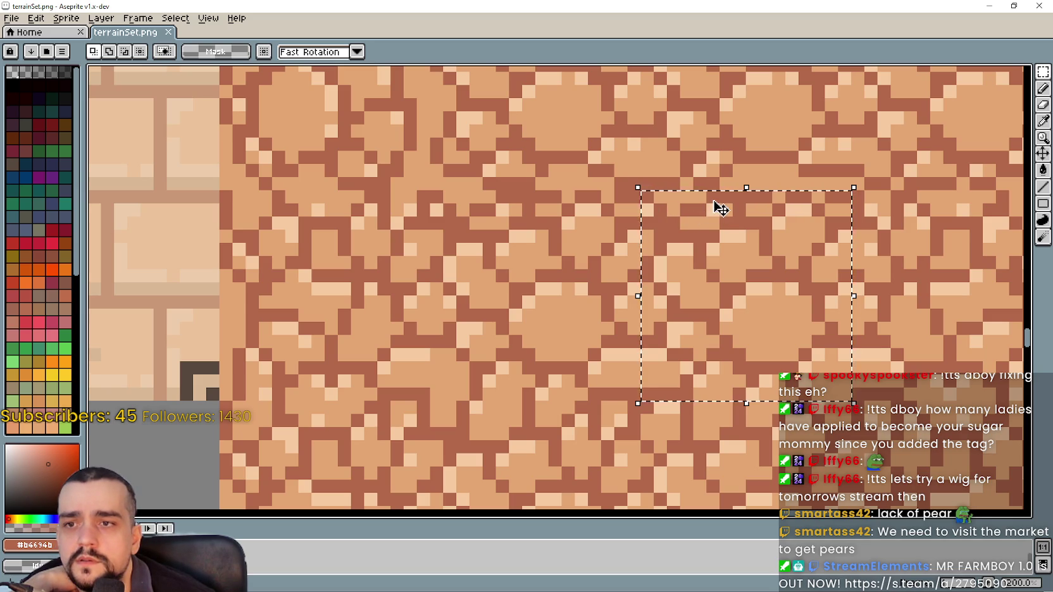
scroll(696, 240, "down", 1)
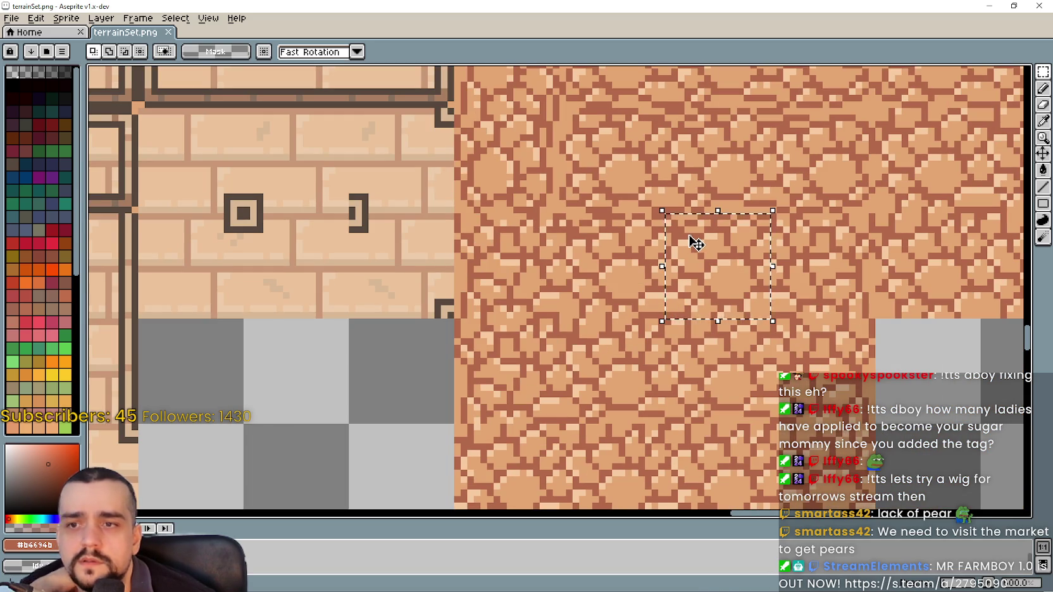
scroll(694, 241, "down", 3)
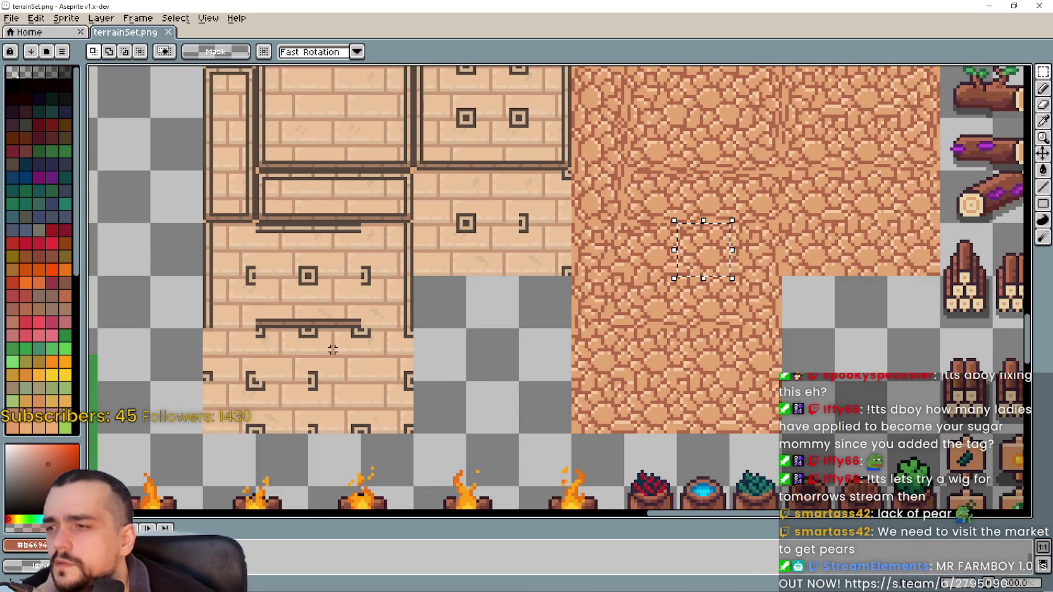
mouse_move(402, 206)
left_mouse_down()
mouse_move(360, 378)
mouse_move(405, 317)
mouse_move(408, 275)
mouse_move(419, 310)
mouse_move(388, 347)
mouse_move(479, 220)
mouse_move(479, 179)
mouse_move(482, 203)
left_mouse_up()
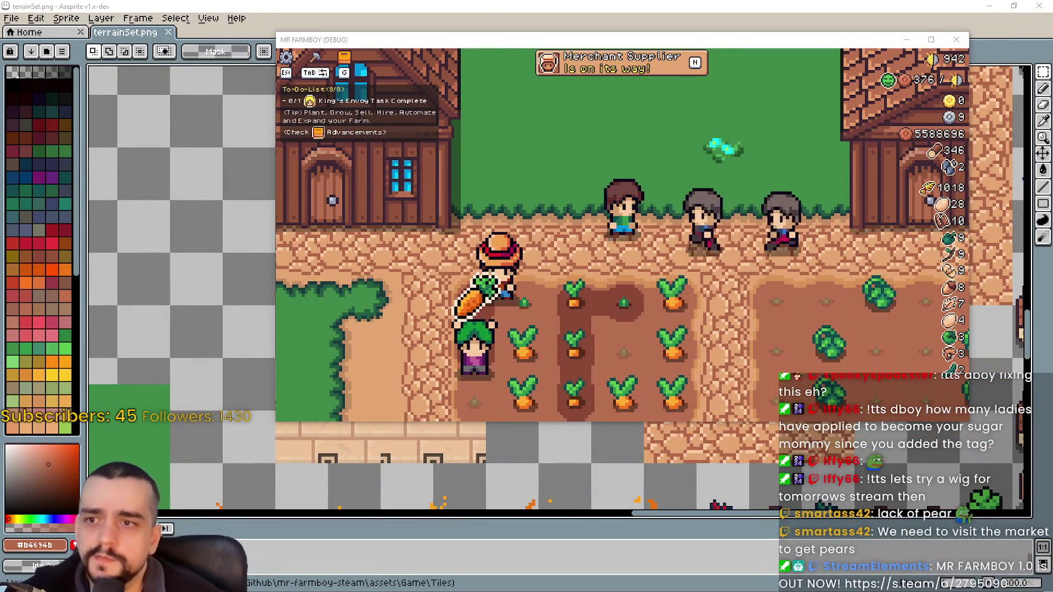
Snip the farm area around the villager and circle the dirt path beside him in blue.
key("alt+Tab")
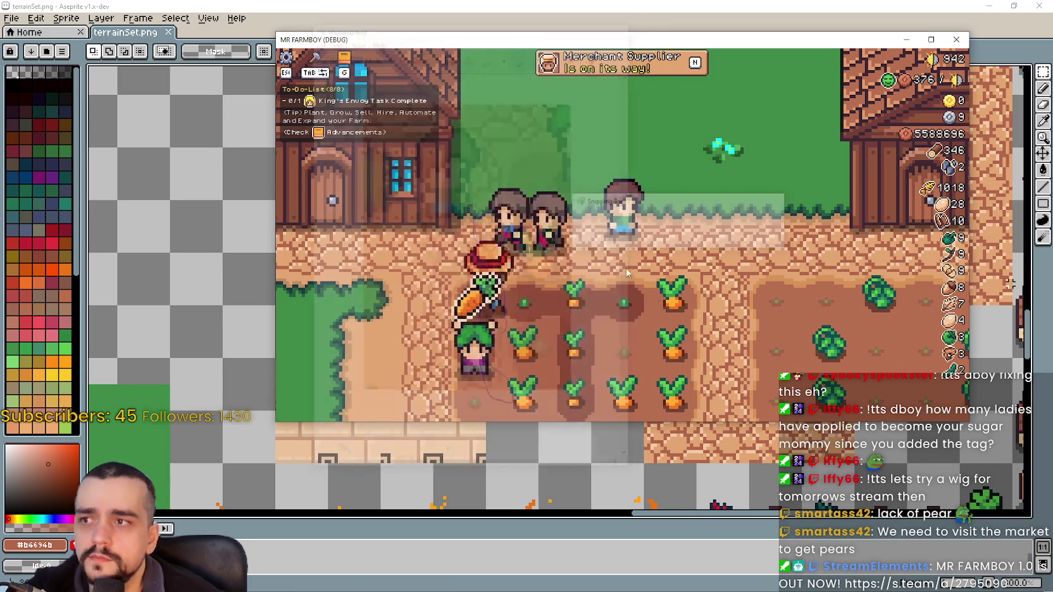
left_click_drag(598, 150, 811, 344)
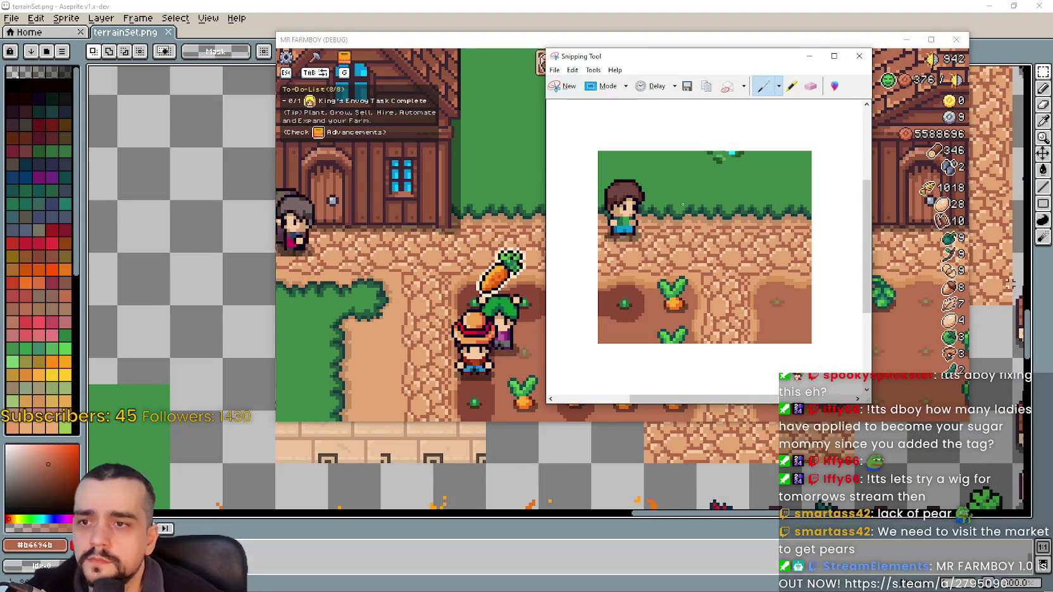
mouse_move(727, 223)
left_mouse_down()
mouse_move(728, 240)
mouse_move(685, 212)
mouse_move(730, 228)
left_mouse_up()
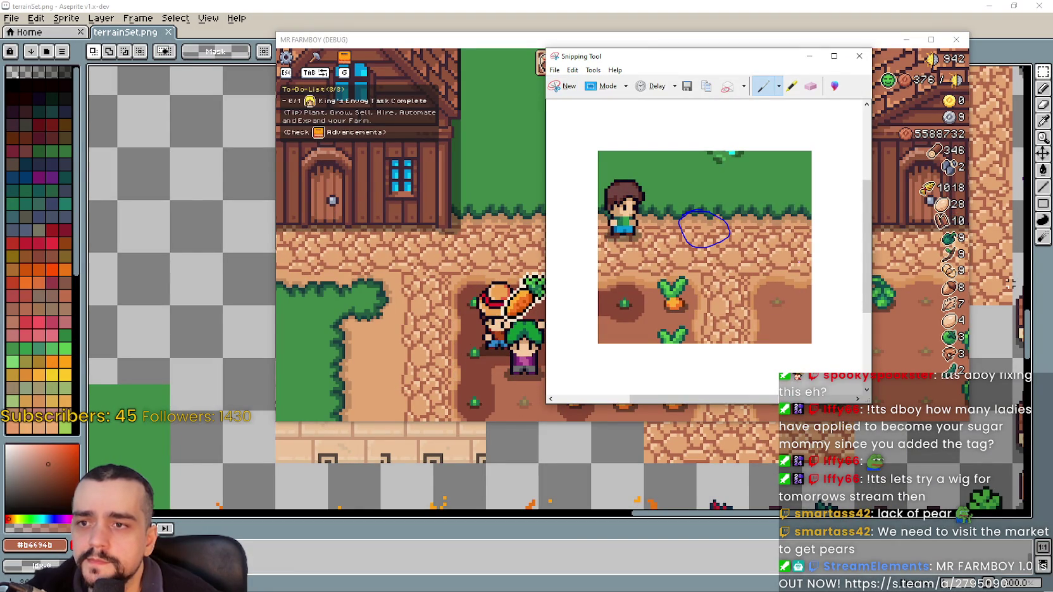
Compare the annotated snip with the live game, then return to the tileset editor.
key("alt+Tab")
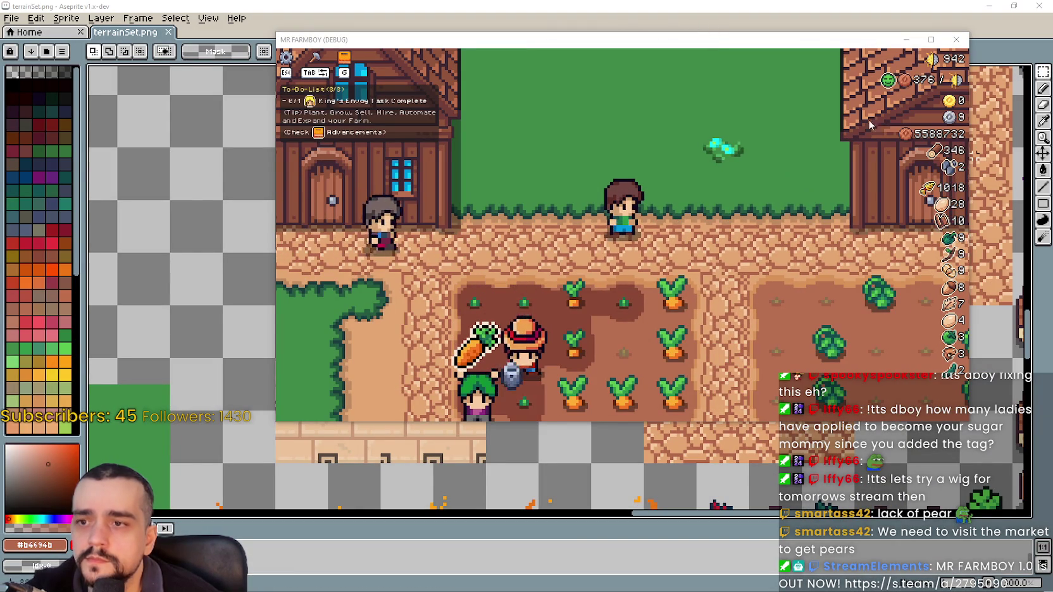
key("alt+Tab")
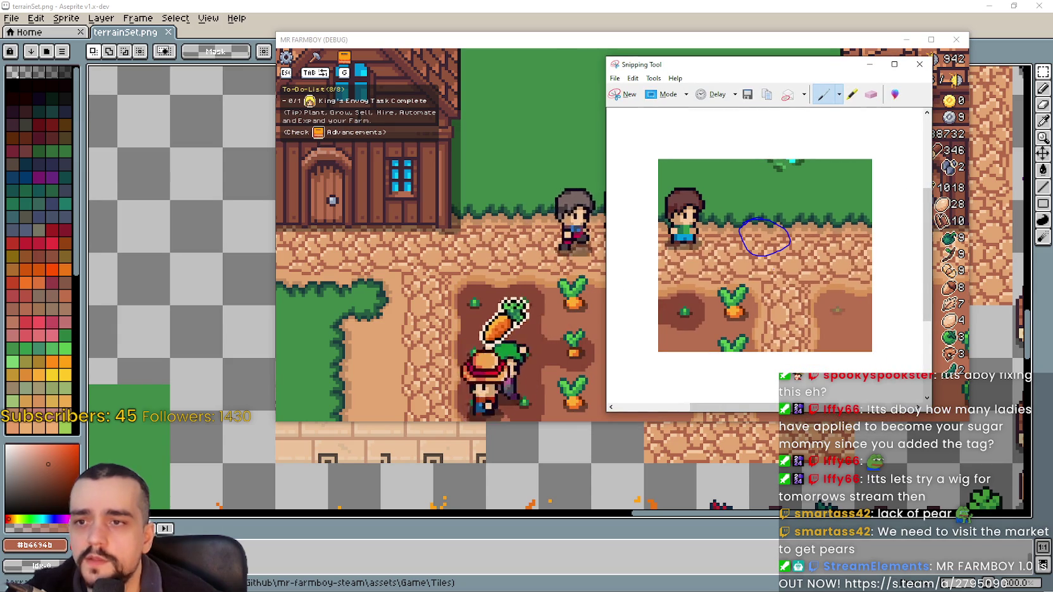
left_click(888, 16)
scroll(709, 296, "up", 1)
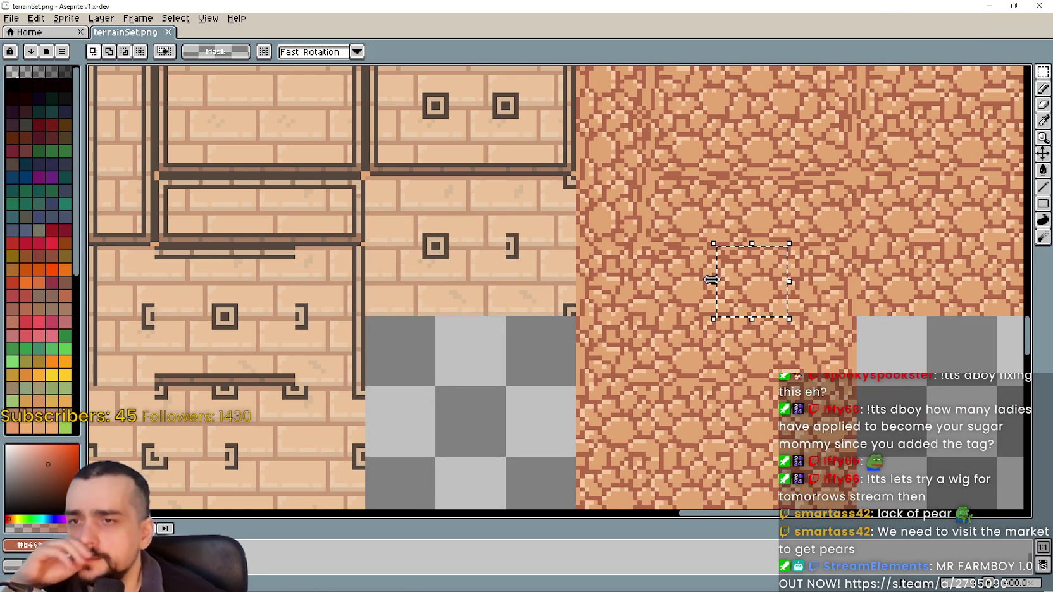
scroll(738, 253, "up", 2)
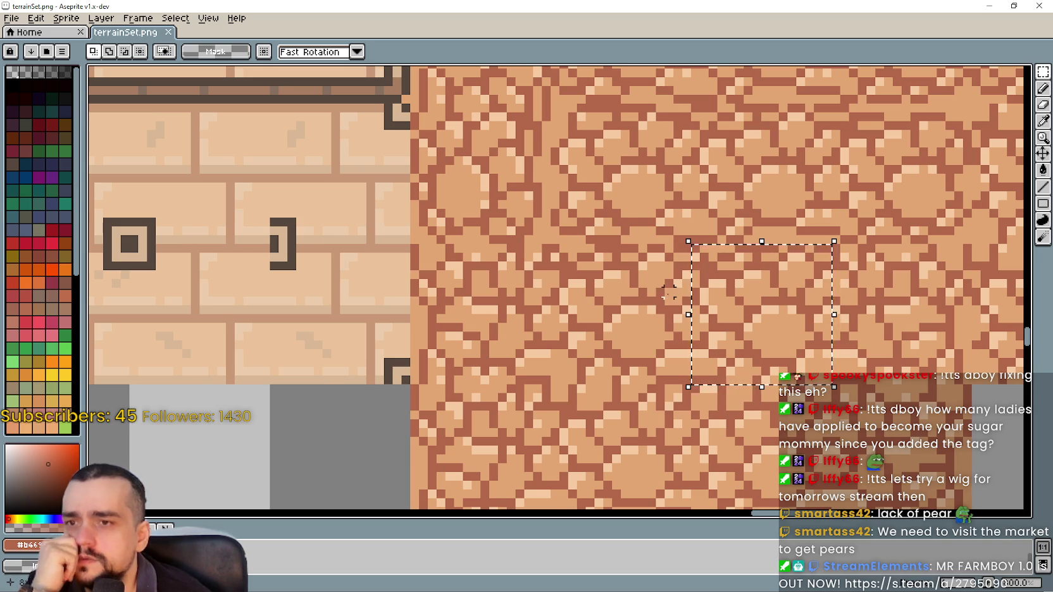
scroll(669, 292, "down", 3)
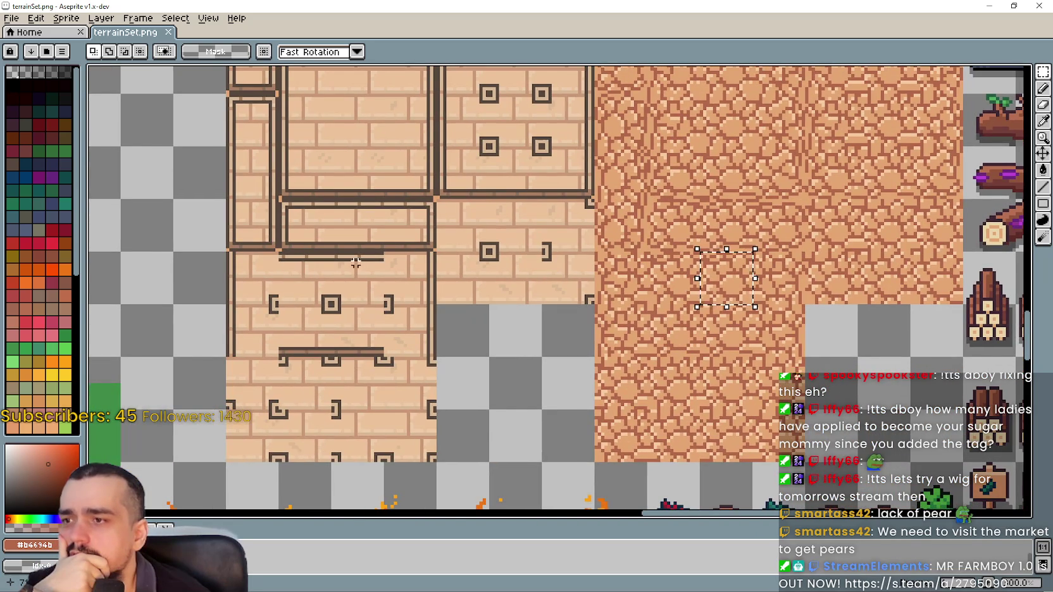
left_click_drag(356, 262, 383, 304)
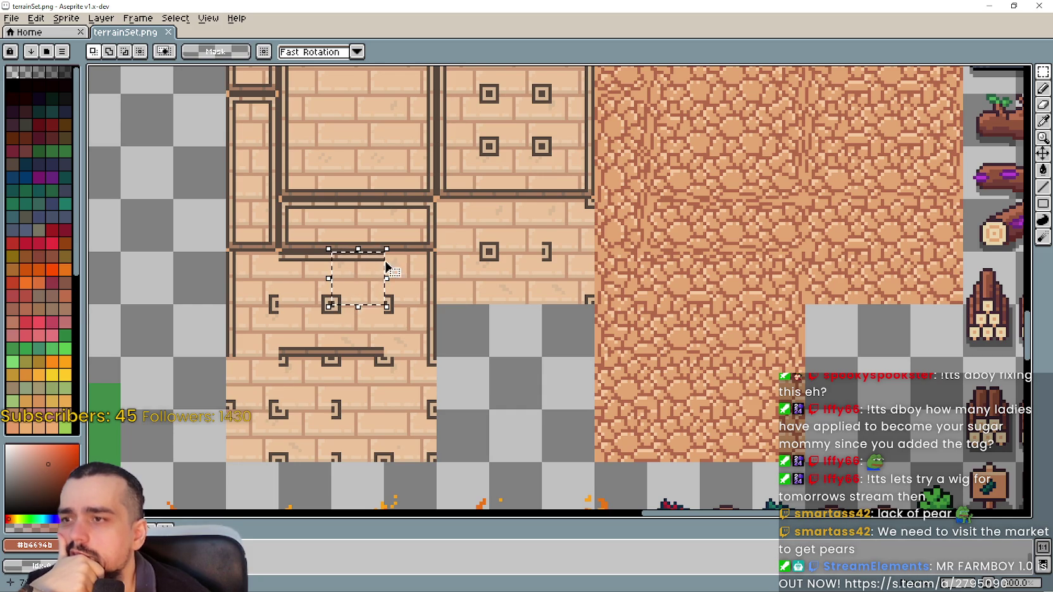
left_click_drag(369, 269, 738, 269)
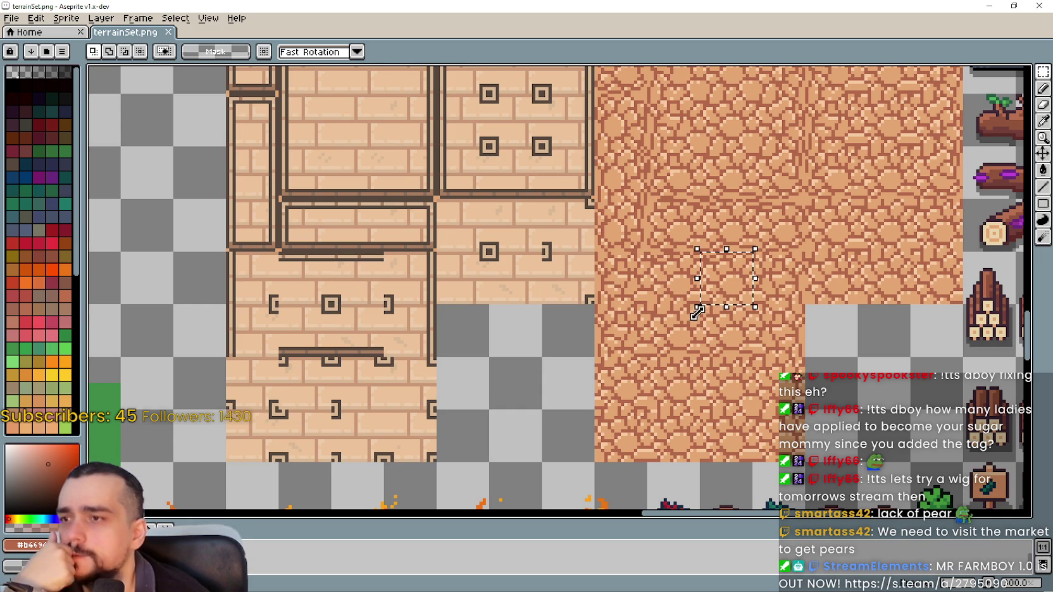
scroll(699, 307, "down", 5)
scroll(505, 314, "up", 2)
left_click_drag(504, 314, 505, 485)
scroll(581, 251, "up", 3)
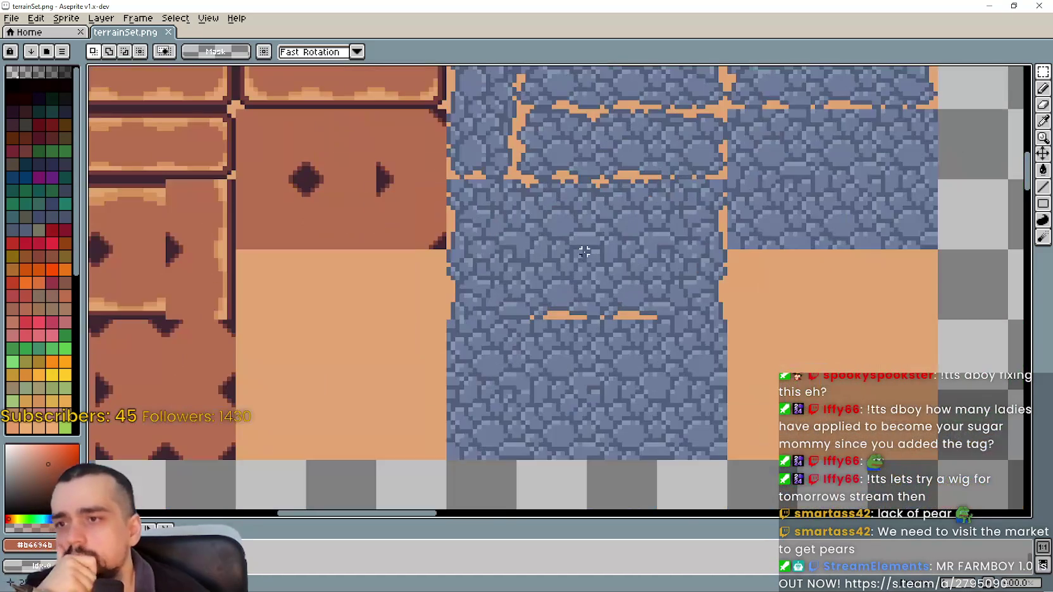
left_click_drag(611, 227, 606, 264)
scroll(606, 264, "up", 1)
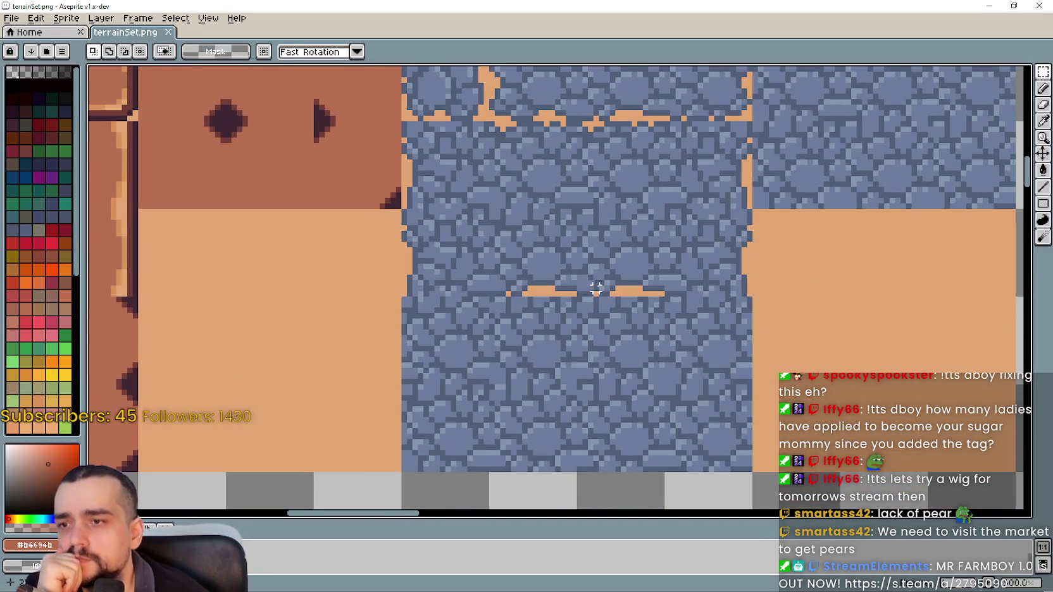
left_click(602, 145)
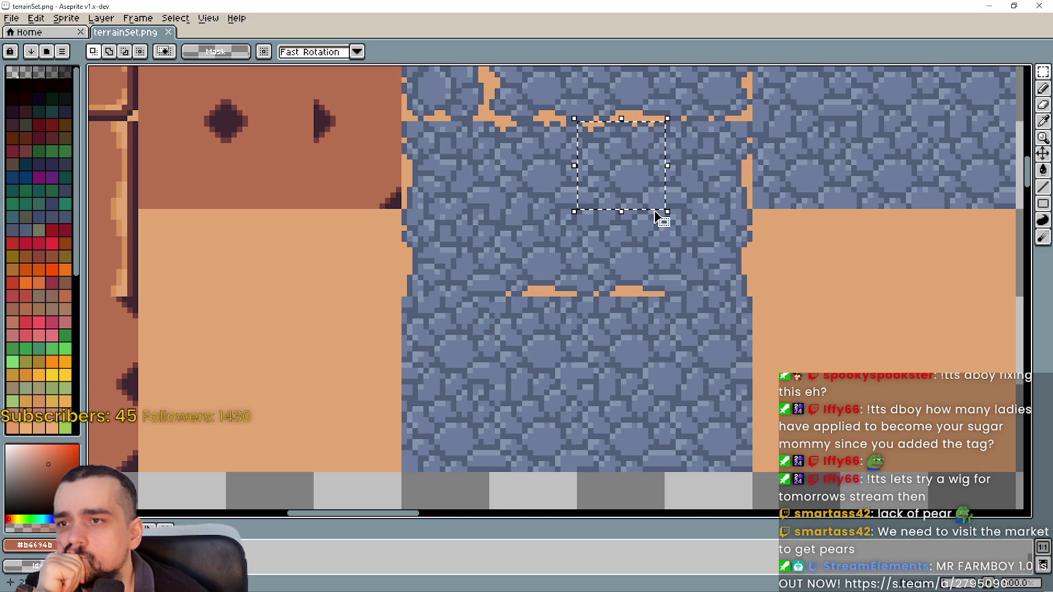
scroll(624, 255, "down", 1)
scroll(559, 195, "up", 1)
left_click_drag(559, 193, 573, 190)
scroll(725, 215, "down", 3)
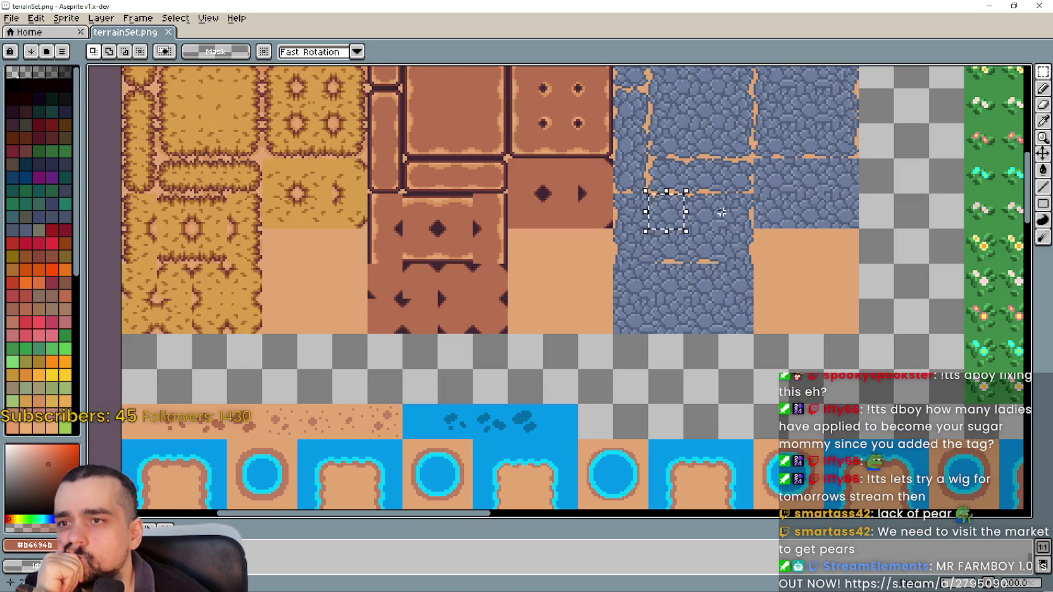
scroll(701, 152, "up", 2)
left_click_drag(700, 152, 713, 160)
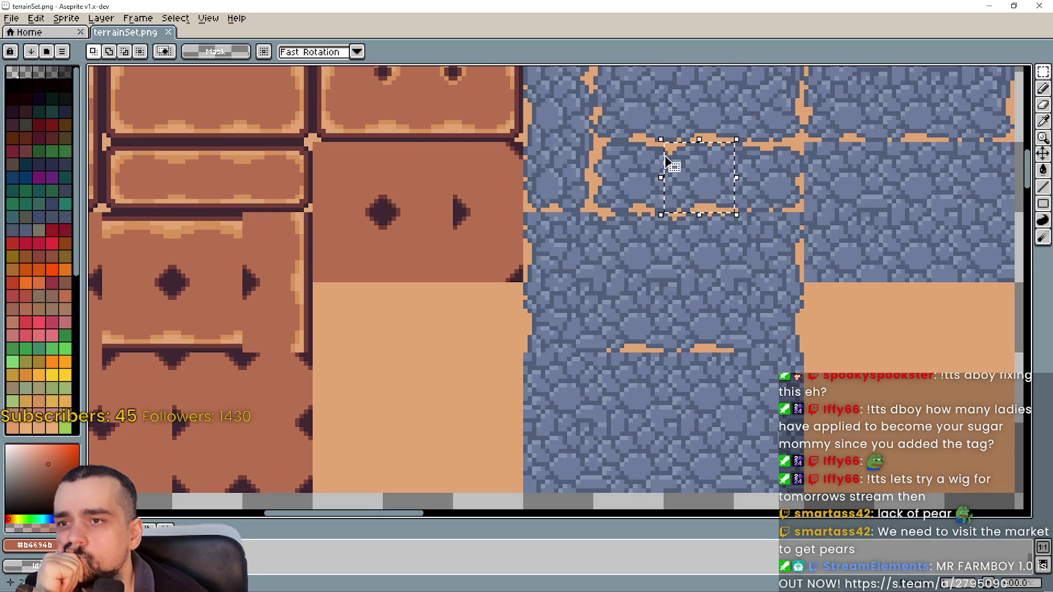
scroll(670, 163, "up", 3)
scroll(666, 161, "down", 4)
scroll(666, 161, "up", 4)
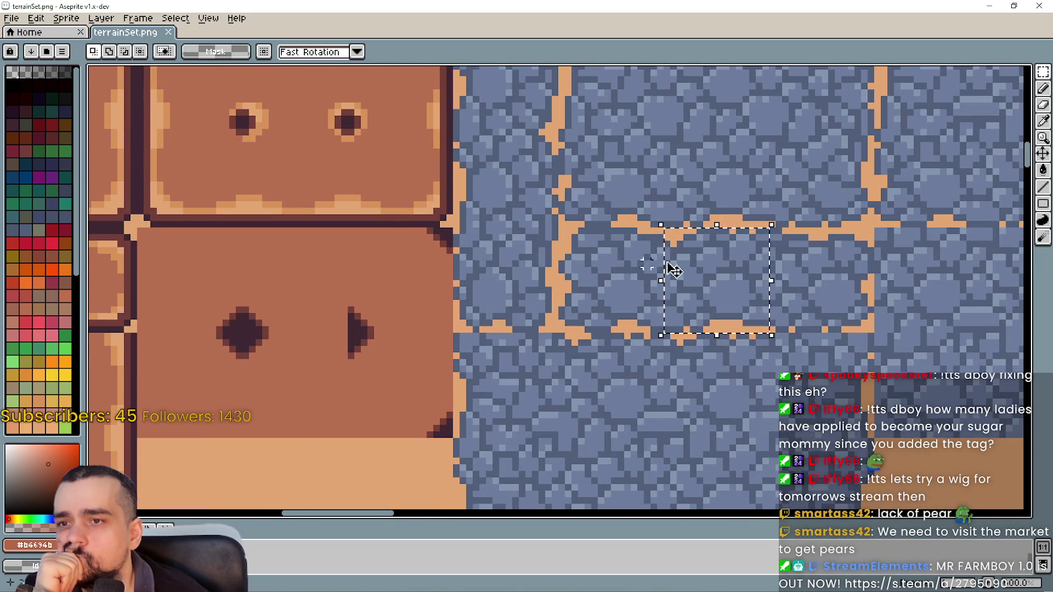
scroll(705, 269, "down", 2)
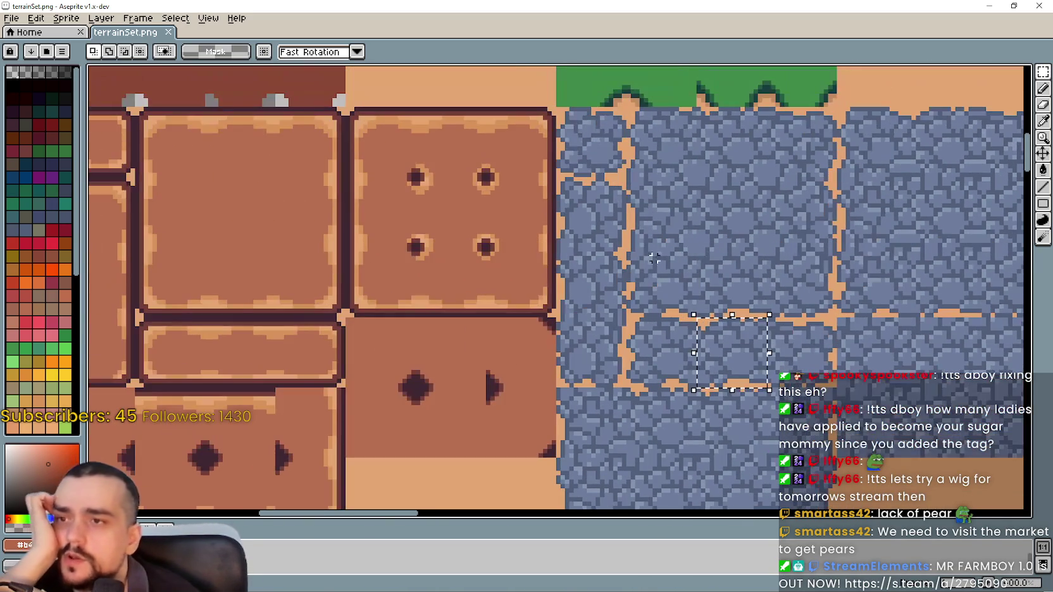
scroll(593, 282, "up", 3)
left_click(593, 282)
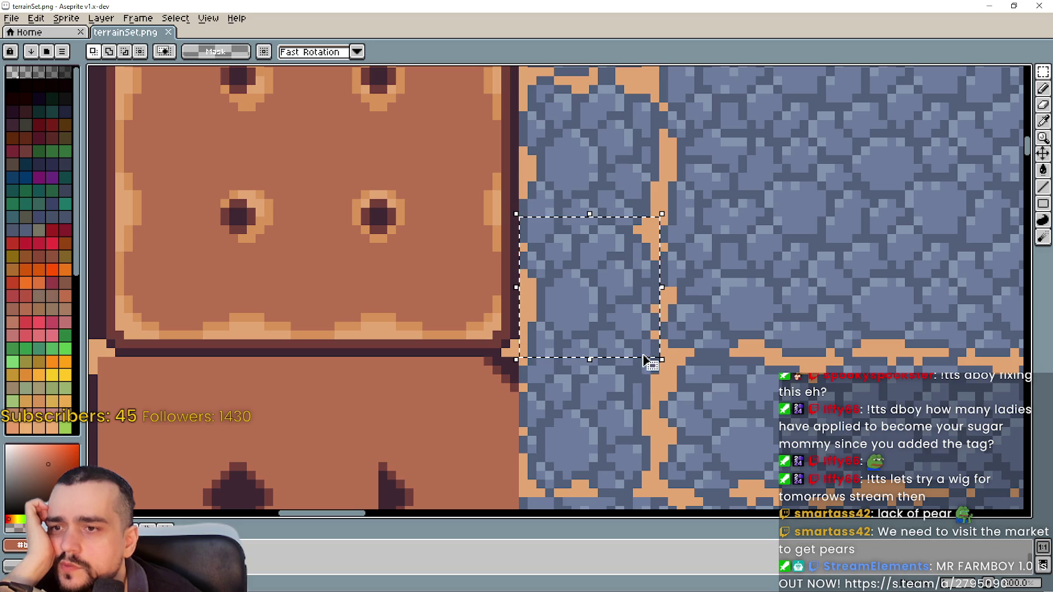
scroll(655, 359, "down", 2)
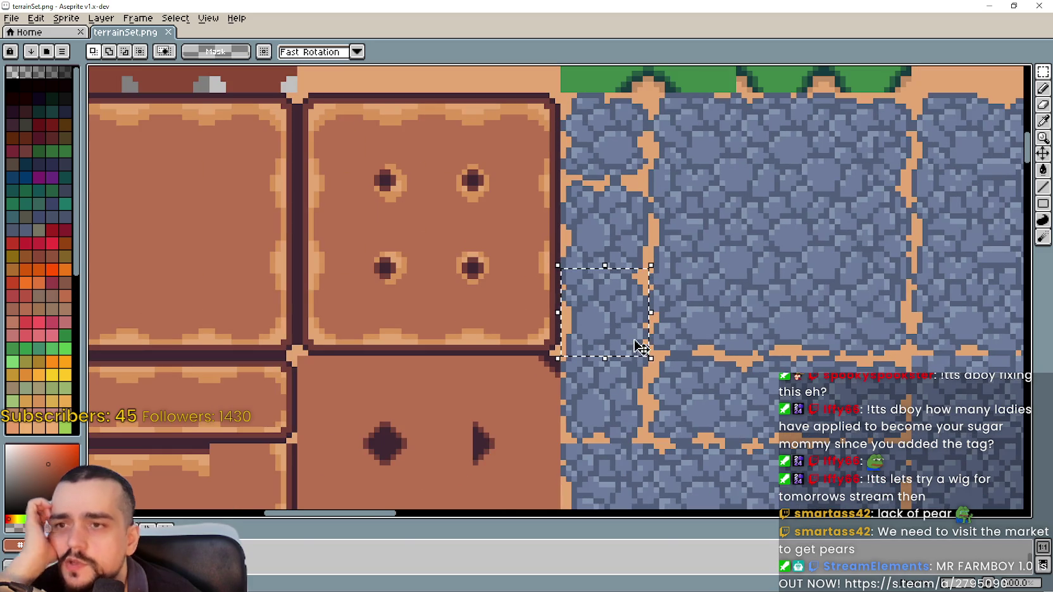
scroll(634, 369, "up", 1)
scroll(643, 364, "up", 1)
scroll(646, 361, "down", 1)
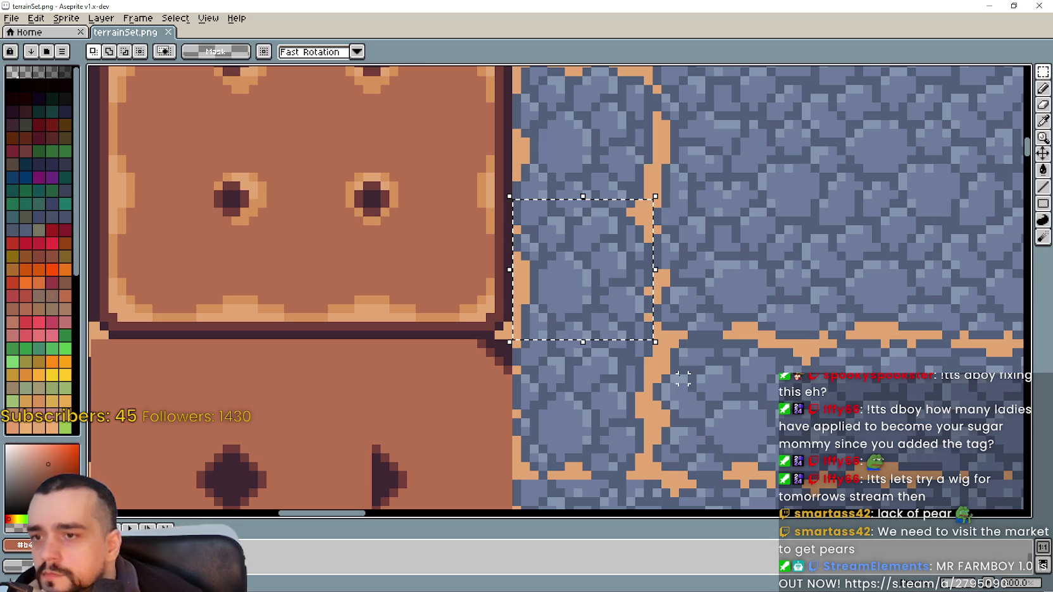
scroll(675, 370, "down", 3)
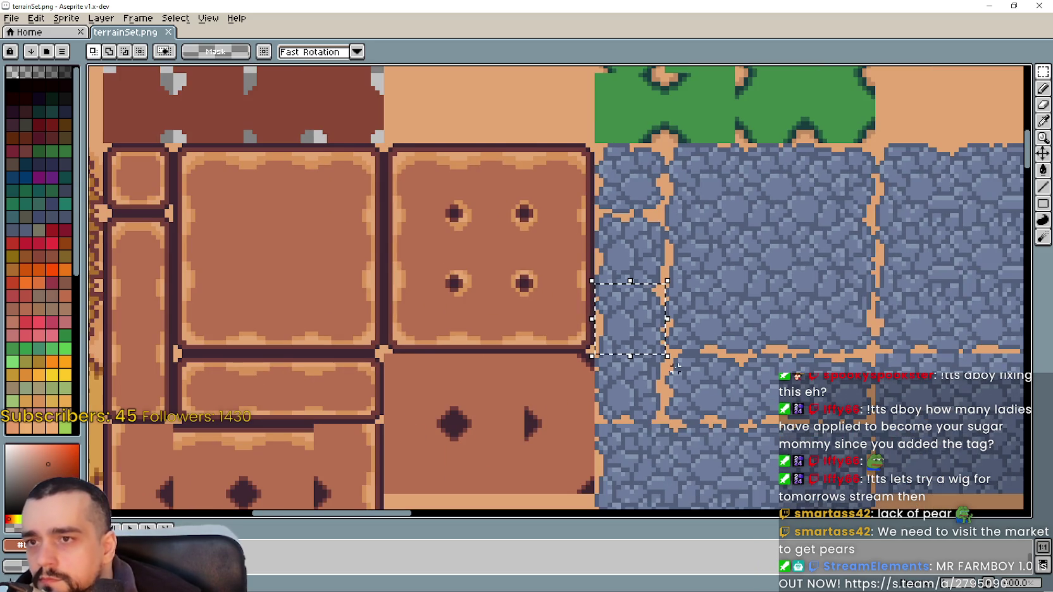
mouse_move(672, 364)
left_mouse_down()
mouse_move(679, 292)
mouse_move(459, 245)
mouse_move(646, 353)
mouse_move(631, 354)
mouse_move(625, 328)
left_mouse_up()
scroll(598, 225, "down", 3)
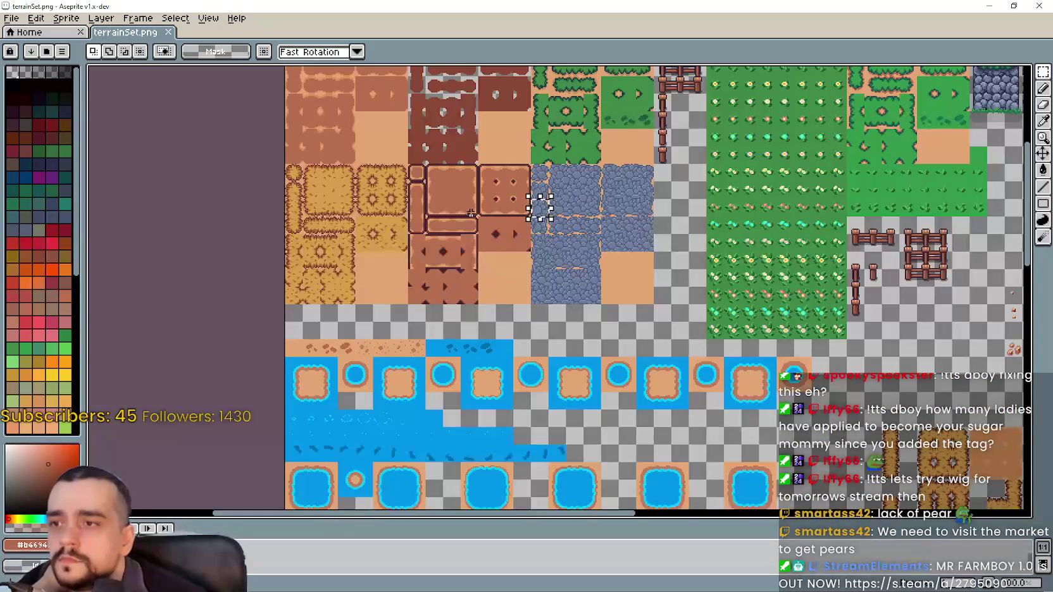
scroll(478, 220, "up", 2)
mouse_move(836, 380)
left_mouse_down()
mouse_move(677, 355)
mouse_move(677, 328)
mouse_move(532, 200)
left_mouse_up()
scroll(499, 183, "down", 3)
scroll(750, 405, "up", 3)
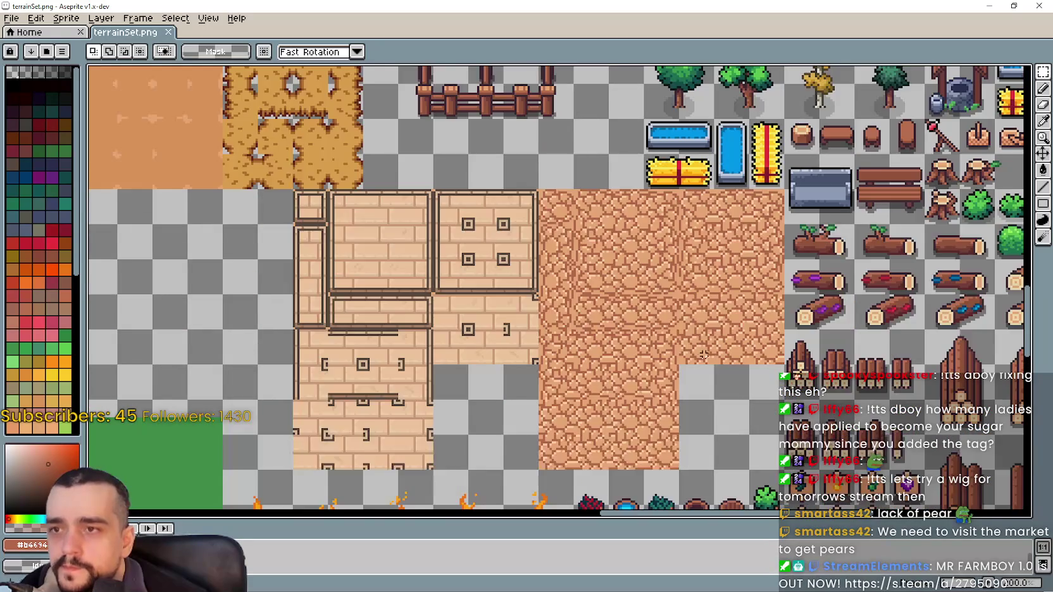
scroll(706, 354, "up", 1)
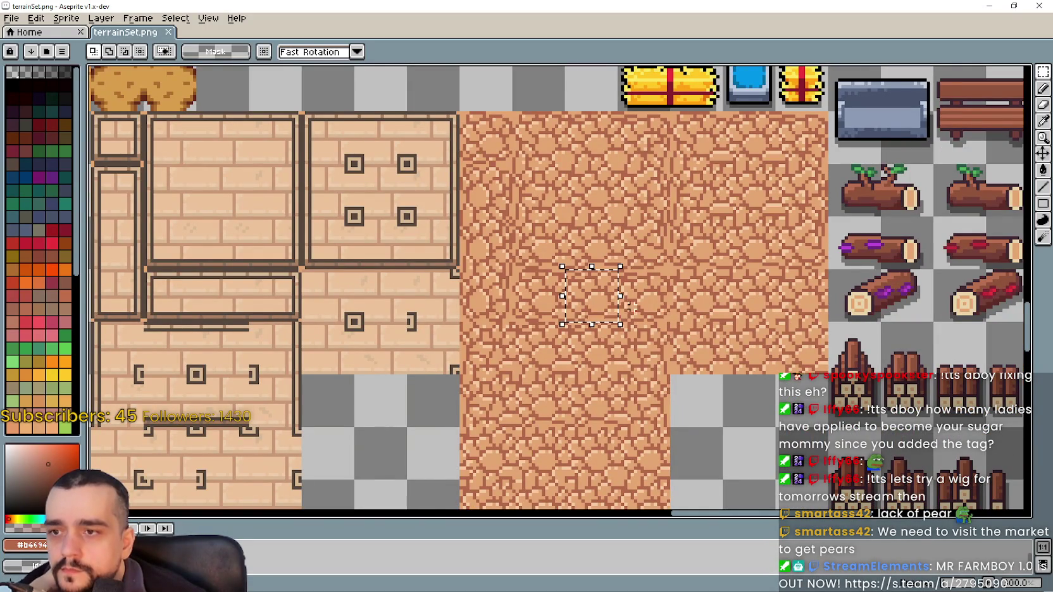
left_click(747, 287)
scroll(747, 287, "up", 1)
scroll(747, 286, "down", 1)
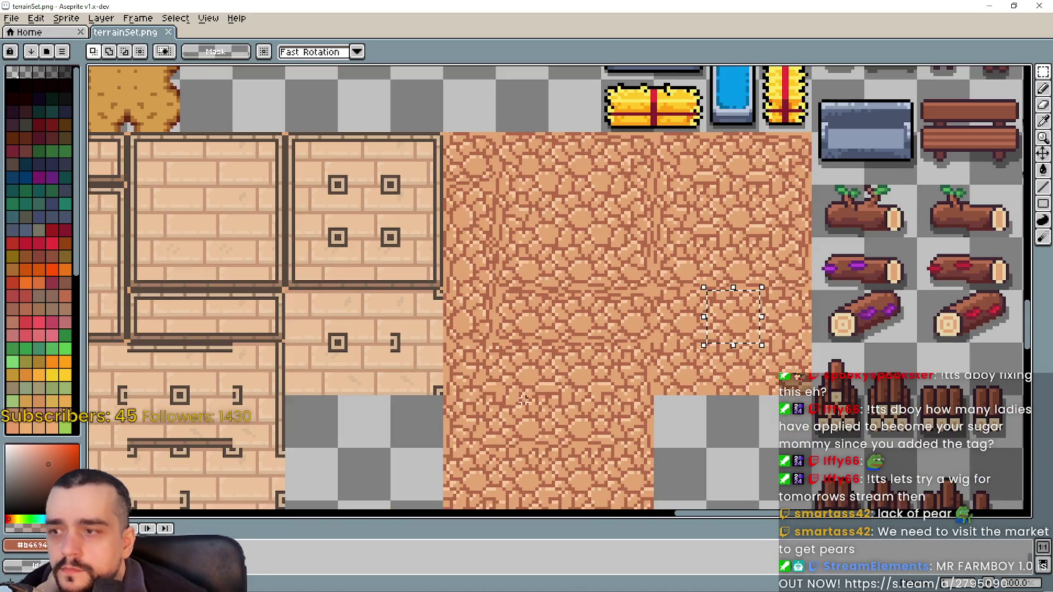
left_click_drag(528, 386, 650, 317)
left_click(330, 295)
left_click_drag(412, 291, 431, 259)
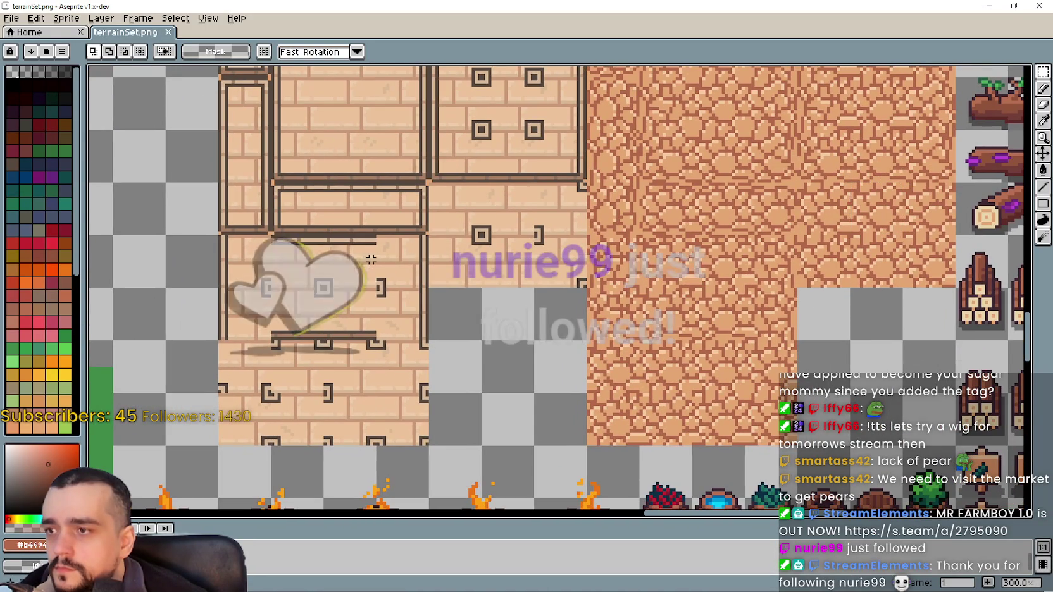
left_click_drag(569, 280, 503, 288)
scroll(662, 281, "up", 1)
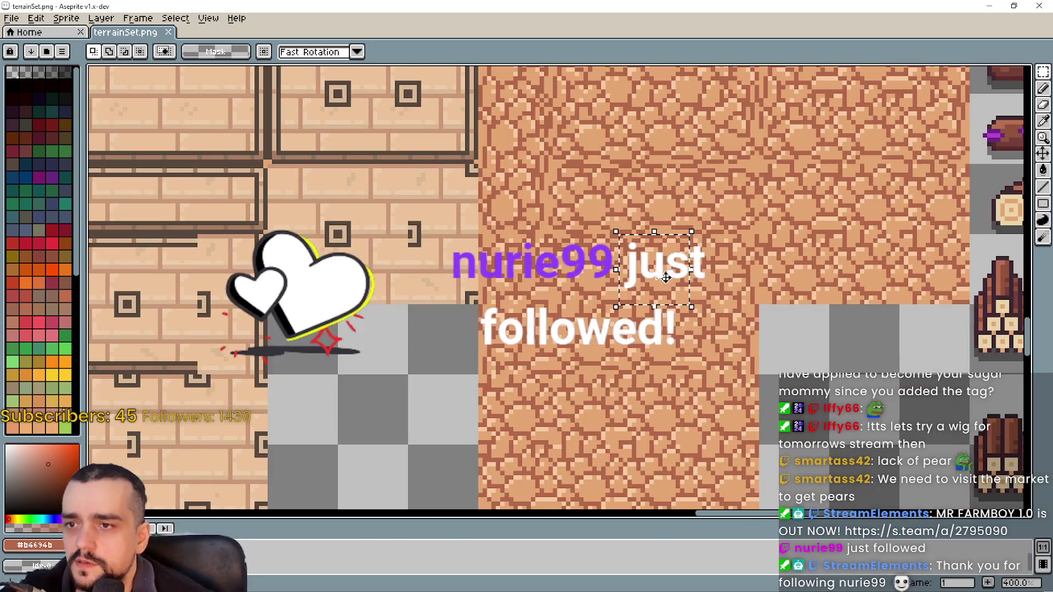
scroll(652, 249, "up", 2)
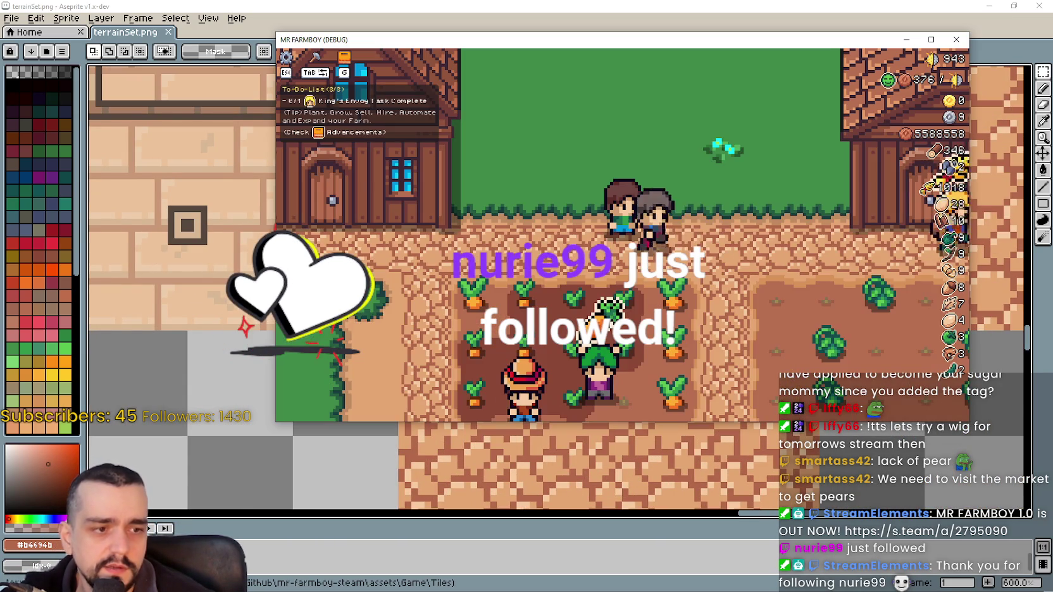
left_click(974, 234)
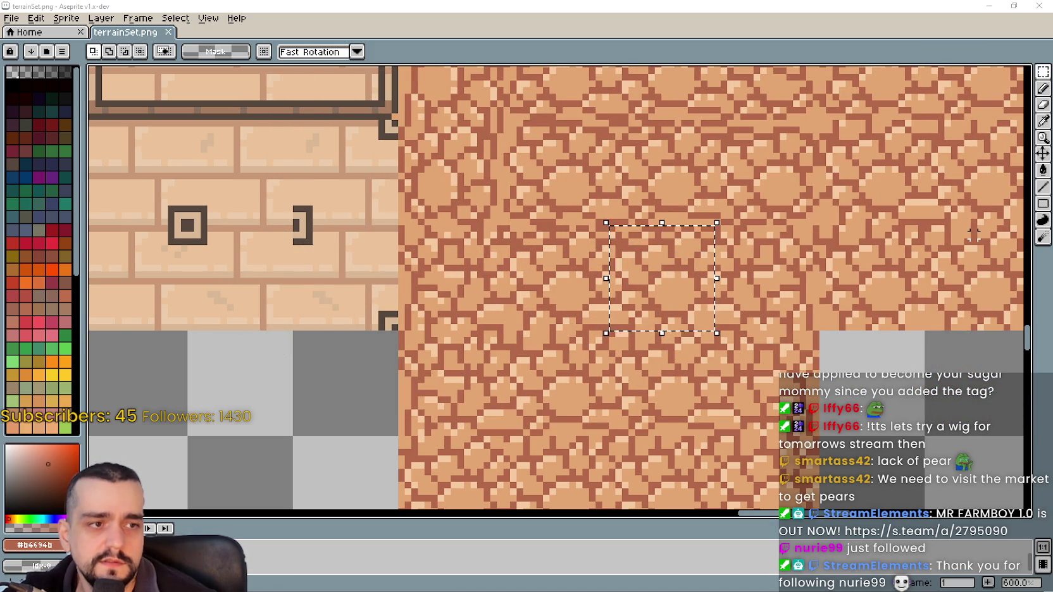
scroll(606, 290, "down", 3)
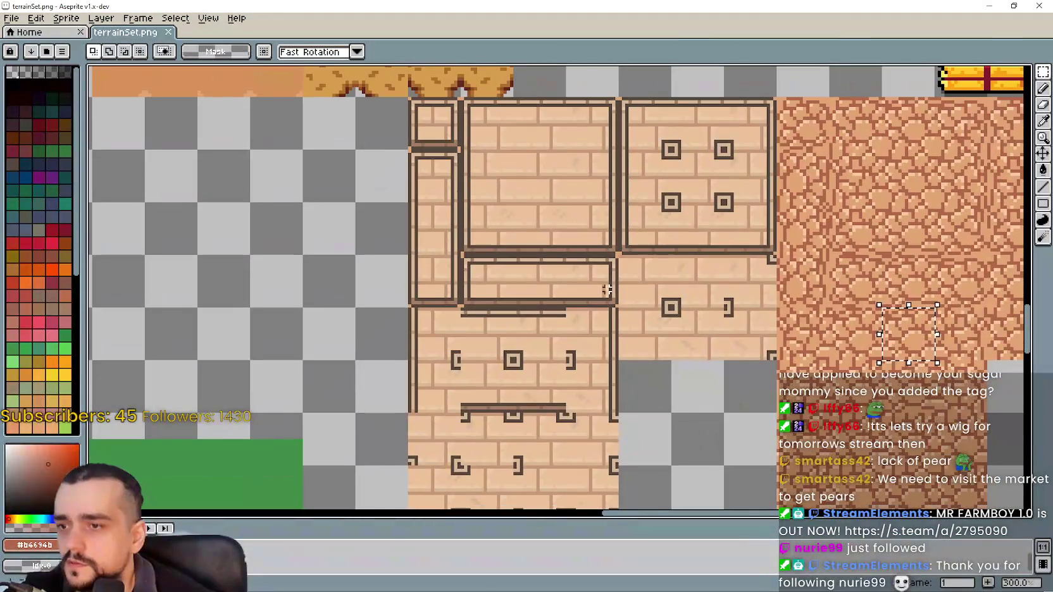
Try selecting several brick tiles while panning to the campfire row, then clear the selection.
left_click_drag(533, 334, 513, 359)
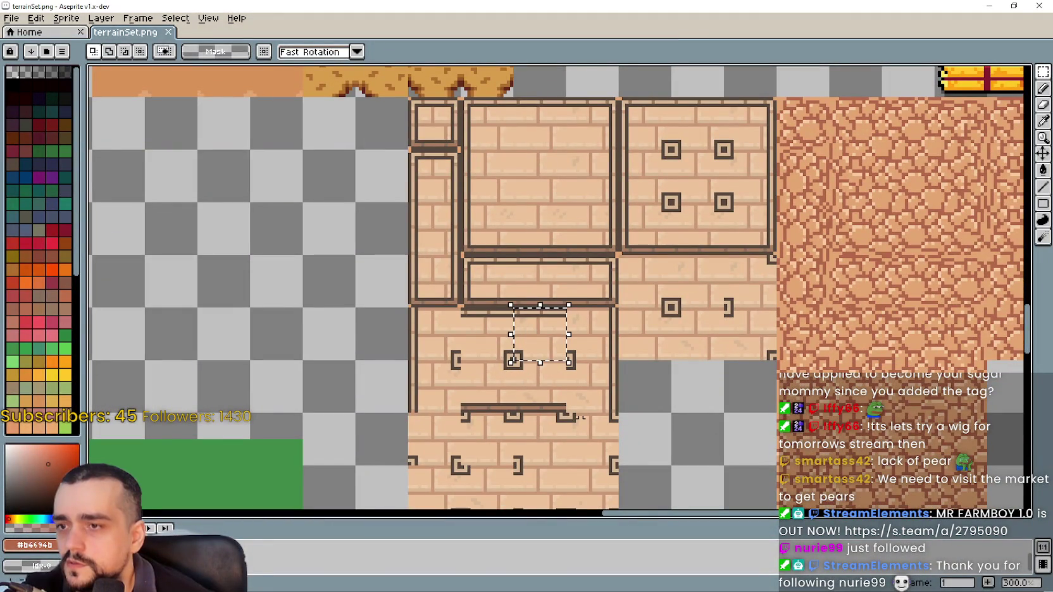
scroll(557, 392, "down", 3)
mouse_move(518, 296)
left_mouse_down()
mouse_move(555, 325)
mouse_move(466, 350)
left_mouse_up()
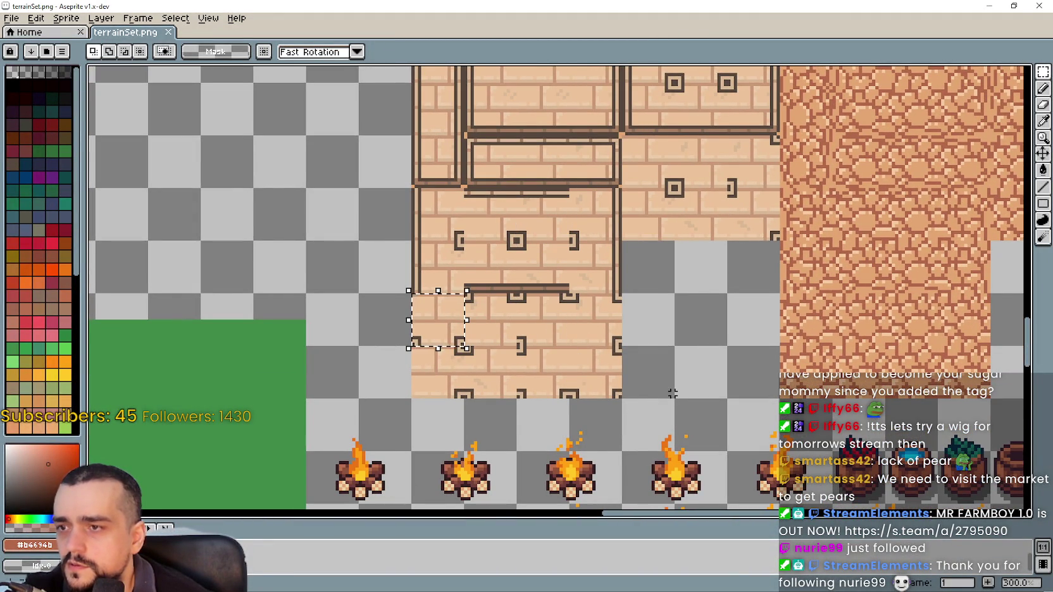
mouse_move(658, 191)
left_mouse_down()
mouse_move(594, 362)
mouse_move(581, 330)
left_mouse_up()
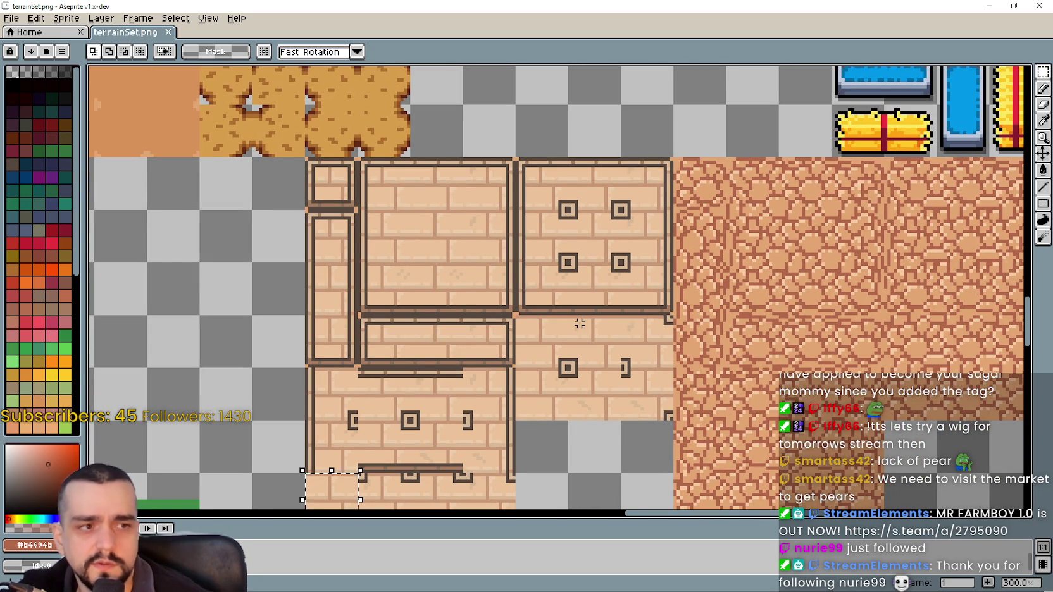
mouse_move(659, 221)
left_mouse_down()
mouse_move(590, 252)
mouse_move(585, 140)
mouse_move(609, 334)
mouse_move(604, 148)
mouse_move(755, 267)
left_mouse_up()
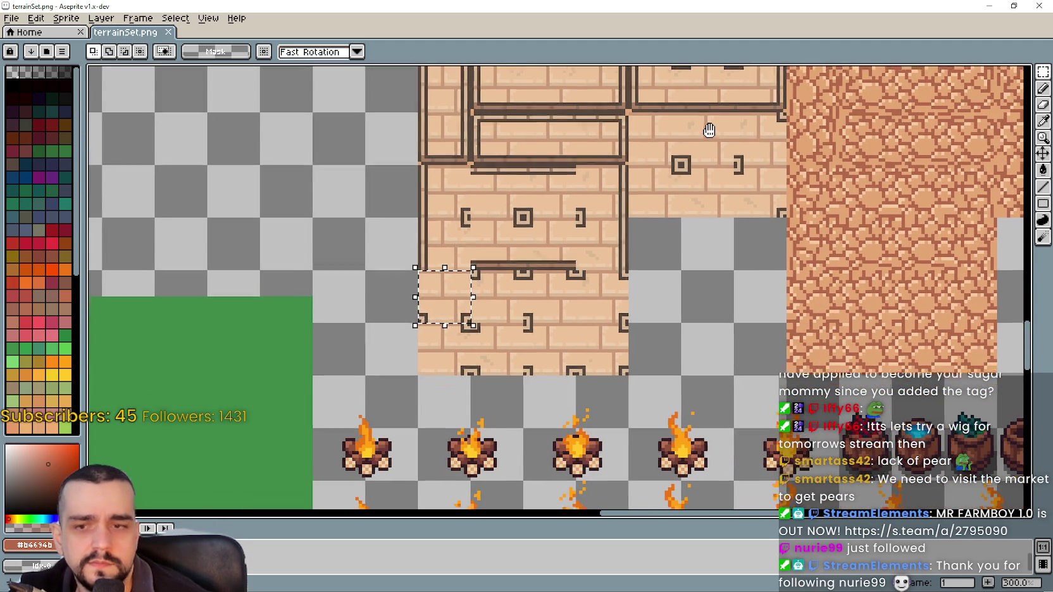
left_click_drag(755, 267, 710, 130)
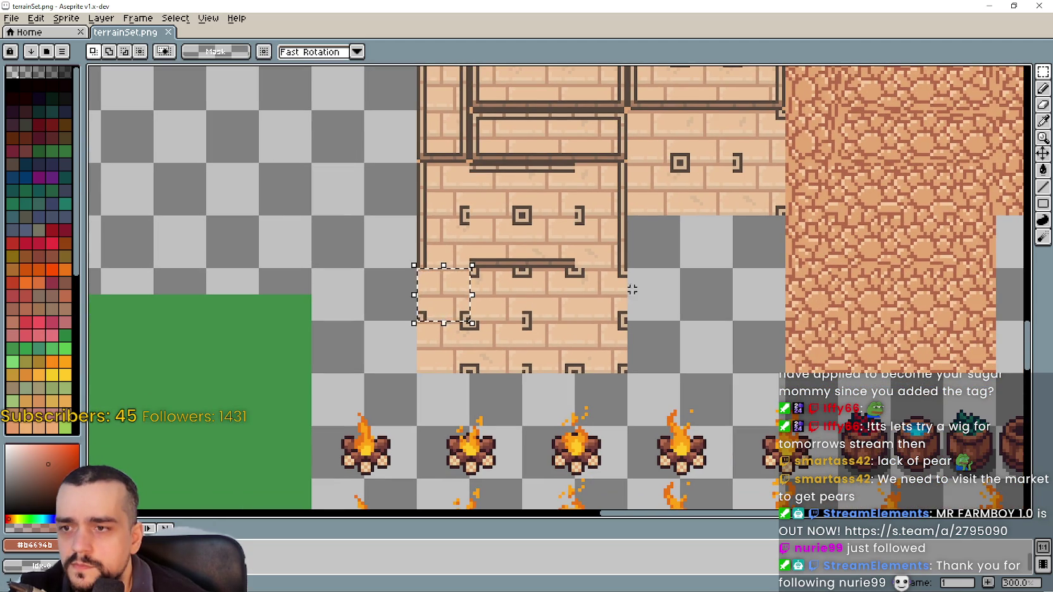
left_click_drag(574, 321, 628, 374)
left_click_drag(519, 375, 578, 316)
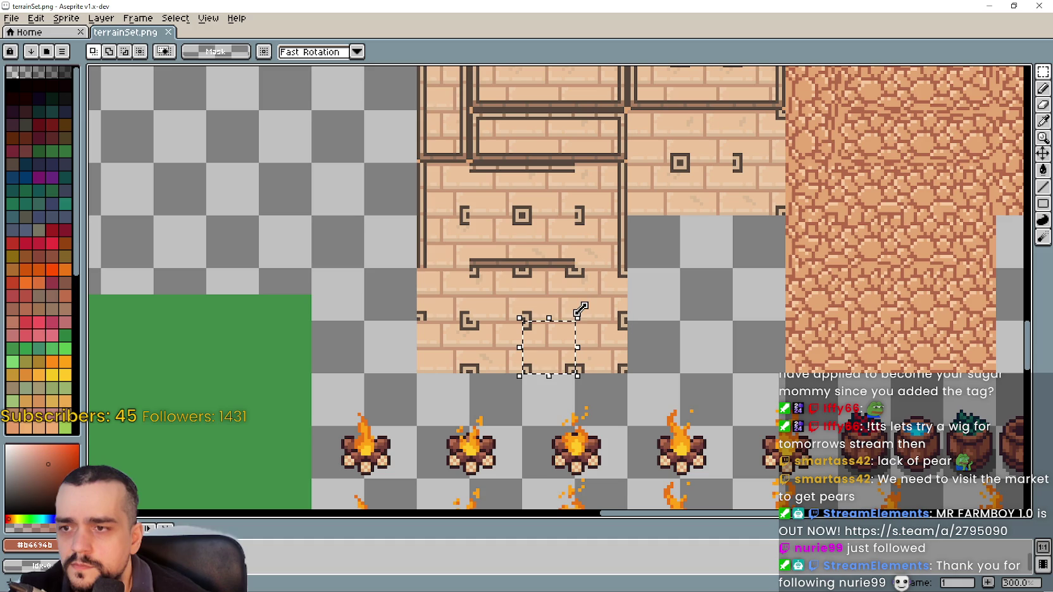
left_click_drag(519, 266, 578, 323)
left_click_drag(467, 266, 525, 323)
left_click(520, 272)
Move the marquee across tiles until a single cobblestone tile is selected.
left_click_drag(520, 161, 578, 217)
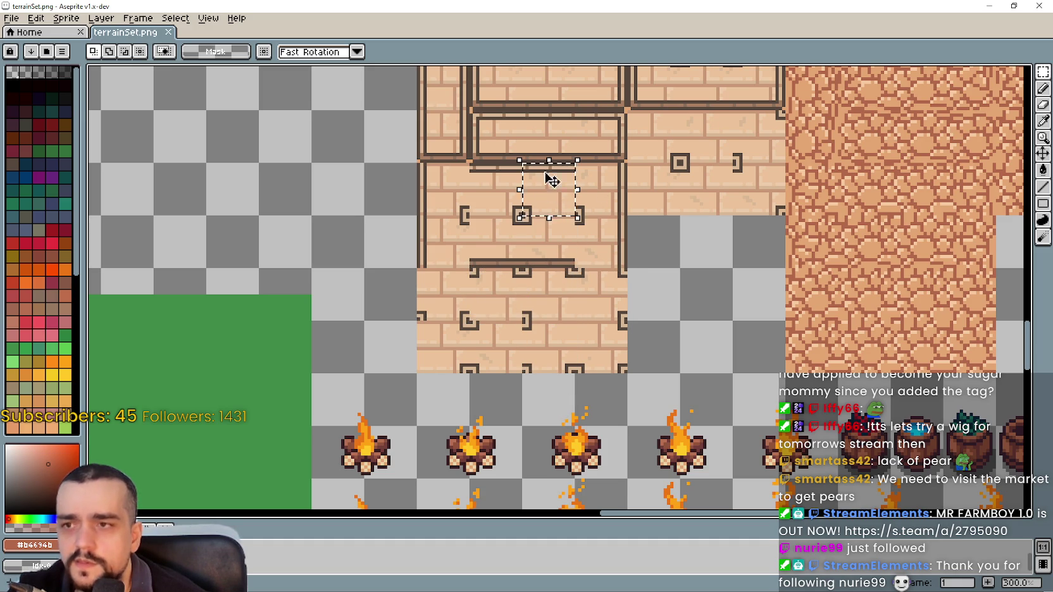
left_click_drag(764, 223, 471, 301)
scroll(470, 301, "down", 2)
scroll(355, 266, "up", 2)
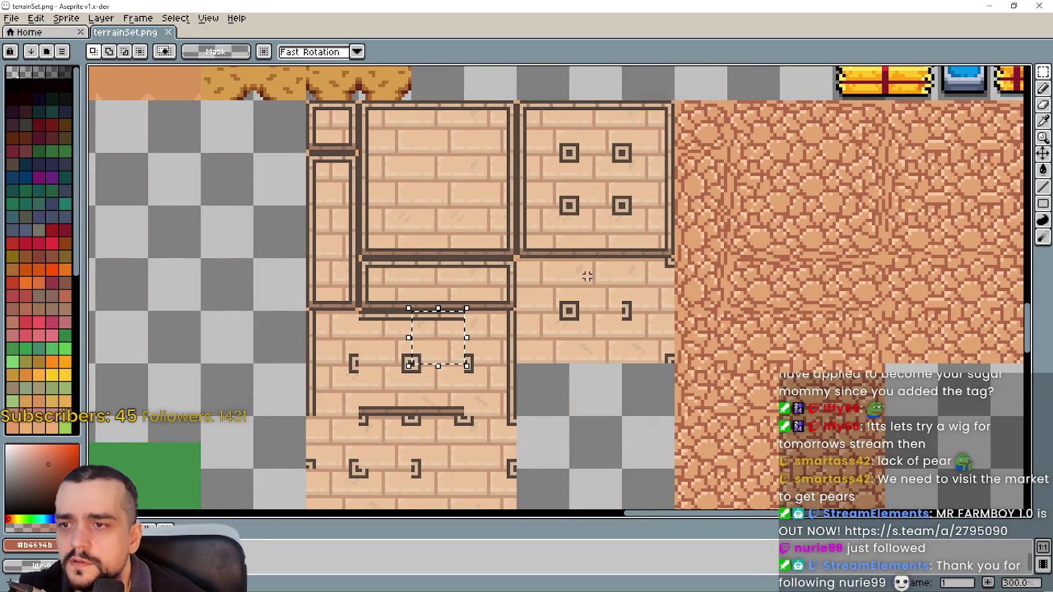
mouse_move(620, 257)
left_mouse_down()
mouse_move(677, 313)
mouse_move(678, 366)
left_mouse_up()
left_click_drag(568, 204, 626, 261)
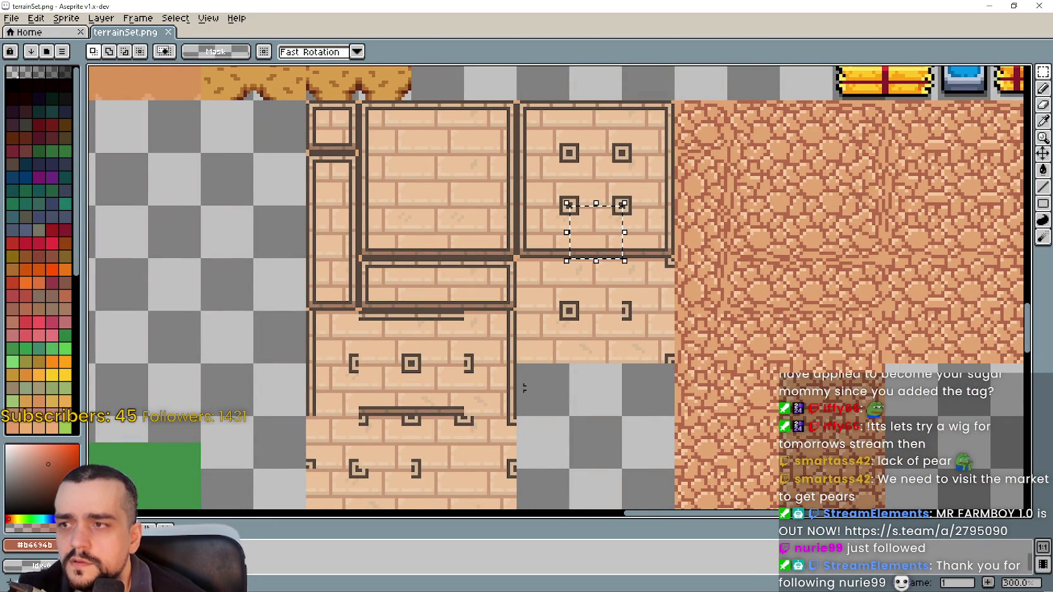
left_click_drag(505, 359, 548, 314)
left_click_drag(457, 261, 513, 319)
scroll(733, 246, "up", 1)
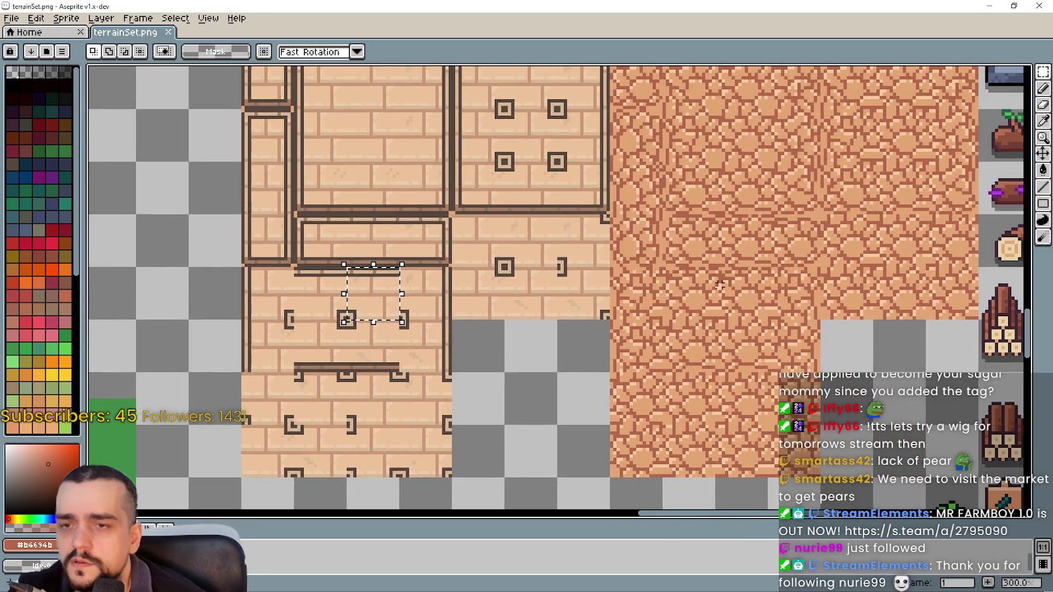
scroll(750, 217, "up", 1)
scroll(750, 217, "down", 2)
left_click_drag(616, 241, 674, 298)
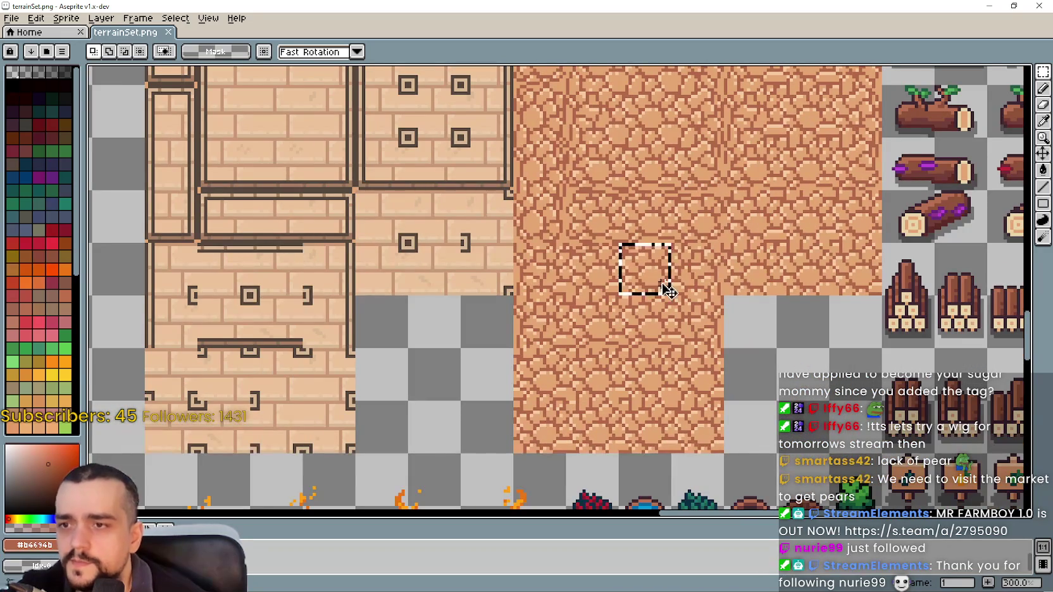
scroll(638, 269, "up", 2)
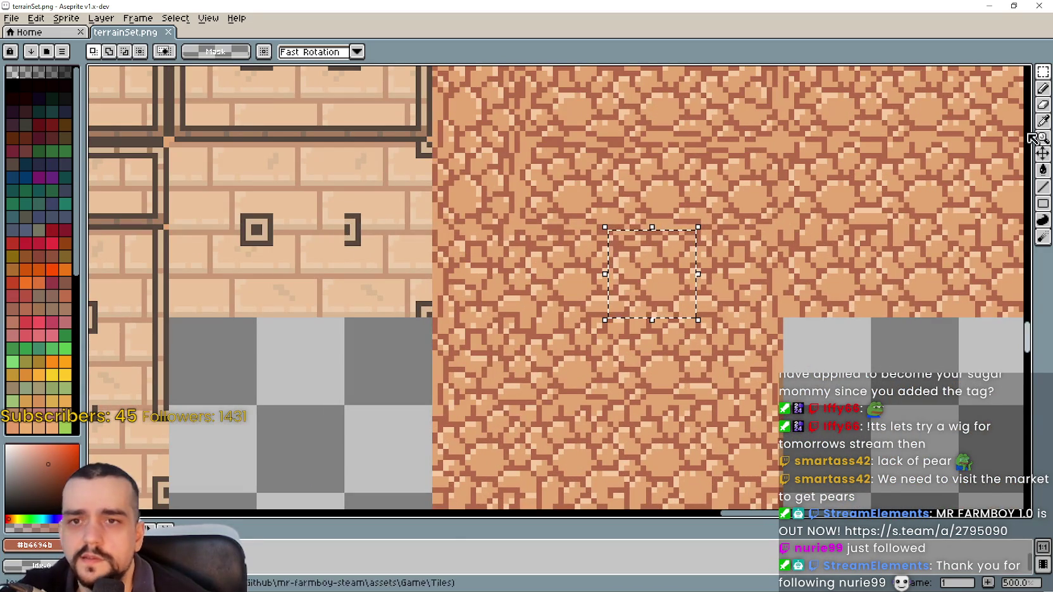
left_click(1043, 99)
Paint a small dark square of pixels into the centre of the cobblestone tile.
scroll(700, 247, "up", 5)
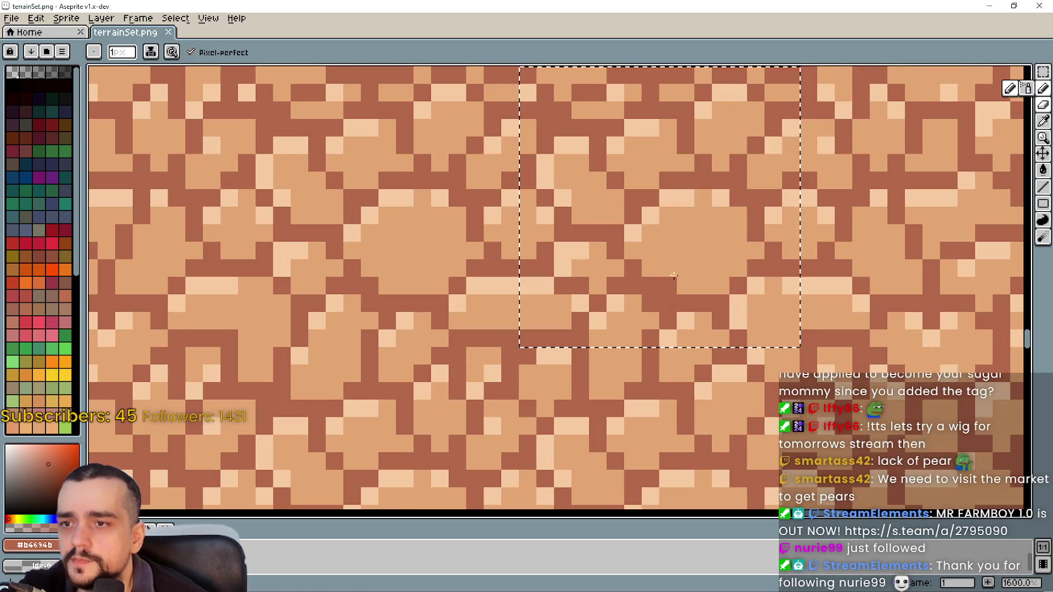
left_click(687, 251)
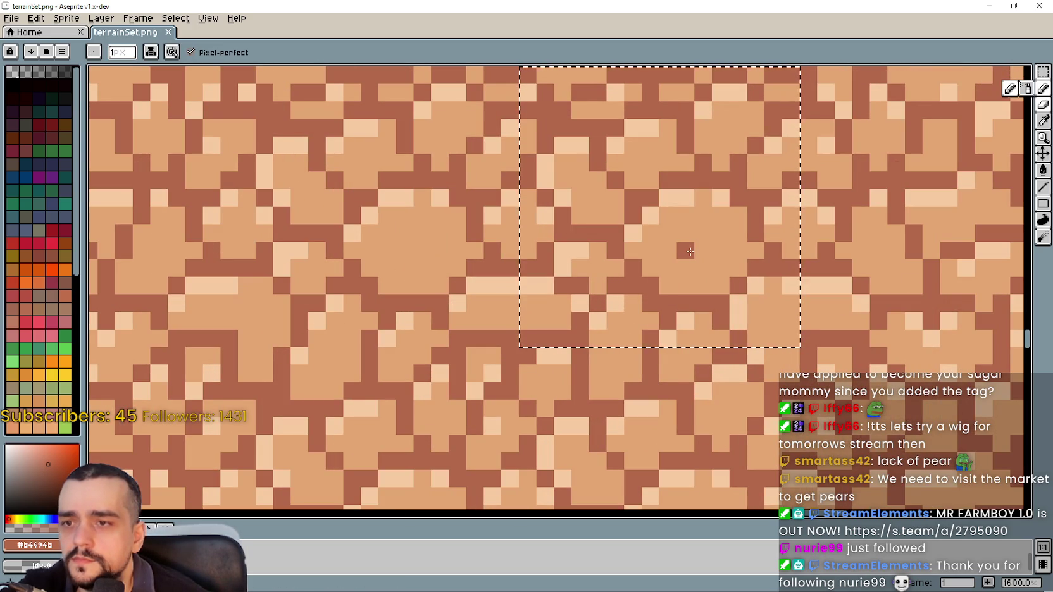
left_click(702, 234)
left_click(687, 285)
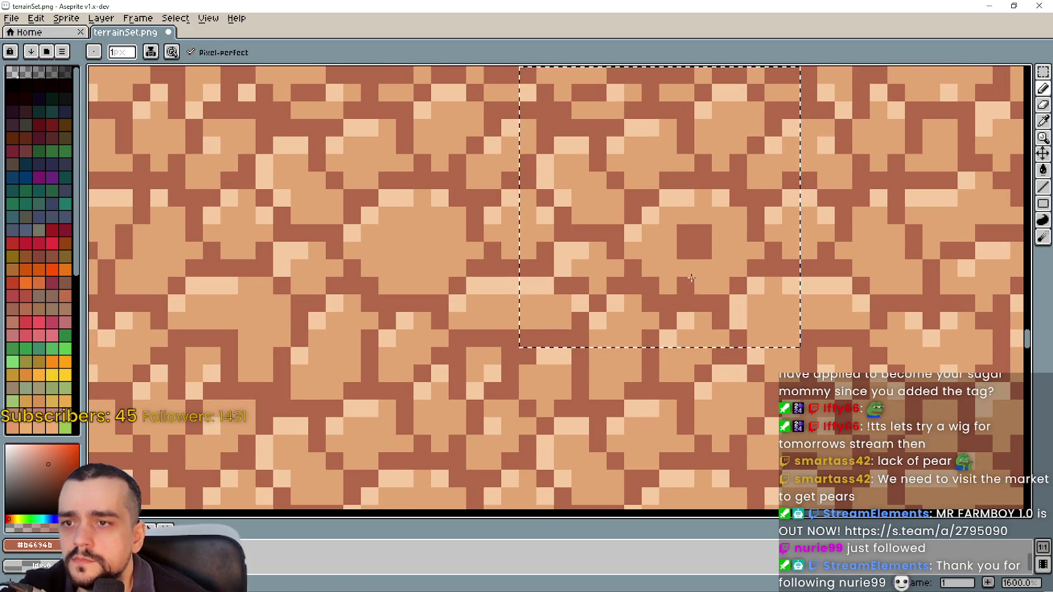
Switch to the Move tool, minimize Aseprite and bring Godot to the front.
scroll(696, 283, "down", 2)
key("v")
left_click(990, 5)
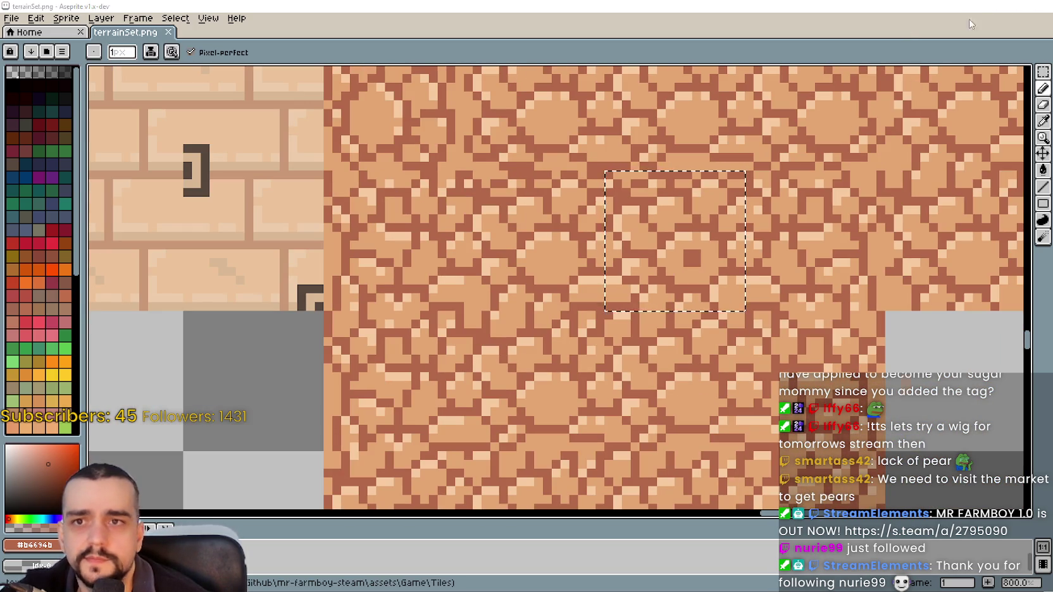
left_click(566, 260)
type("d")
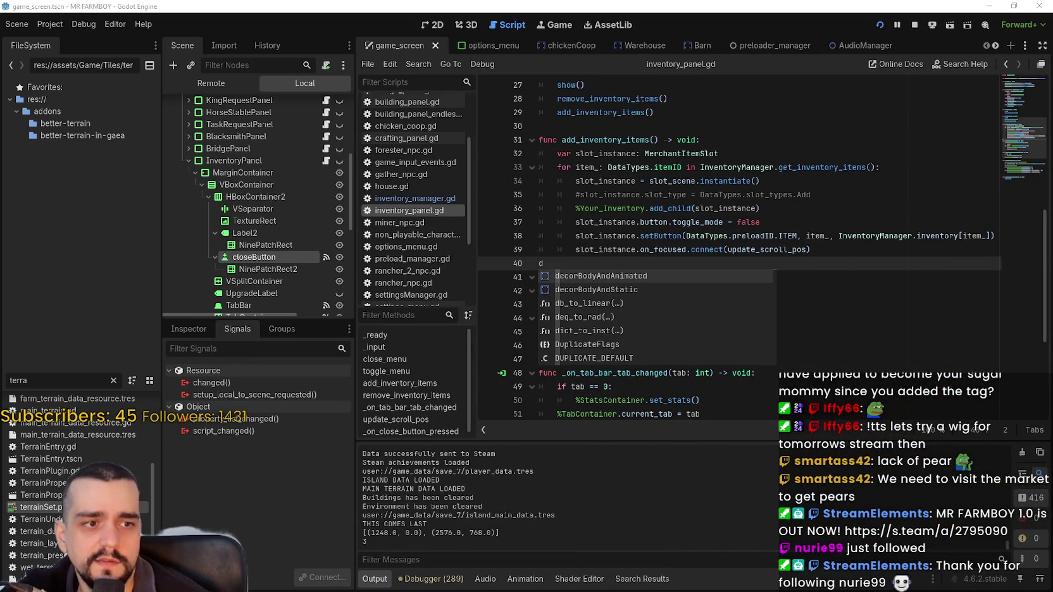
Dismiss the autocomplete on line 40, save inventory_panel.gd, and return to Aseprite.
left_click(647, 265)
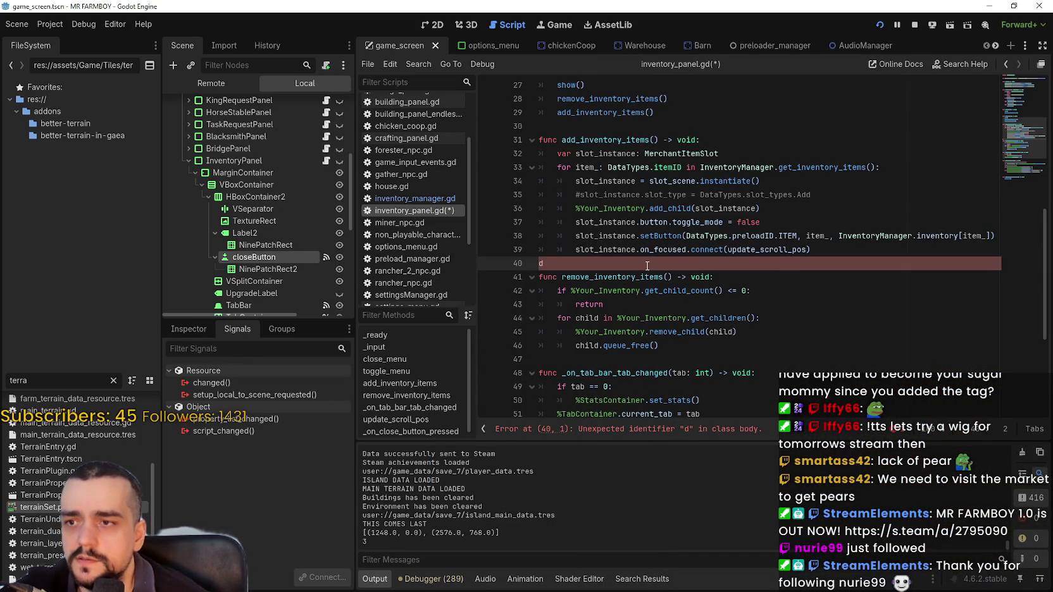
key("ctrl+s")
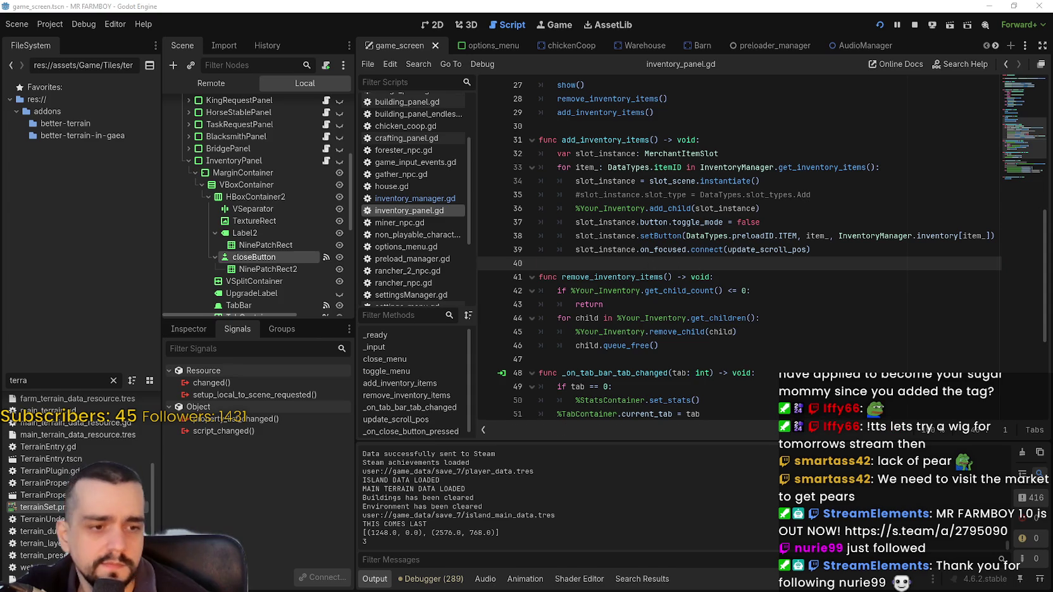
key("alt+Tab")
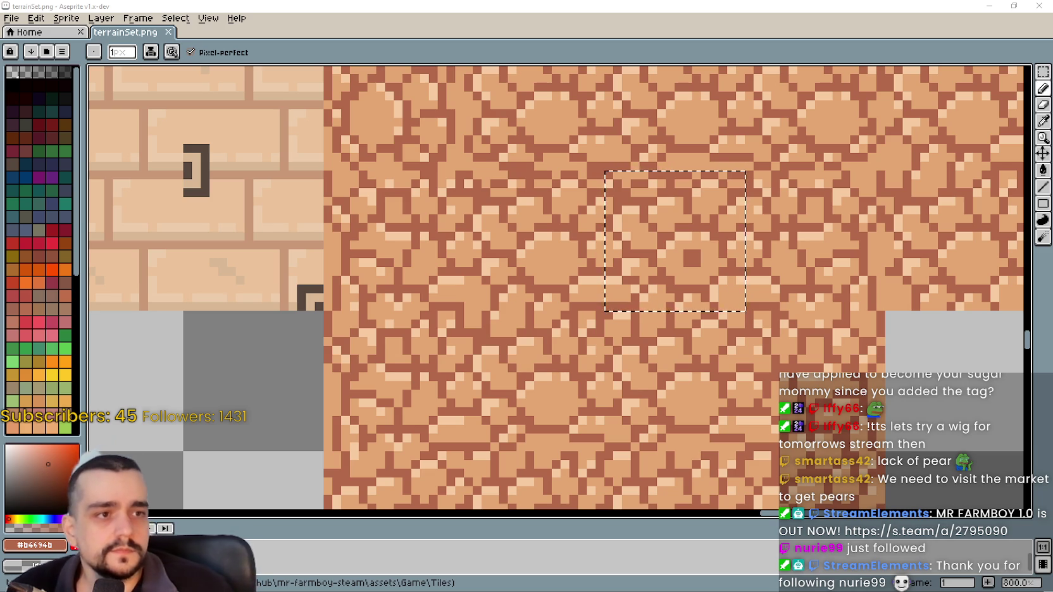
Re-check the tile selection and sample the dark brown colour for the Pencil.
scroll(664, 268, "down", 1)
scroll(664, 269, "up", 2)
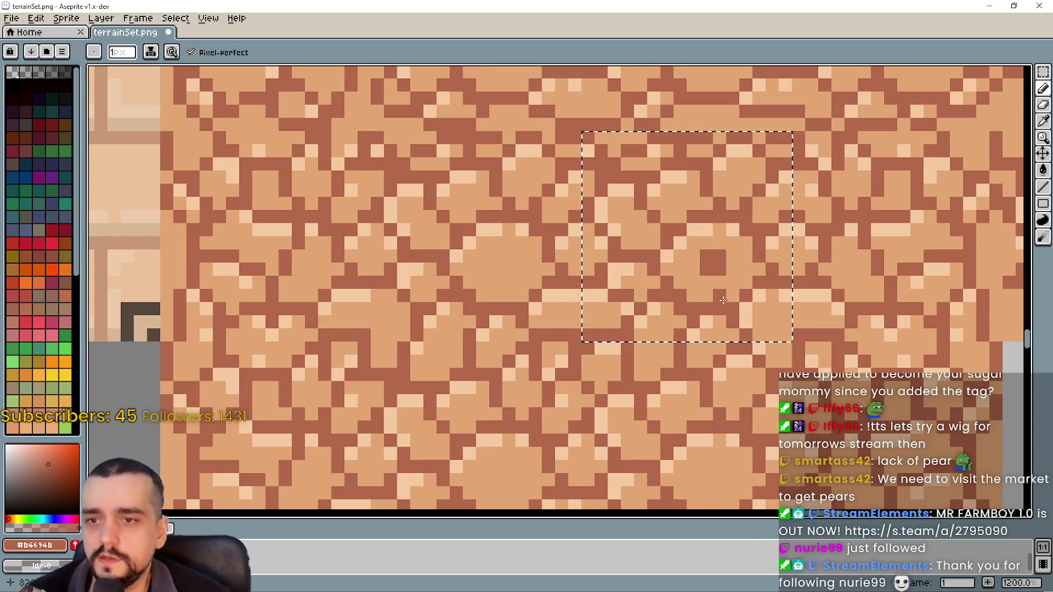
key("ctrl+d")
key("ctrl+shift+d")
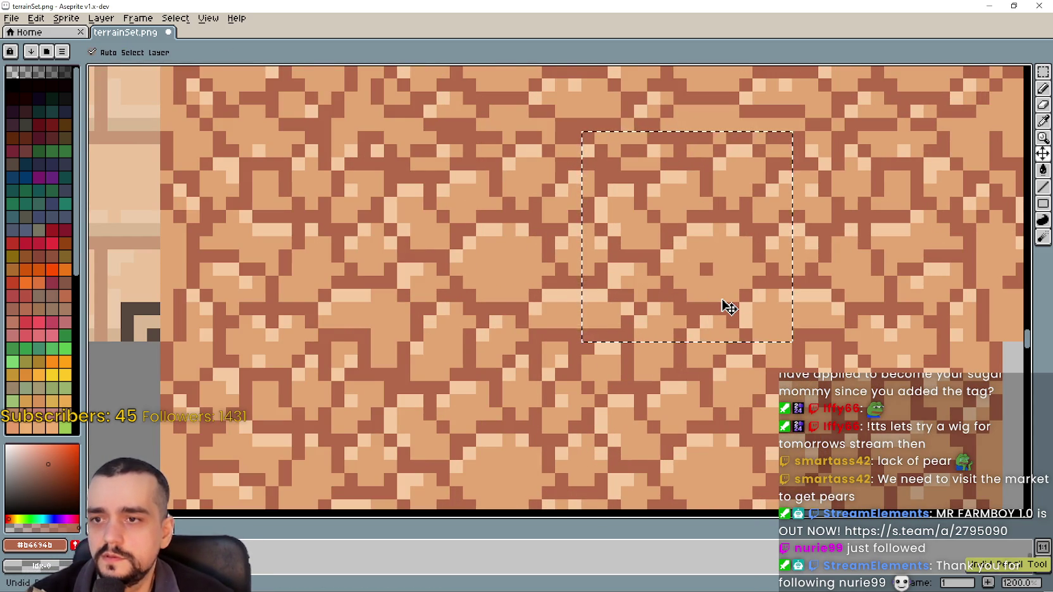
key("b")
scroll(544, 261, "down", 1)
key("m")
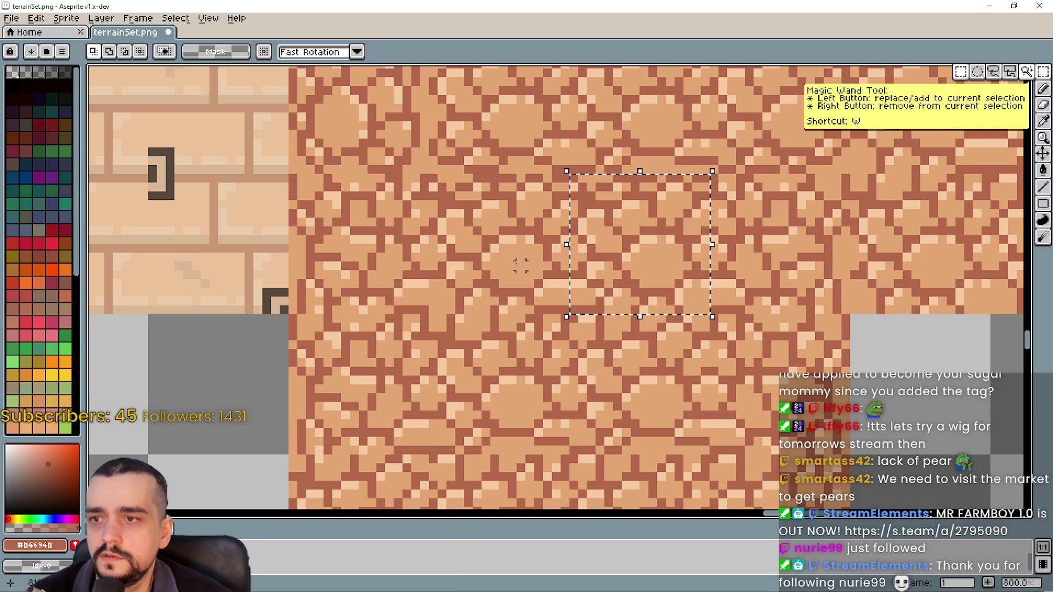
key("ctrl+shift+d")
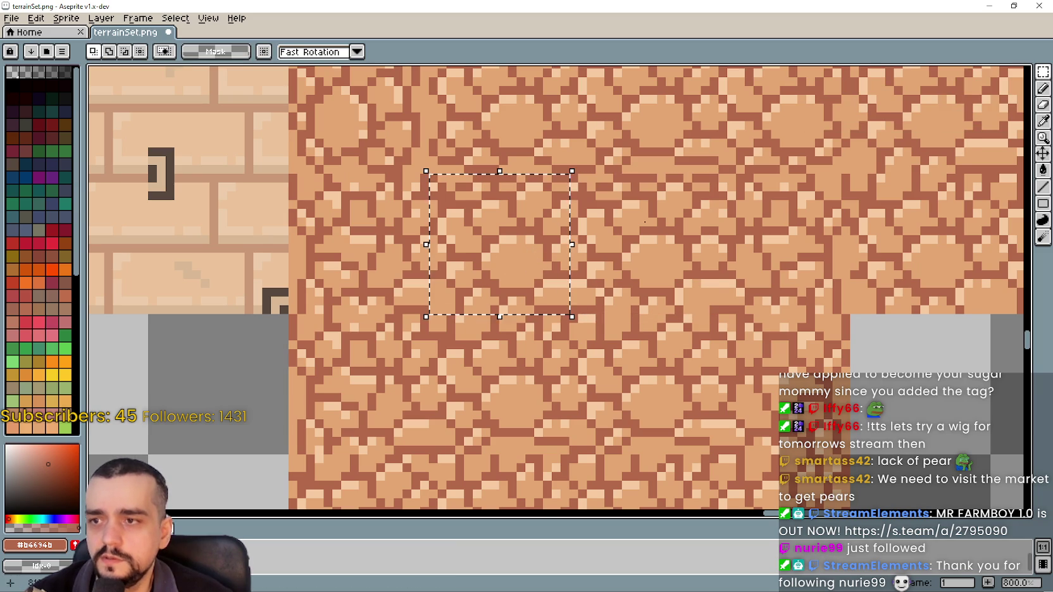
left_click(1043, 120)
left_click(1044, 88)
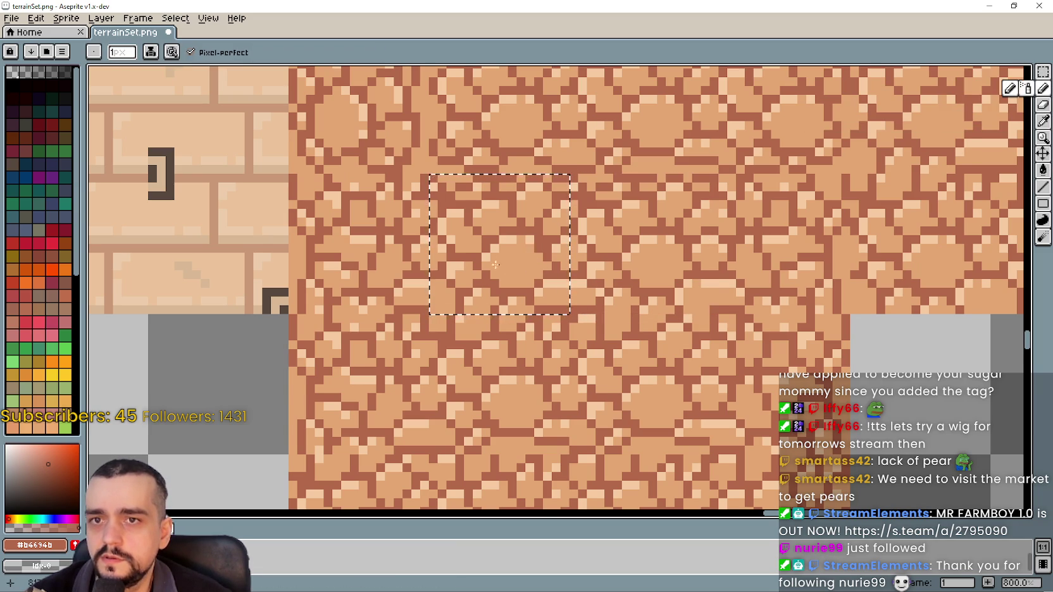
key("plus")
Fill the missing bottom-left pixel of the dark square, save terrainSet.png, and let Godot reload it.
left_click(542, 267)
left_click(539, 267)
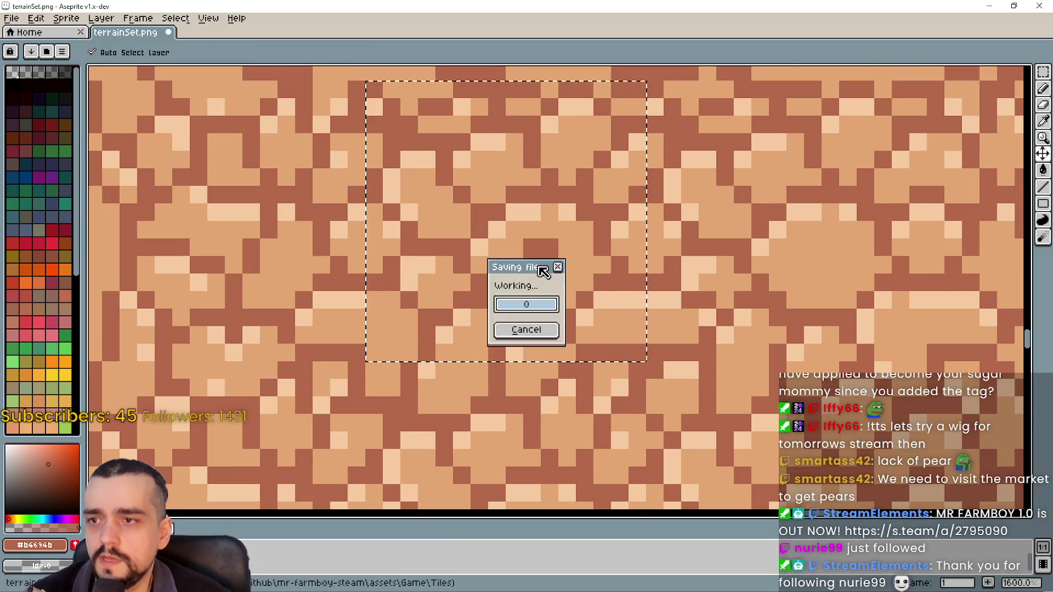
scroll(542, 271, "down", 2)
key("ctrl+s")
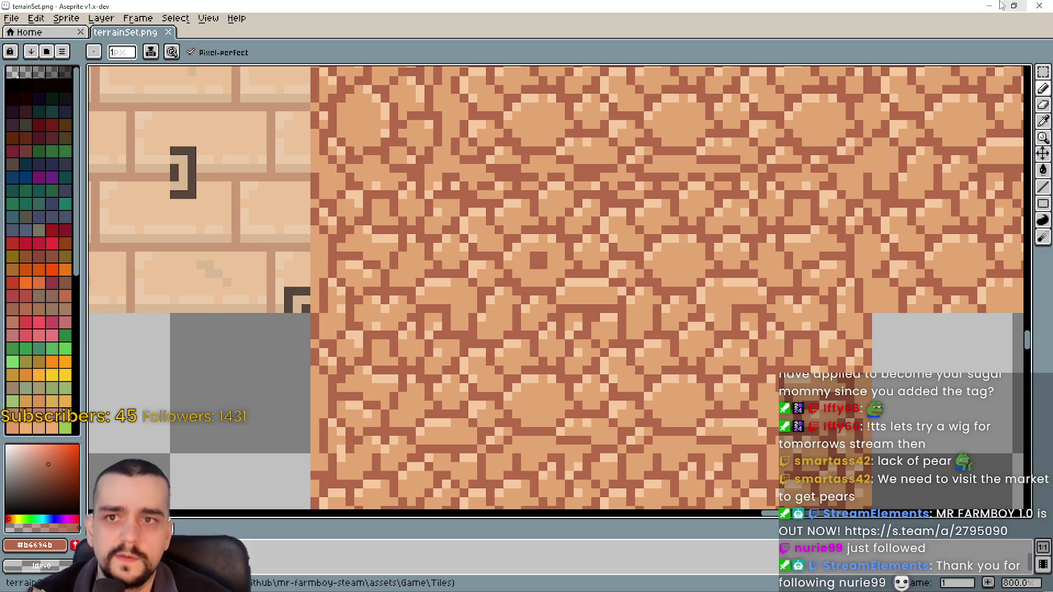
key("alt+Tab")
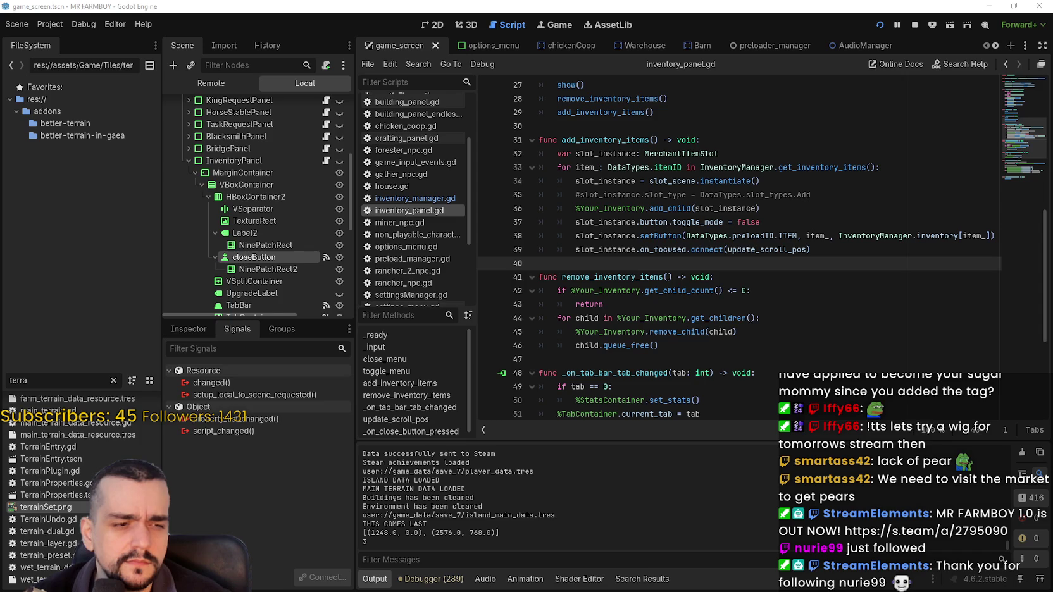
key("alt+Tab")
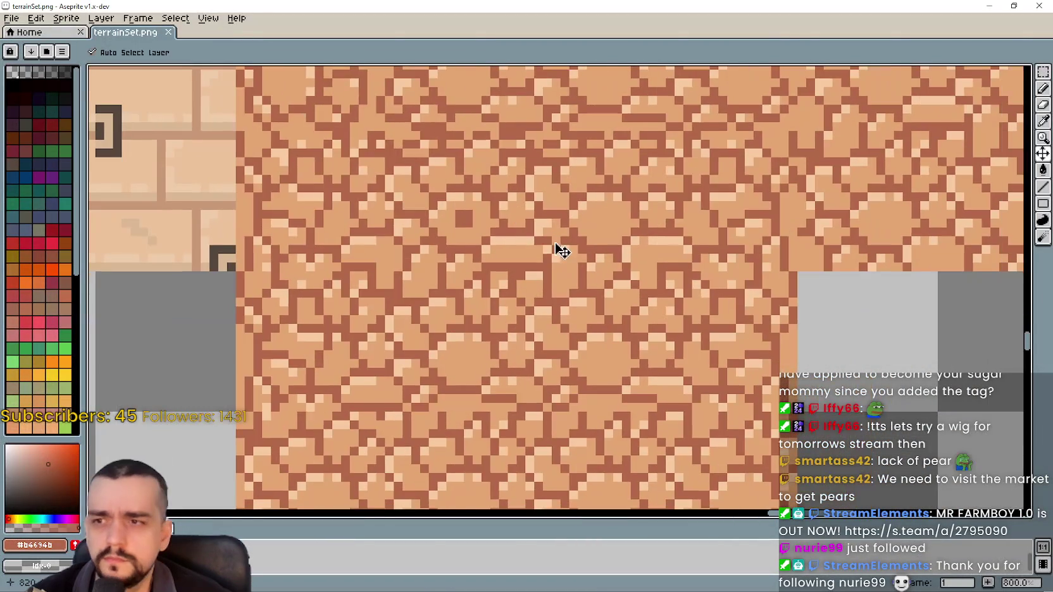
Pan across the tileset and select the cobblestone tile beside the hay bales.
key("b")
scroll(548, 253, "down", 4)
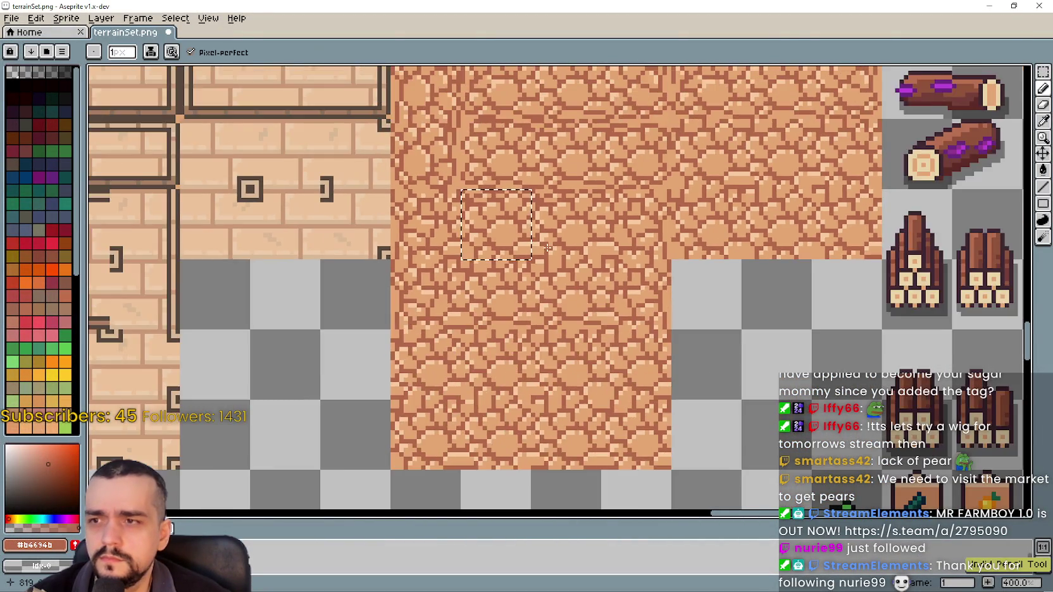
left_click_drag(592, 283, 764, 378)
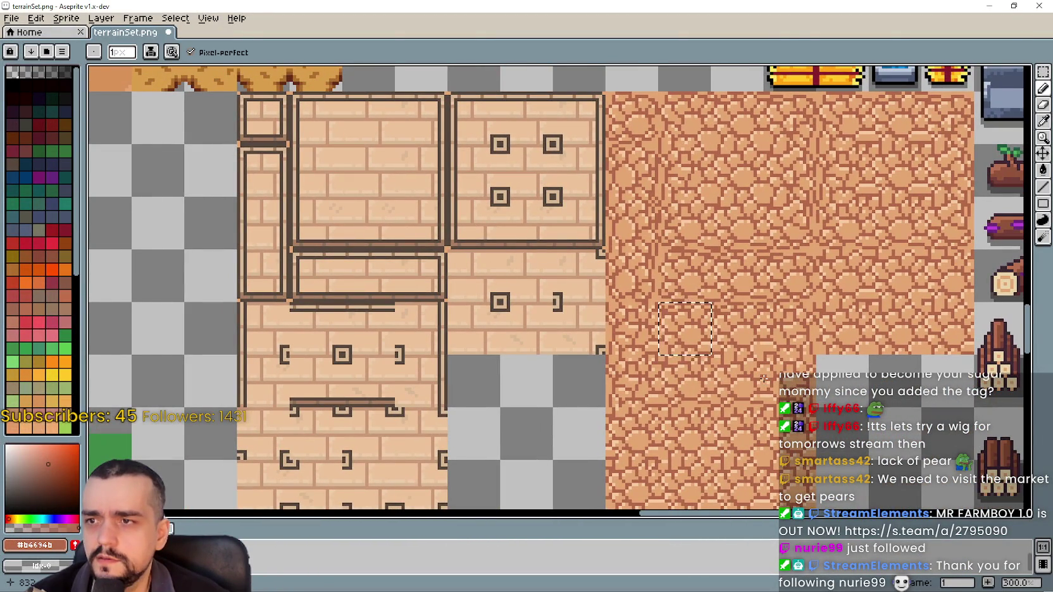
scroll(511, 235, "up", 2)
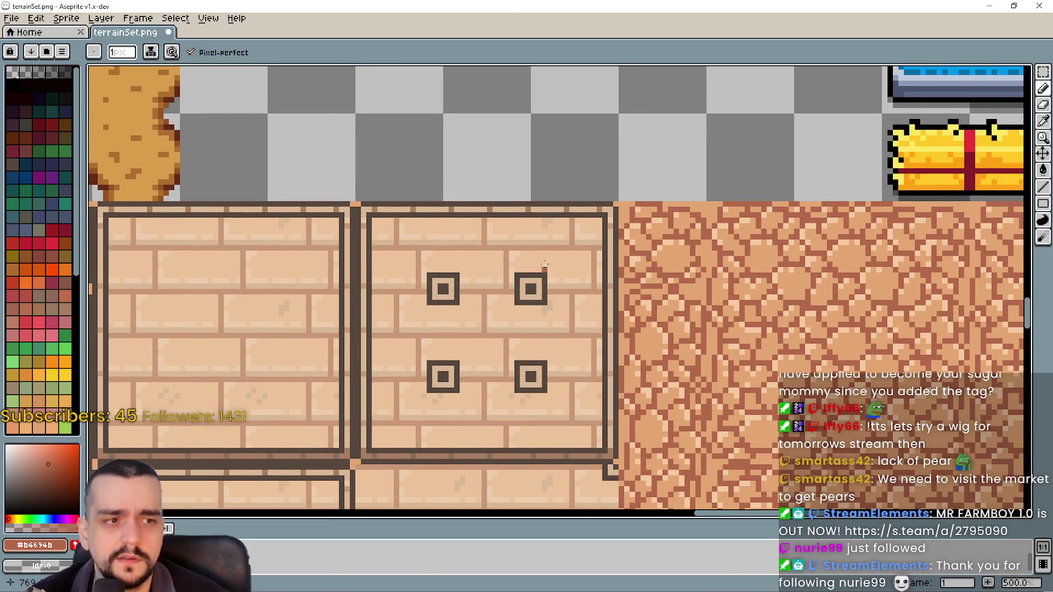
key("m")
left_click_drag(441, 199, 534, 291)
scroll(633, 329, "down", 2)
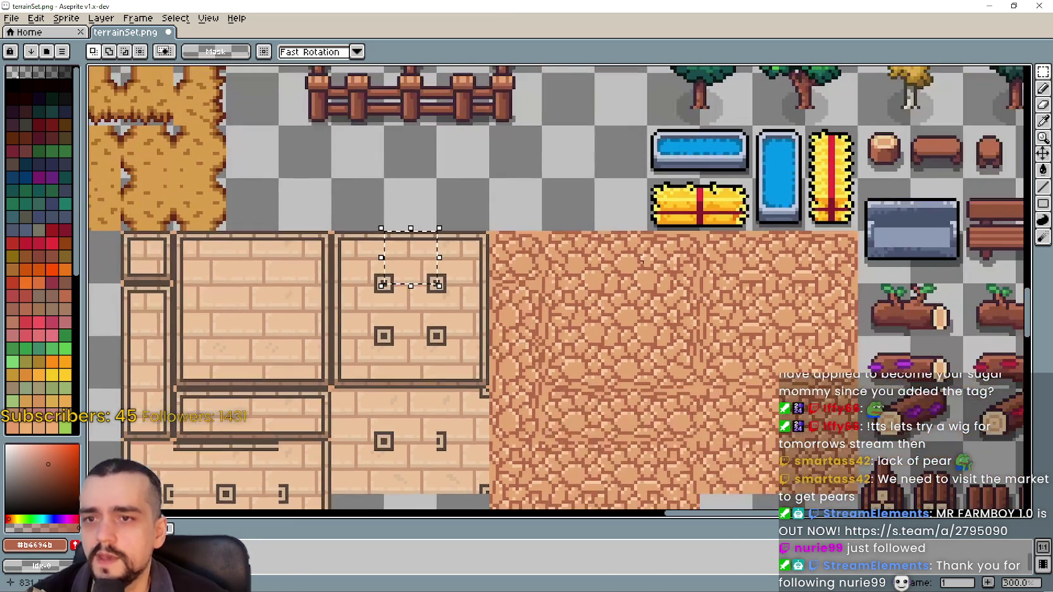
left_click_drag(753, 233, 807, 287)
scroll(823, 247, "up", 3)
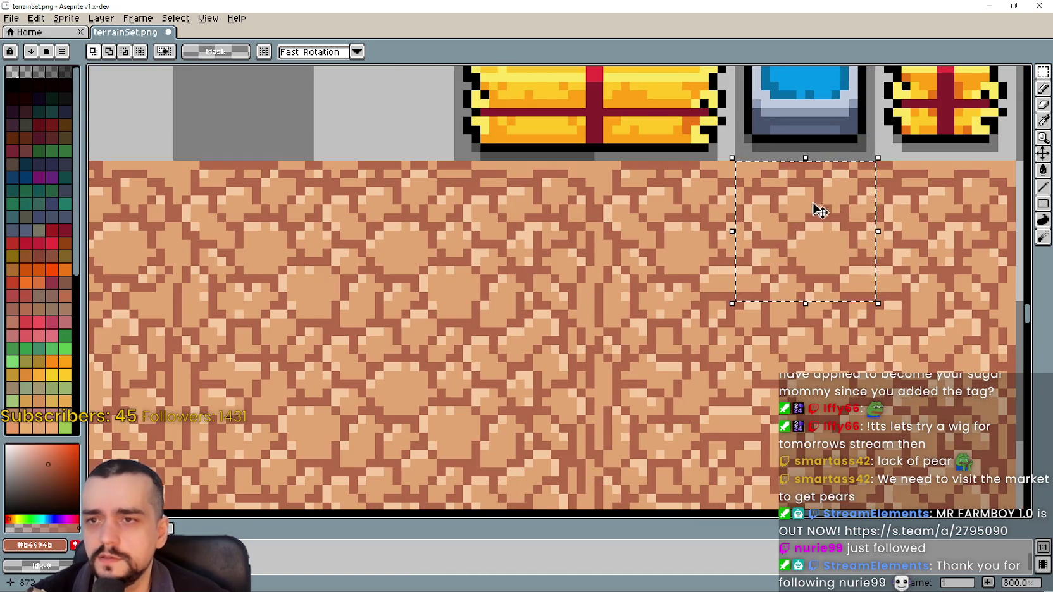
scroll(759, 228, "up", 1)
scroll(728, 253, "up", 2)
scroll(764, 263, "down", 3)
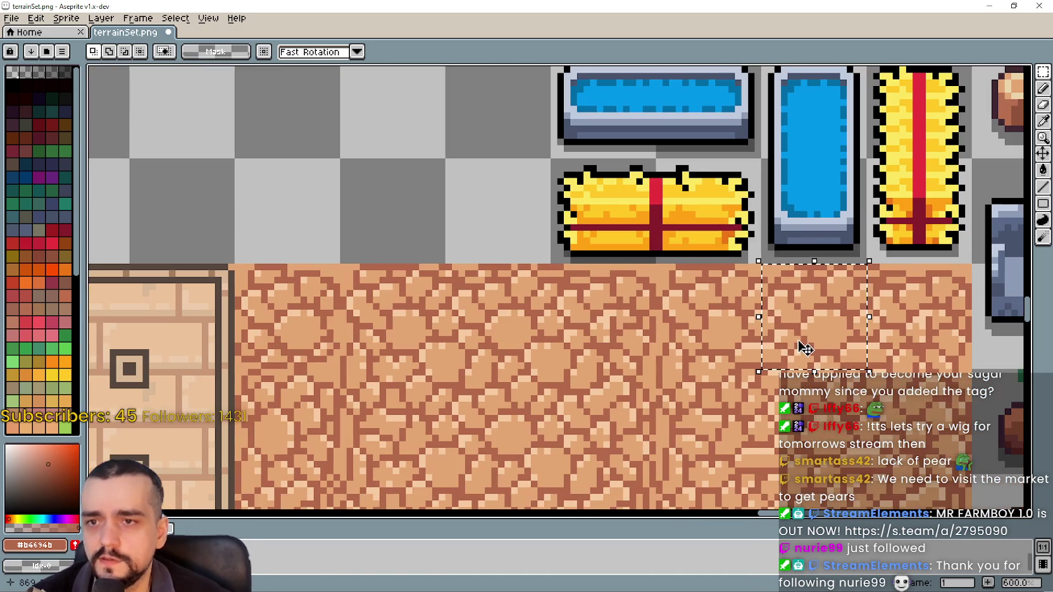
Sample a colour from the dirt tile, save terrainSet.png, and return to Godot.
left_click(1043, 121)
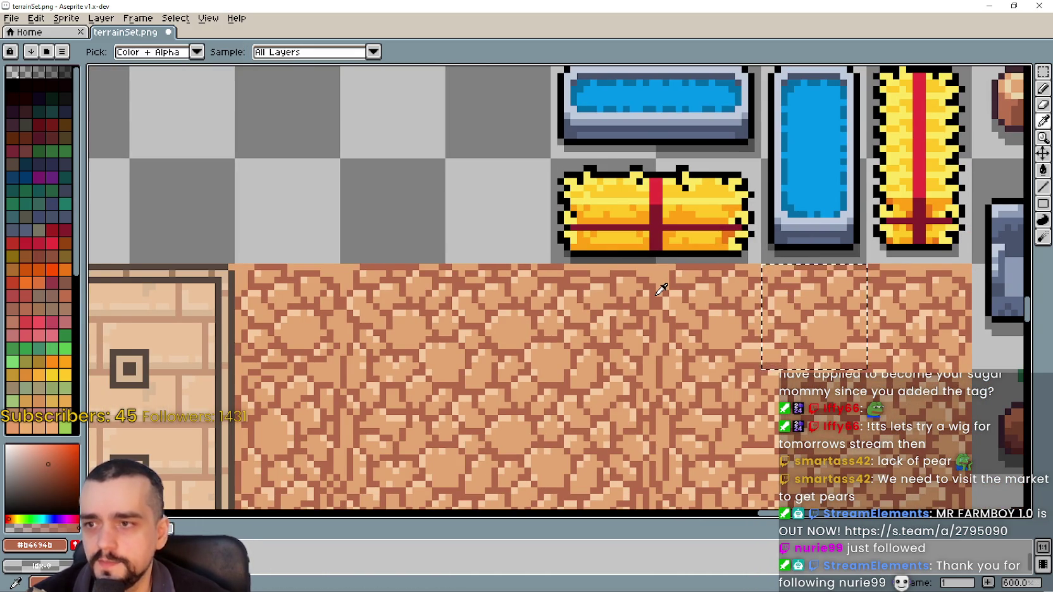
scroll(665, 289, "down", 1)
scroll(662, 289, "up", 1)
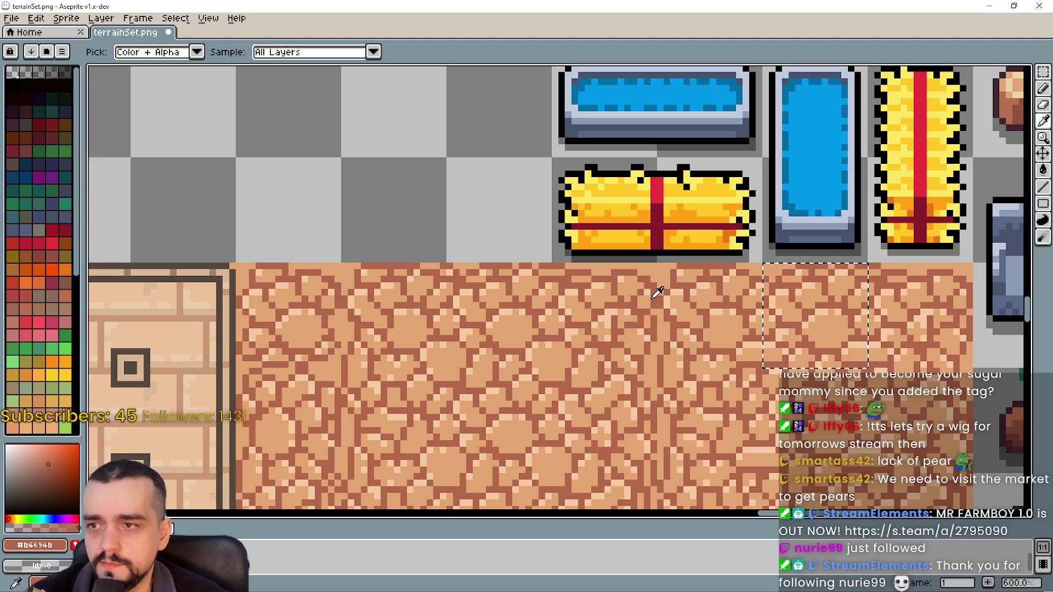
scroll(802, 298, "up", 5)
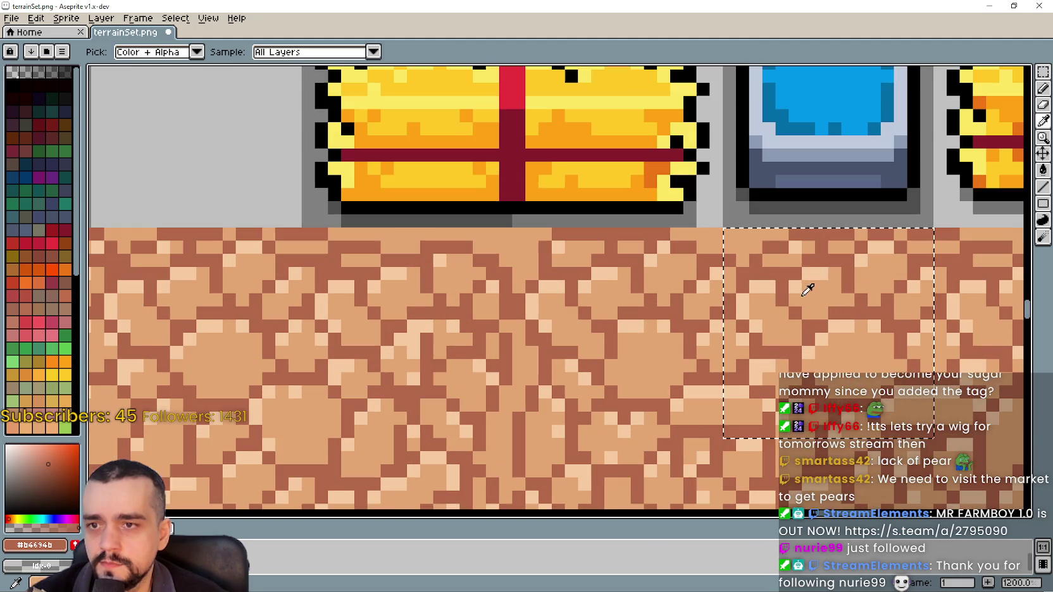
left_click_drag(796, 258, 666, 246)
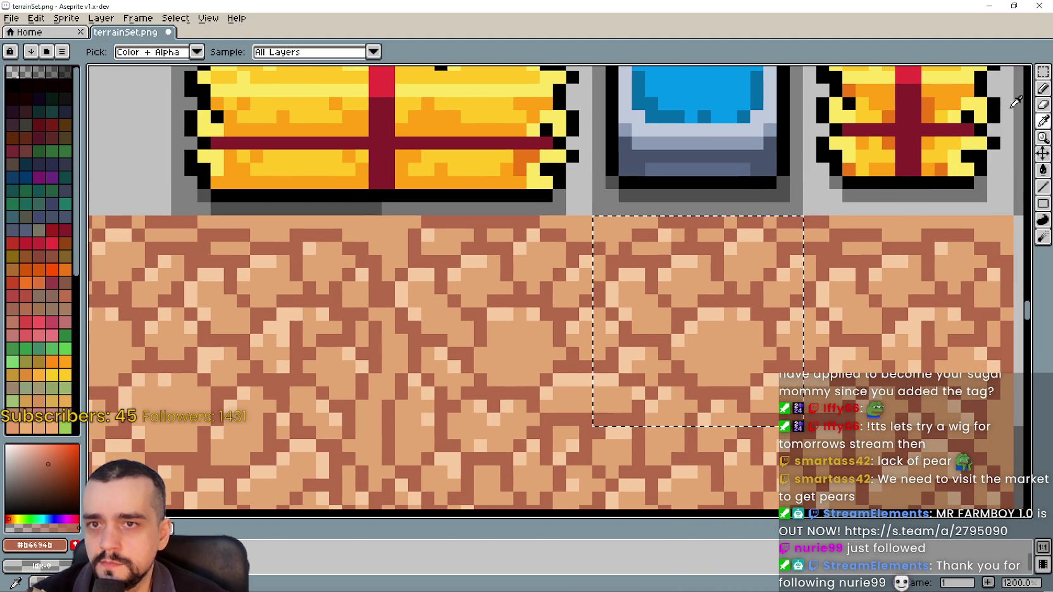
left_click(1043, 92)
scroll(640, 232, "up", 1)
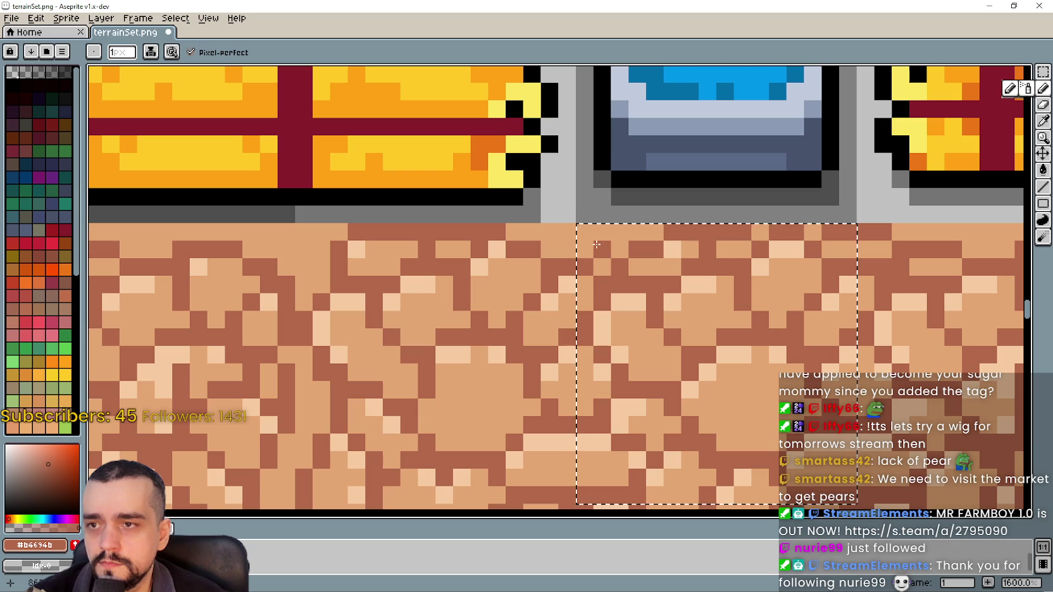
key("ctrl+s")
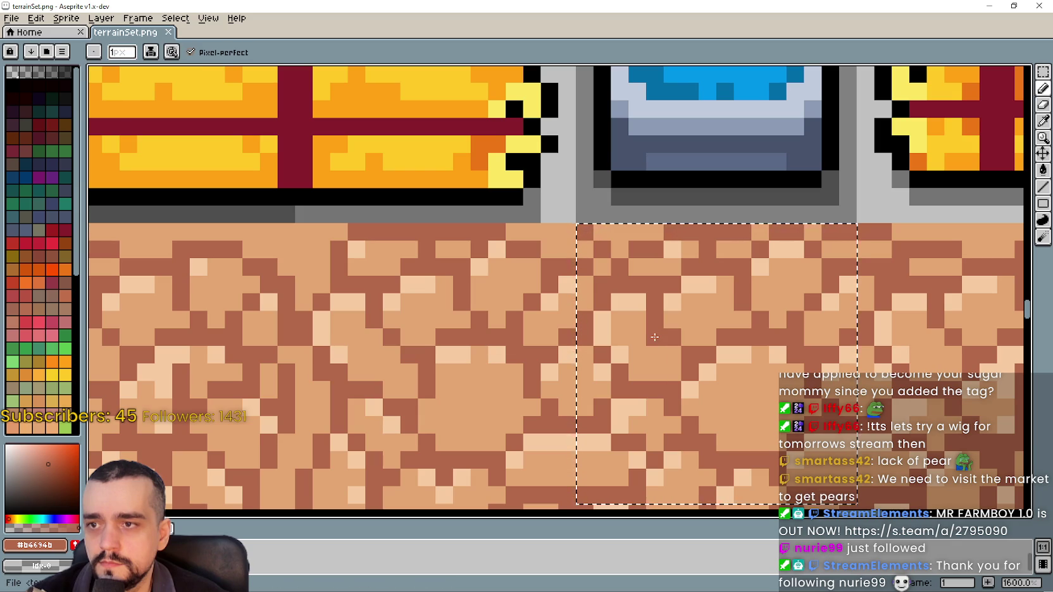
key("alt+Tab")
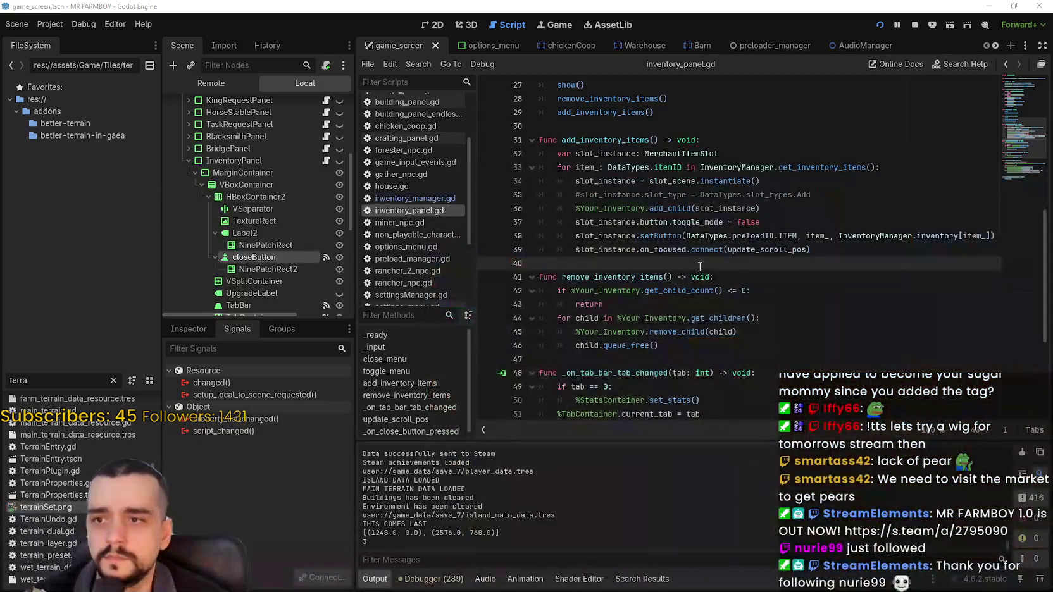
Remove the stray 'a' typed on line 40 of inventory_panel.gd.
type("a")
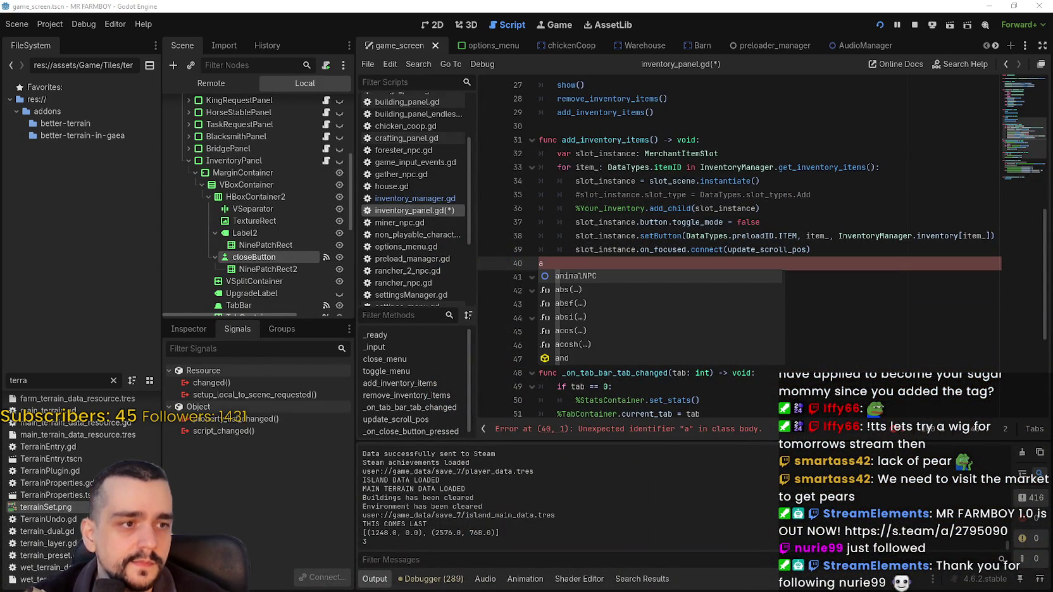
key("BackSpace")
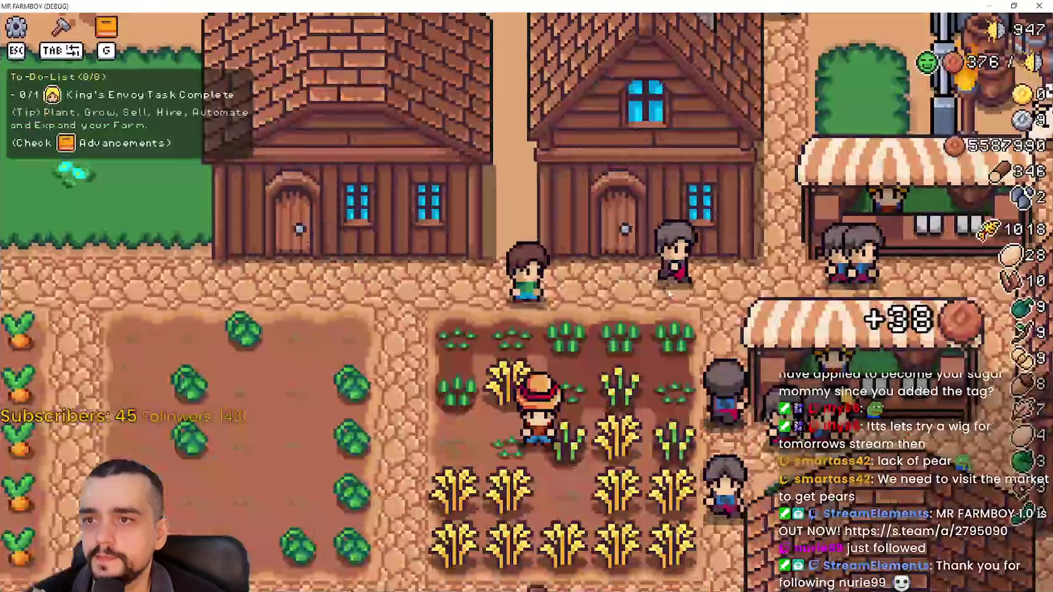
key("i")
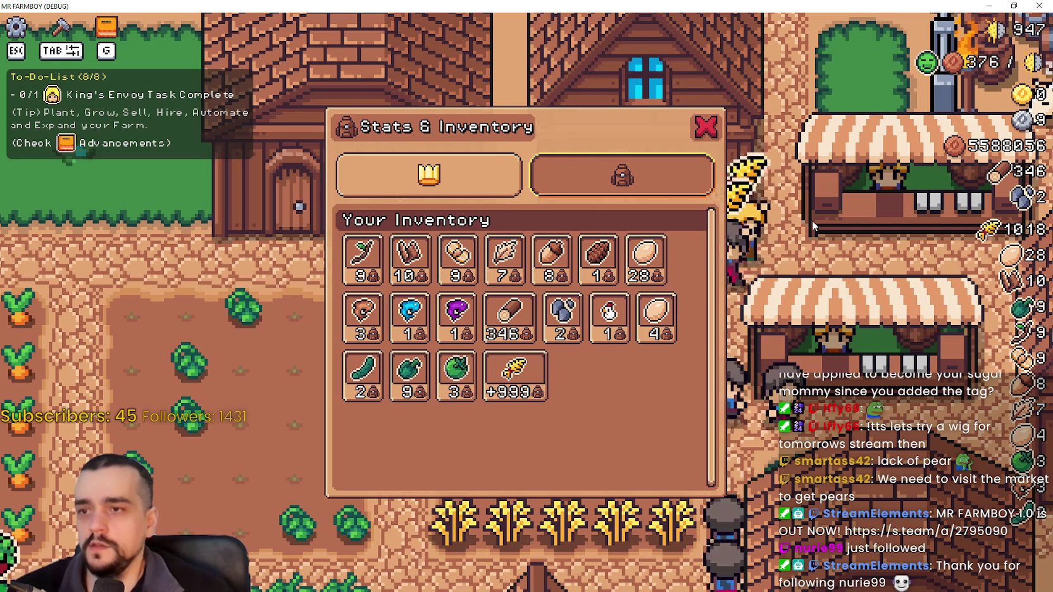
mouse_move(383, 262)
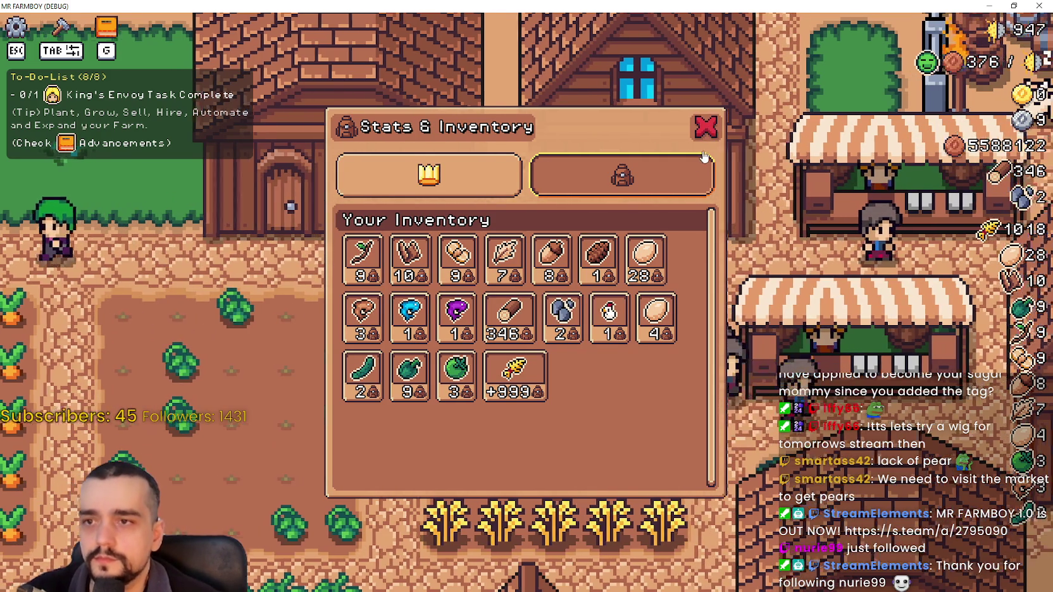
left_click(707, 128)
key("d")
key("w")
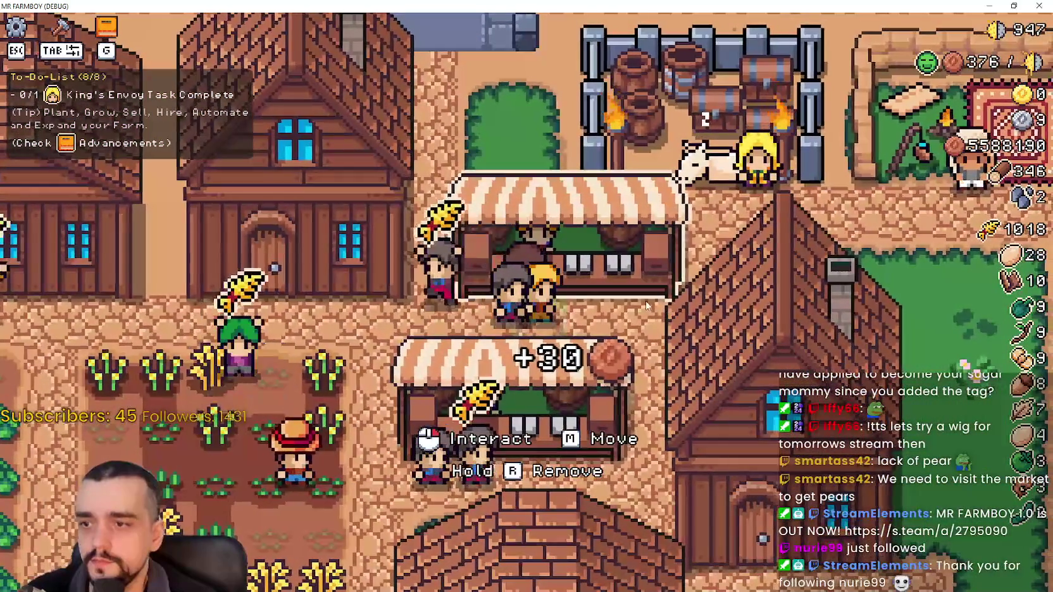
key("a")
key("s")
Sell the twigs at the market stall and pan back over the farm.
left_click(664, 317)
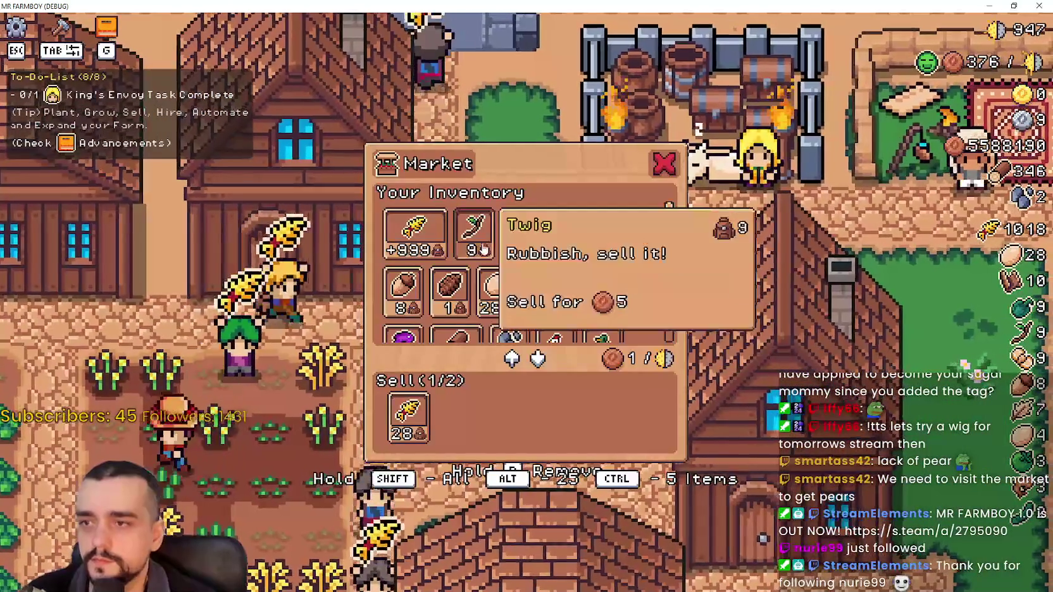
left_click(482, 228)
key("Escape")
key("a")
key("w")
key("a")
key("s")
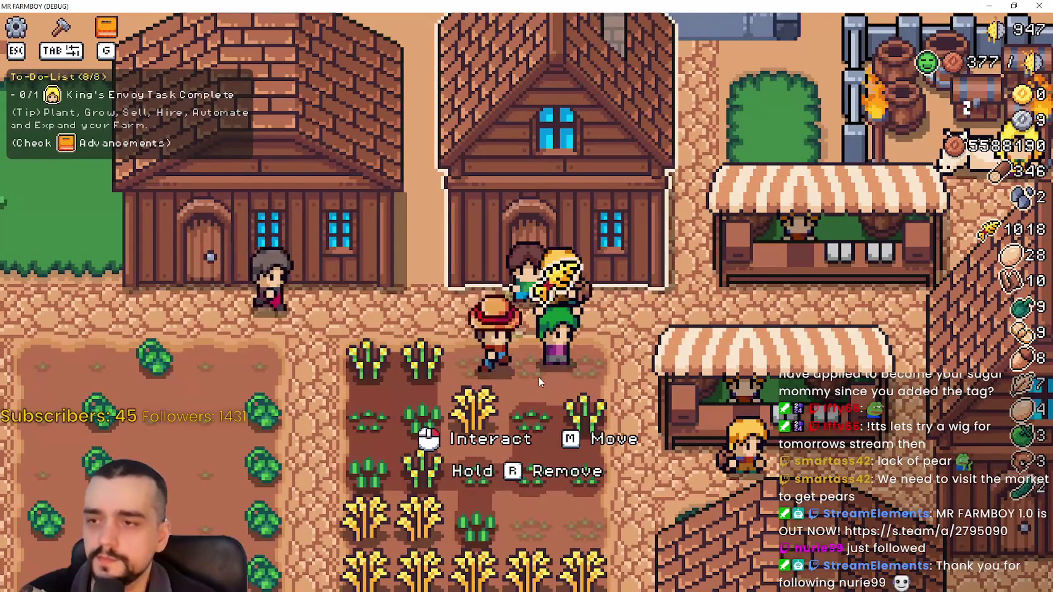
Check the Stats & Inventory panel for the twigs, then close it and the game.
left_click(534, 378)
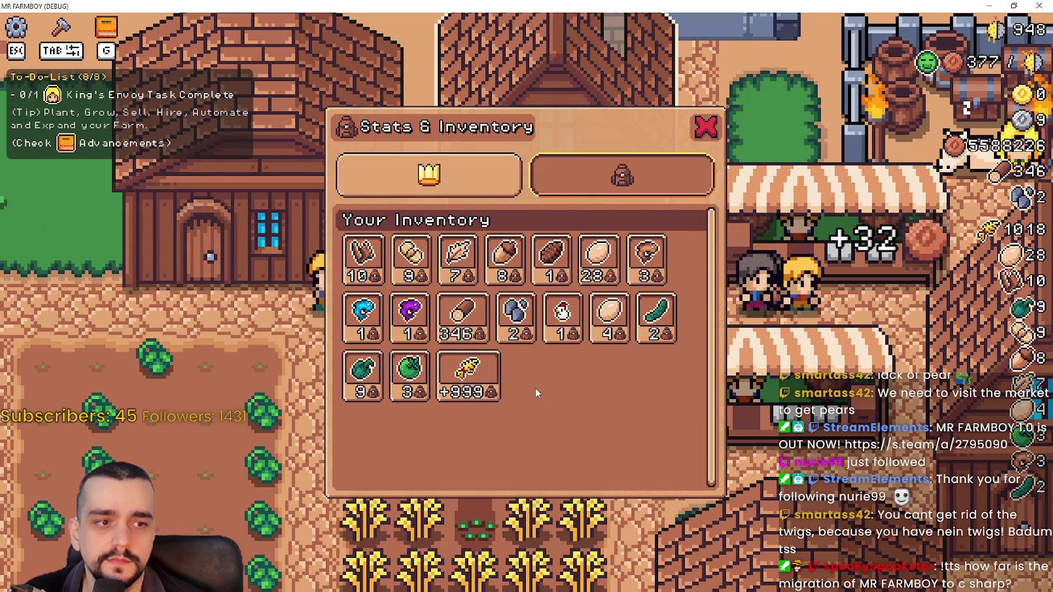
left_click(706, 126)
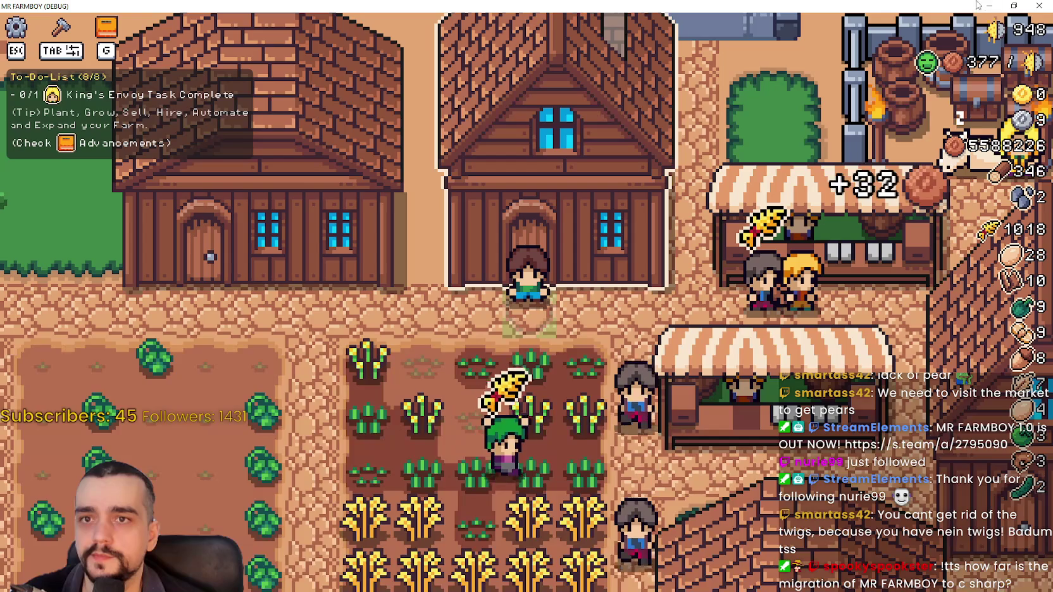
left_click(1039, 6)
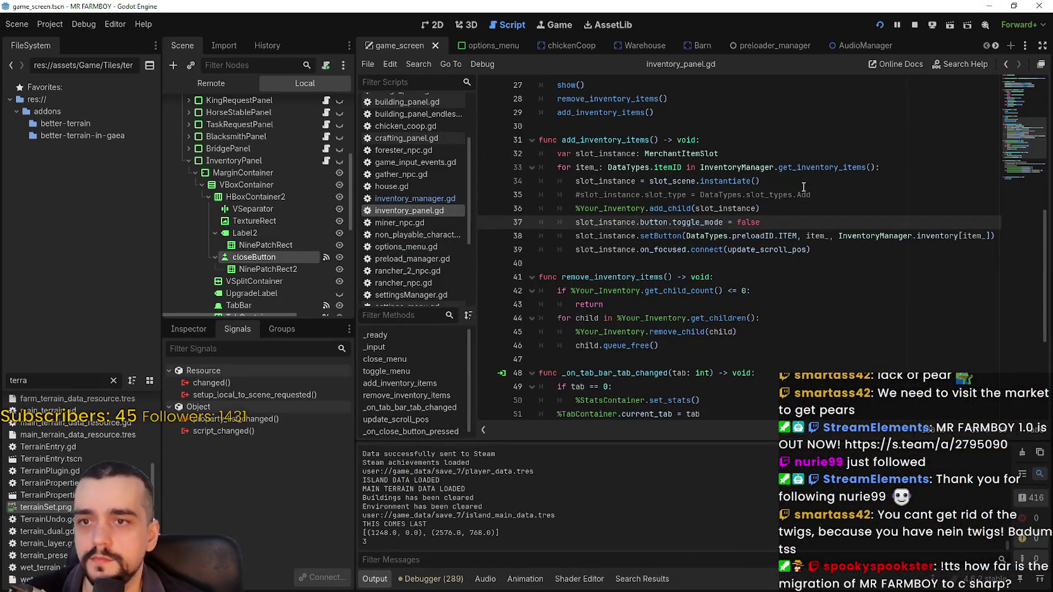
Look up get_inventory_items() to jump into inventory_manager.gd and scroll up to get_market_items.
right_click(806, 171)
left_click(878, 356)
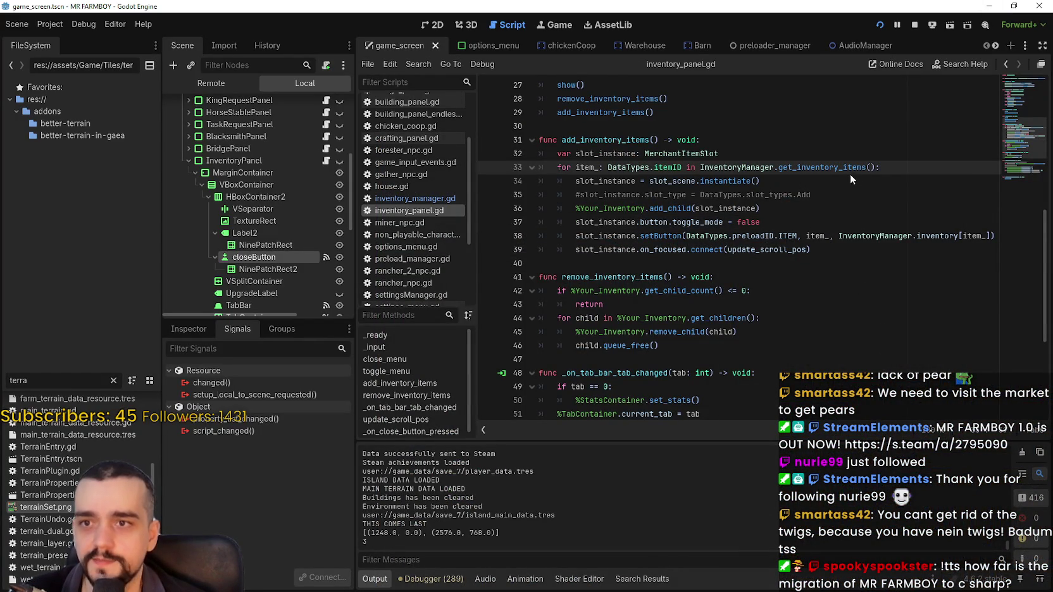
left_click(835, 168, "ctrl")
scroll(727, 333, "up", 4)
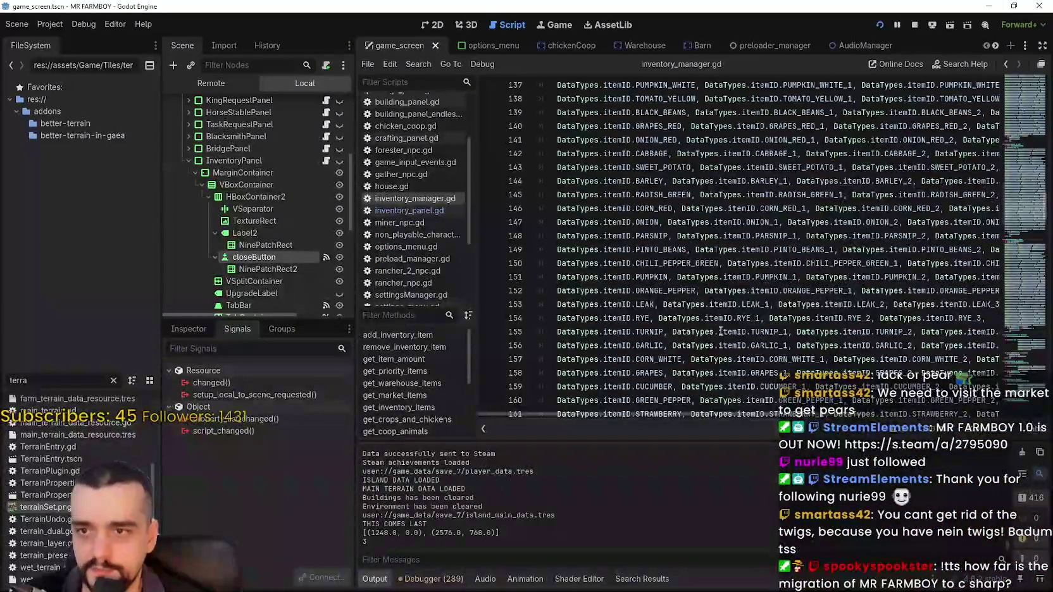
scroll(727, 317, "up", 10)
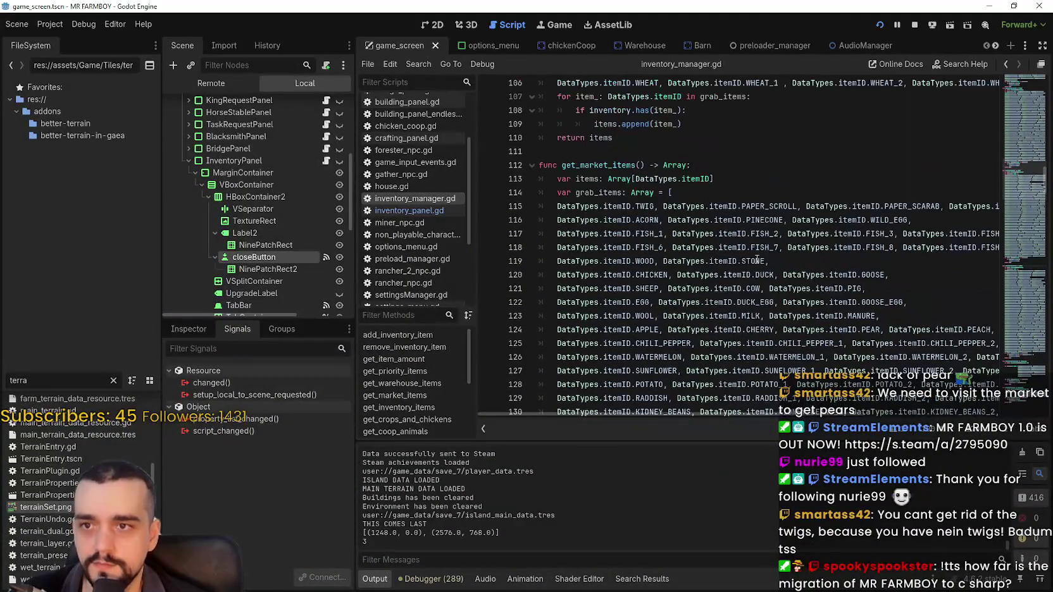
Place the caret after STONE on line 119, MANURE on line 123, then line 114.
left_click(776, 238)
left_click(761, 261)
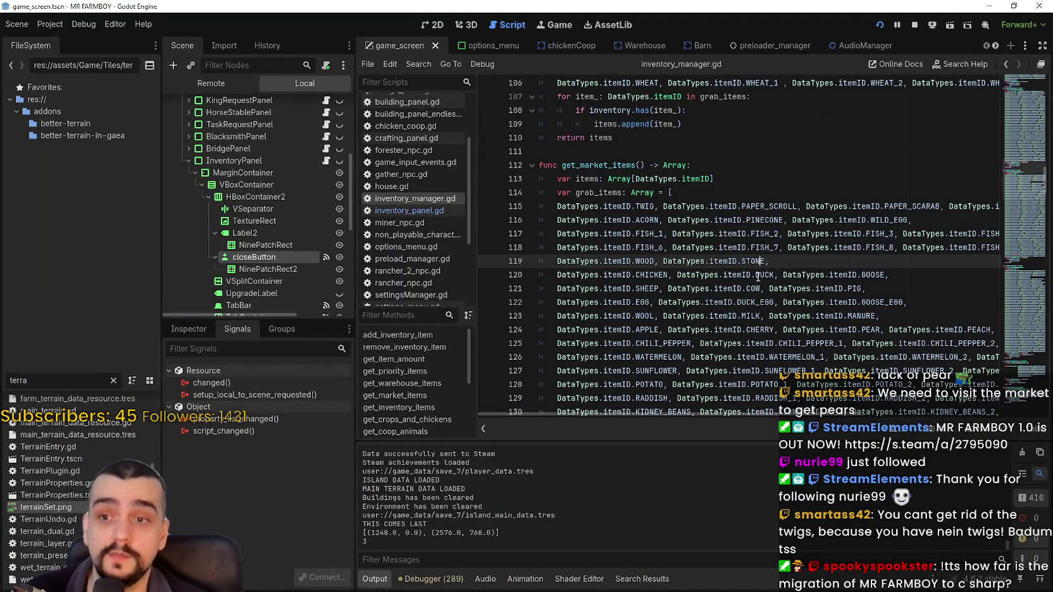
scroll(791, 275, "down", 1)
left_click(886, 271)
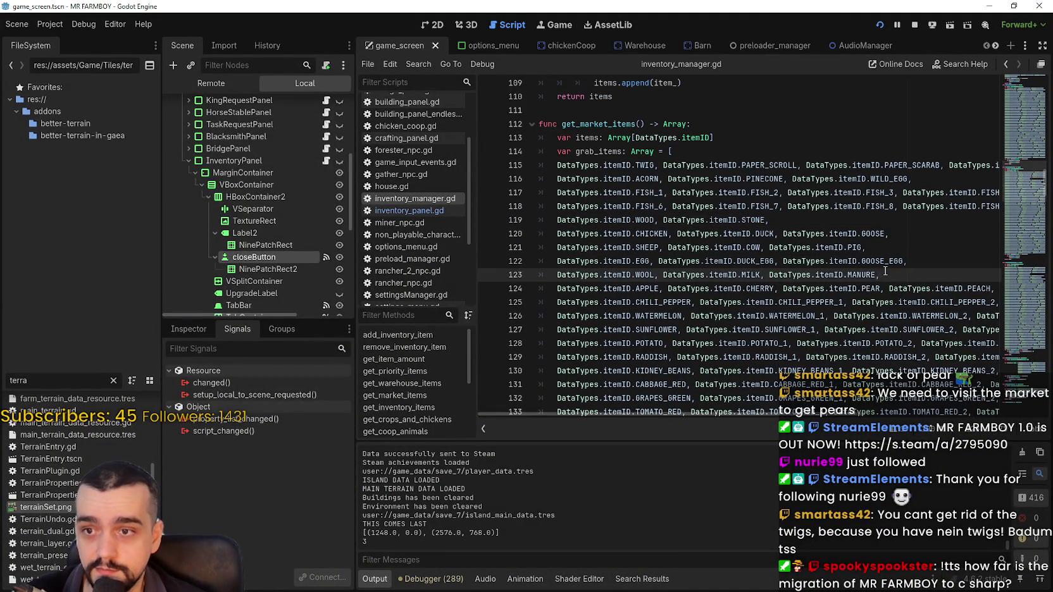
scroll(886, 271, "up", 1)
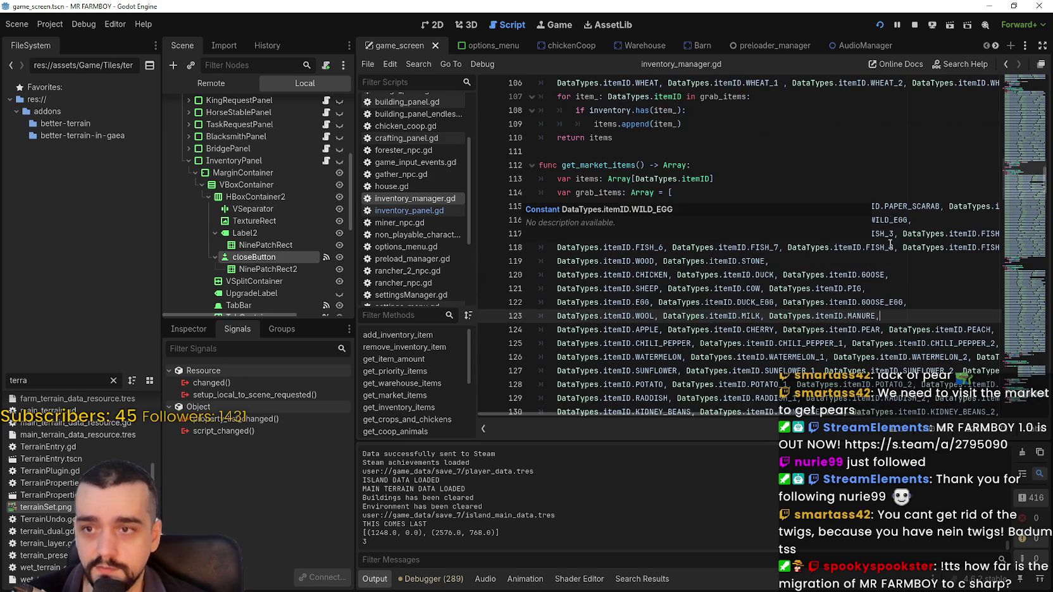
mouse_move(725, 418)
left_mouse_down()
mouse_move(911, 424)
mouse_move(704, 397)
left_mouse_up()
left_click(793, 258)
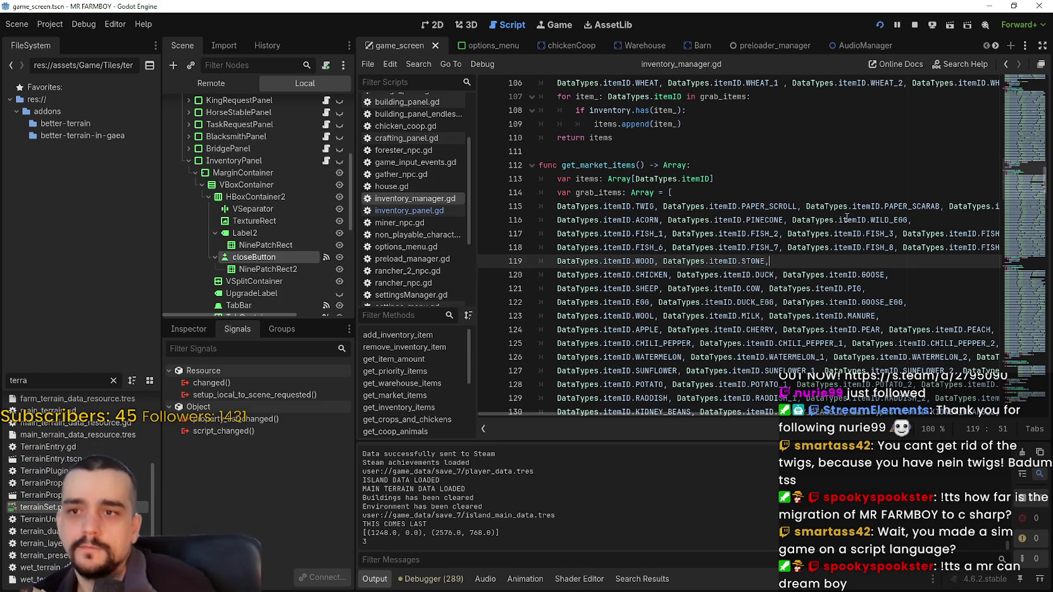
left_click(746, 194)
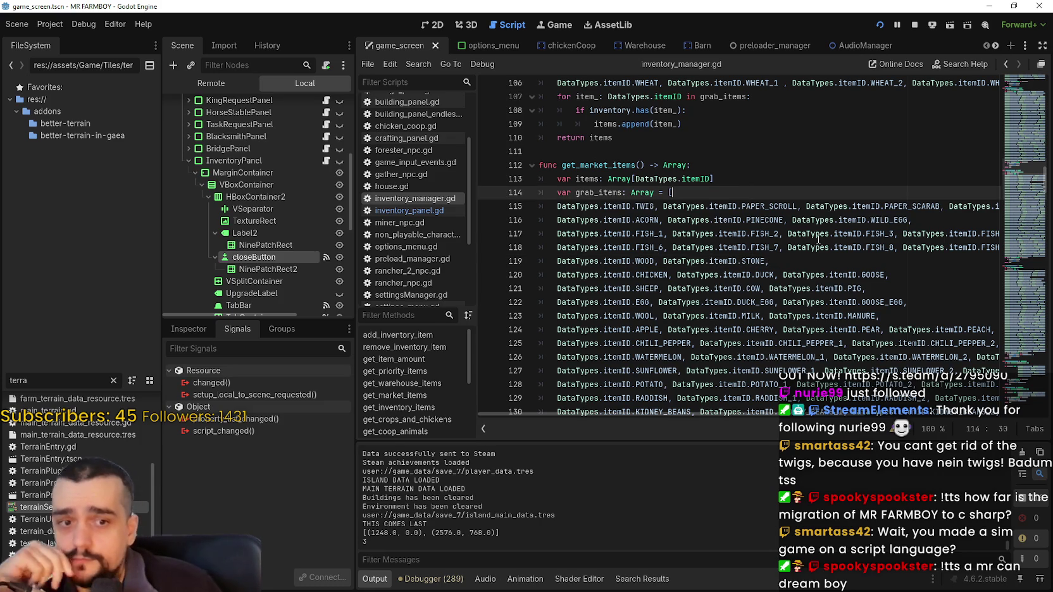
Locate the WOOD and STONE line 119 and the list's opening lines in get_inventory_items.
left_click(808, 260)
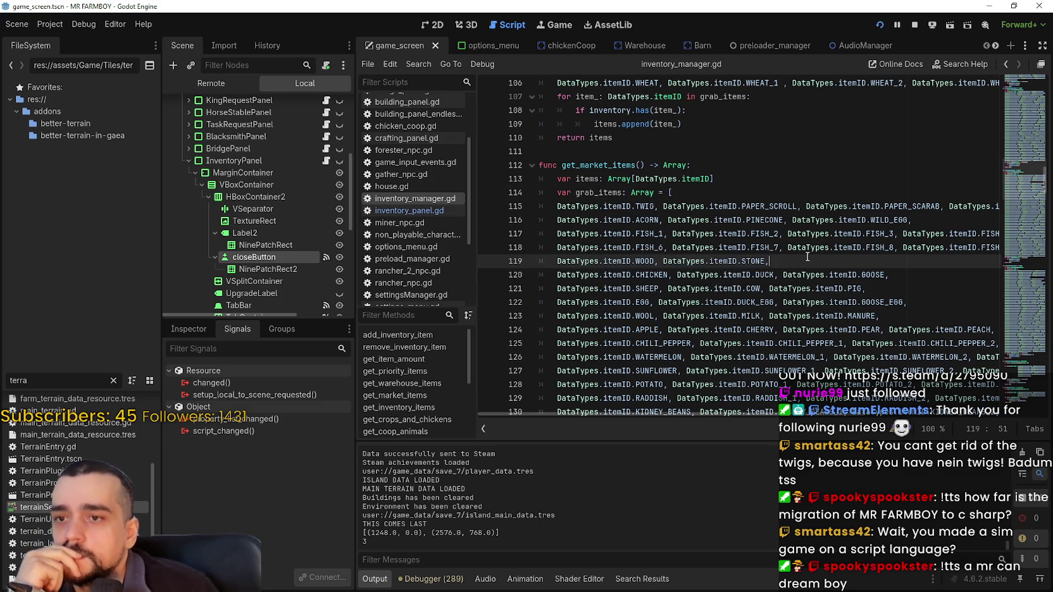
scroll(803, 255, "up", 1)
scroll(803, 255, "down", 2)
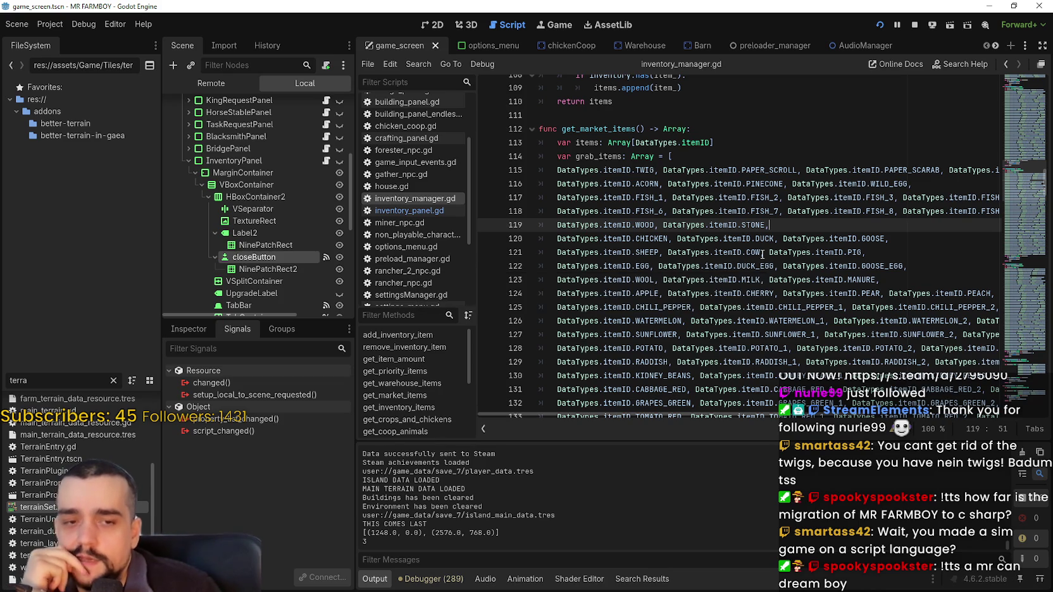
scroll(721, 230, "up", 1)
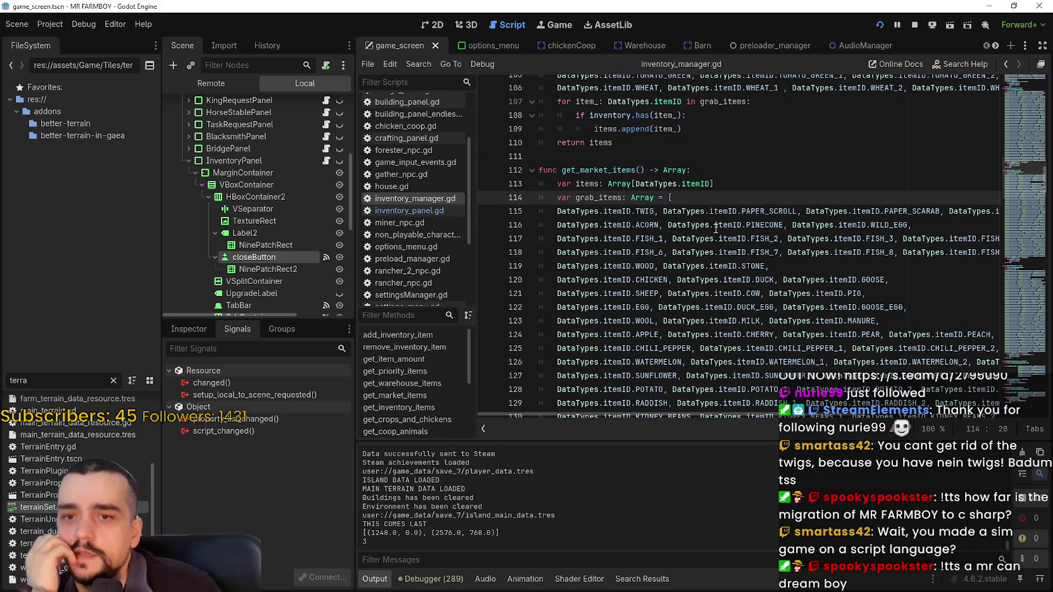
left_click(701, 187)
left_click(710, 194)
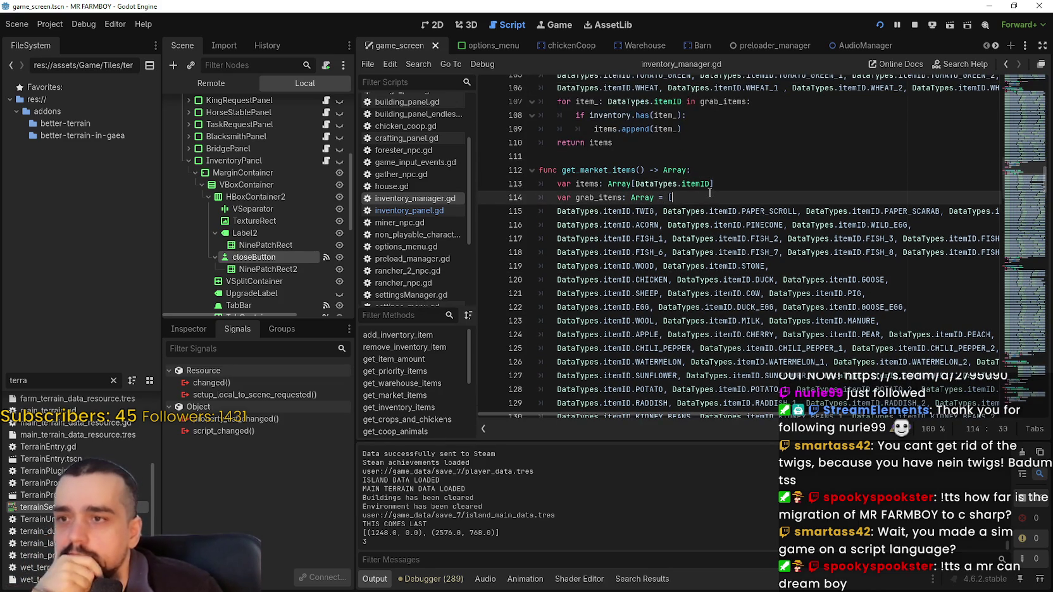
scroll(697, 200, "down", 1)
left_click_drag(661, 169, 539, 170)
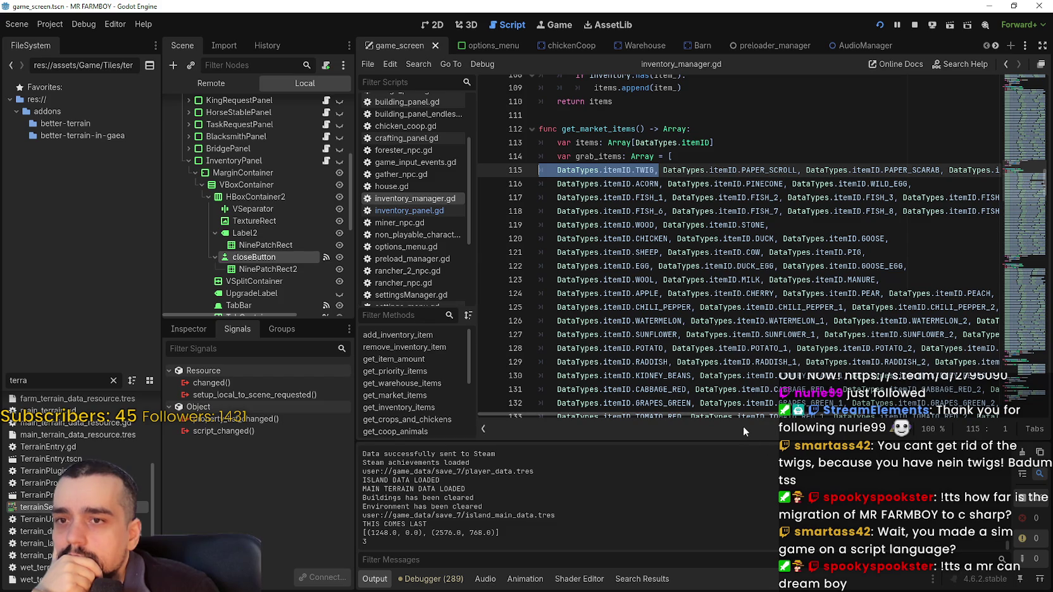
left_click(790, 227)
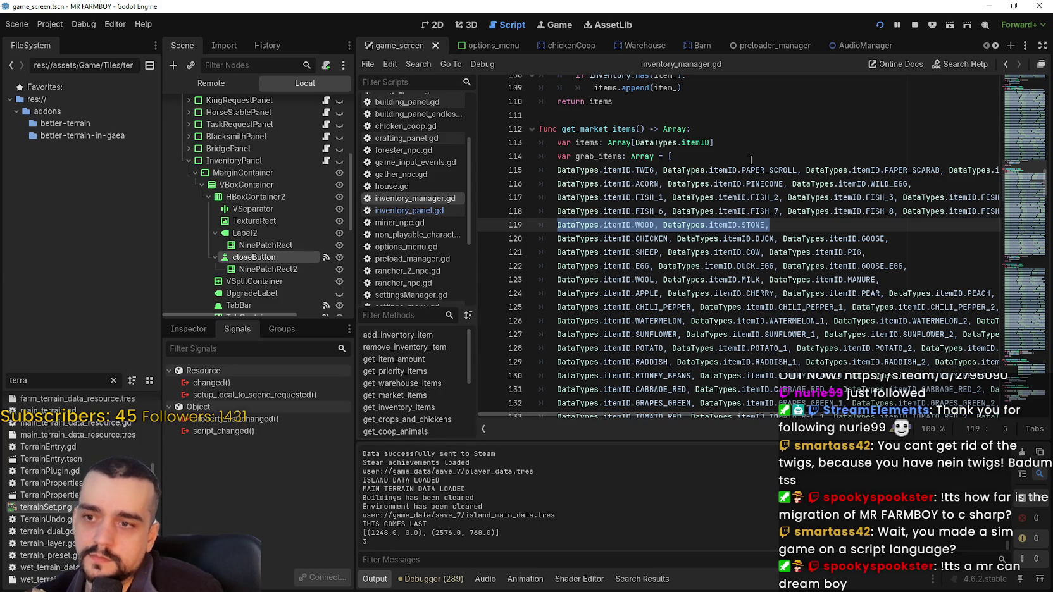
left_click(782, 229)
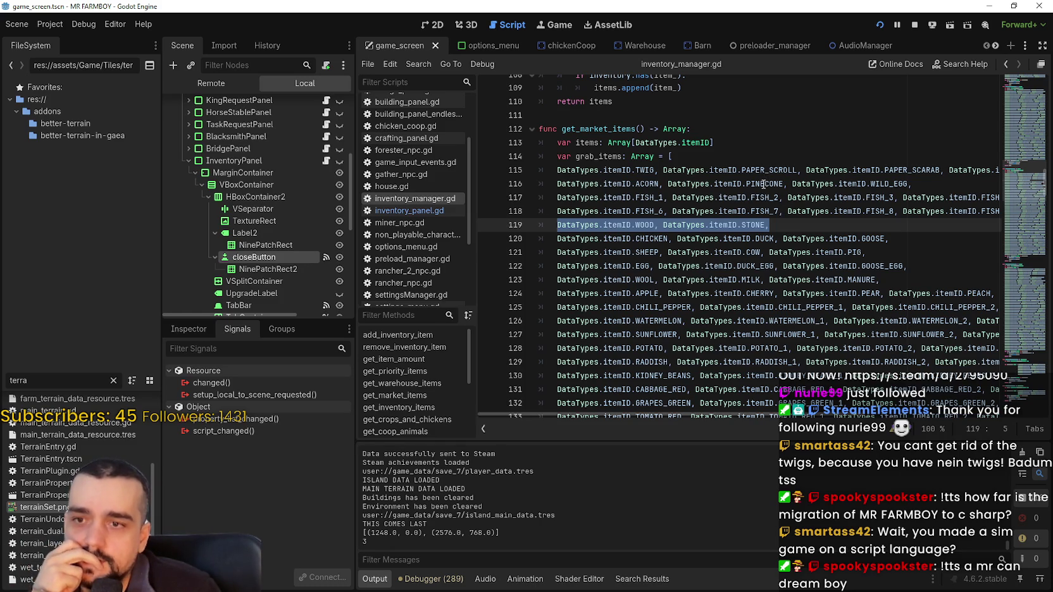
scroll(763, 184, "down", 2)
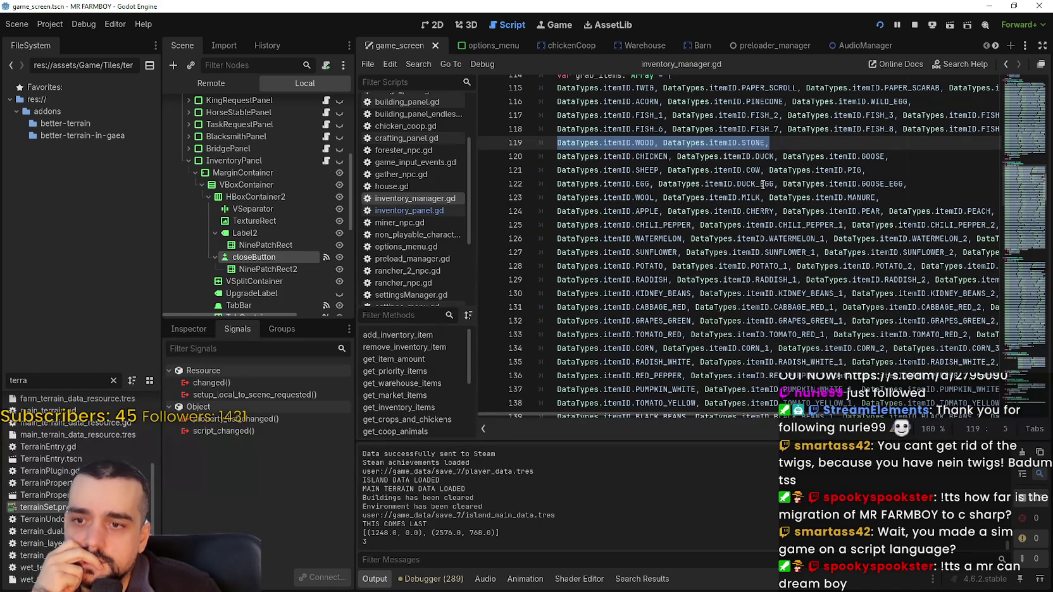
scroll(764, 184, "up", 3)
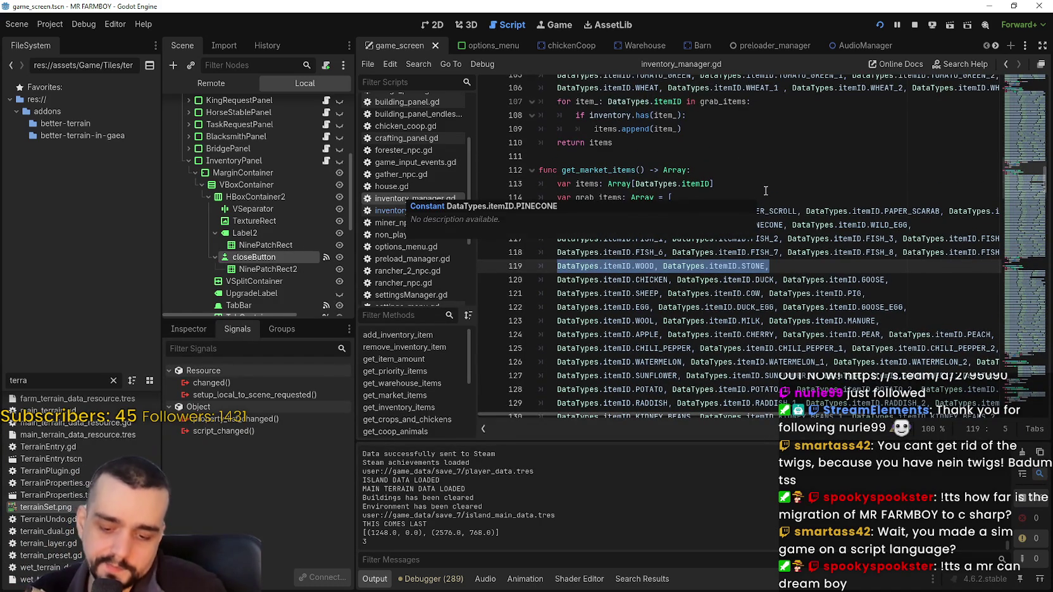
Try deleting the WOOD and STONE line, undo to restore it, and save inventory_manager.gd.
key("BackSpace")
key("BackSpace")
key("BackSpace")
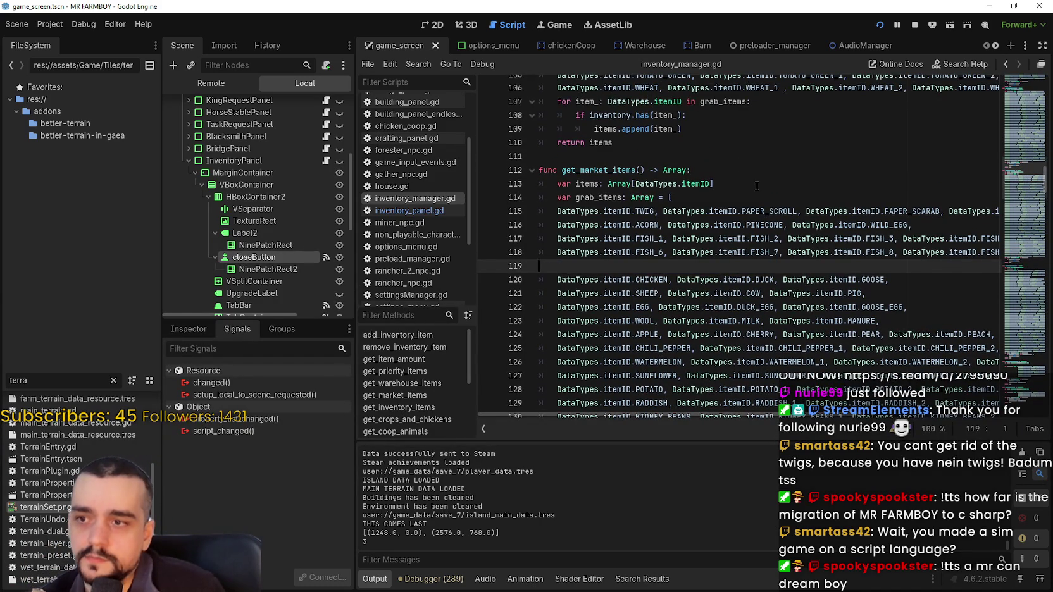
left_click(756, 186)
left_click(694, 200)
key("Return")
left_click_drag(694, 211, 491, 217)
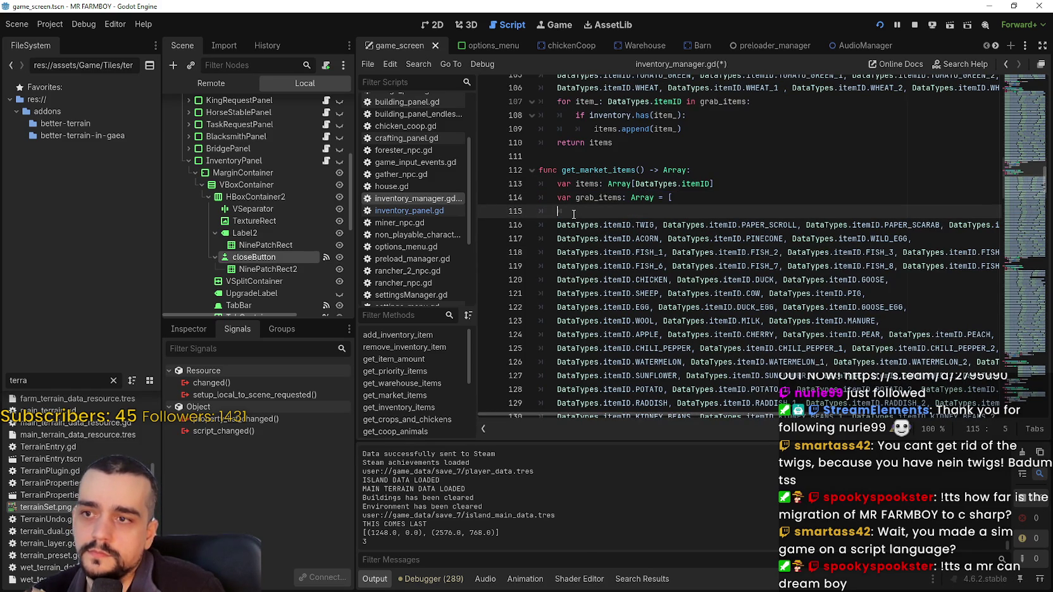
key("ctrl+z")
key("ctrl+z")
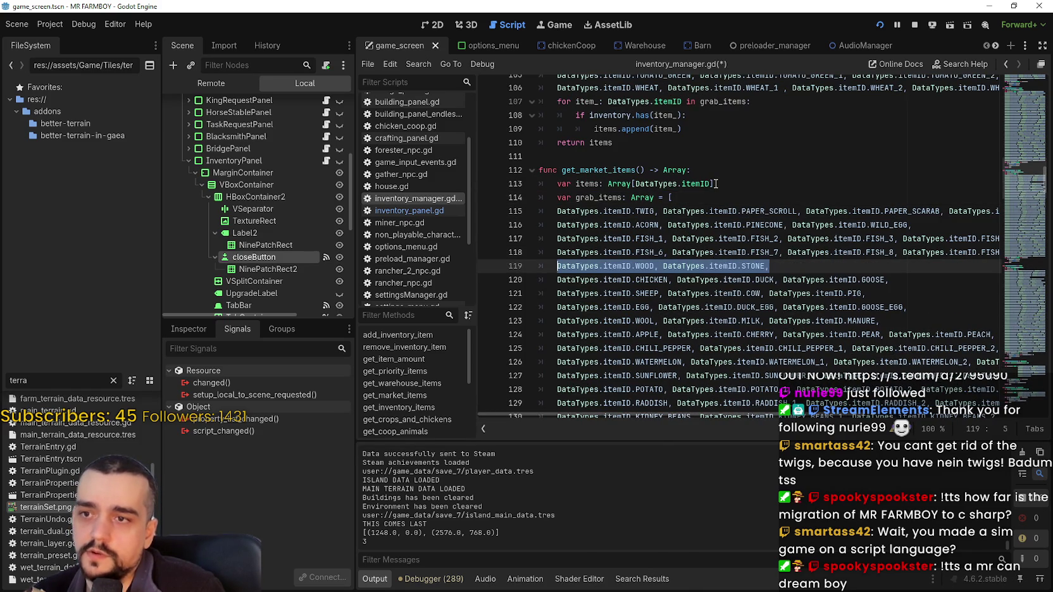
left_click(741, 211)
scroll(747, 247, "up", 2)
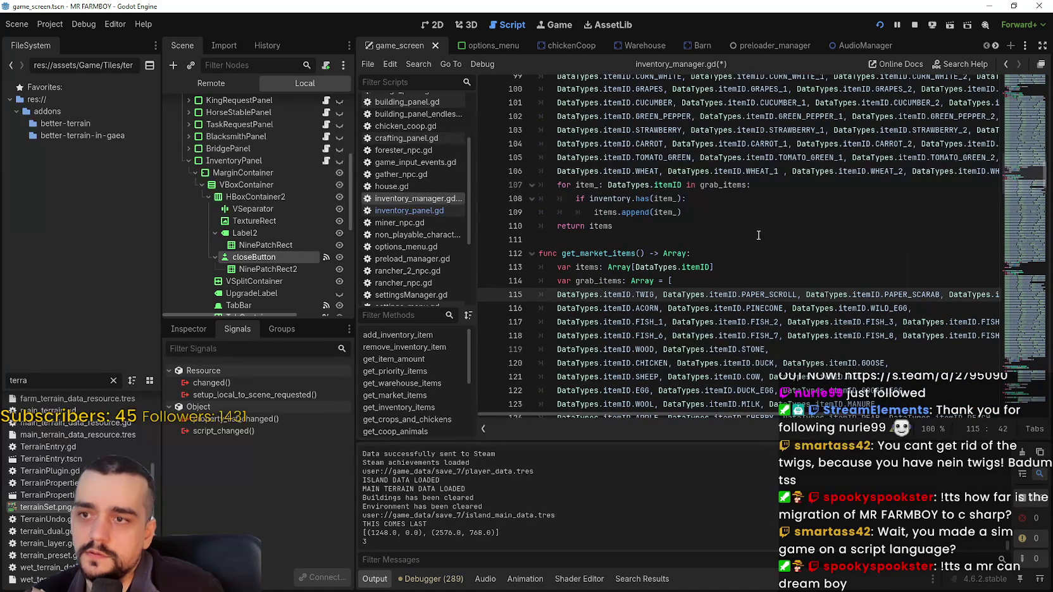
key("ctrl+s")
Cut the WOOD and STONE line, paste it right after 'Array = [', and save.
scroll(685, 218, "down", 5)
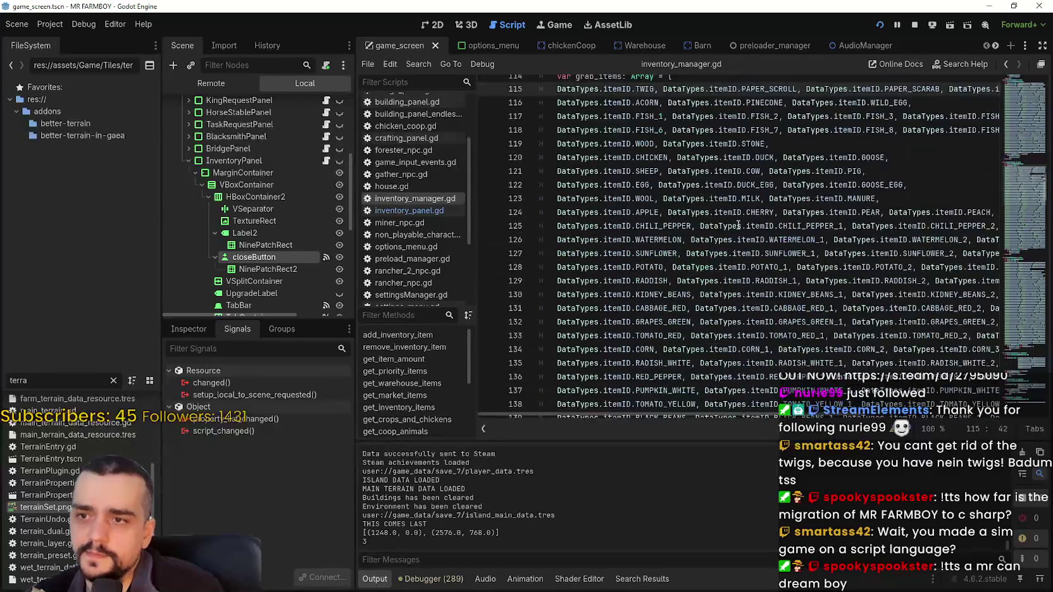
left_click(1020, 266)
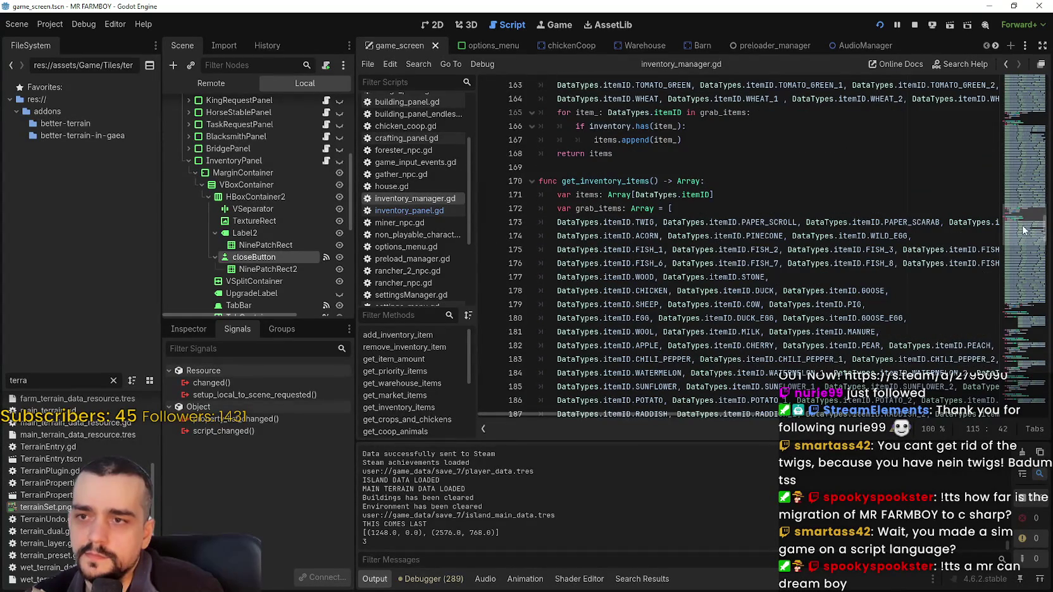
left_click(704, 209)
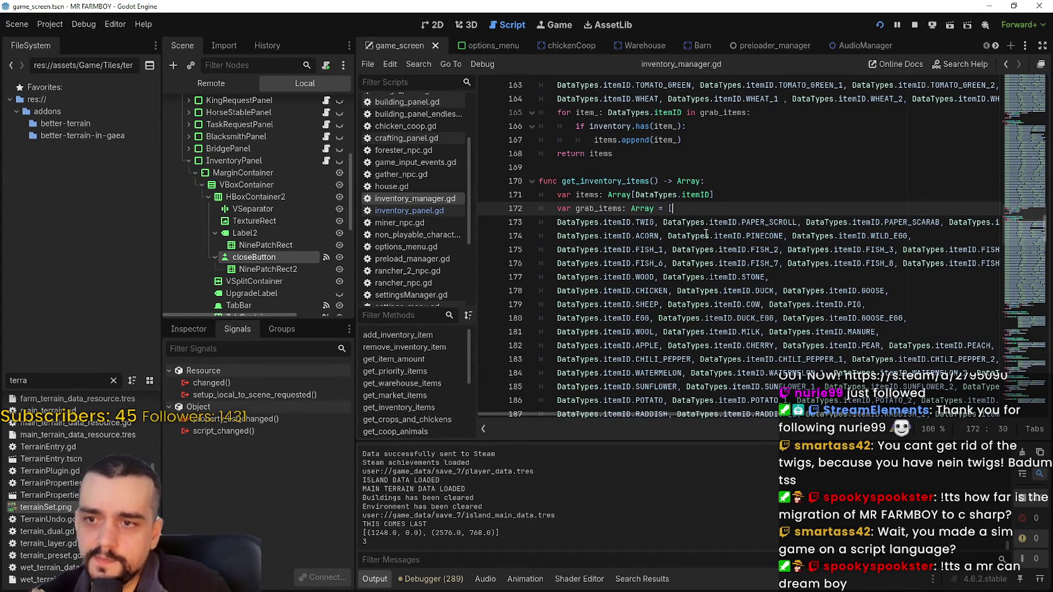
left_click_drag(791, 280, 539, 277)
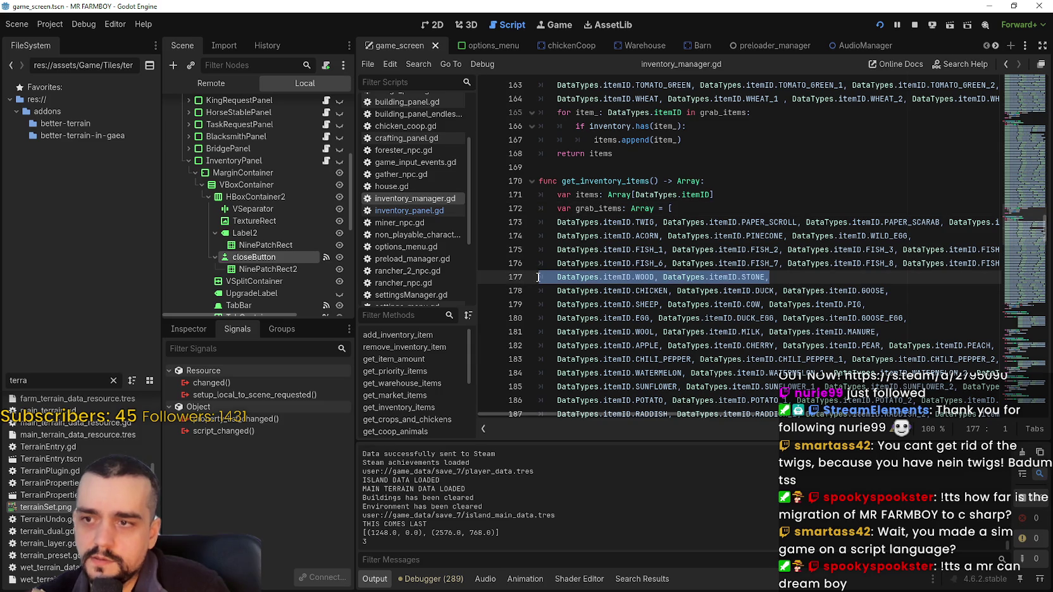
key("ctrl+x")
left_click(658, 214)
key("Return")
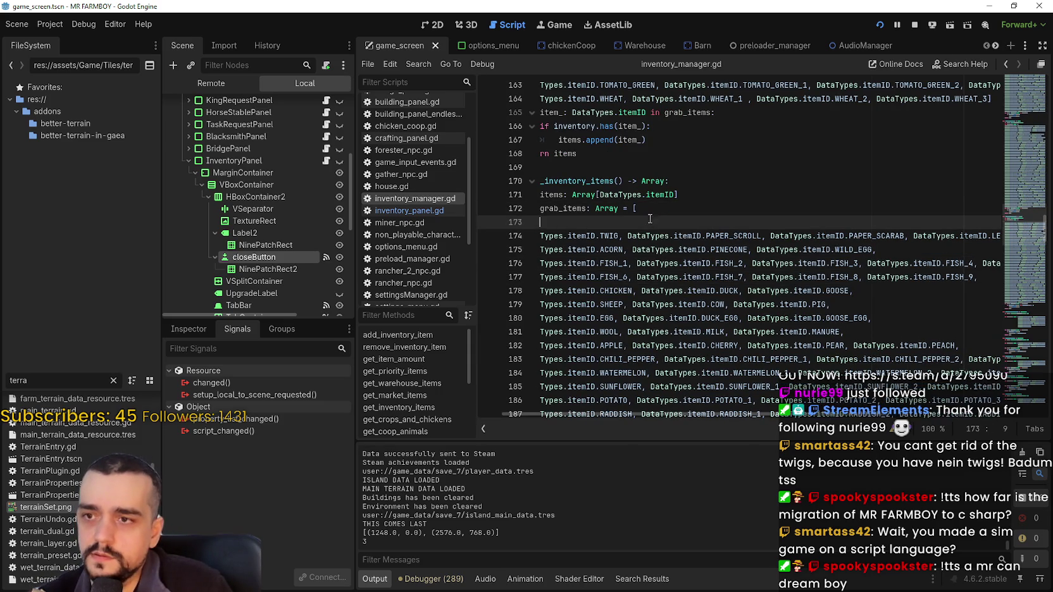
key("shift+Home")
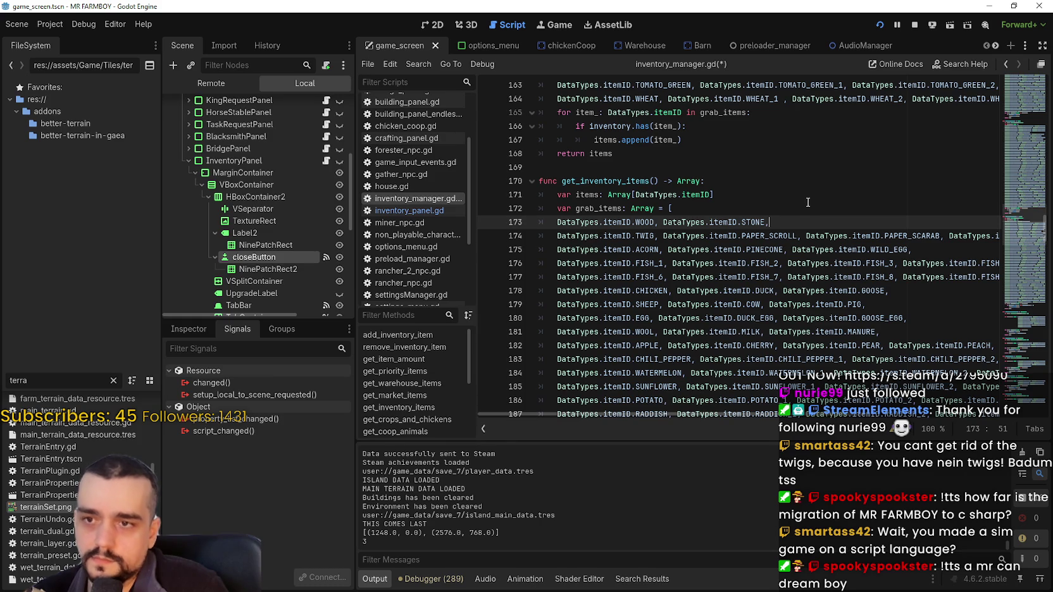
key("ctrl+s")
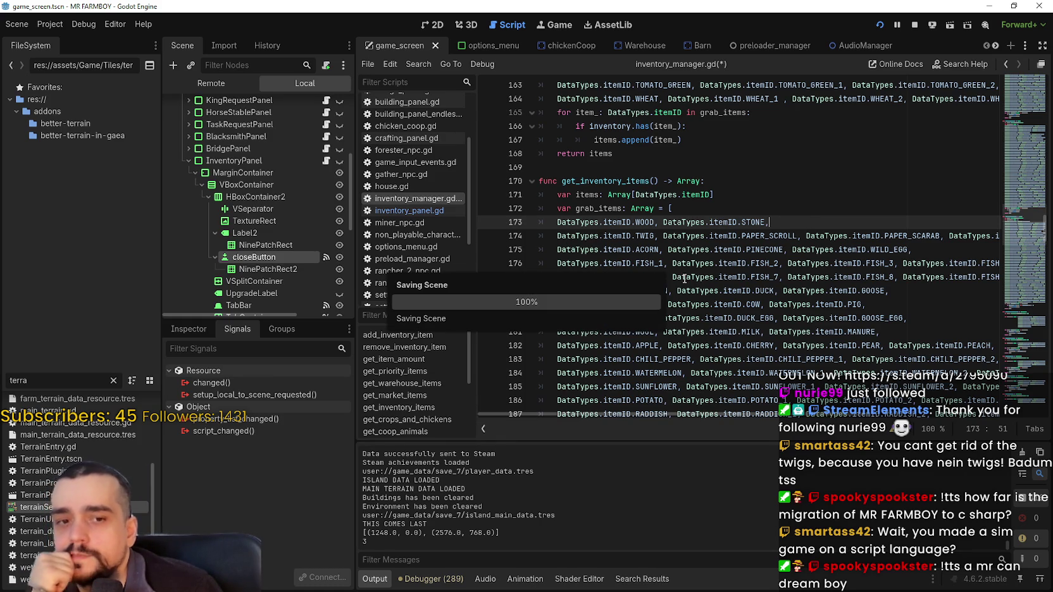
Switch over to the running MR FARMBOY game window.
scroll(768, 290, "down", 1)
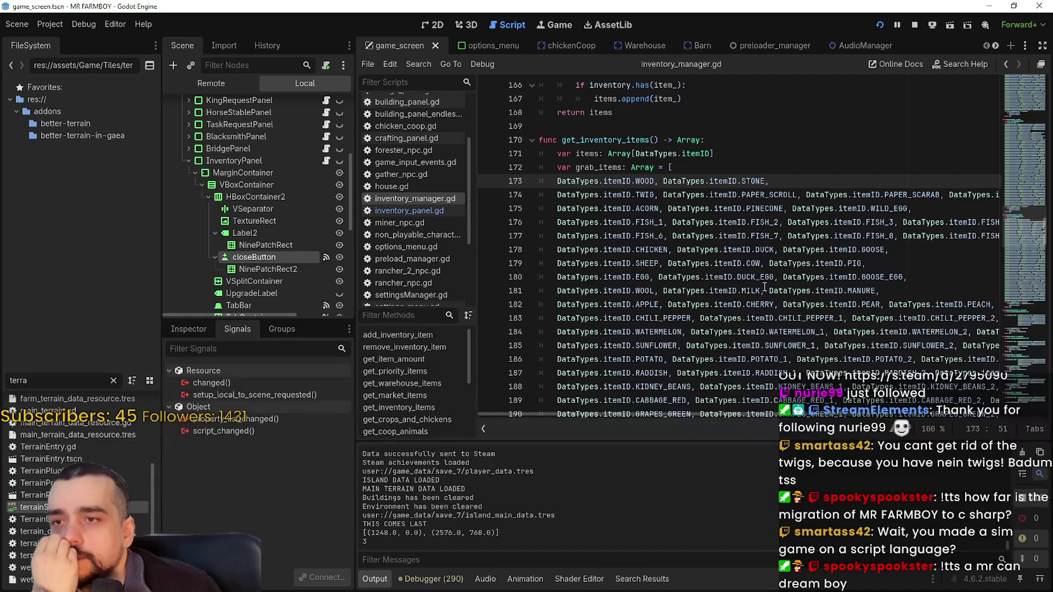
scroll(979, 235, "down", 3)
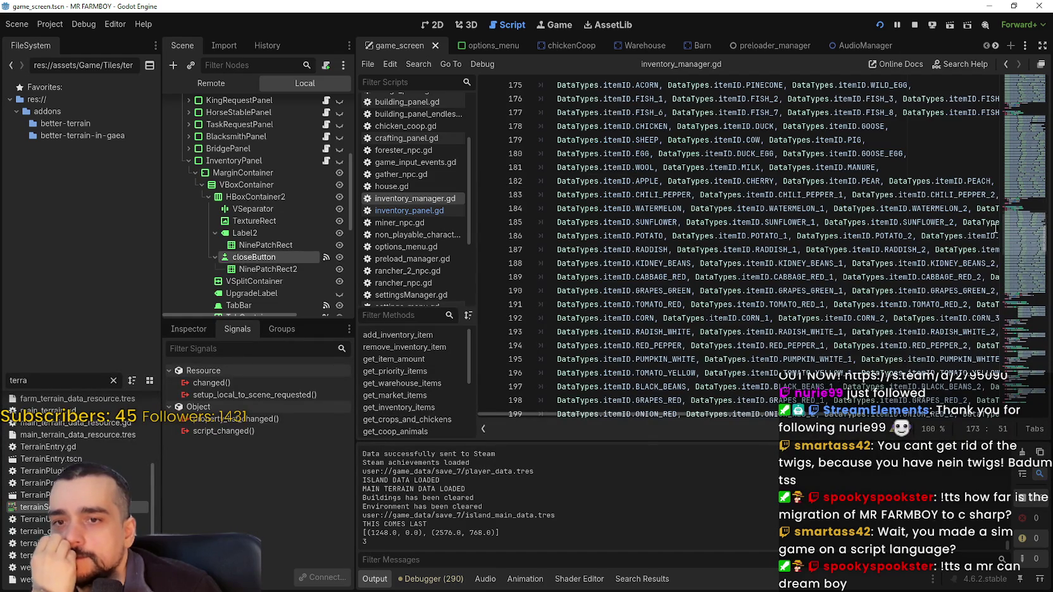
mouse_move(1027, 214)
left_mouse_down()
mouse_move(1010, 275)
mouse_move(1009, 233)
left_mouse_up()
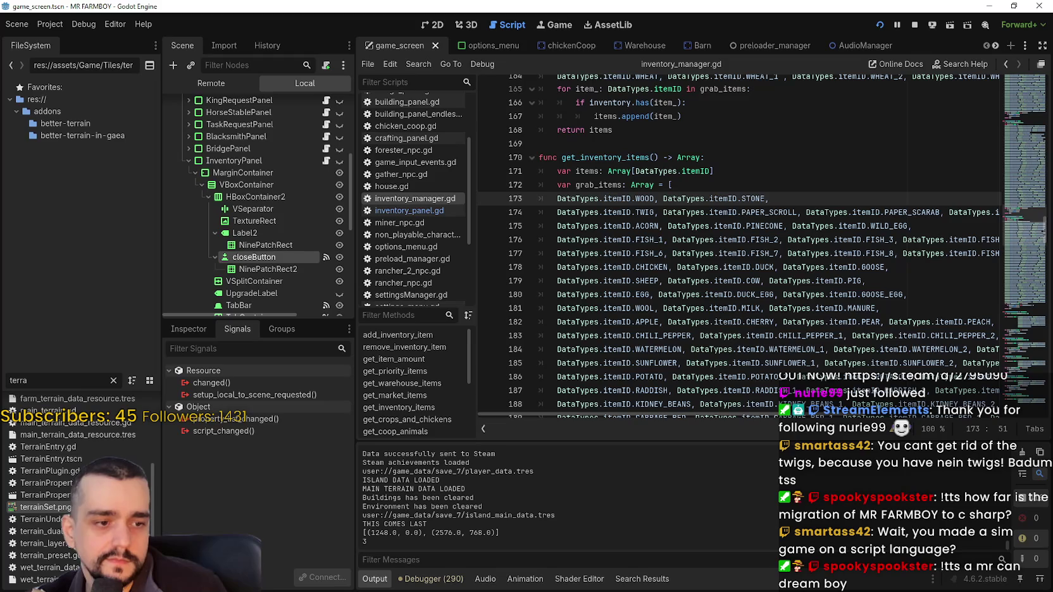
key("alt+Tab")
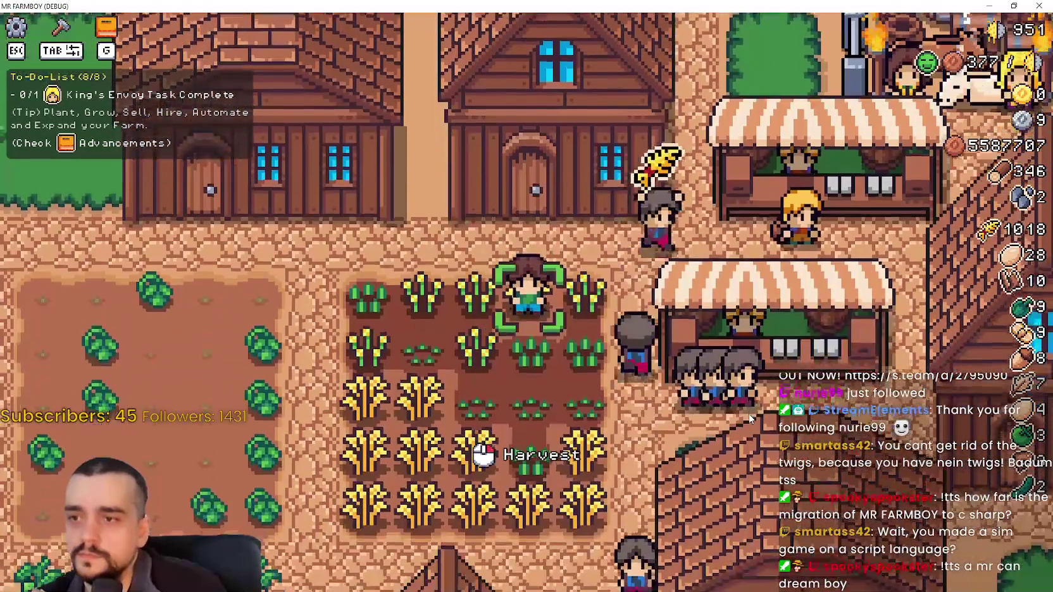
Open the Stats & Inventory panel with the I key, showing wood (846) and stone (2) first.
key("i")
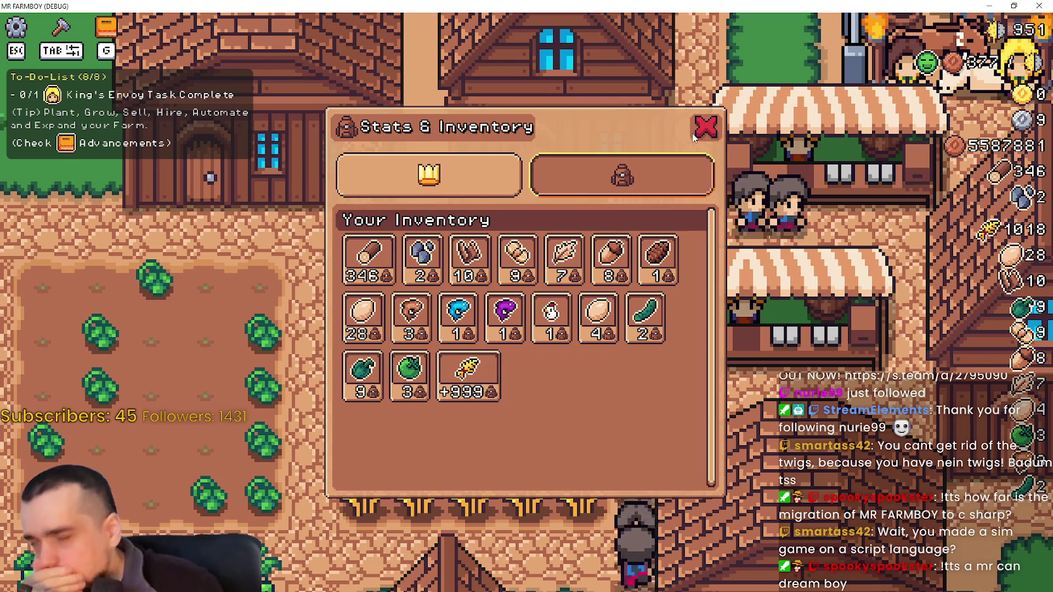
Reopen the Stats & Inventory panel, view the crown stats and bag tabs, then close it with Escape.
left_click(705, 126)
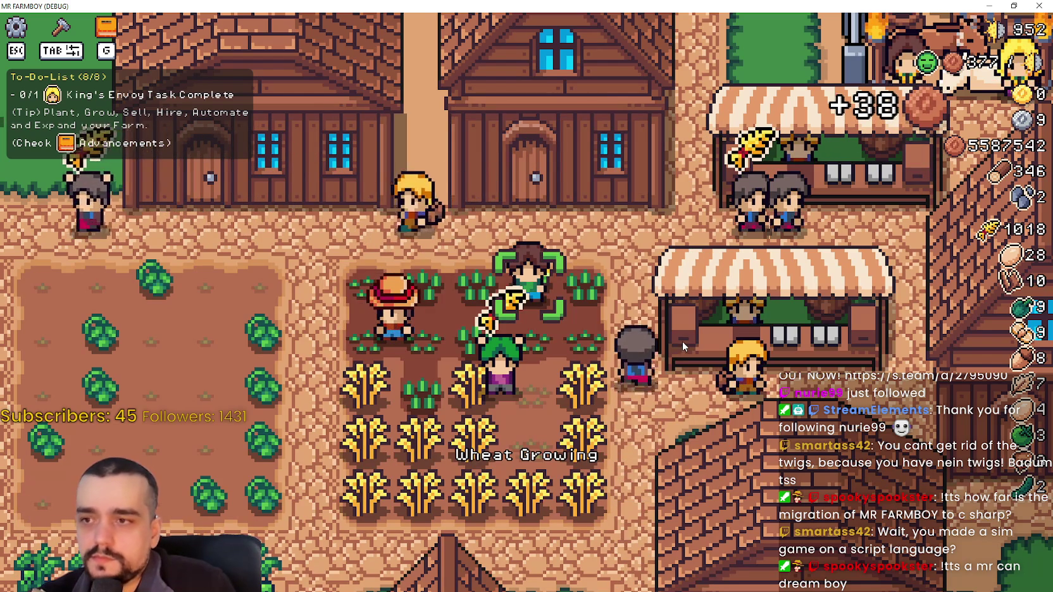
key("Tab")
key("Tab")
key("i")
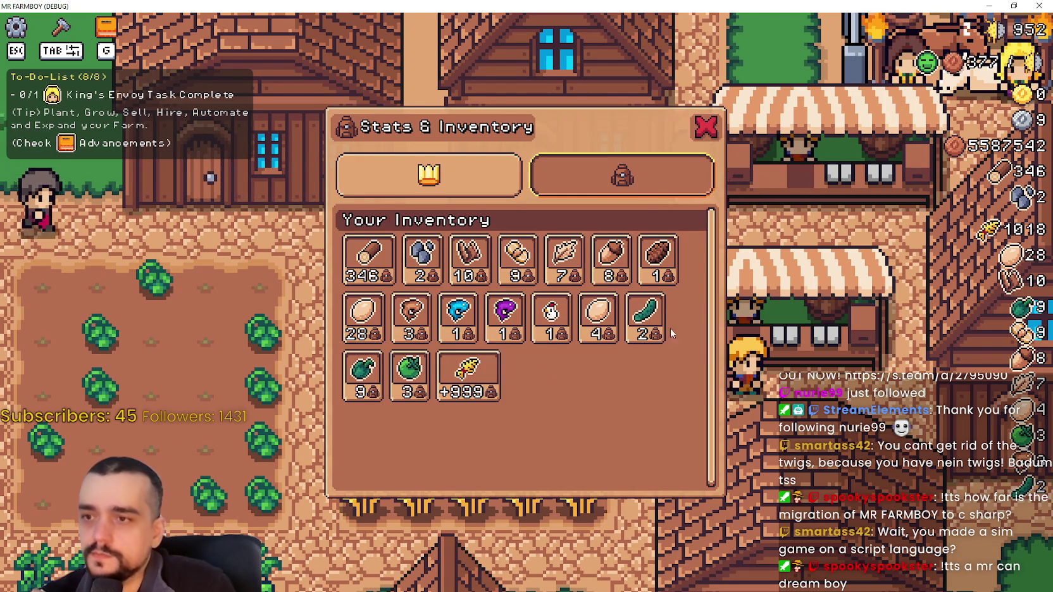
left_click(490, 179)
scroll(547, 365, "down", 3)
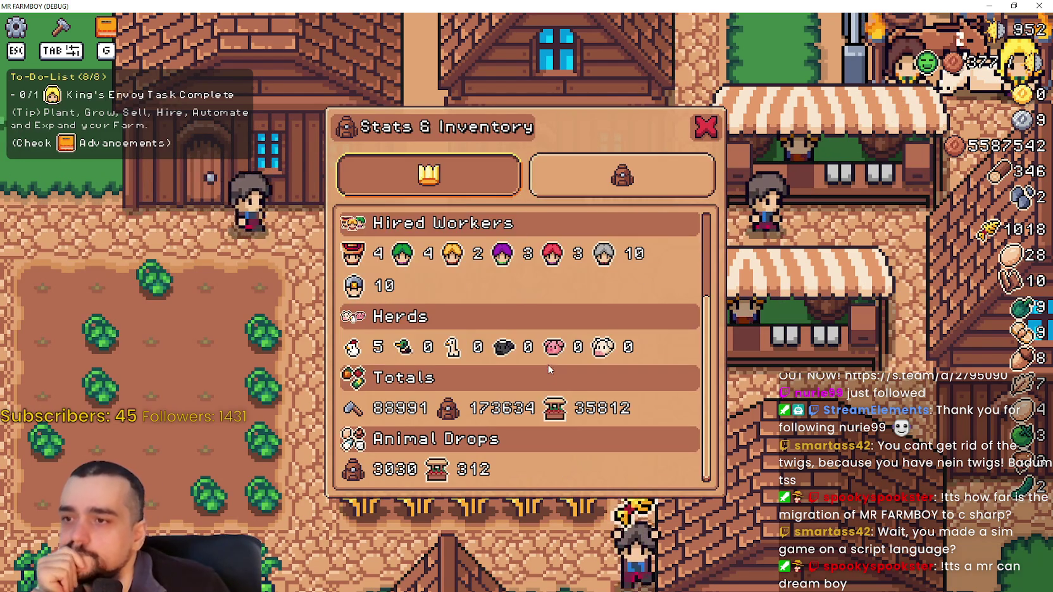
scroll(547, 359, "up", 3)
left_click(622, 176)
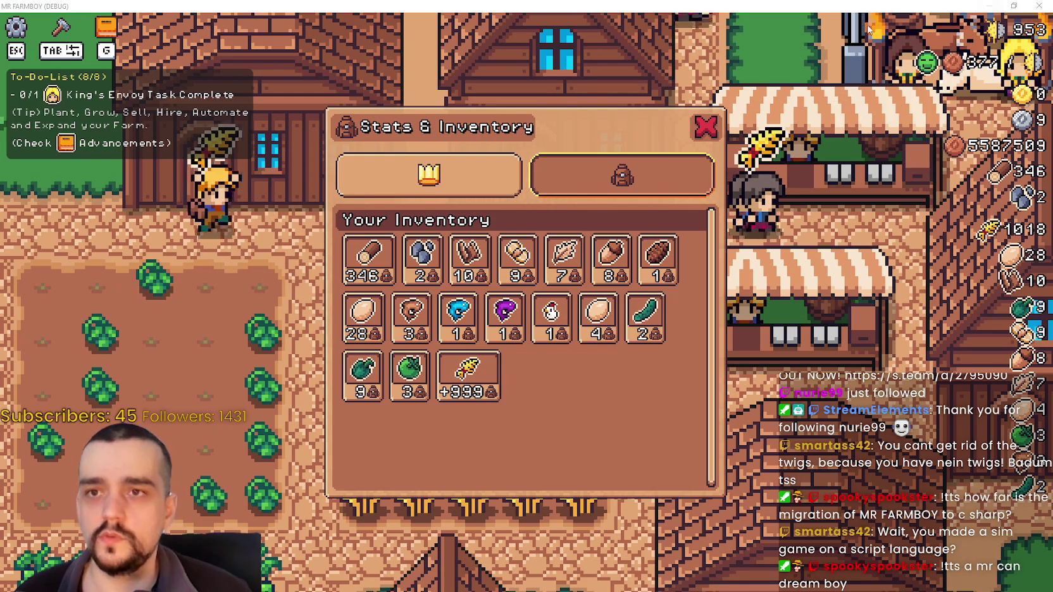
key("Escape")
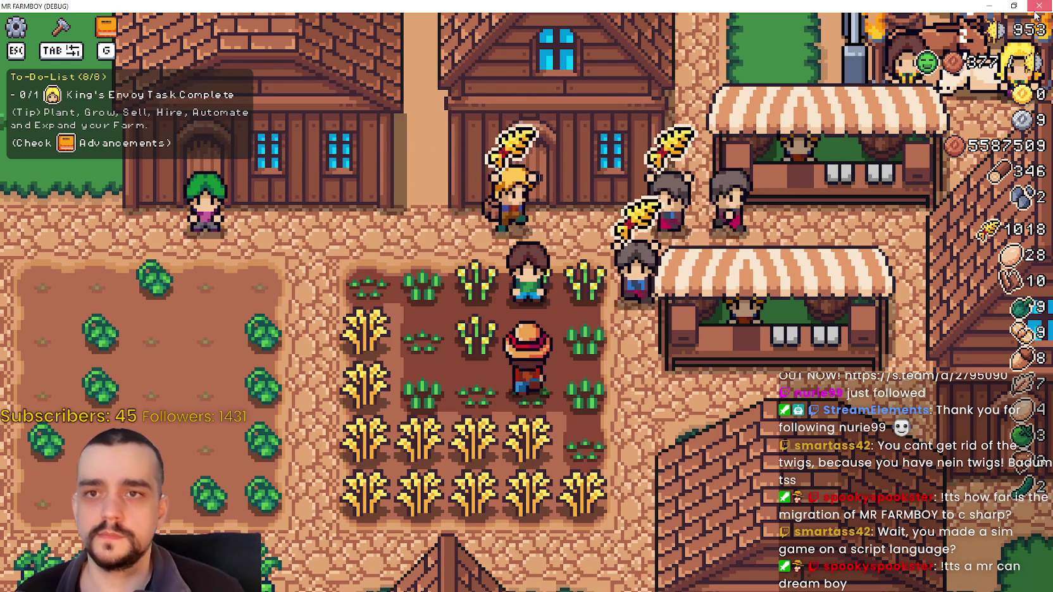
Close the MR FARMBOY debug window with Alt+F4 to return to the Godot editor.
key("alt+F4")
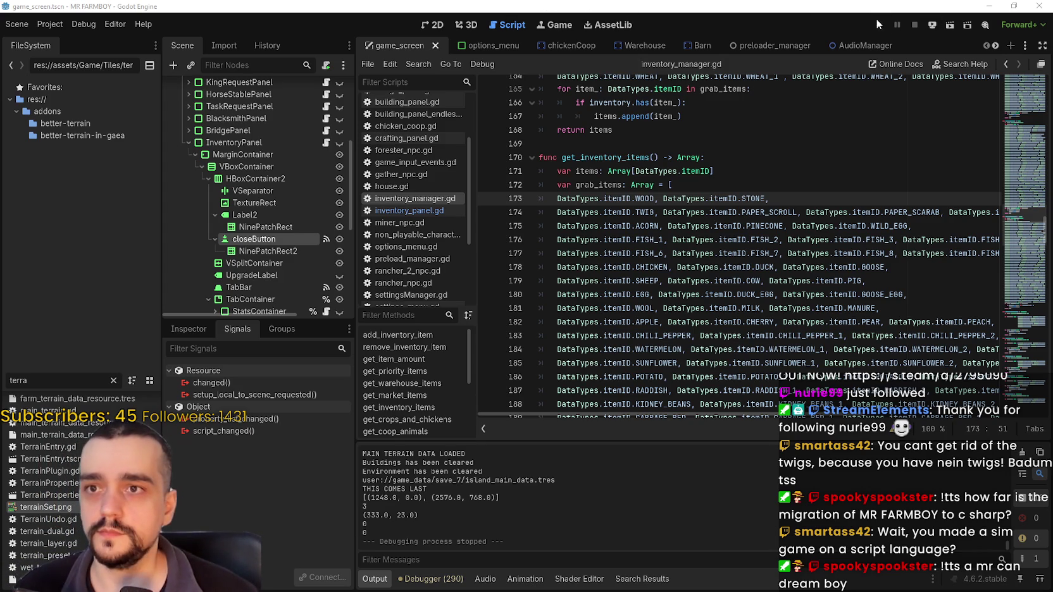
Run the project with F5 to relaunch MR FARMBOY at its title menu.
key("F5")
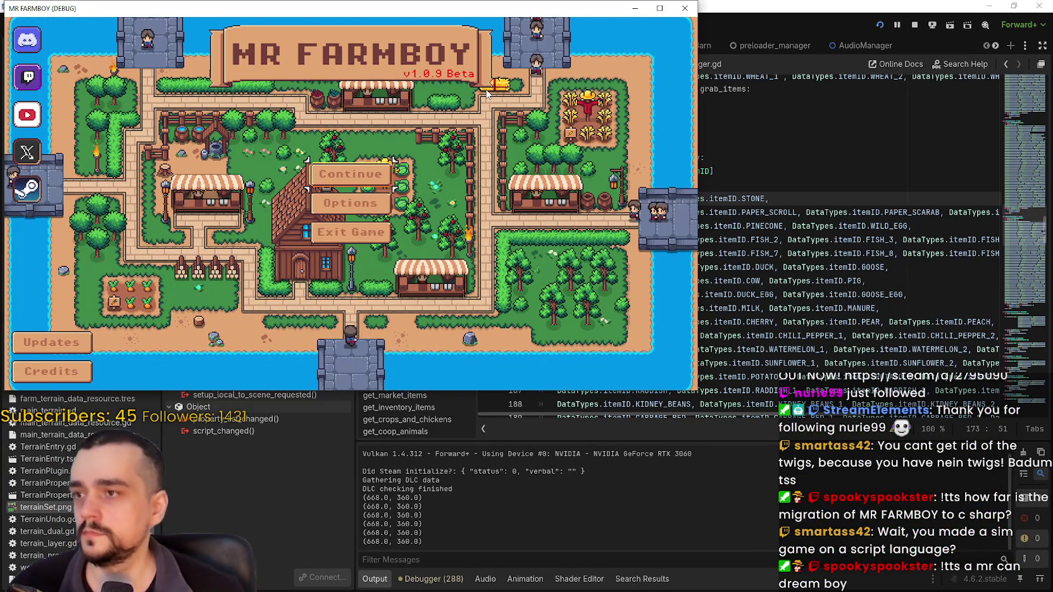
Maximize the game window and load Save 7 through Continue.
left_click(660, 8)
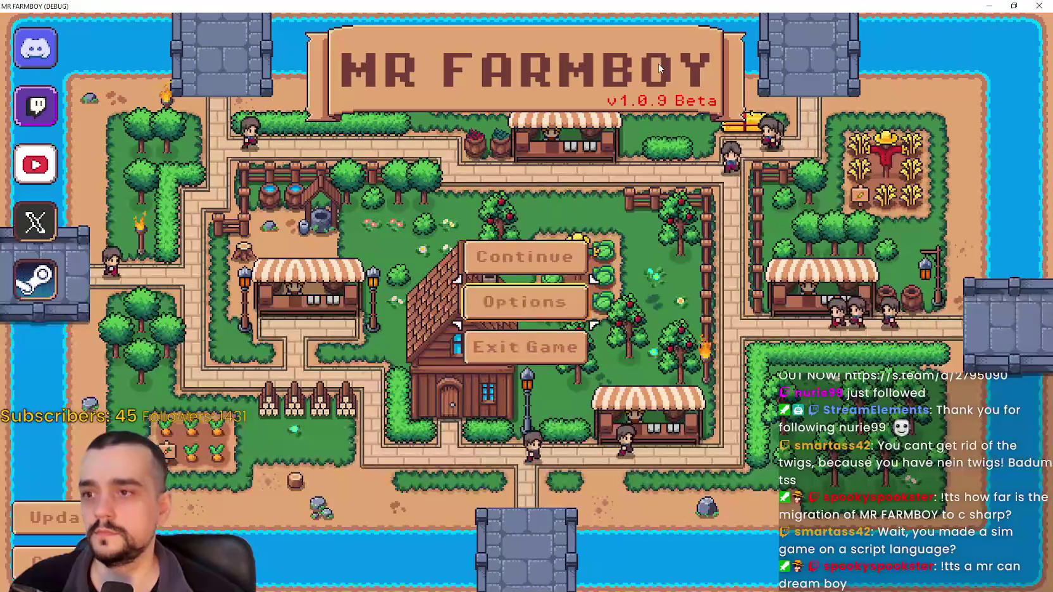
key("Up")
key("Return")
key("Down")
key("Down")
key("Down")
key("Down")
key("Down")
key("Up")
key("Return")
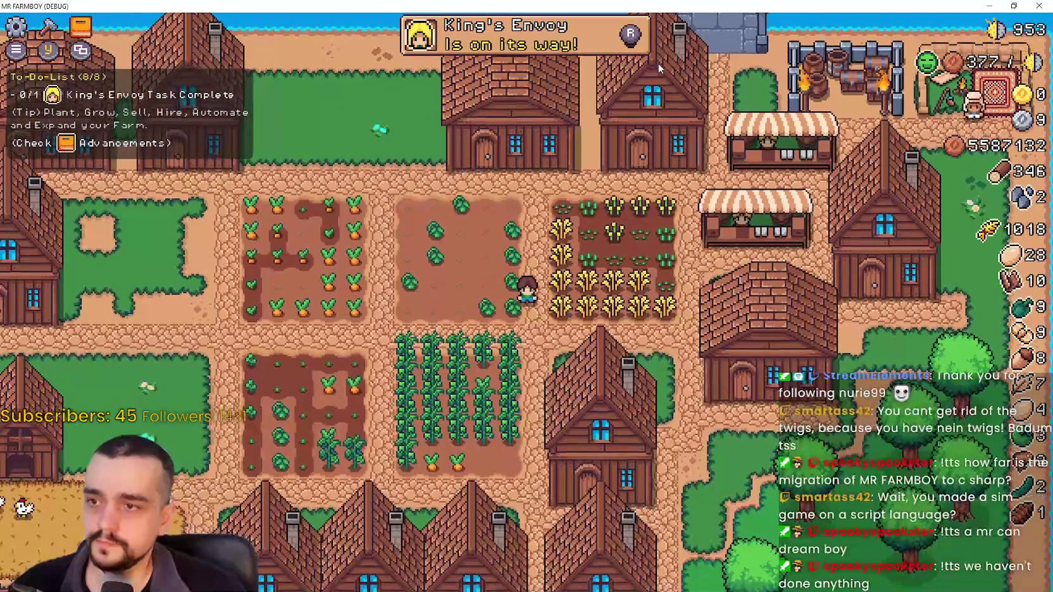
Open the Stats & Inventory panel and flip between stats and inventory tabs with Left/Right.
key("i")
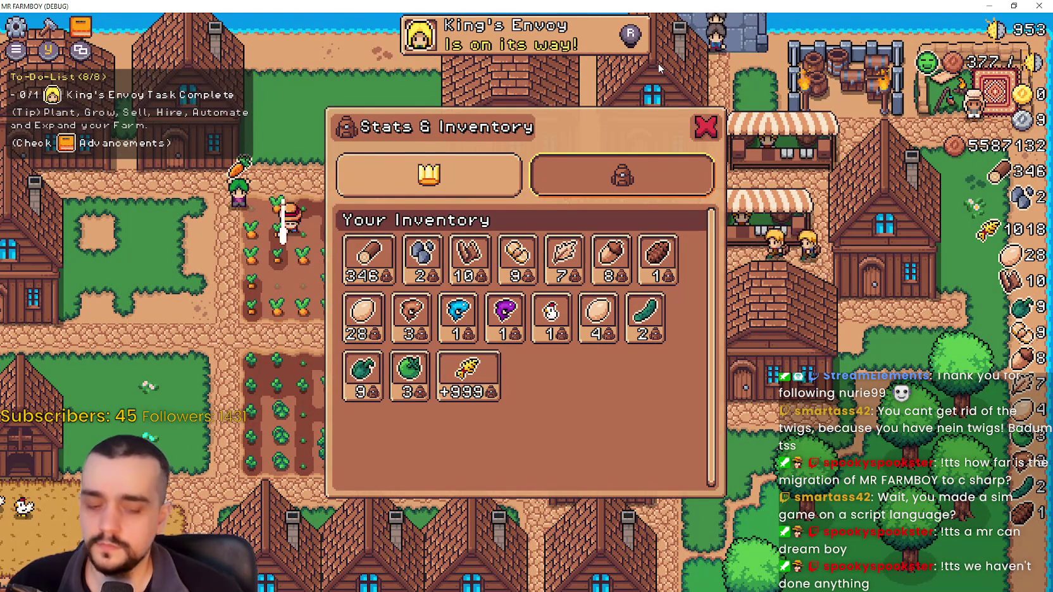
mouse_move(381, 272)
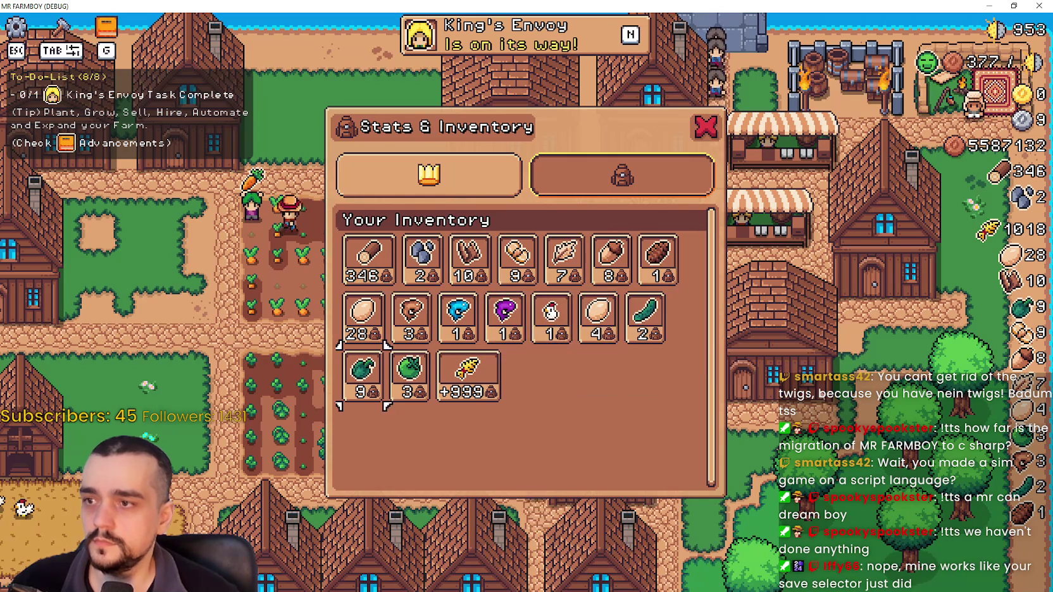
mouse_move(423, 256)
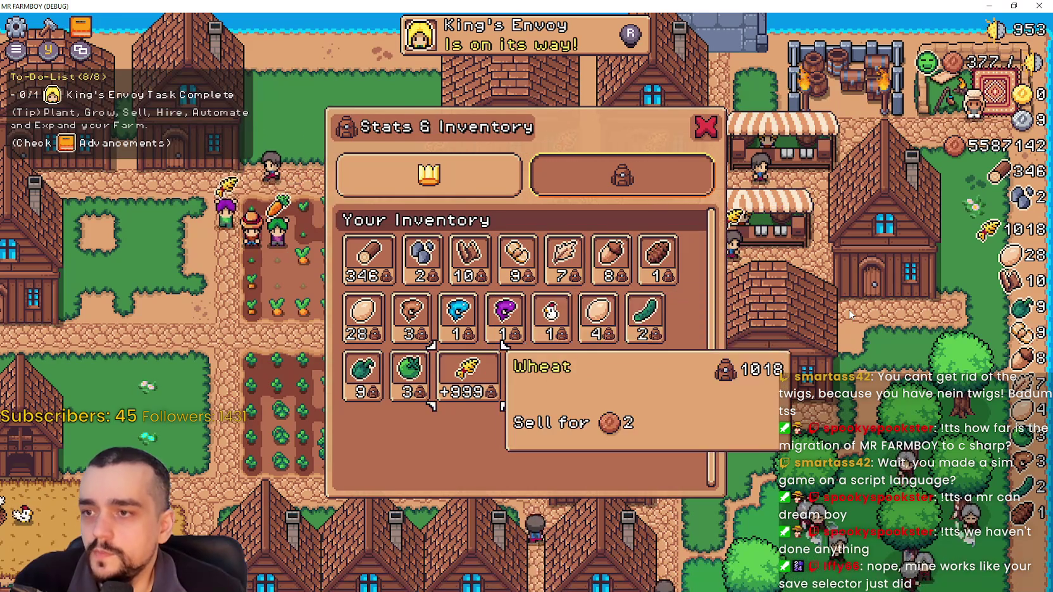
key("Left")
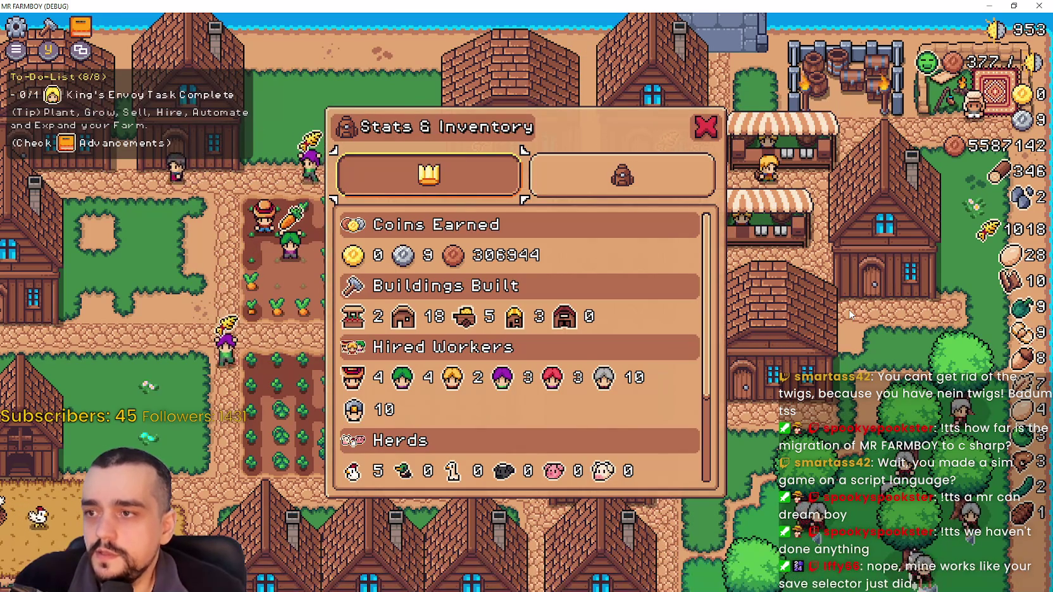
key("Right")
key("Left")
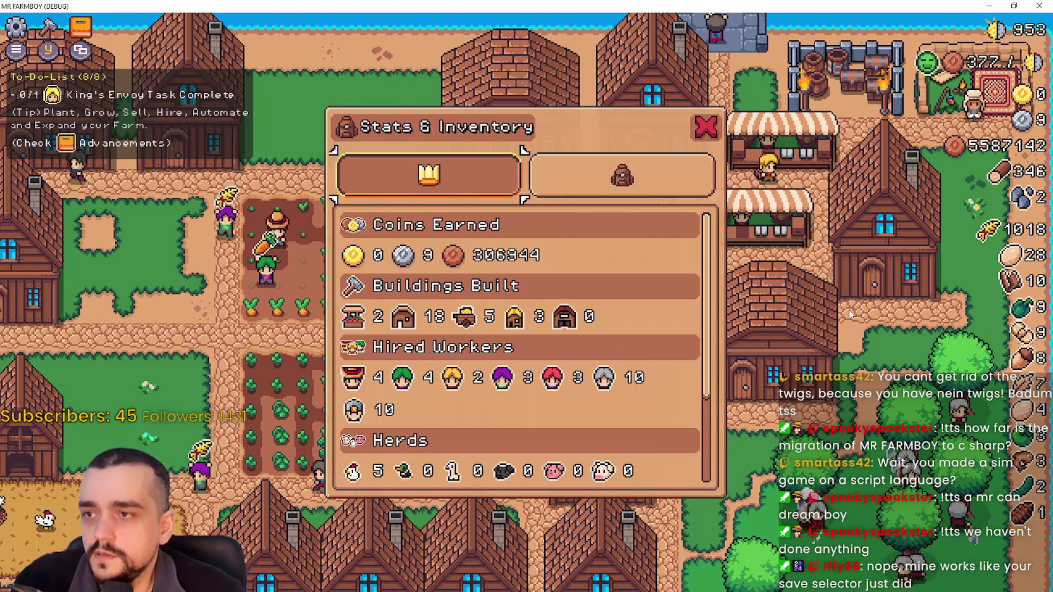
key("Right")
key("Left")
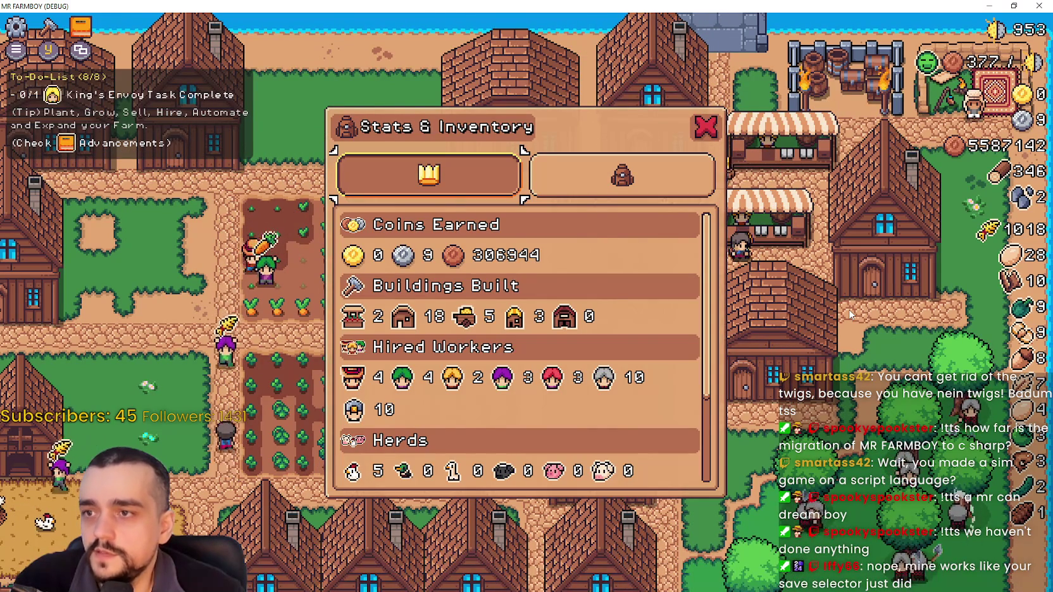
key("Right")
Browse inventory items, switch tabs again ending on stats, then return to the Godot editor.
key("Down")
key("Left")
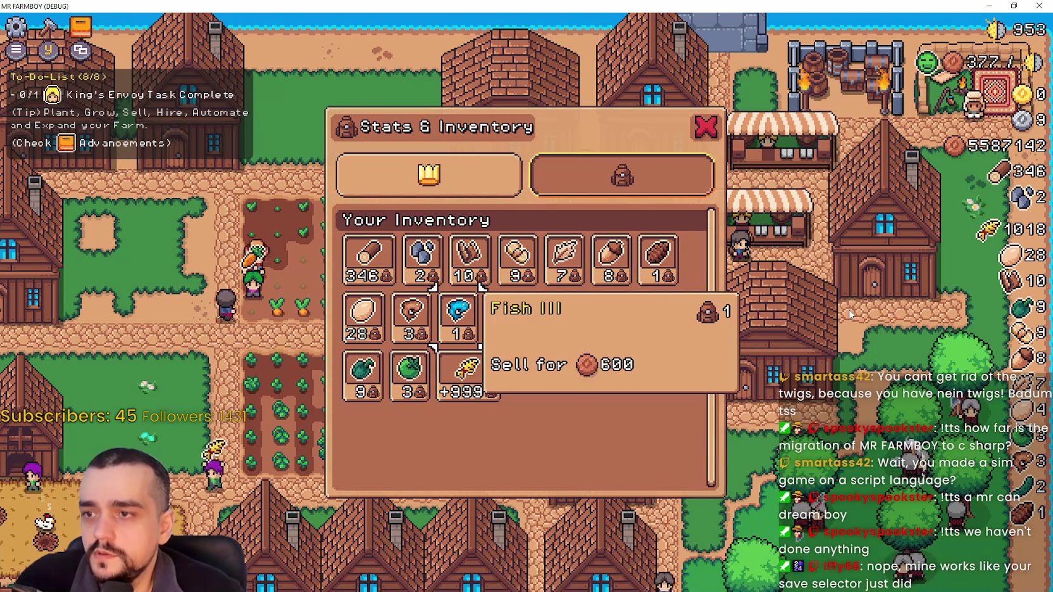
key("Up")
key("Left")
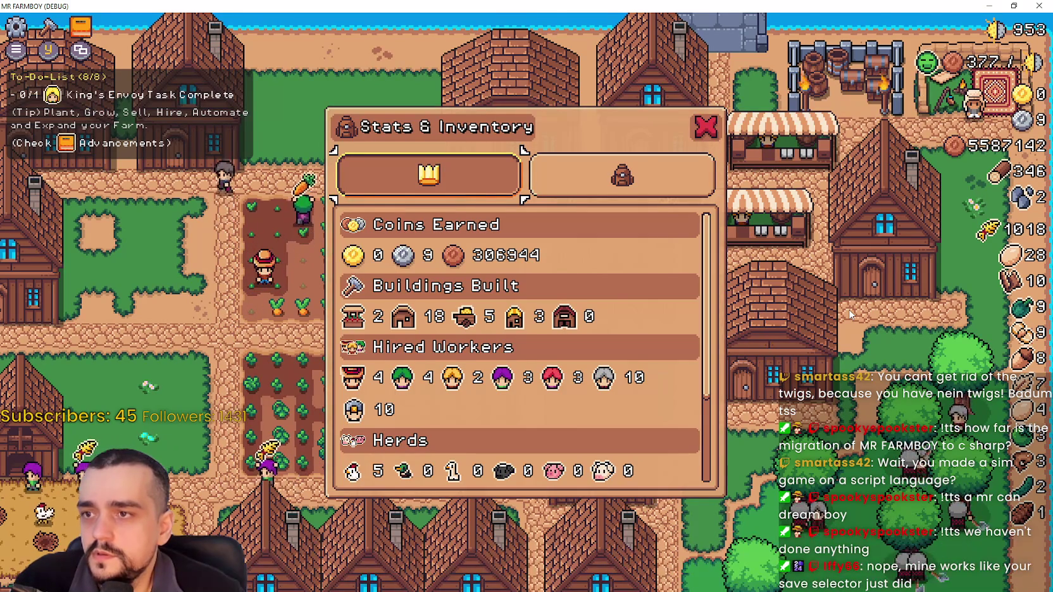
key("Right")
key("Down")
key("Up")
key("Left")
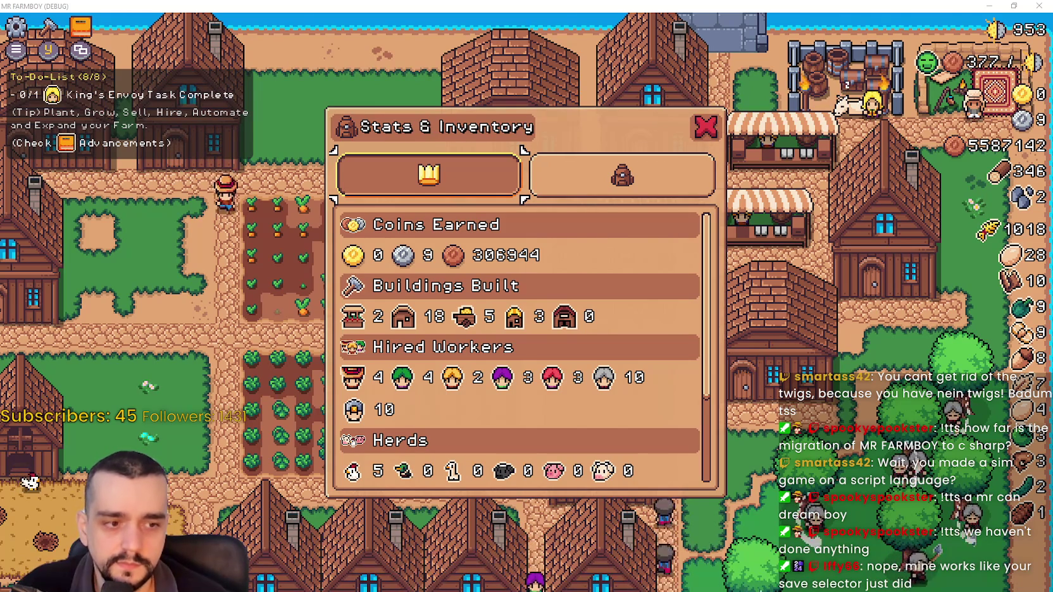
key("alt+Tab")
Open crafting_panel.gd and select the joypad tab-input lines in _input.
left_click(610, 226)
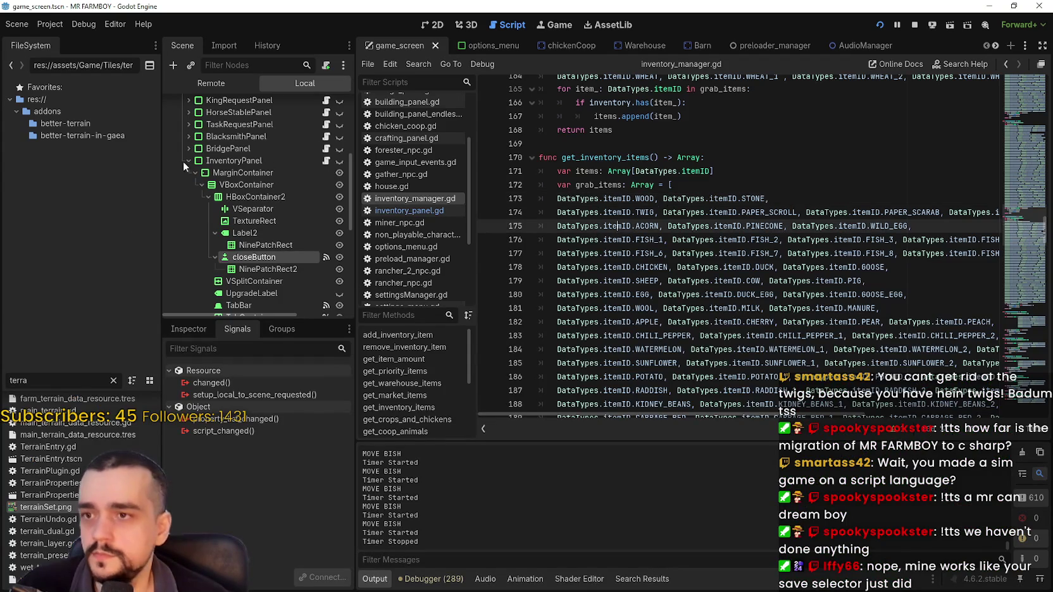
scroll(285, 241, "up", 8)
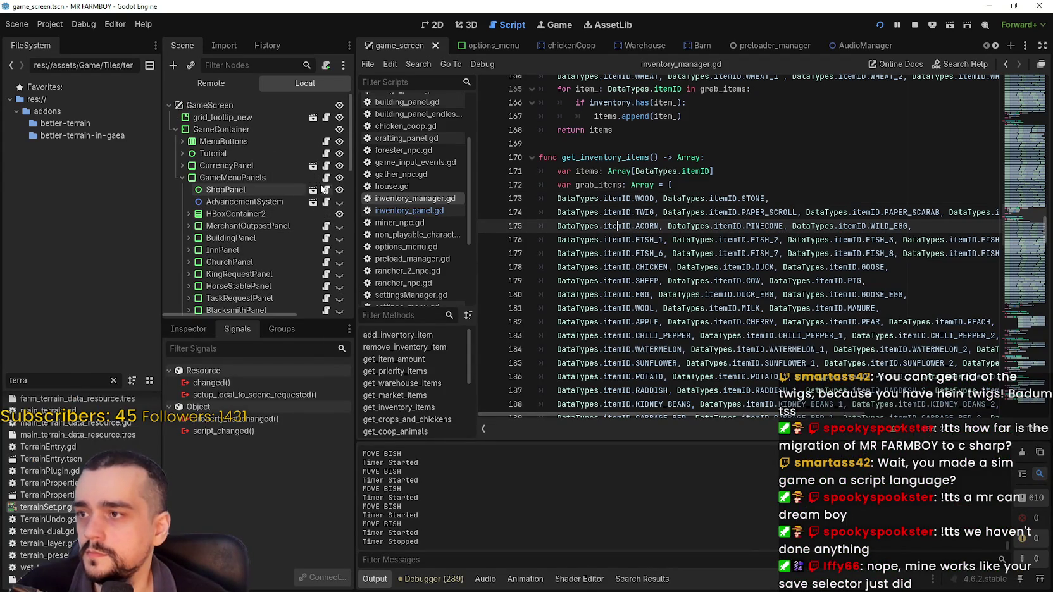
left_click(327, 190)
left_click(819, 229)
scroll(798, 238, "down", 3)
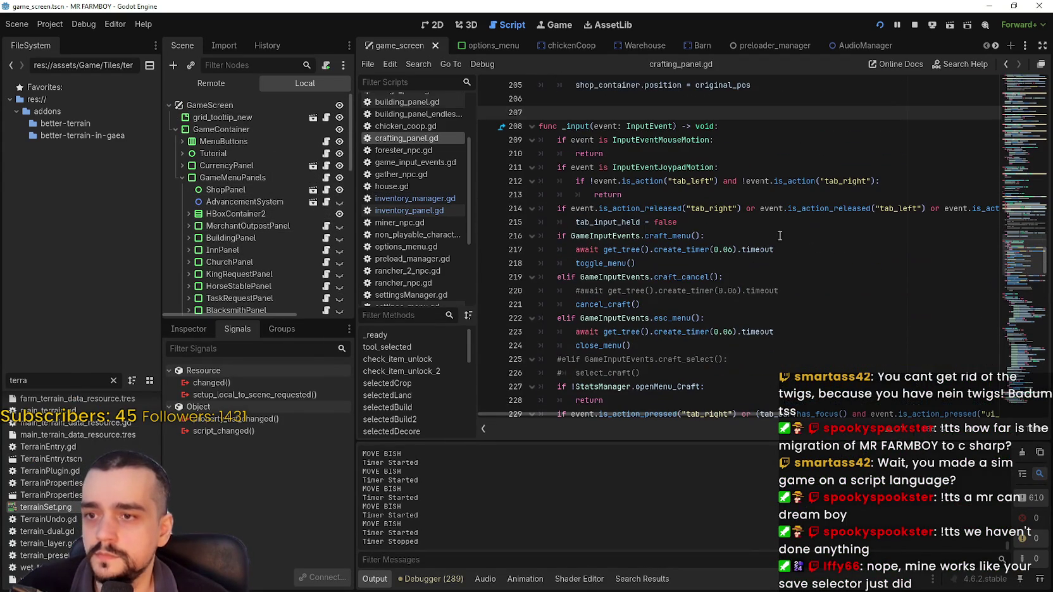
left_click_drag(704, 226, 598, 198)
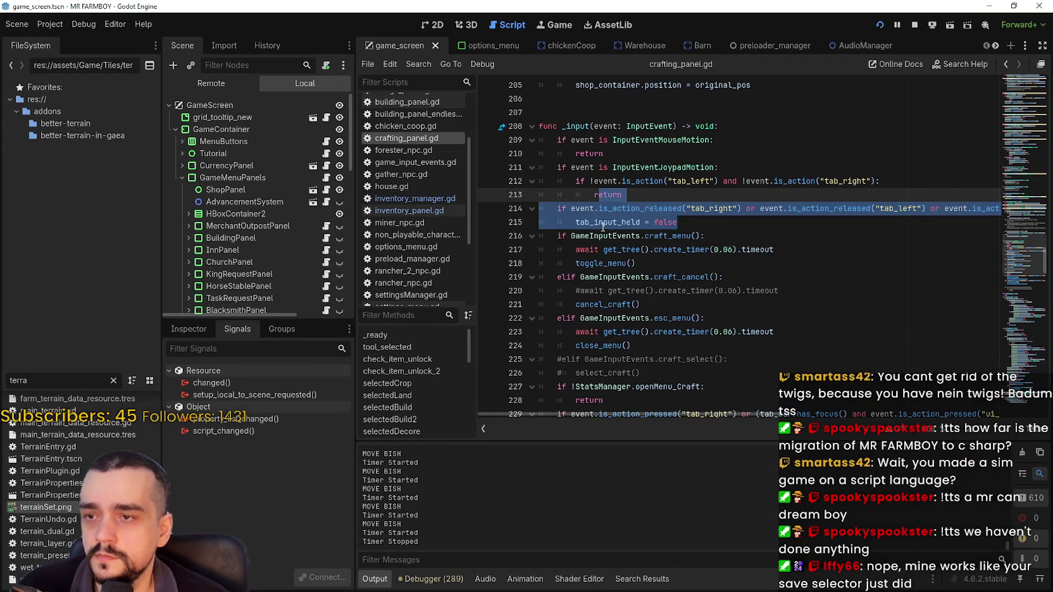
double_click(603, 223)
mouse_move(719, 228)
left_mouse_down()
mouse_move(589, 193)
mouse_move(557, 168)
mouse_move(540, 181)
mouse_move(539, 167)
left_mouse_up()
key("ctrl+c")
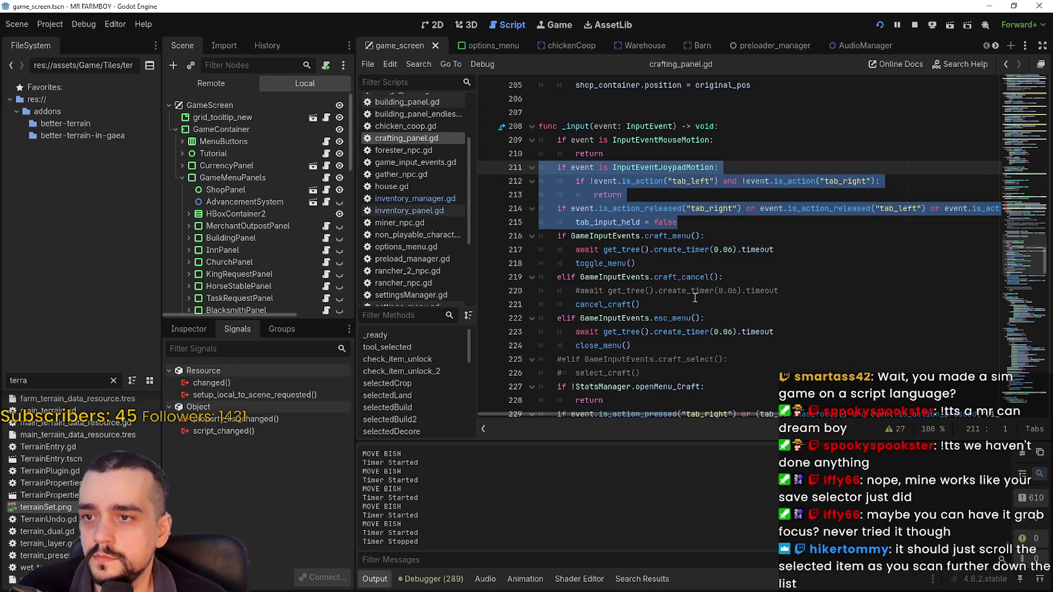
Copy the selected joypad lines via the context menu and collapse the InventoryPanel node.
scroll(695, 298, "down", 3)
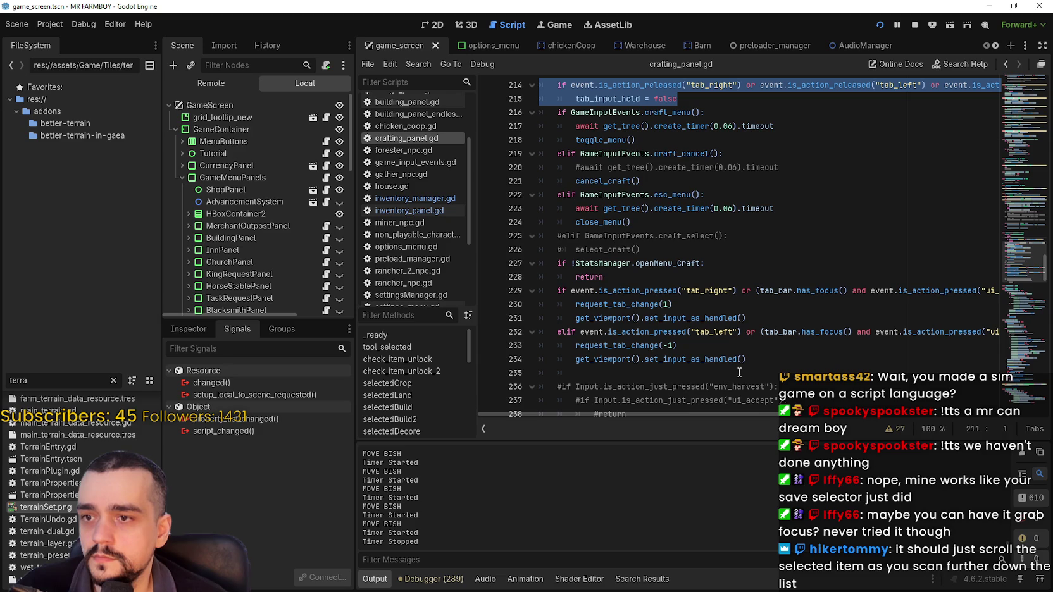
scroll(777, 356, "down", 1)
scroll(677, 297, "up", 2)
scroll(676, 297, "up", 2)
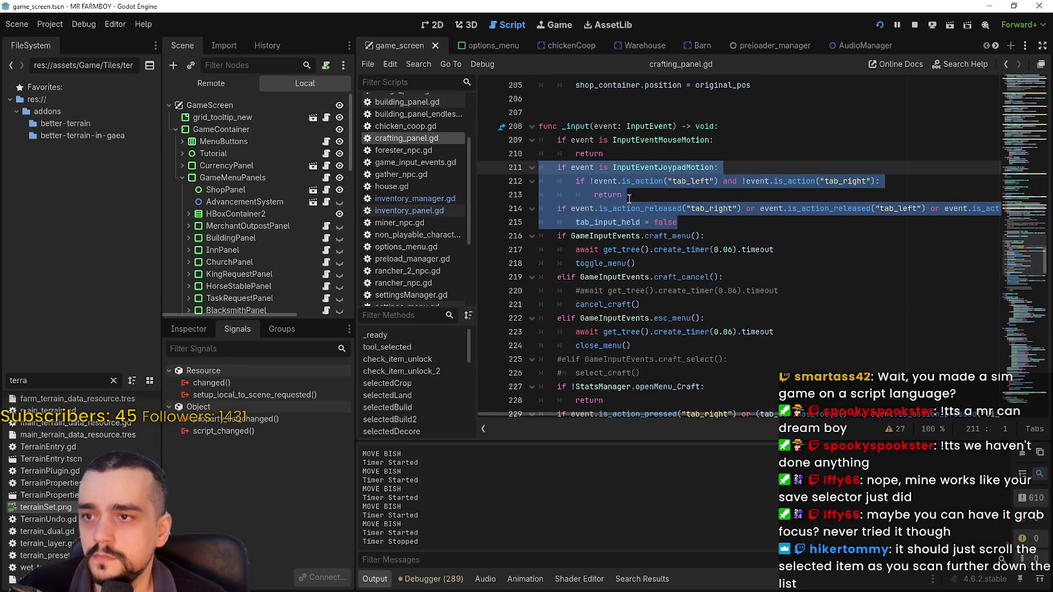
right_click(635, 201)
key("Escape")
scroll(316, 217, "down", 5)
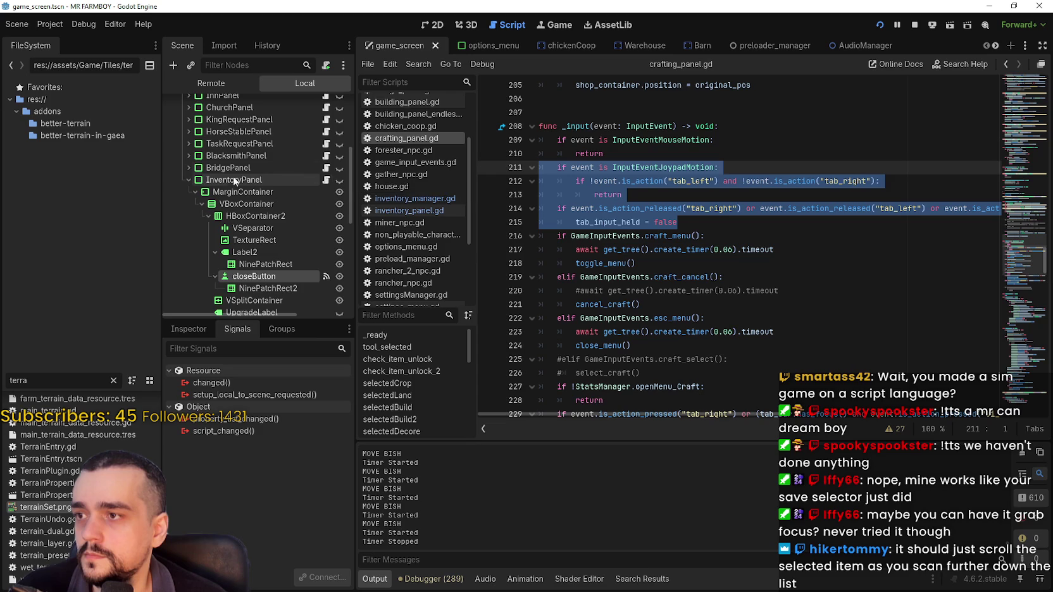
left_click(188, 181)
Open inventory_panel.gd, paste the joypad input lines over the motion check, and stop the game.
left_click(328, 200)
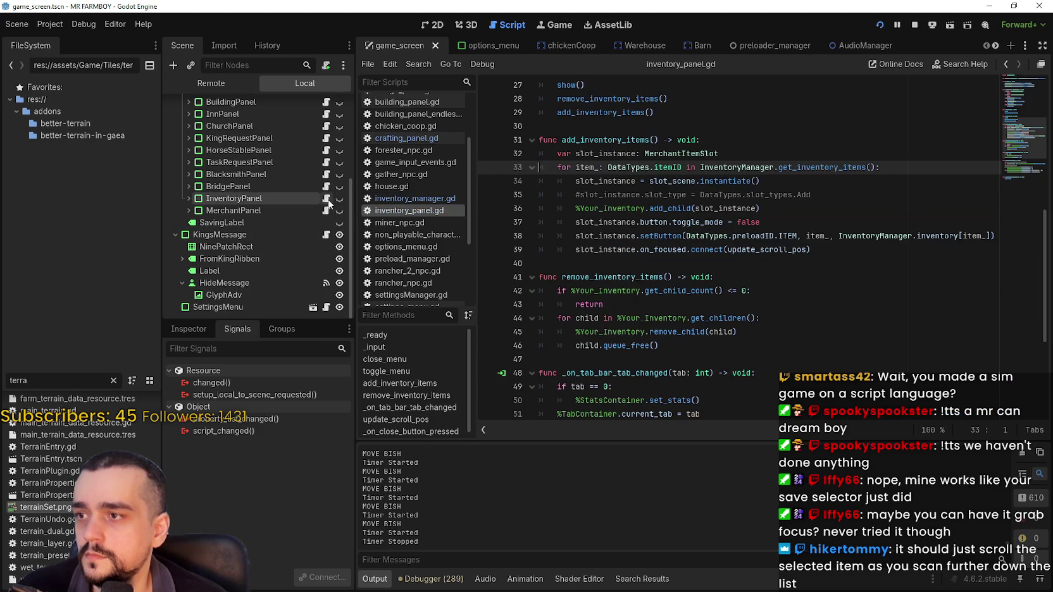
scroll(657, 269, "up", 10)
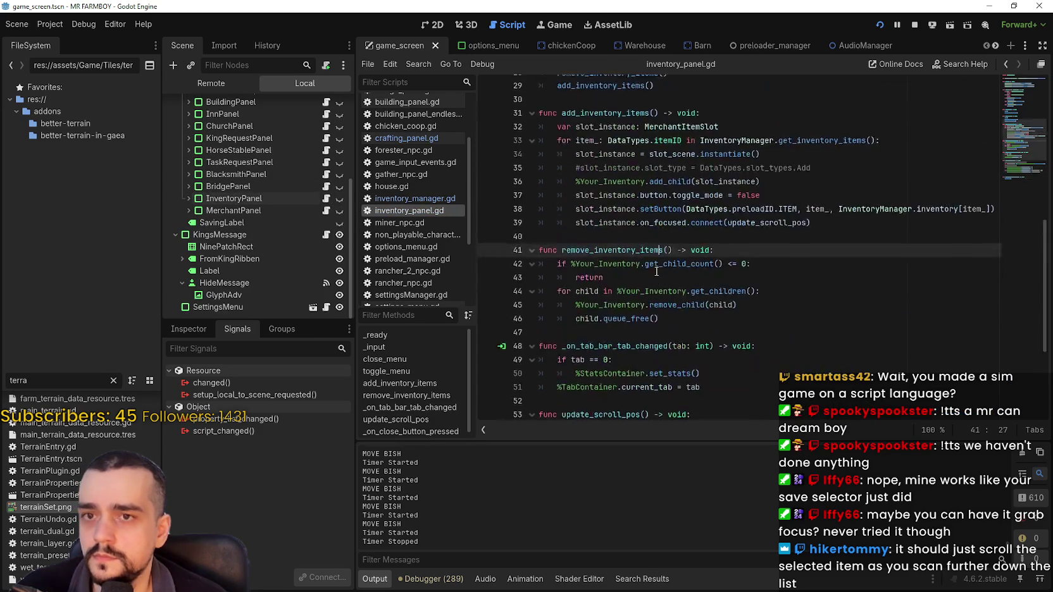
scroll(657, 272, "up", 1)
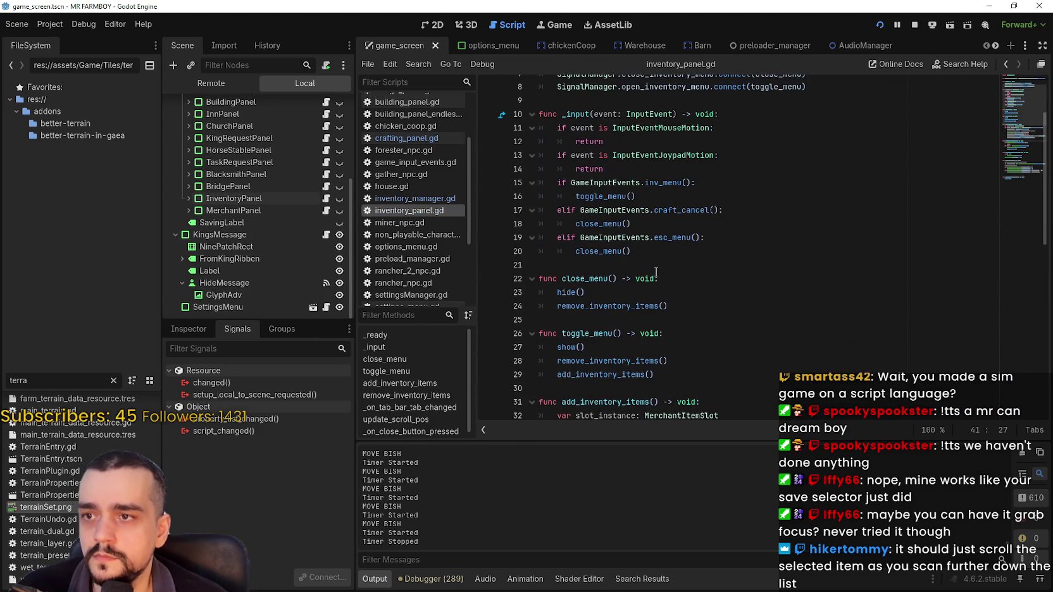
left_click_drag(623, 168, 539, 155)
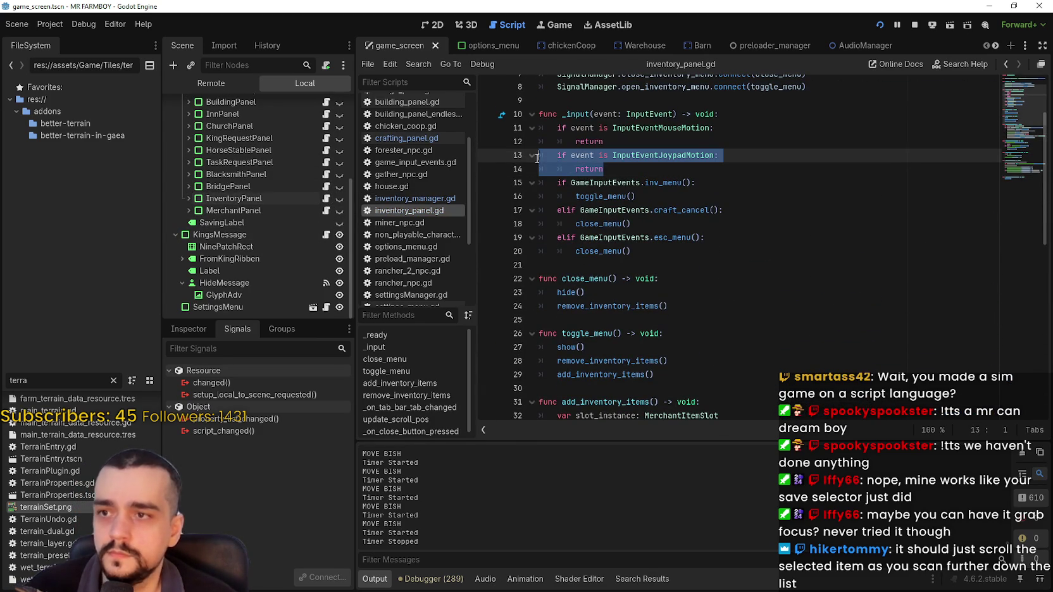
key("ctrl+v")
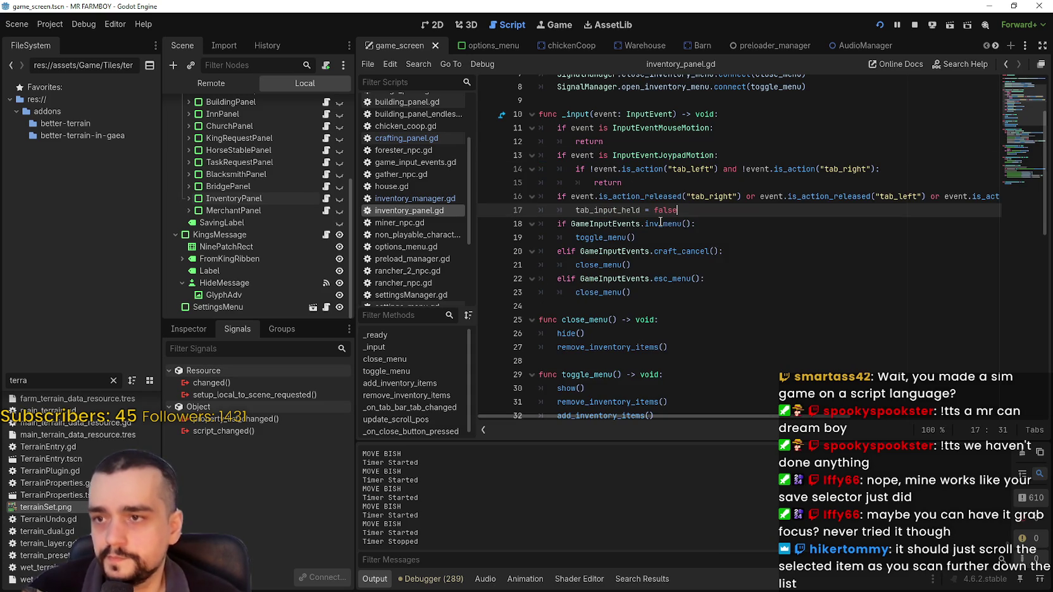
scroll(671, 222, "up", 1)
left_click(704, 209)
left_click(914, 25)
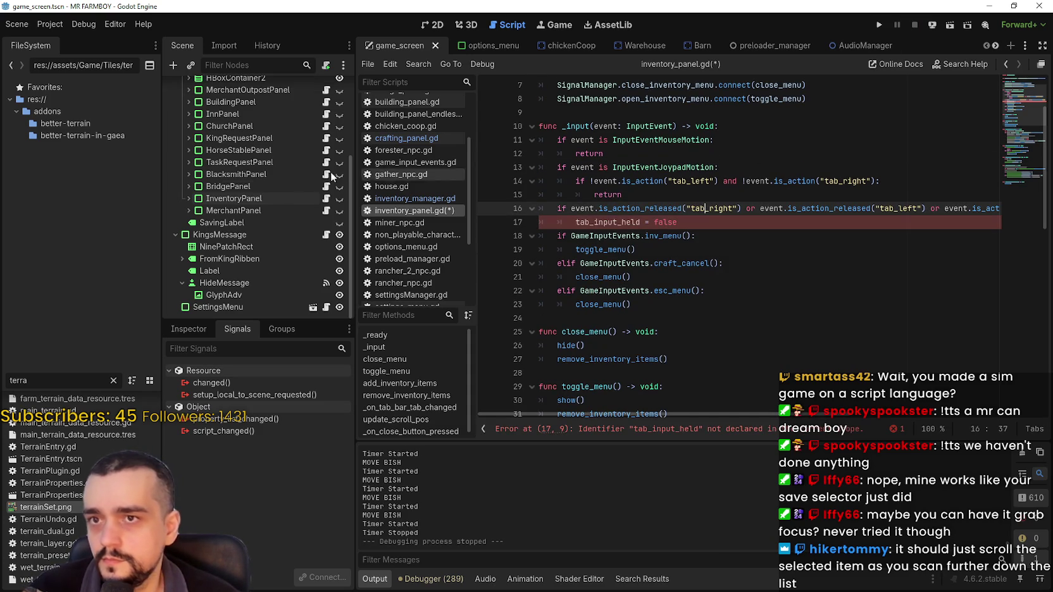
scroll(278, 205, "up", 5)
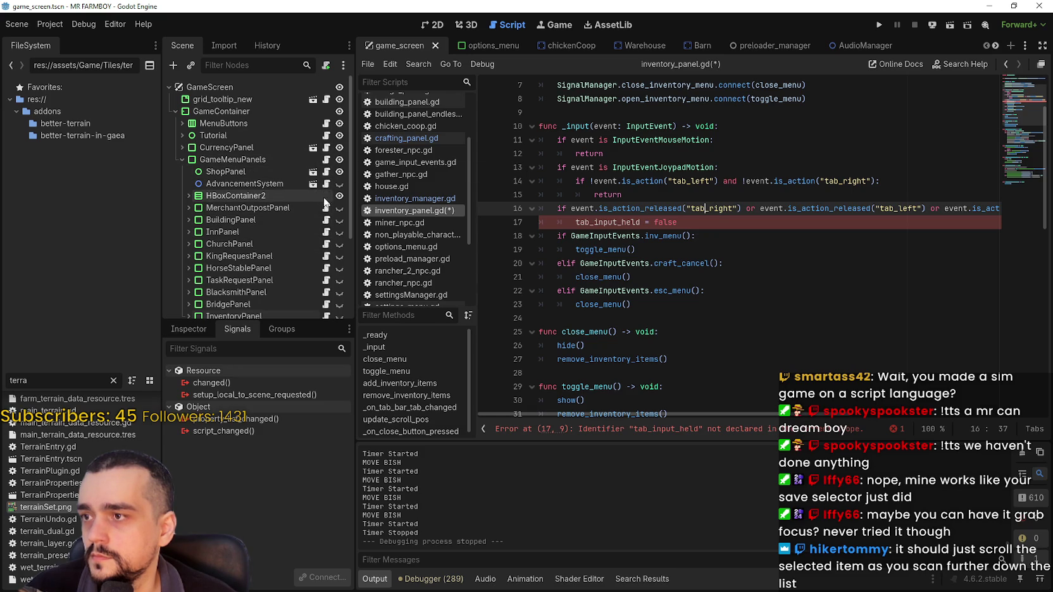
Select the tab_right and tab_left handling lines in crafting_panel.gd.
left_click(326, 172)
scroll(623, 274, "down", 3)
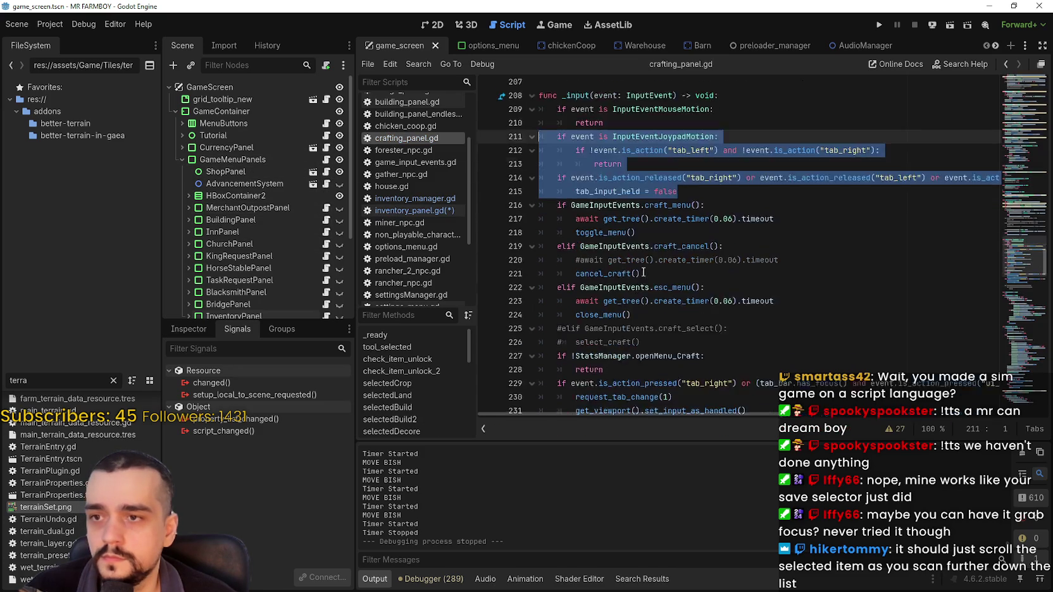
left_click(718, 363)
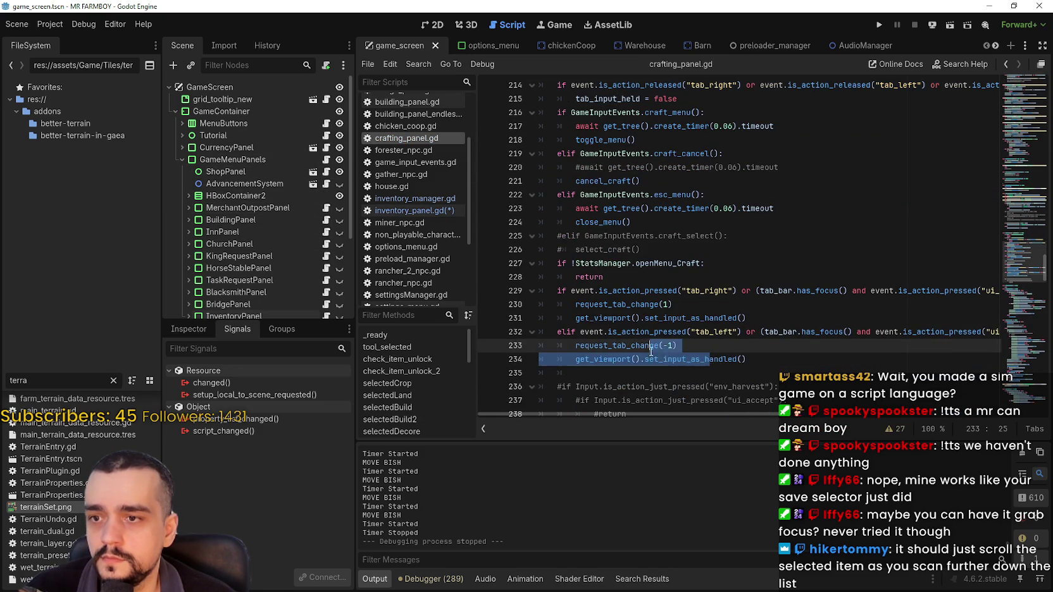
mouse_move(764, 373)
left_mouse_down()
mouse_move(763, 358)
mouse_move(538, 292)
left_mouse_up()
key("ctrl+c")
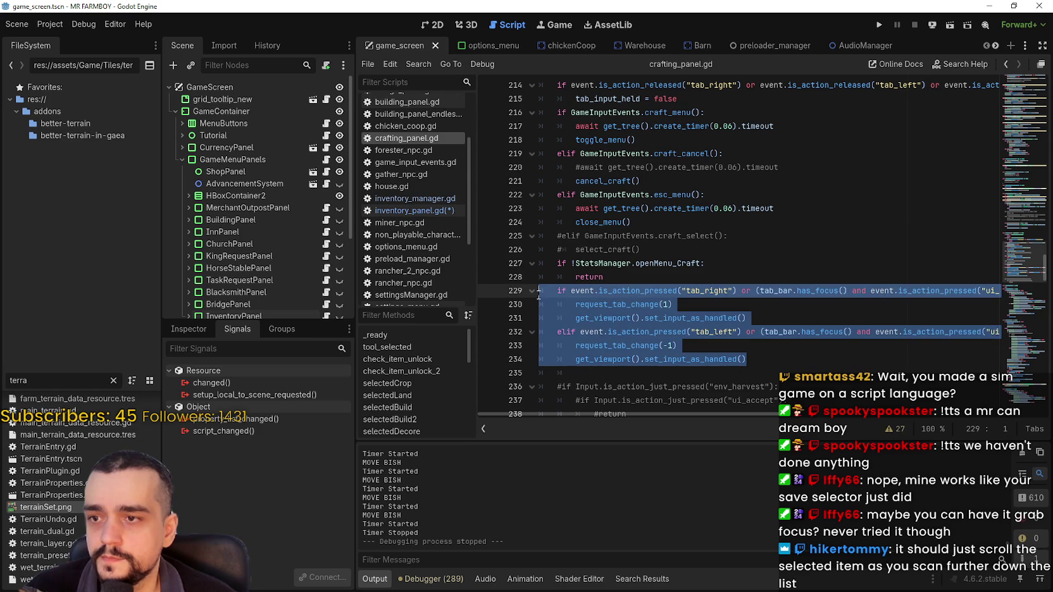
scroll(643, 312, "down", 6)
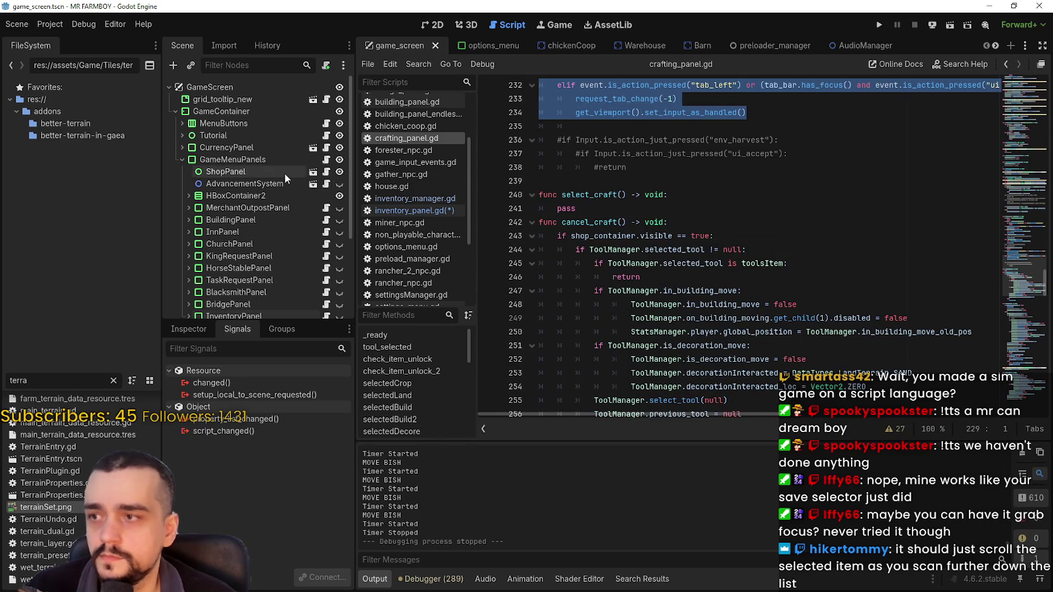
scroll(316, 228, "down", 3)
scroll(322, 227, "down", 2)
Paste the tab-switching block into inventory_panel.gd after the last close_menu() call.
left_click(388, 213)
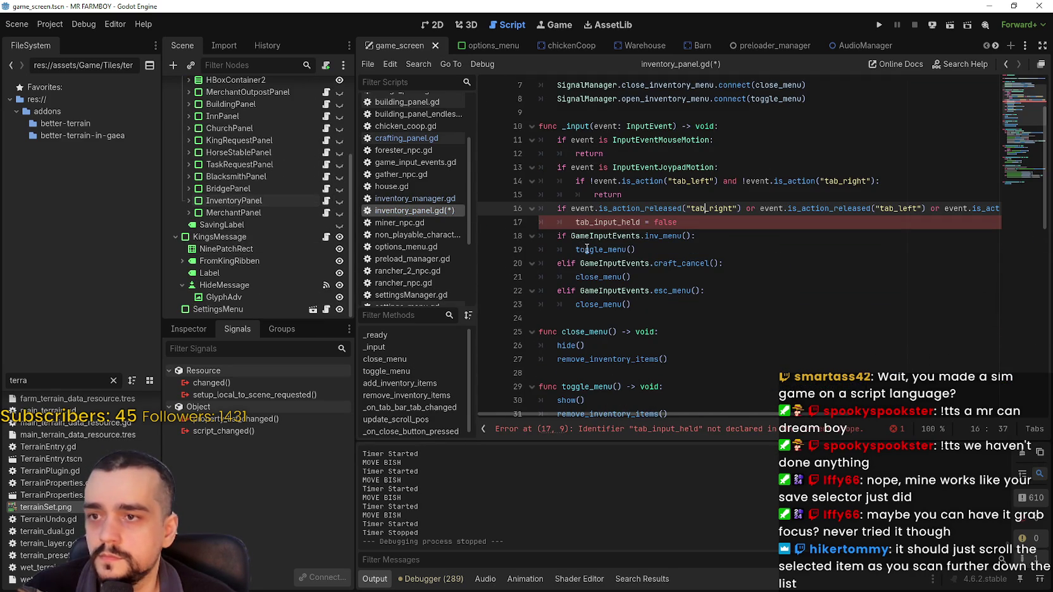
left_click(703, 226)
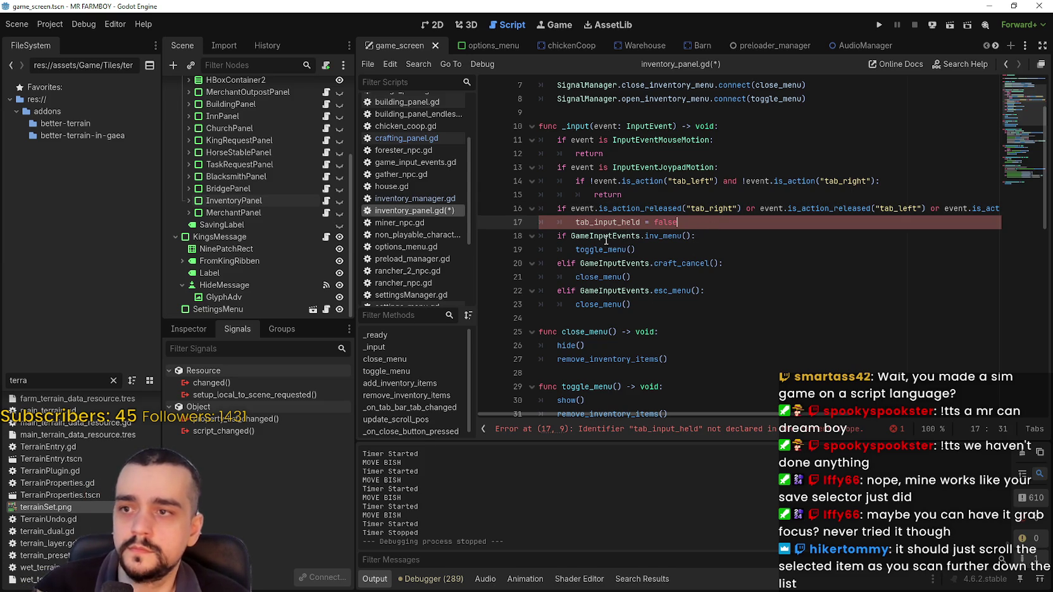
key("Return")
left_click_drag(576, 235, 523, 233)
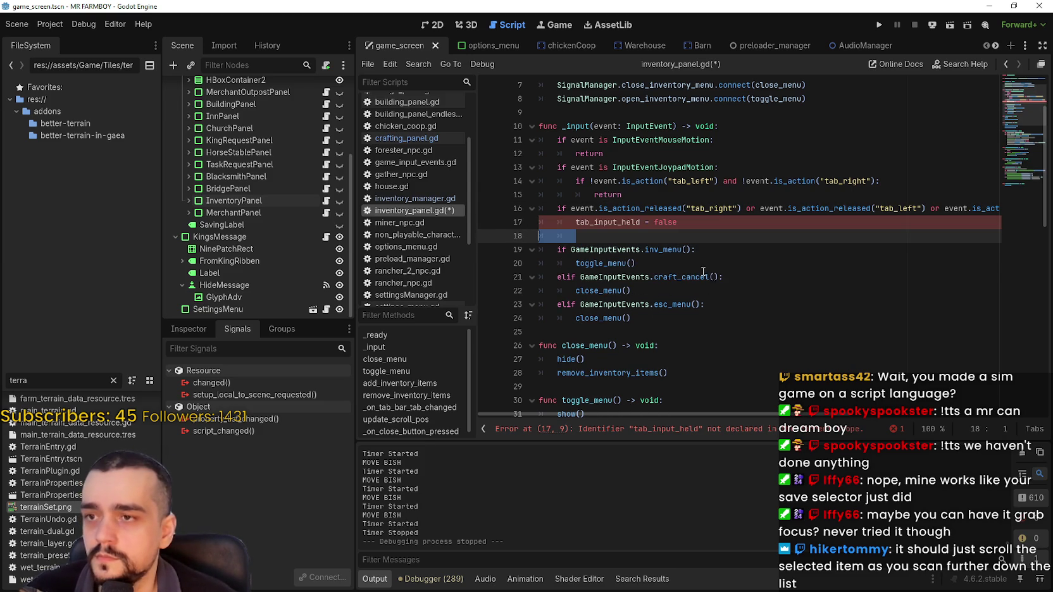
left_click(652, 318)
key("ctrl+z")
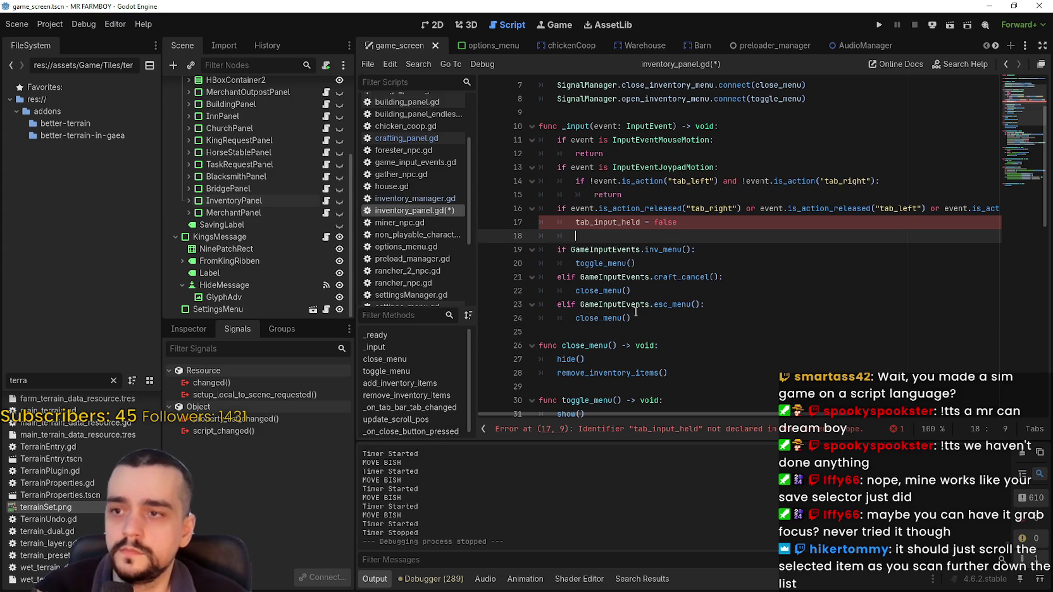
key("BackSpace")
left_click(659, 305)
key("Return")
key("BackSpace")
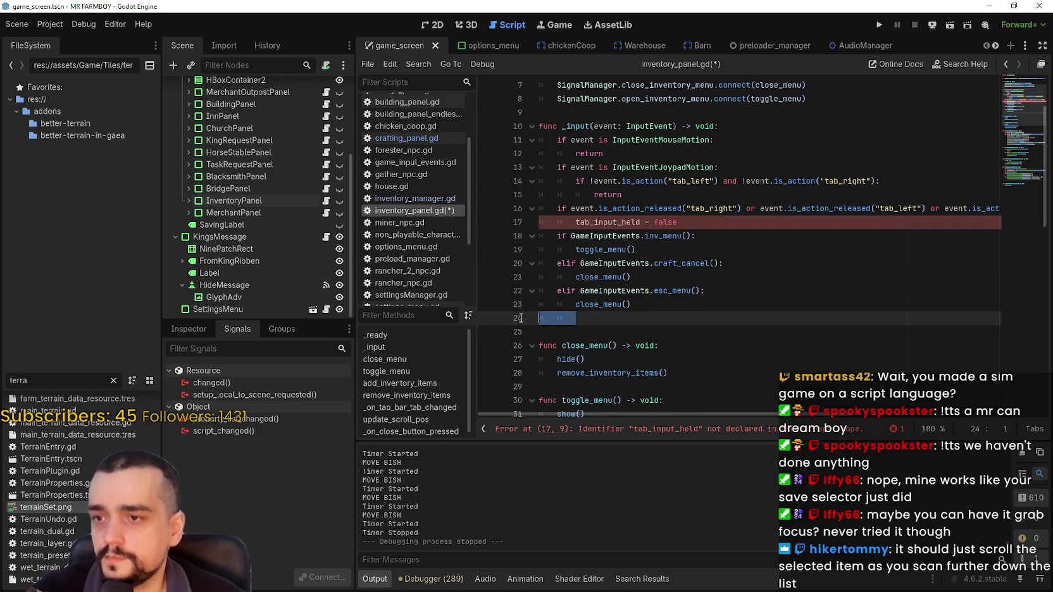
key("ctrl+v")
Inspect the pasted event and tab_bar references on line 24.
left_click(658, 308)
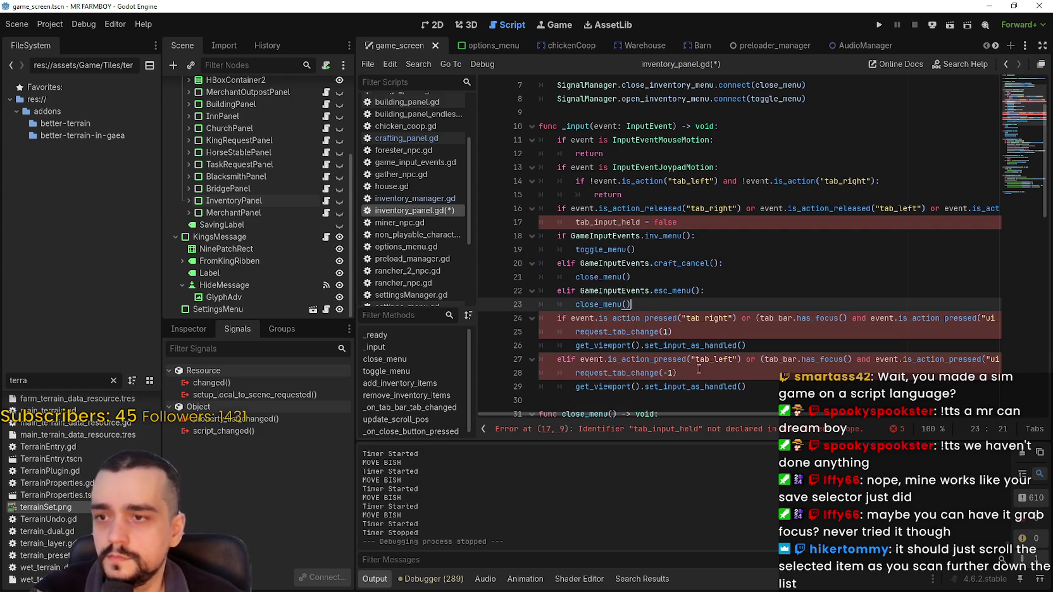
double_click(589, 320)
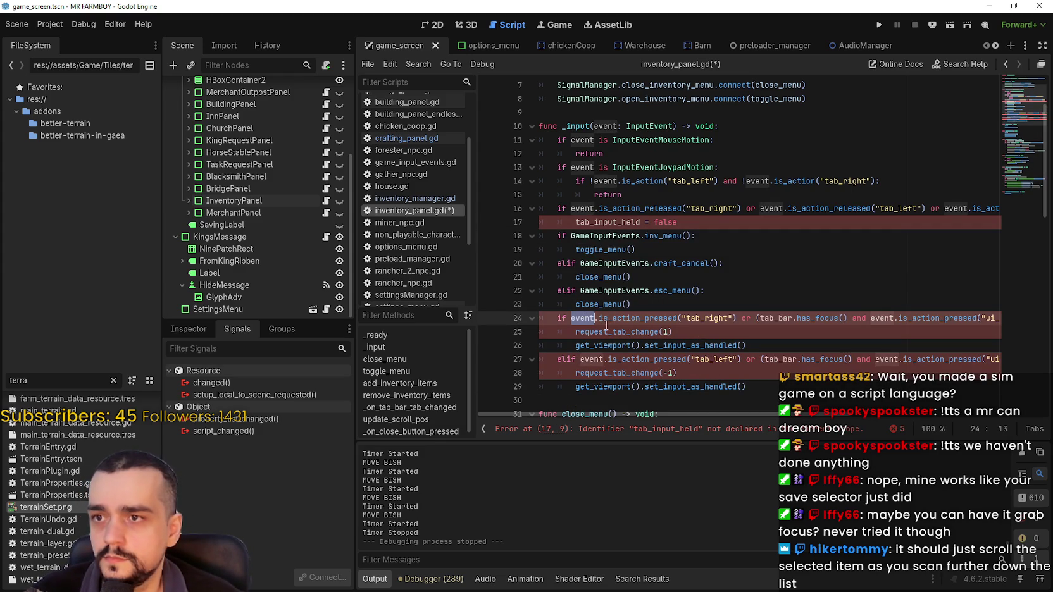
double_click(778, 318)
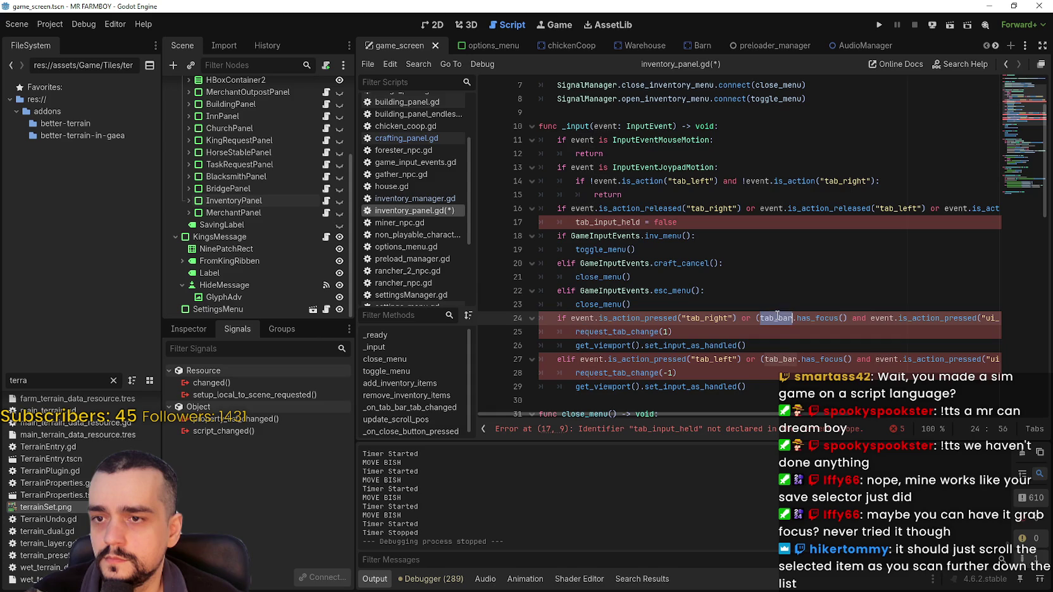
scroll(758, 310, "down", 2)
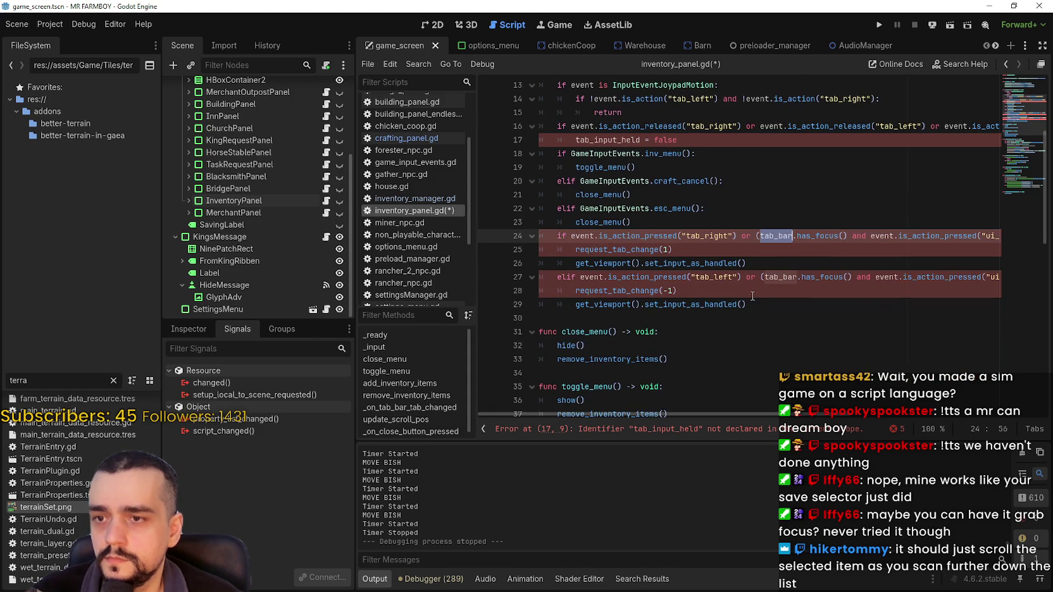
scroll(730, 283, "down", 2)
scroll(658, 230, "up", 2)
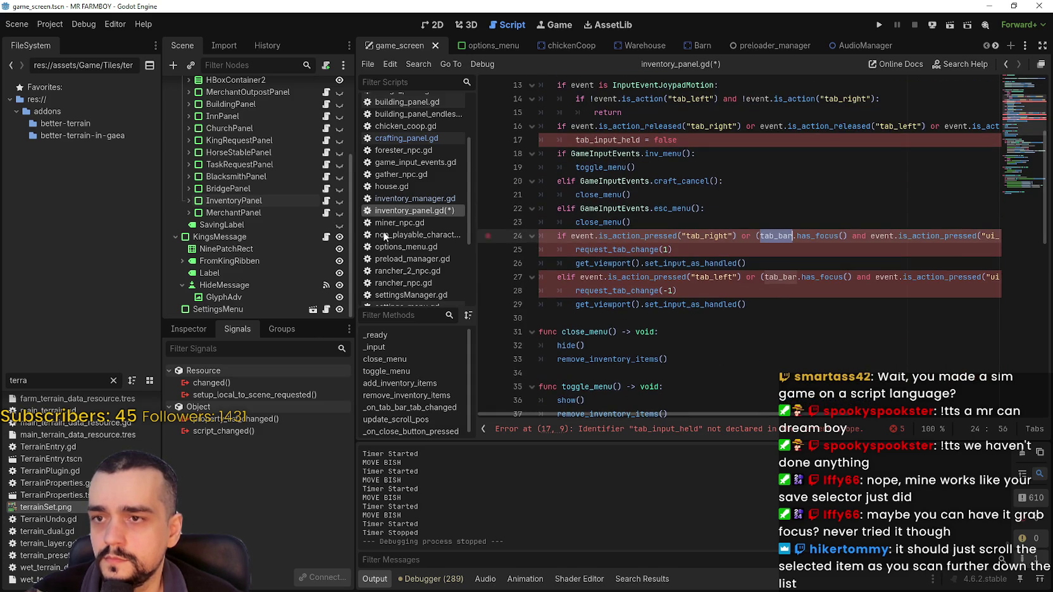
Select the TabBar node, test dragging its path into line 24, and undo it.
left_click(182, 198)
scroll(245, 234, "down", 4)
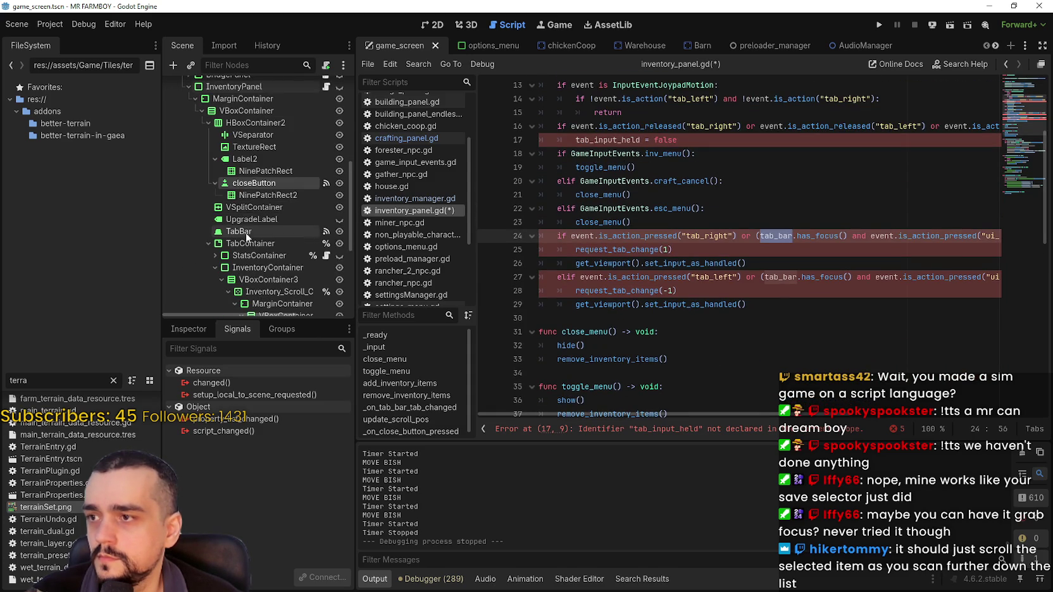
left_click(247, 231)
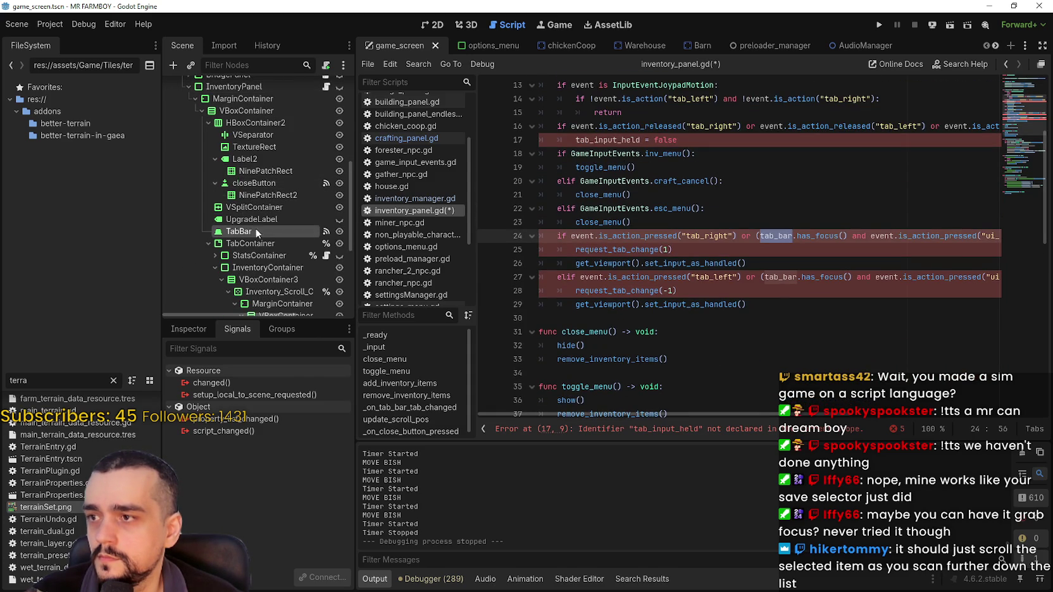
left_click_drag(245, 235, 765, 241)
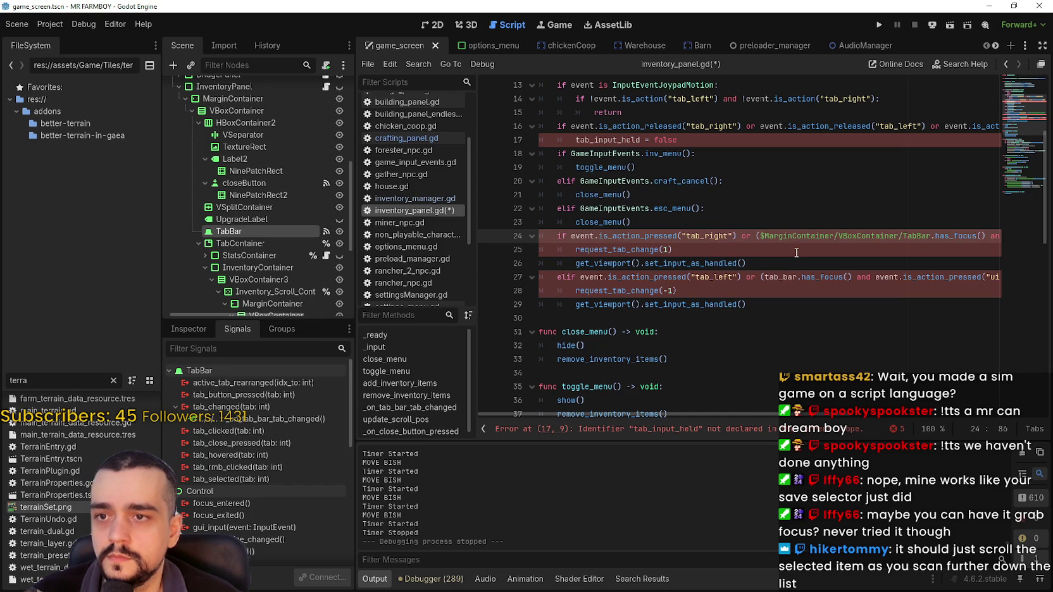
key("ctrl+z")
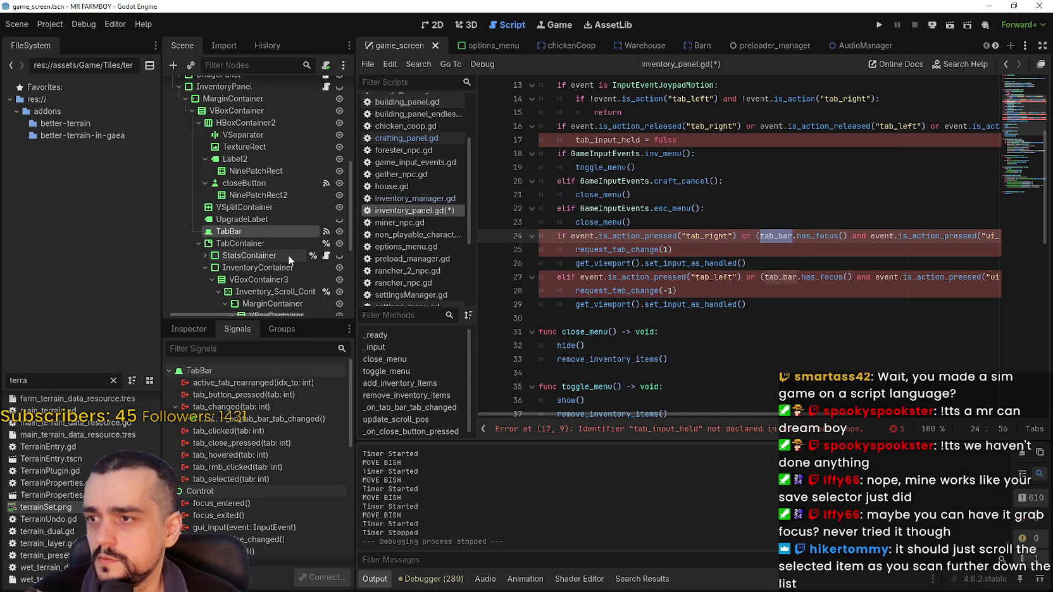
Set TabBar to Access as Unique Name and drag %TabBar into the tab conditions.
right_click(281, 231)
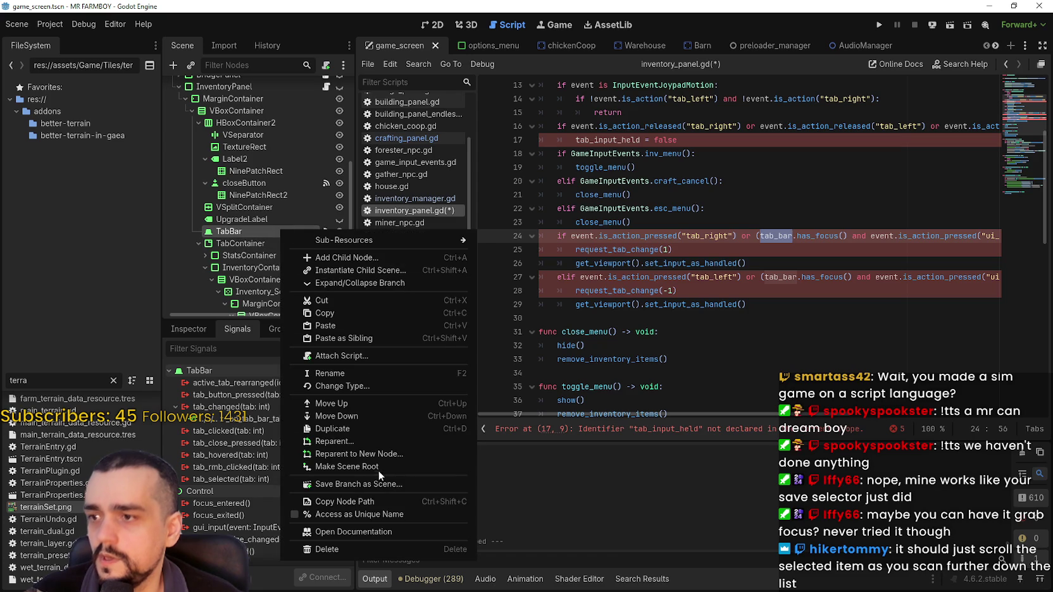
left_click(379, 514)
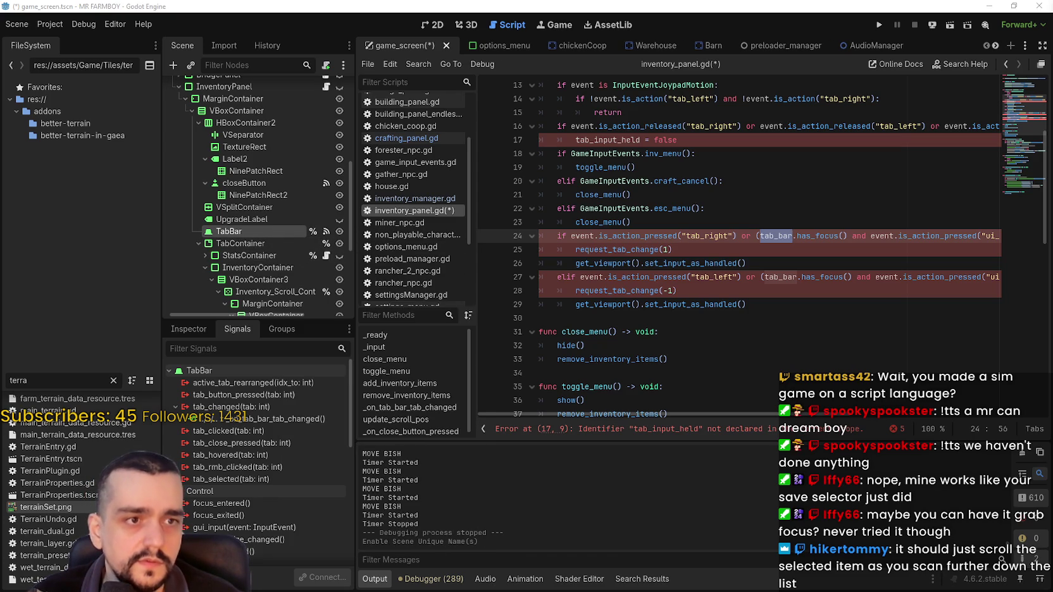
mouse_move(244, 229)
left_mouse_down()
mouse_move(793, 244)
mouse_move(761, 236)
left_mouse_up()
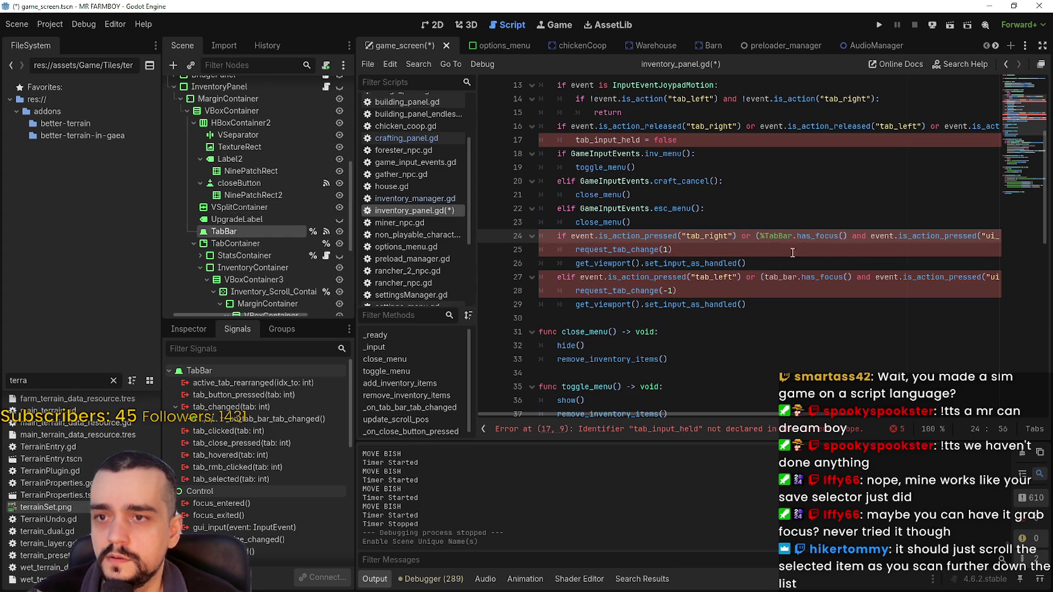
double_click(595, 251)
scroll(305, 179, "up", 5)
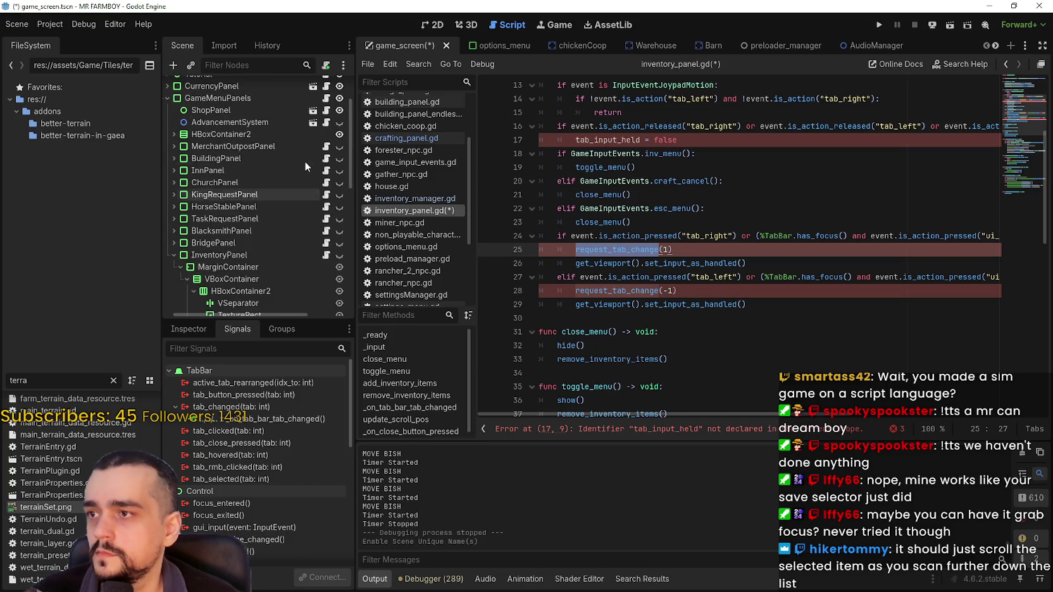
scroll(305, 161, "up", 3)
double_click(592, 139)
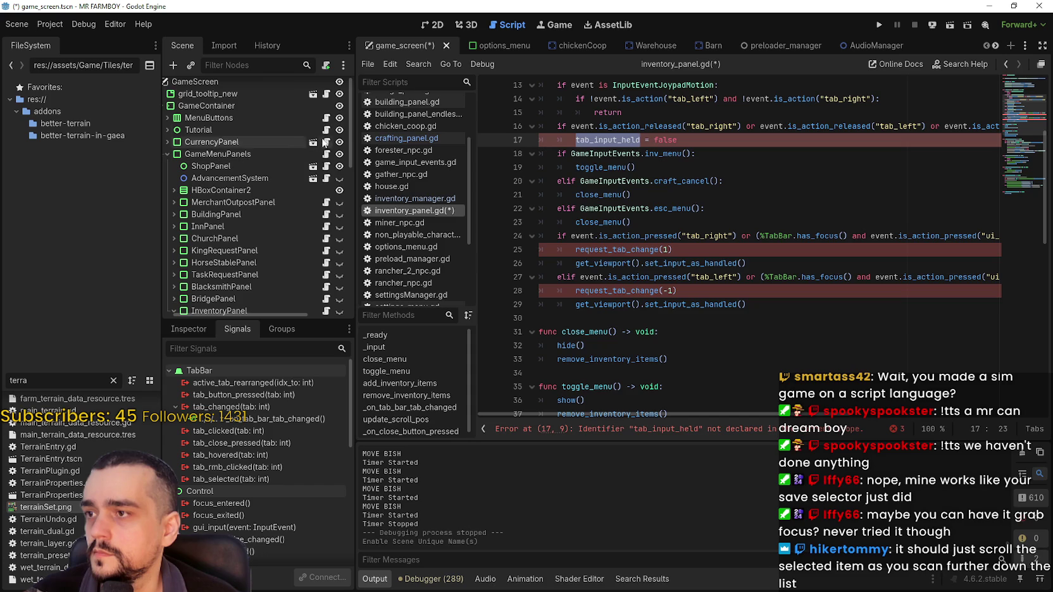
Switch to crafting_panel.gd and find where tab_input_held is used, near request_tab_change.
left_click(406, 138)
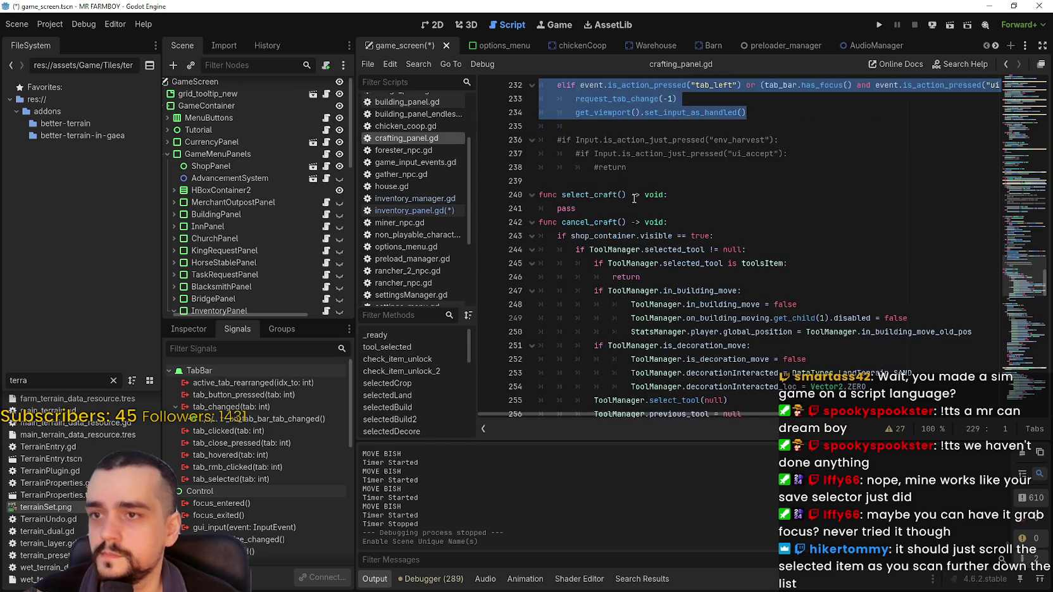
key("ctrl+f")
key("Return")
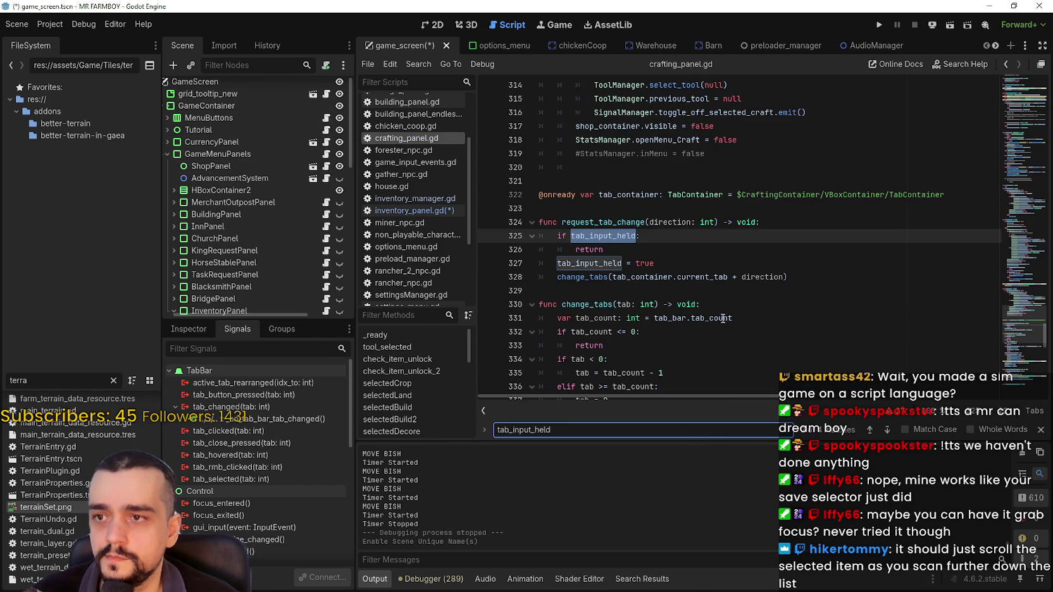
left_click(674, 267)
left_click(607, 289)
Read past change_tabs to _on_tab_bar_tab_changed, checking the prev_focused line 358.
scroll(760, 277, "down", 3)
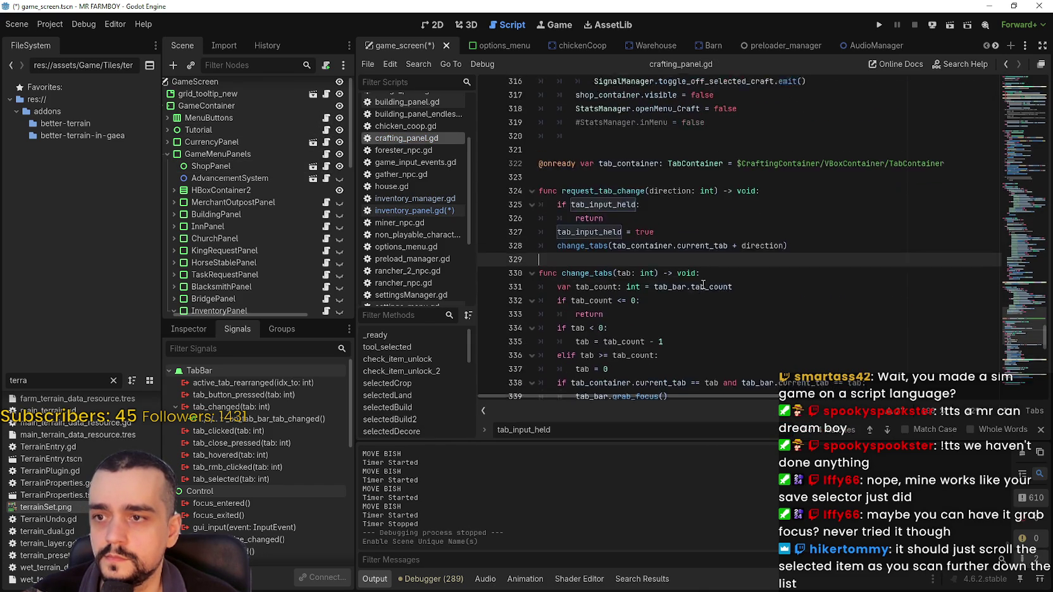
scroll(691, 305, "down", 1)
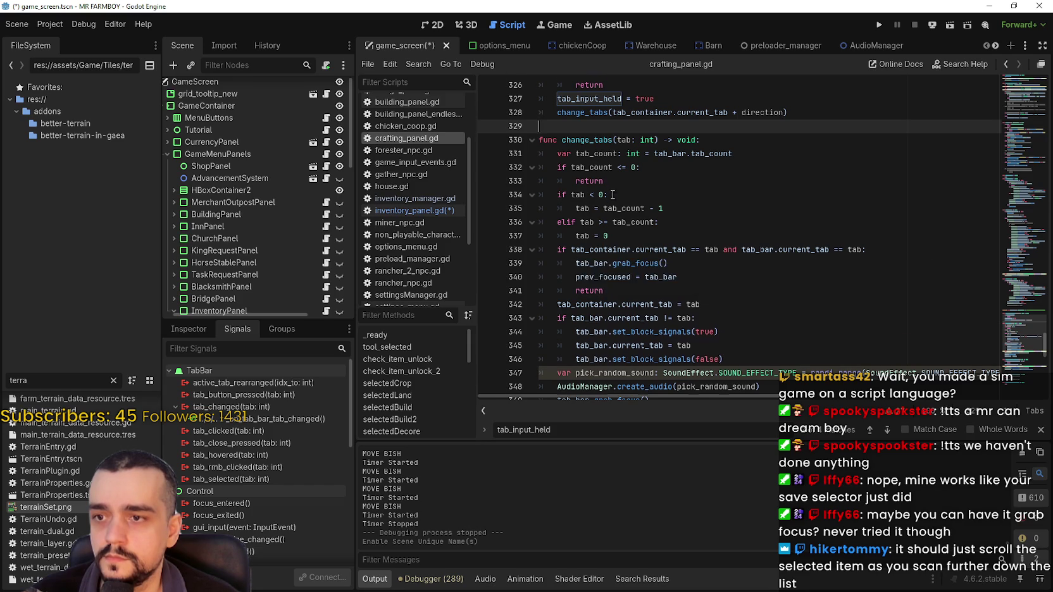
scroll(611, 197, "down", 2)
left_click(671, 346)
scroll(666, 321, "down", 1)
scroll(606, 244, "down", 3)
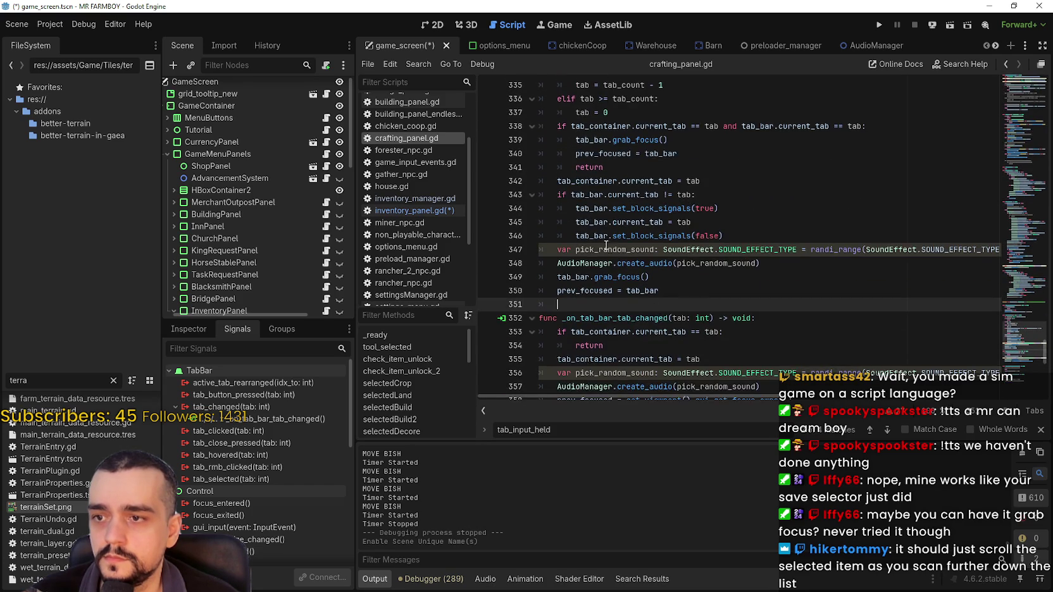
scroll(623, 250, "down", 3)
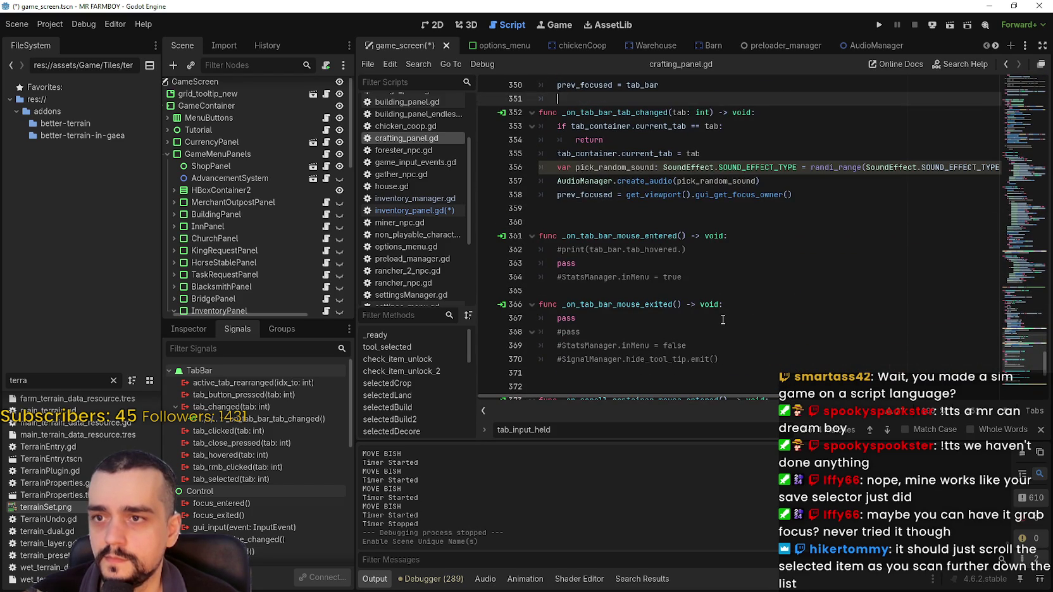
scroll(723, 320, "up", 1)
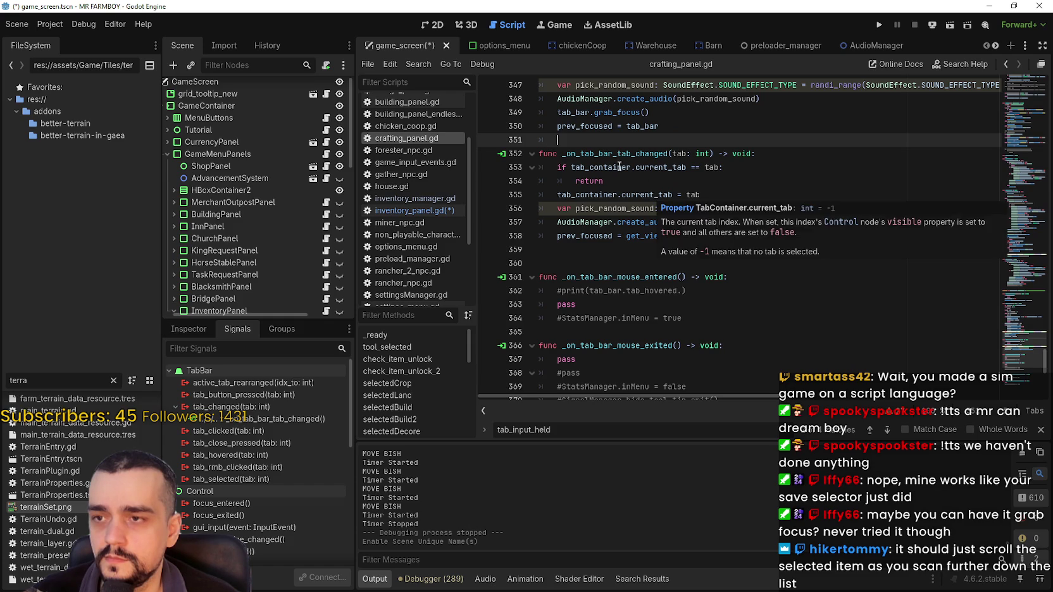
left_click(704, 249)
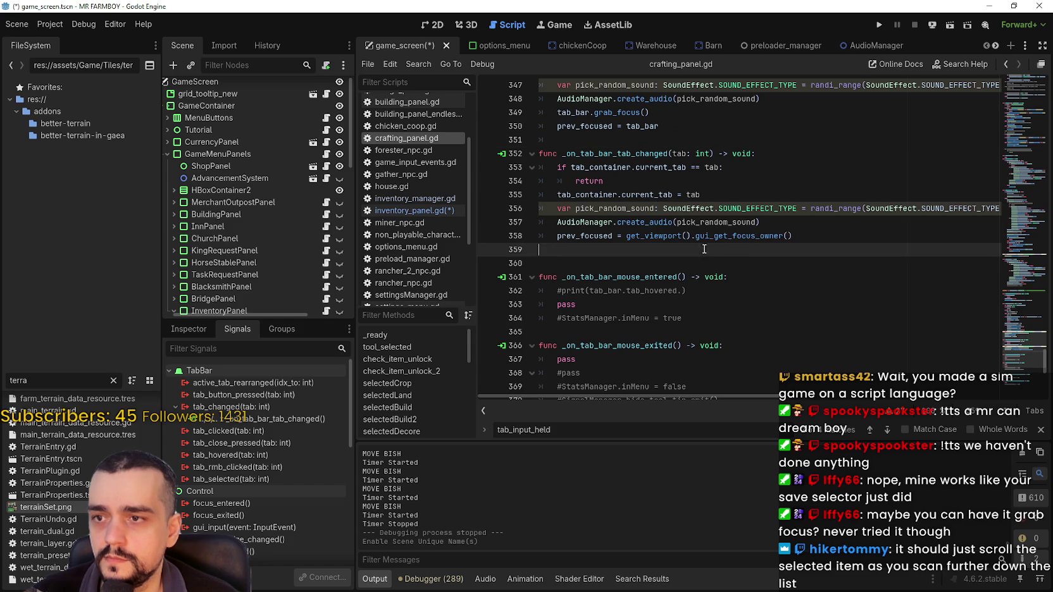
double_click(604, 238)
left_click(851, 236)
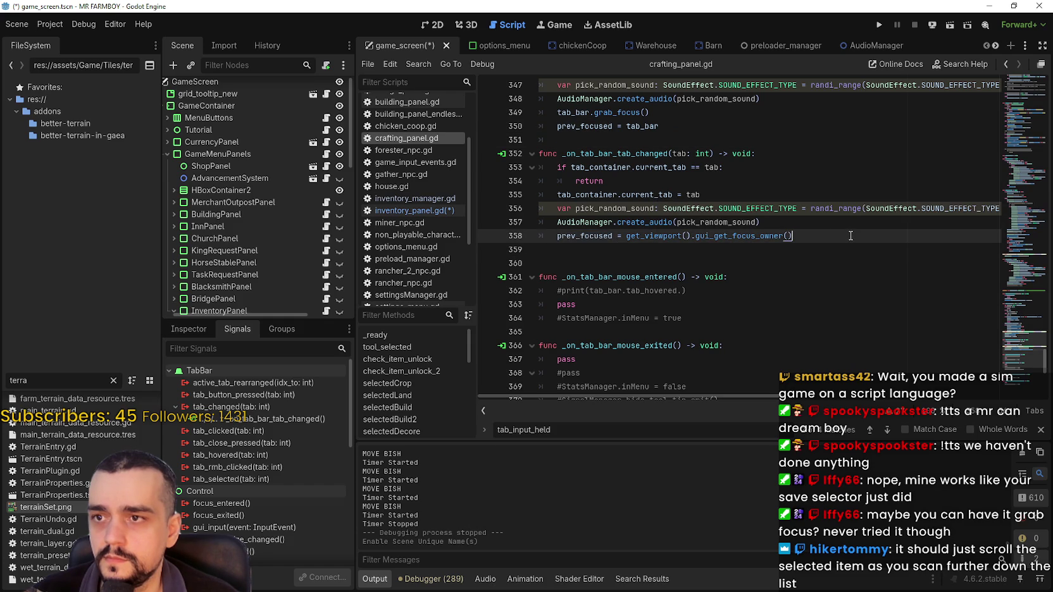
left_click(593, 249)
Go back up to the change_tabs function and inspect its tab_count line.
scroll(699, 269, "up", 2)
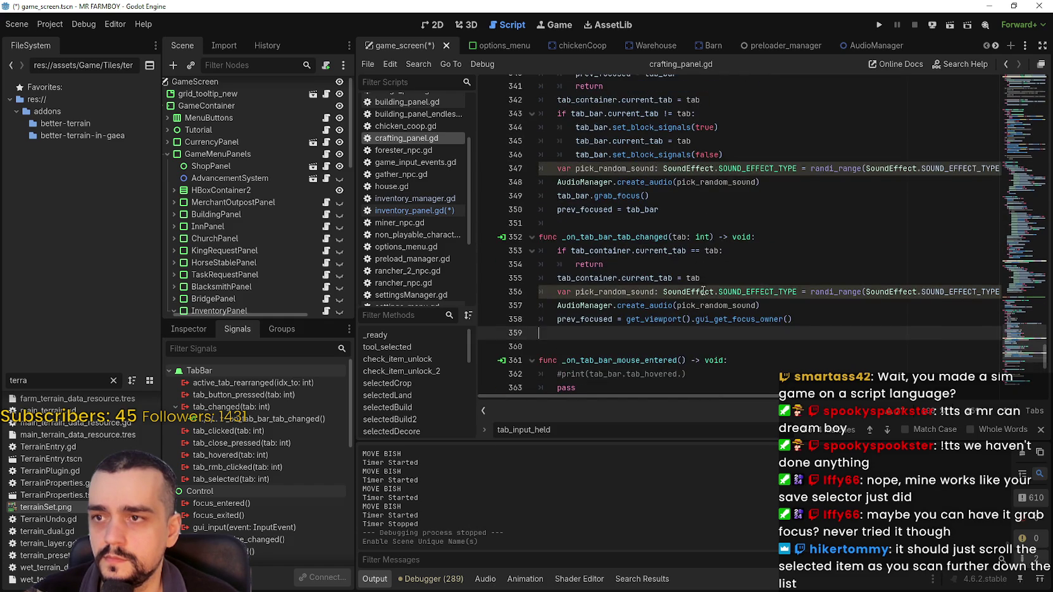
scroll(582, 283, "up", 3)
scroll(584, 275, "up", 3)
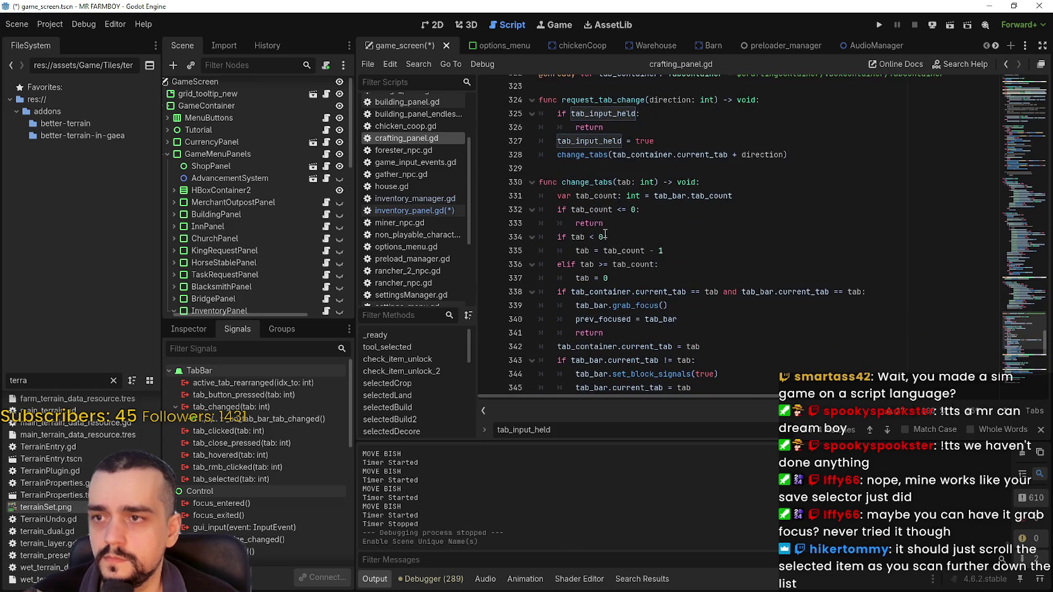
double_click(585, 182)
scroll(655, 237, "down", 2)
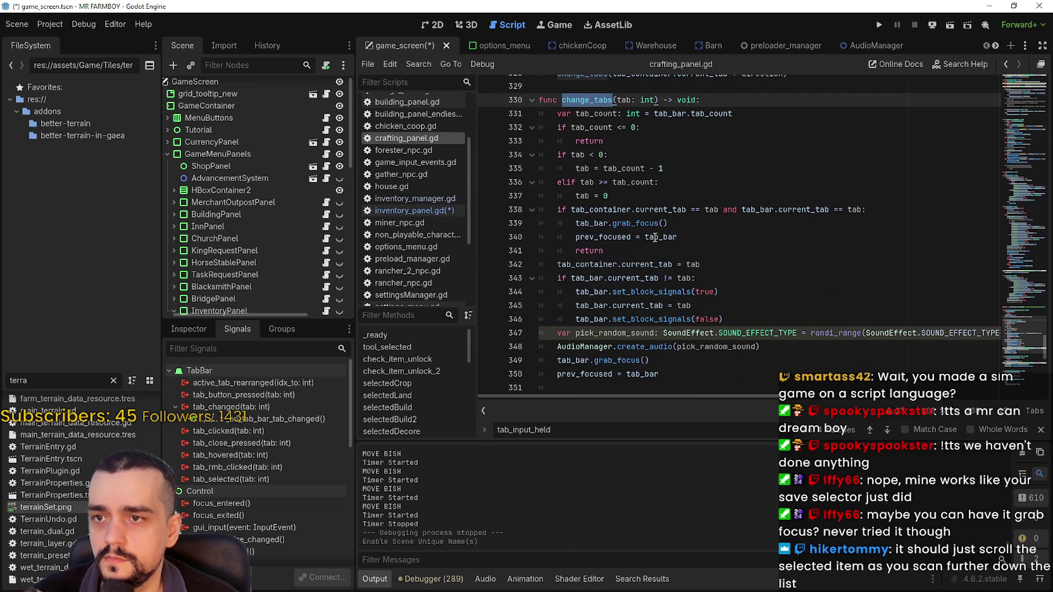
left_click(719, 112)
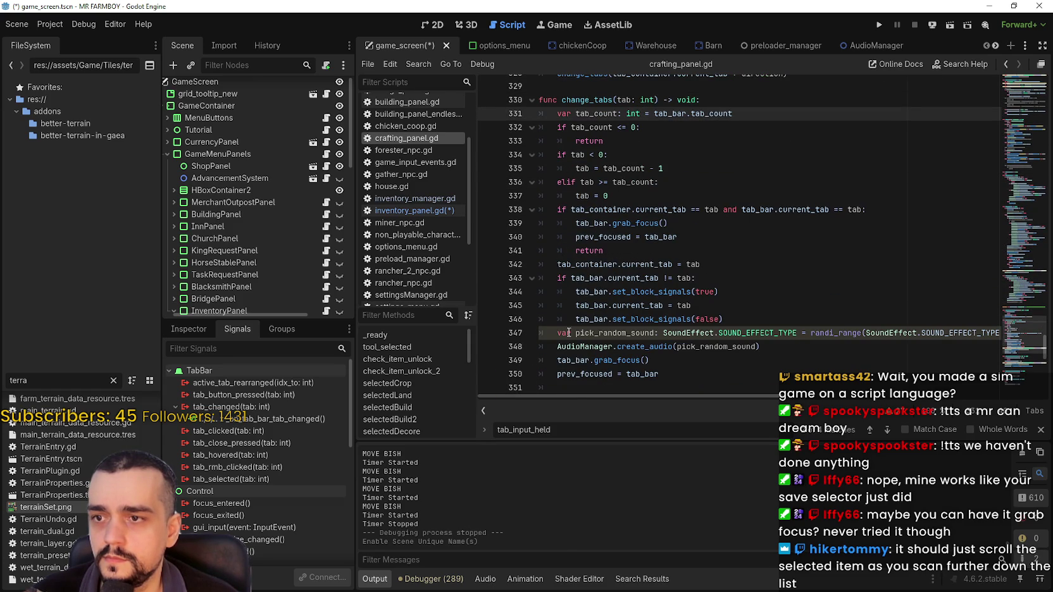
scroll(569, 332, "down", 2)
Select the change_tabs body and its tab_container TabContainer path, then open the crafting_panel scene.
left_click(690, 307)
left_click(685, 292)
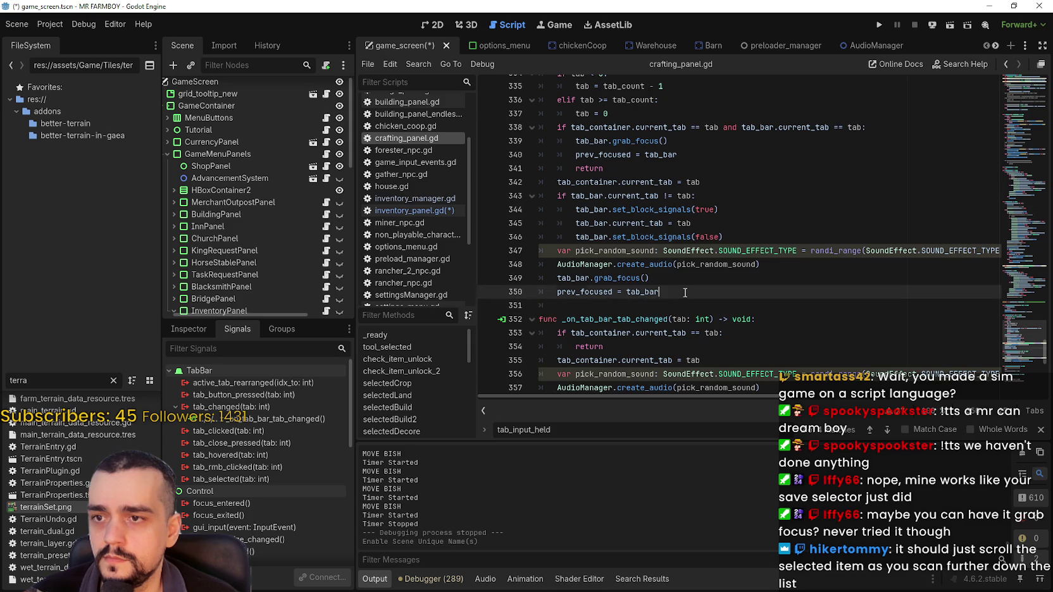
mouse_move(685, 293)
left_mouse_down()
mouse_move(608, 196)
mouse_move(601, 228)
mouse_move(598, 209)
mouse_move(536, 188)
left_mouse_up()
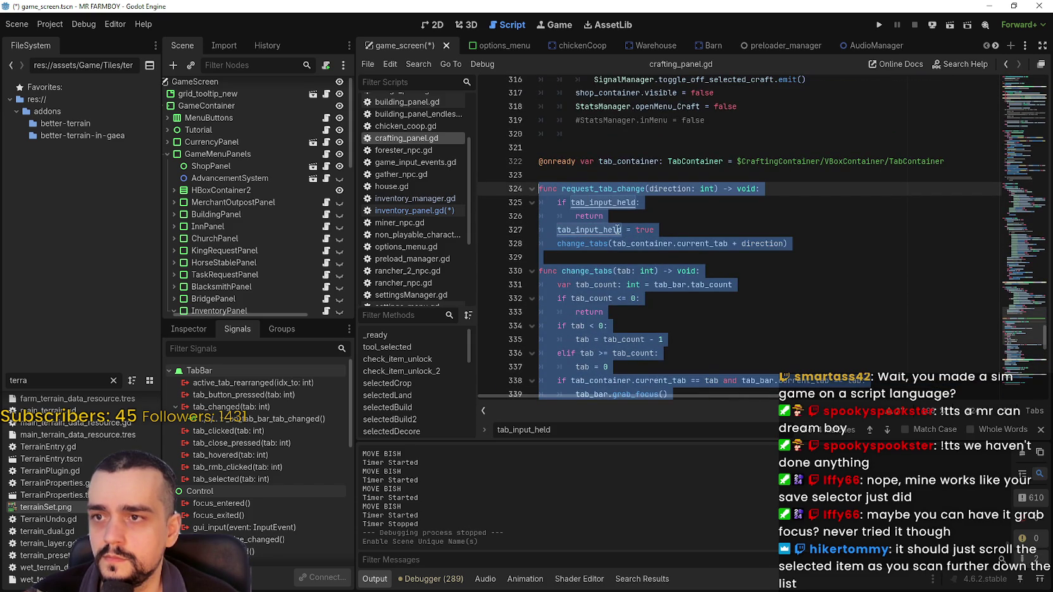
double_click(619, 162)
double_click(922, 162)
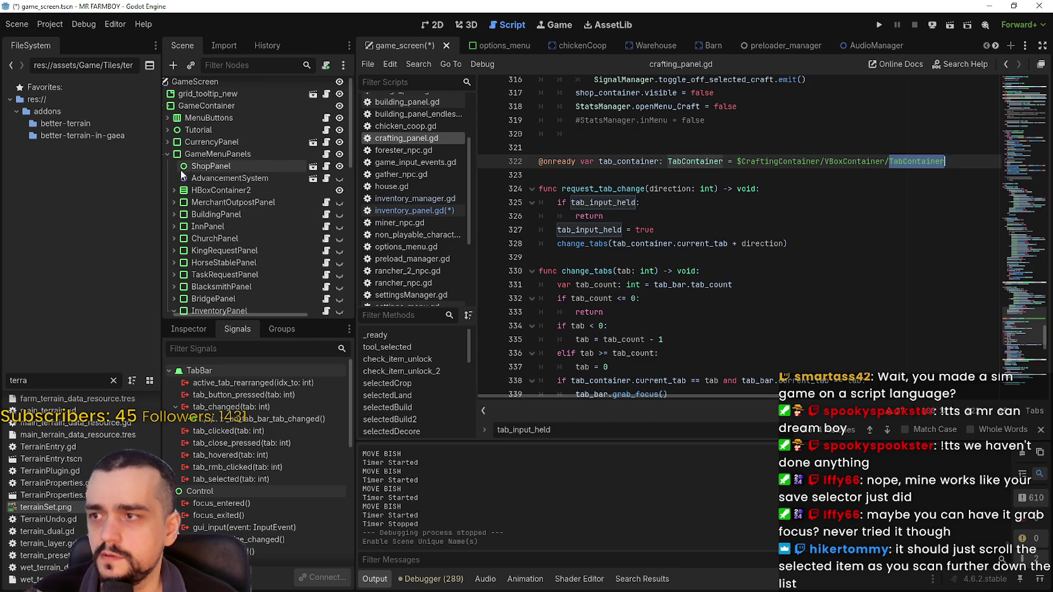
left_click(313, 166)
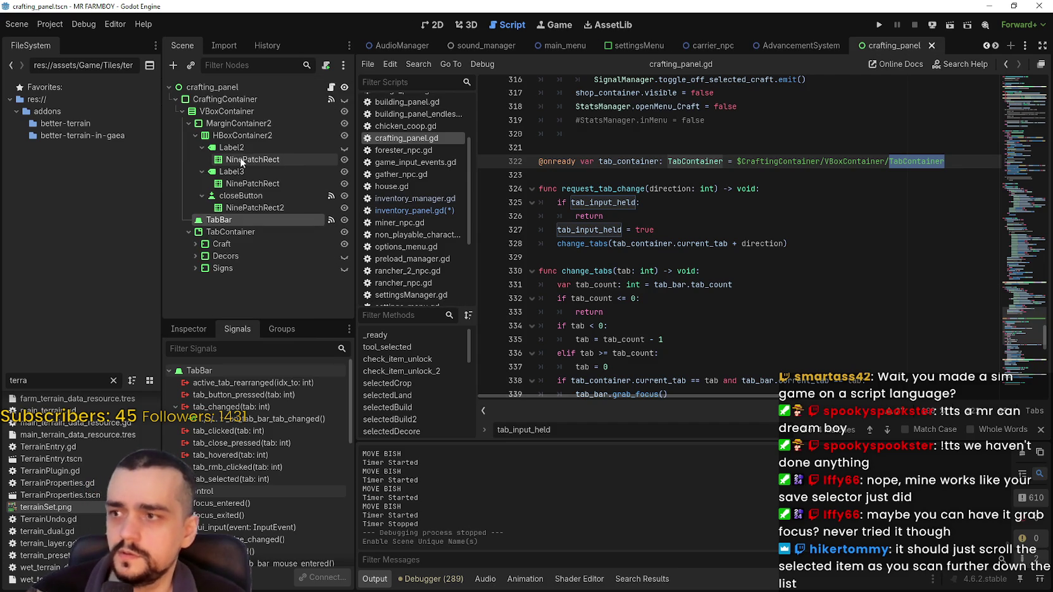
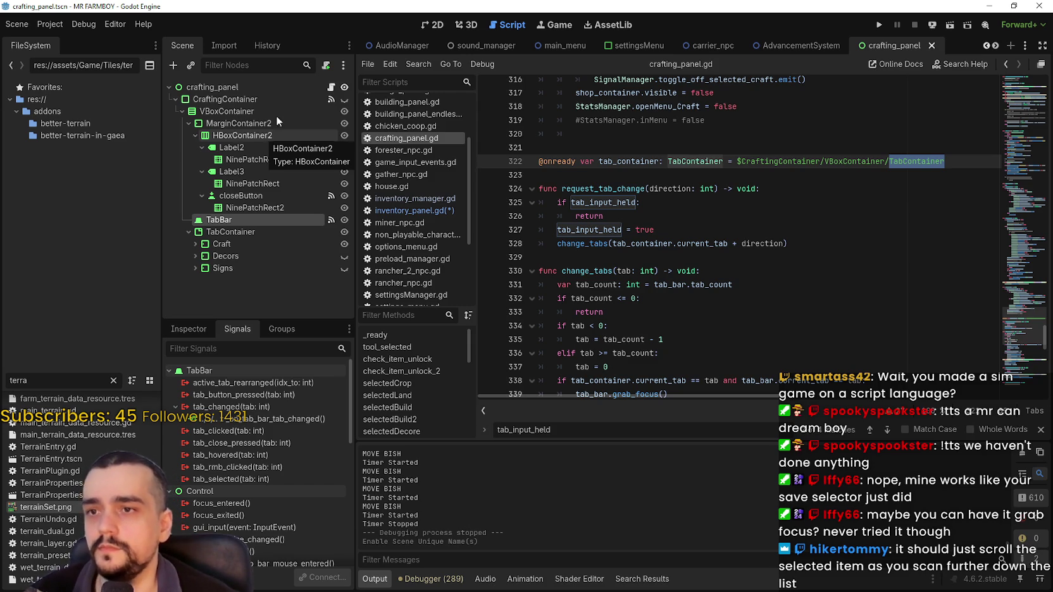
Review the request_tab_change and change_tabs code in the crafting panel script.
left_click(729, 172)
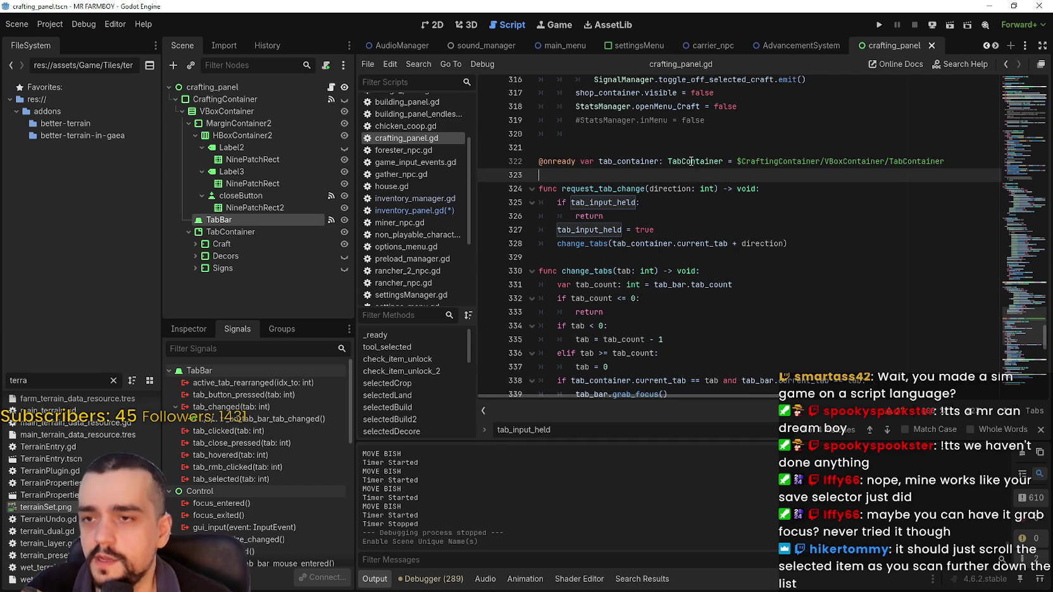
mouse_move(692, 162)
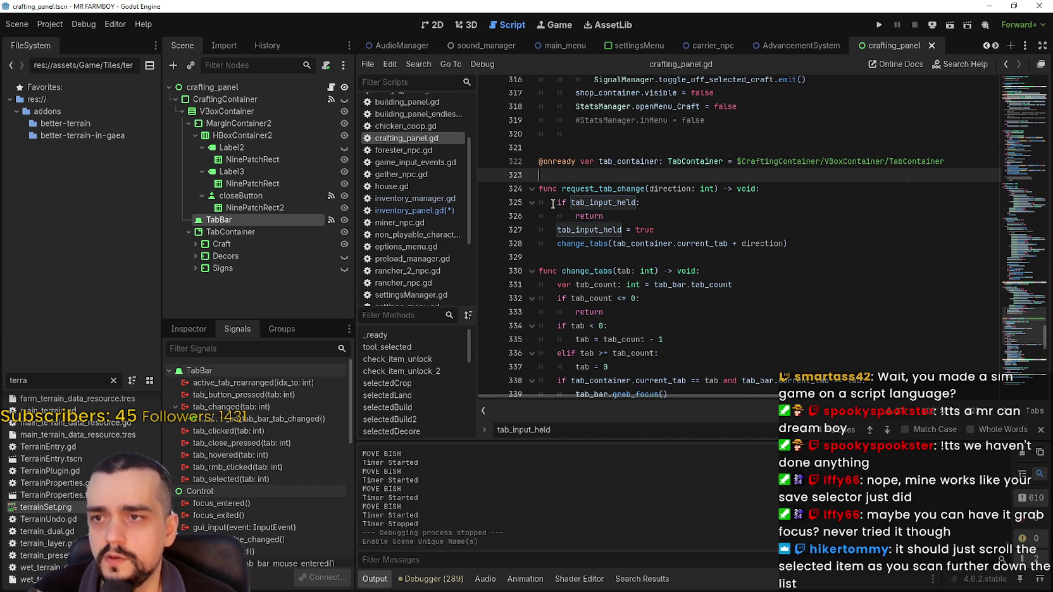
double_click(582, 200)
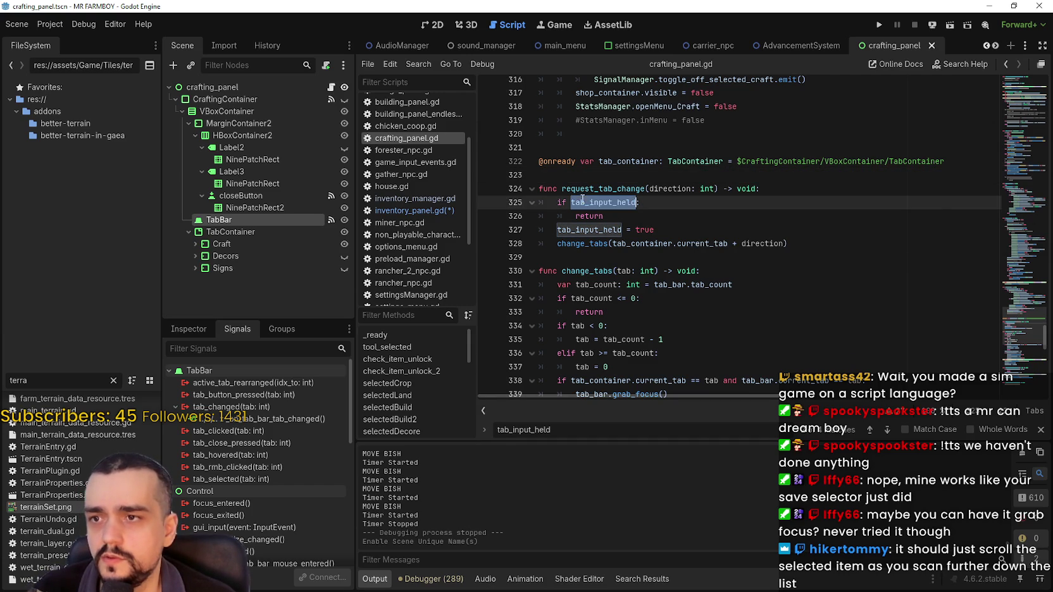
double_click(580, 243)
scroll(636, 285, "down", 3)
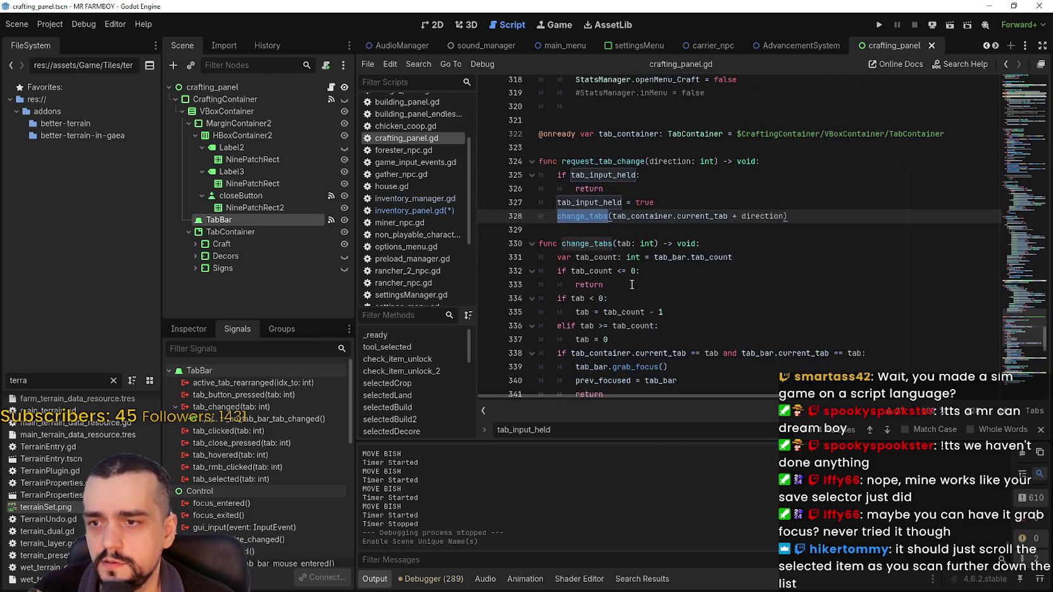
scroll(788, 320, "down", 1)
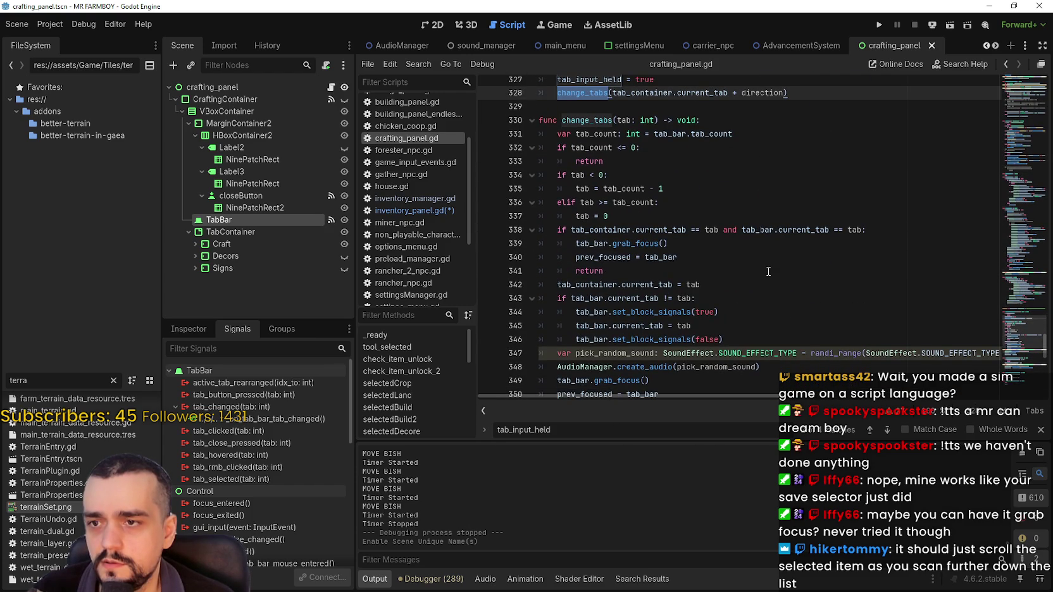
double_click(588, 313)
scroll(636, 267, "down", 2)
left_click(627, 327)
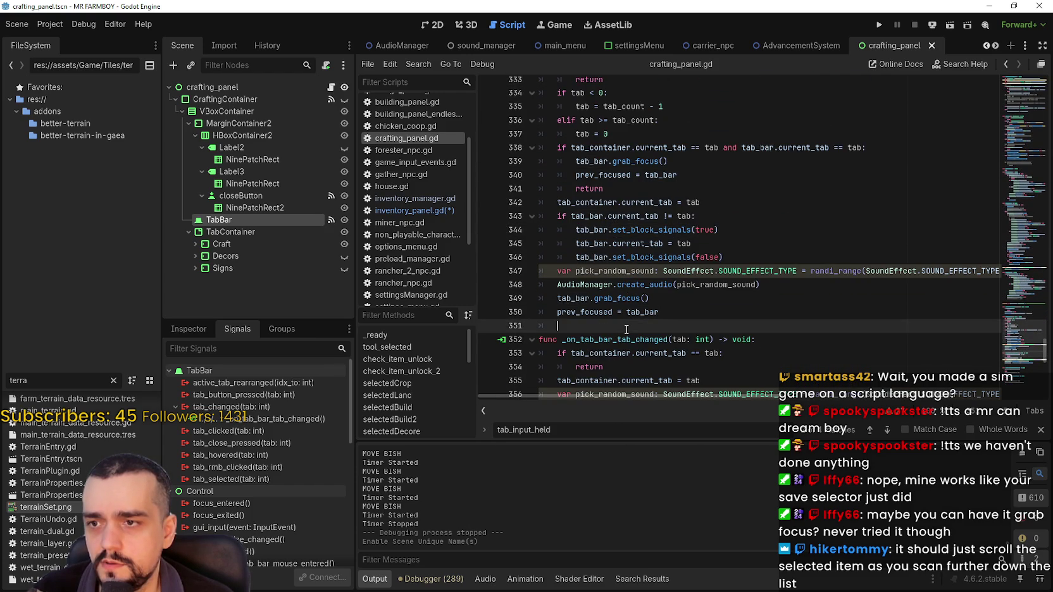
scroll(628, 324, "up", 3)
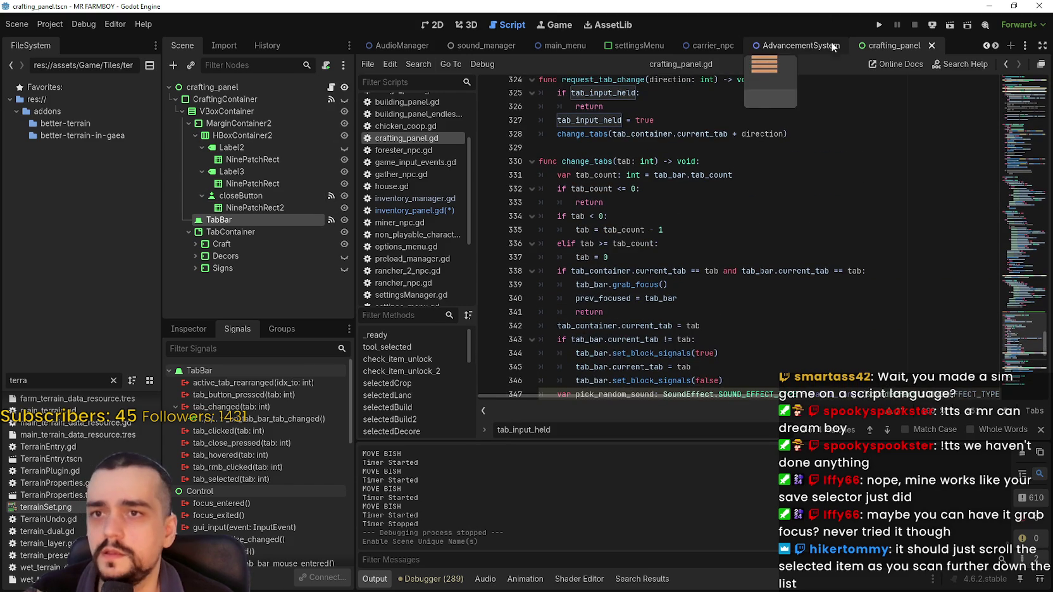
Switch to the game_screen scene.
left_click(988, 46)
left_click(989, 46)
left_click(989, 46)
left_click(989, 45)
left_click(988, 45)
left_click(988, 44)
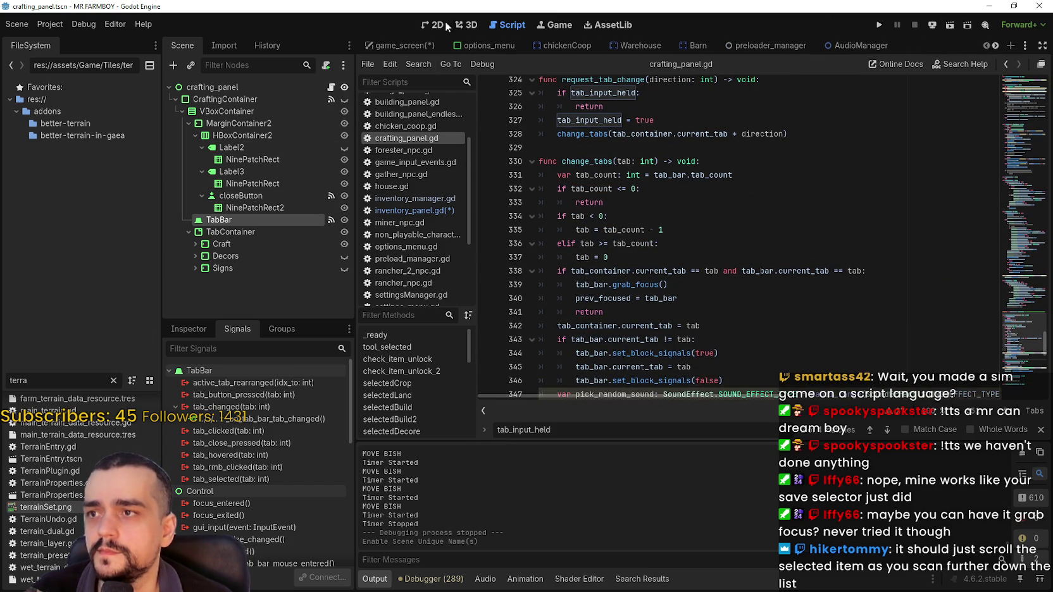
mouse_move(374, 48)
left_click(409, 49)
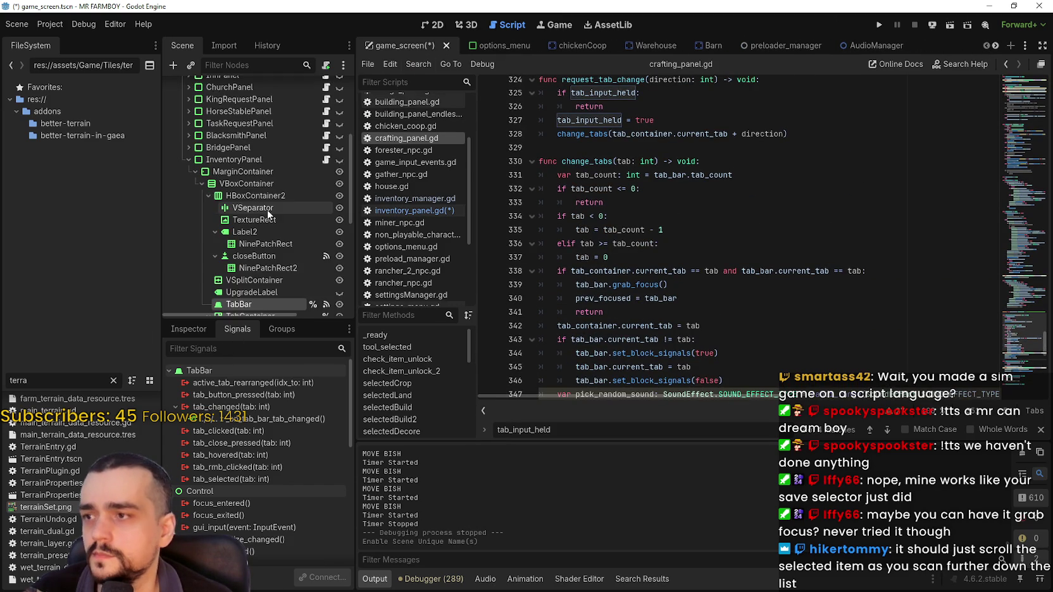
scroll(298, 255, "down", 2)
scroll(304, 238, "up", 2)
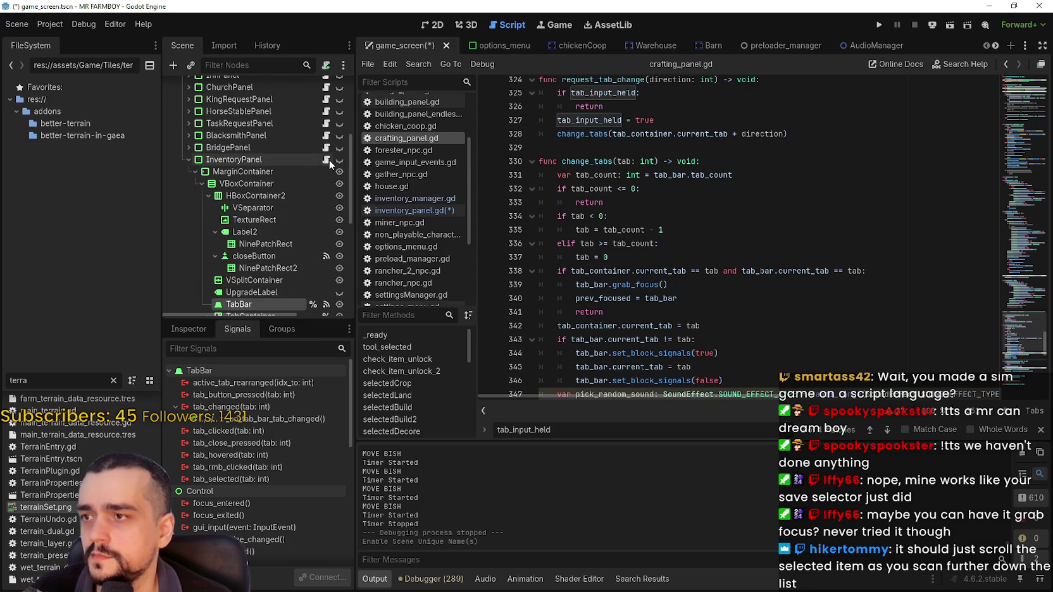
Open InventoryPanel's script and undo its recent edits, redoing the last undone one.
left_click(329, 160)
scroll(613, 260, "down", 5)
scroll(613, 260, "up", 4)
scroll(613, 259, "up", 5)
left_click(579, 195)
scroll(579, 195, "down", 5)
left_click(596, 254)
key("ctrl+z")
key("ctrl+z")
key("ctrl+z")
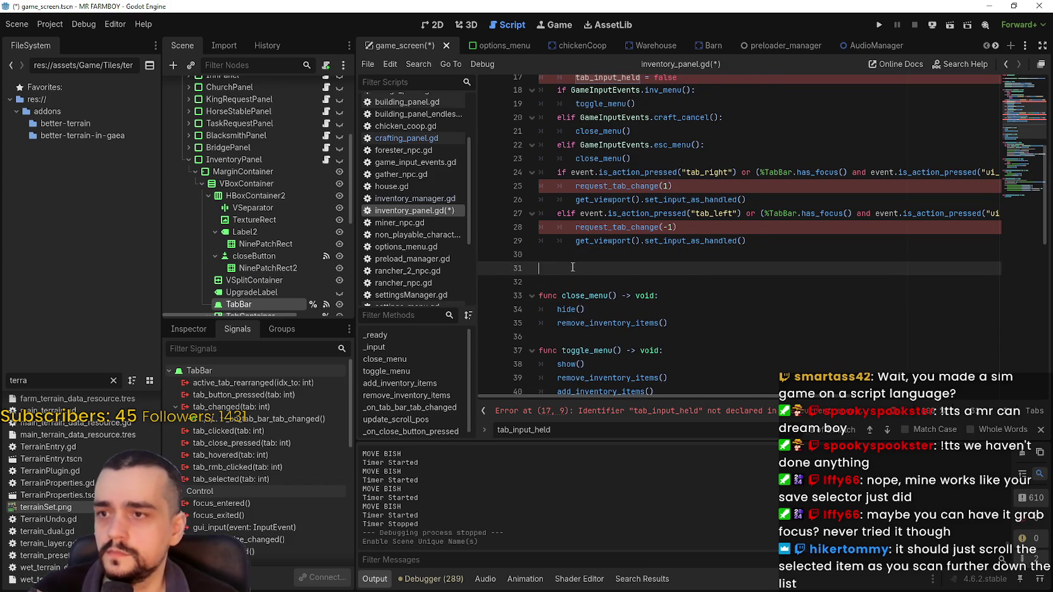
key("ctrl+z")
key("ctrl+z")
left_click(601, 220)
key("ctrl+z")
key("ctrl+shift+z")
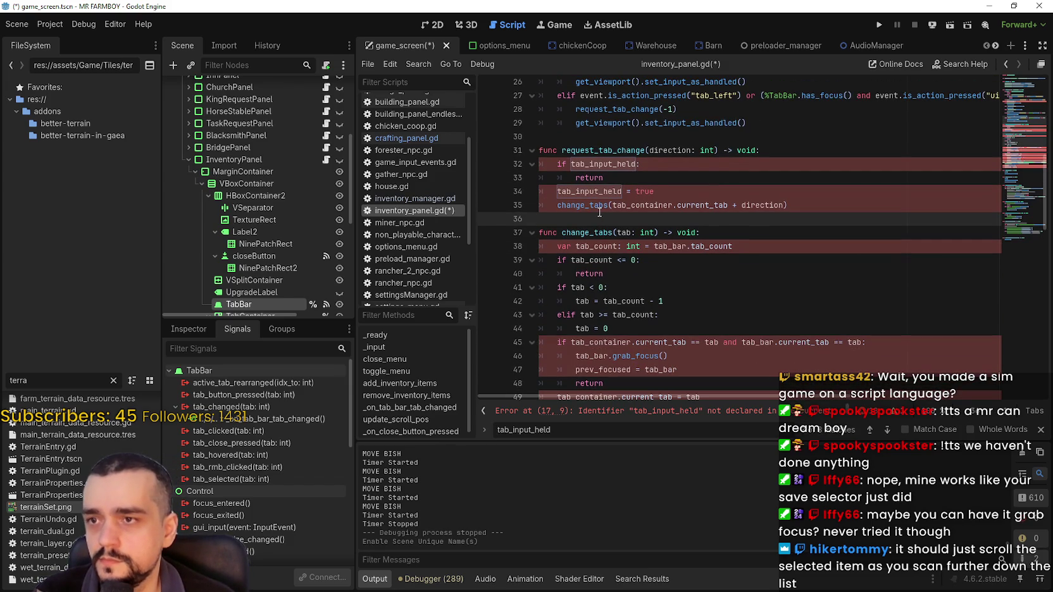
Open ShopPanel's crafting panel script and search for the tab_input_held declaration.
double_click(597, 164)
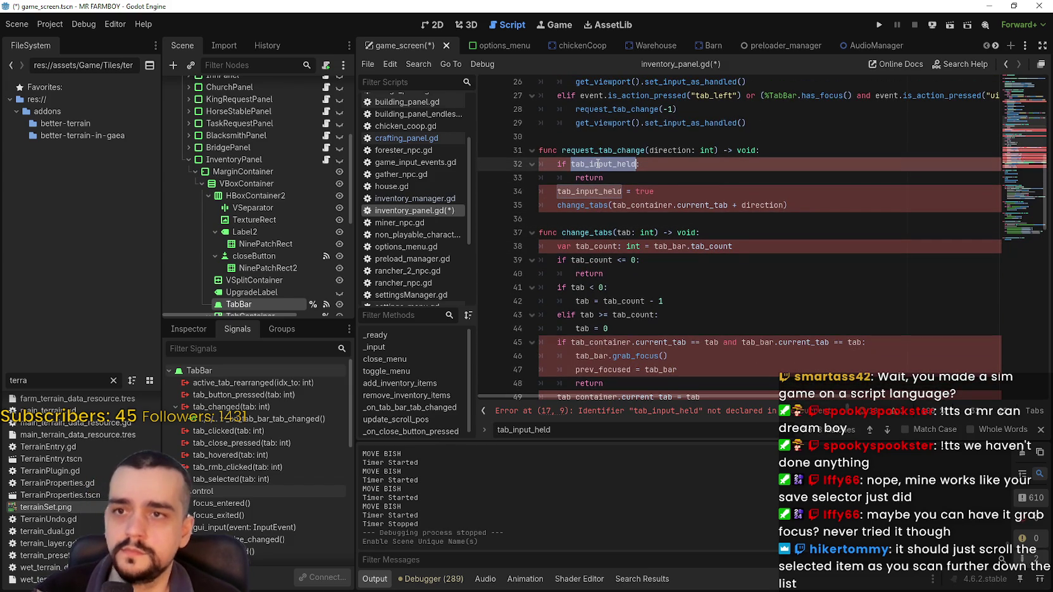
scroll(335, 157, "up", 3)
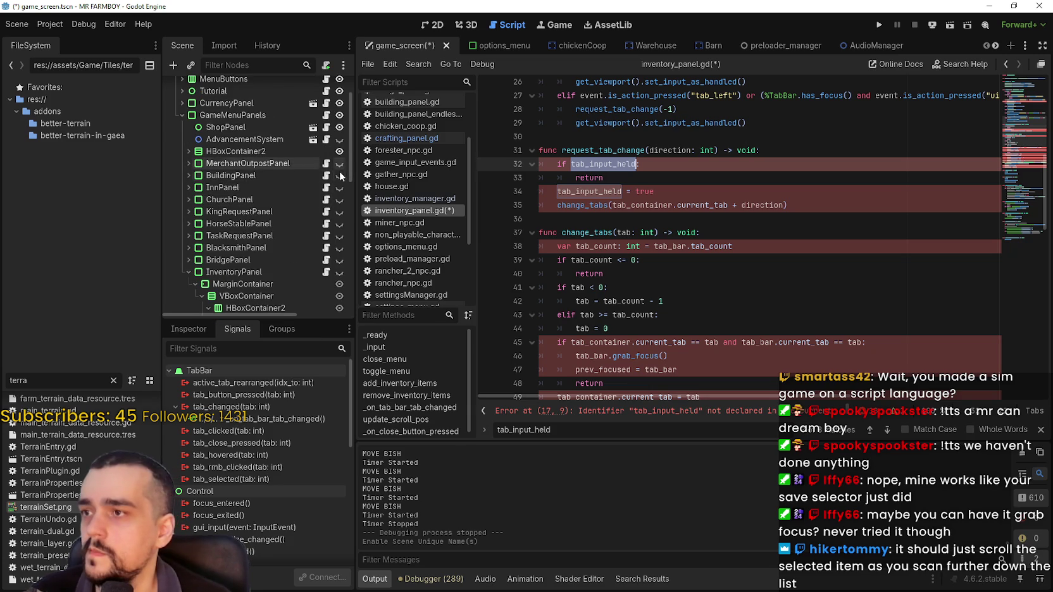
scroll(334, 156, "up", 2)
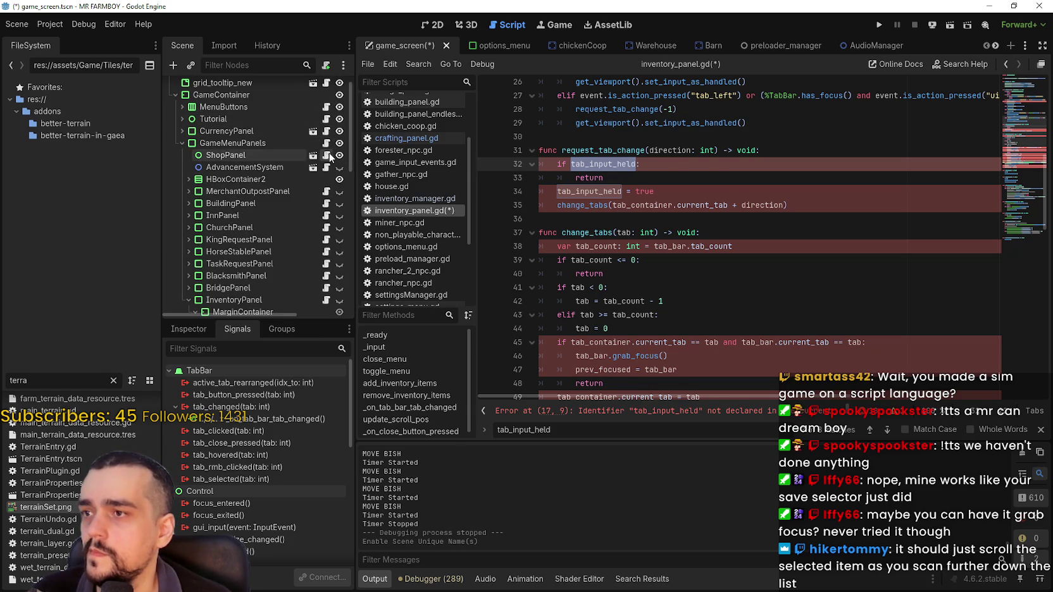
left_click(326, 155)
key("ctrl+f")
key("Return")
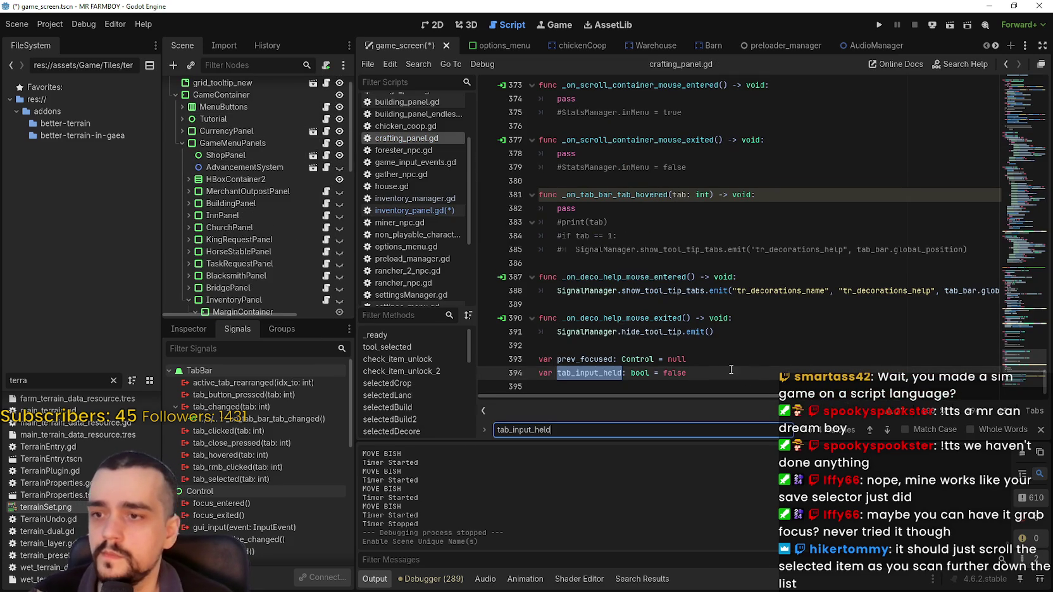
Copy the tab_input_held declaration from line 394 into line 4 of inventory_panel.gd.
left_click_drag(721, 374, 540, 372)
key("ctrl+c")
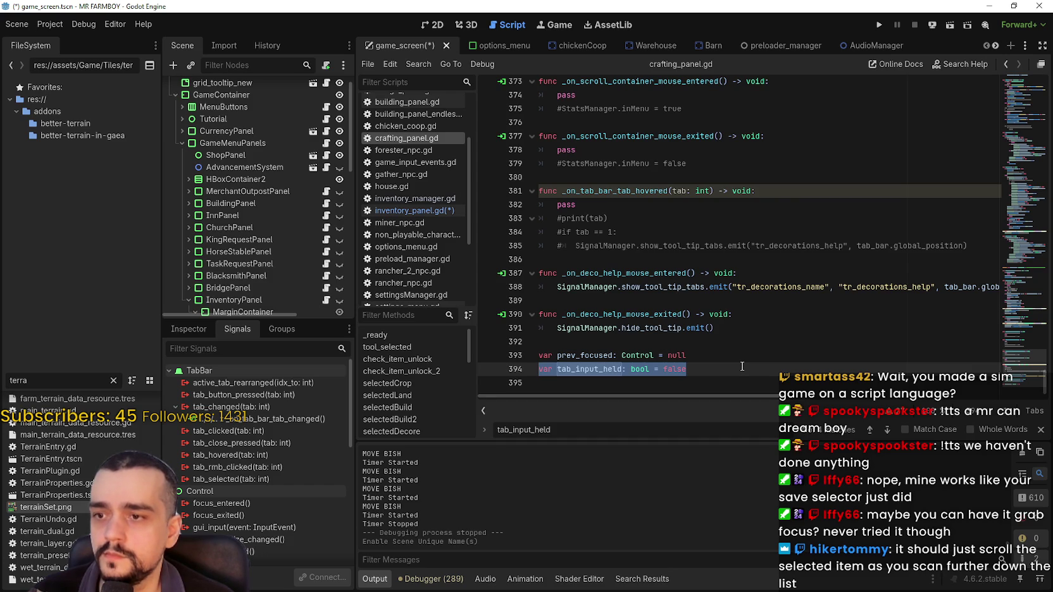
left_click_drag(742, 366, 537, 365)
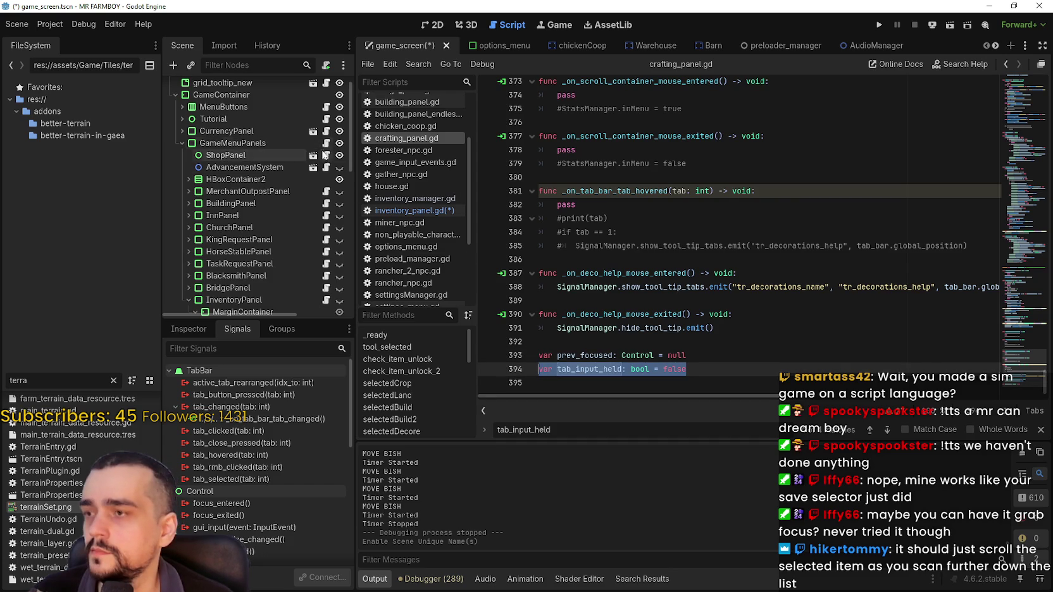
scroll(323, 208, "down", 5)
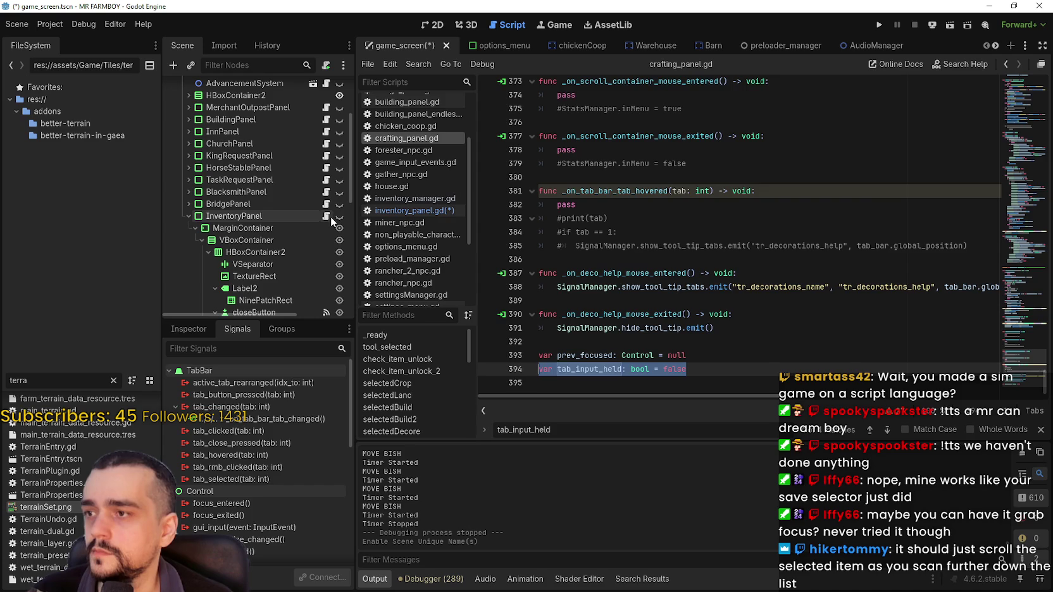
left_click(327, 216)
scroll(574, 245, "up", 5)
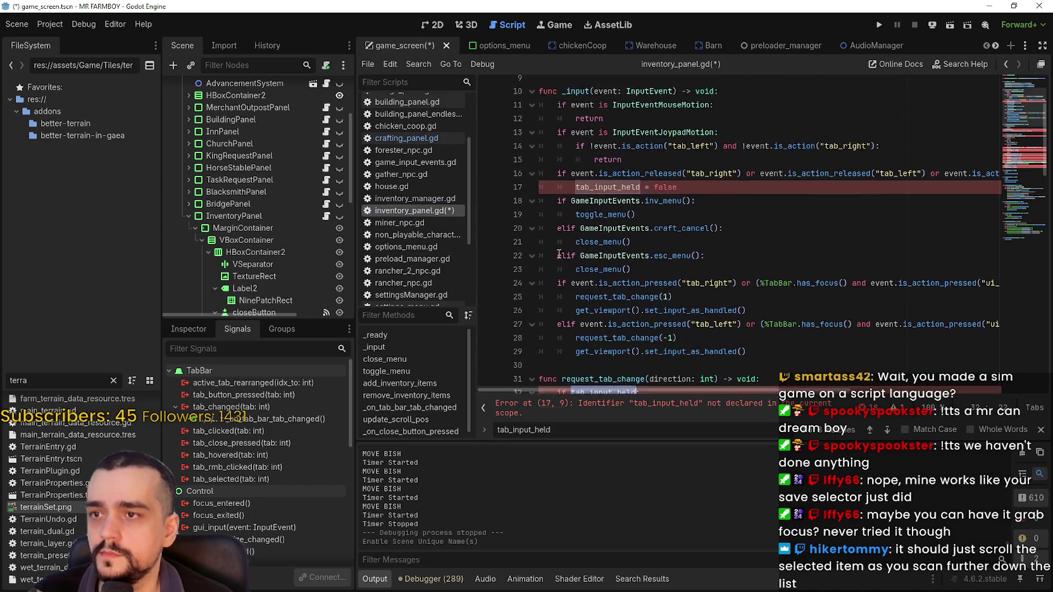
key("ctrl+v")
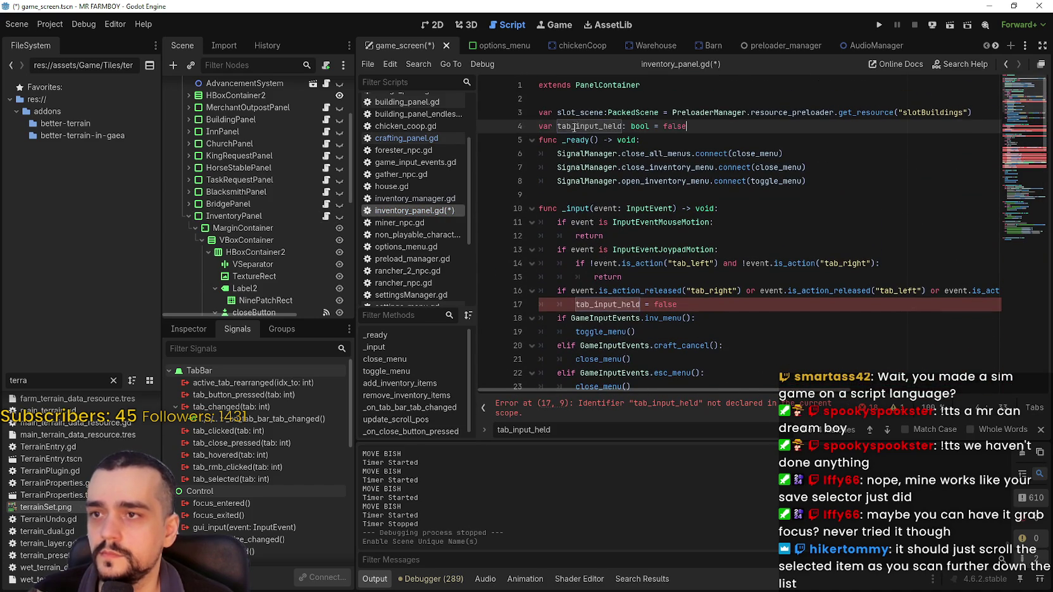
scroll(585, 212, "down", 4)
scroll(586, 212, "down", 4)
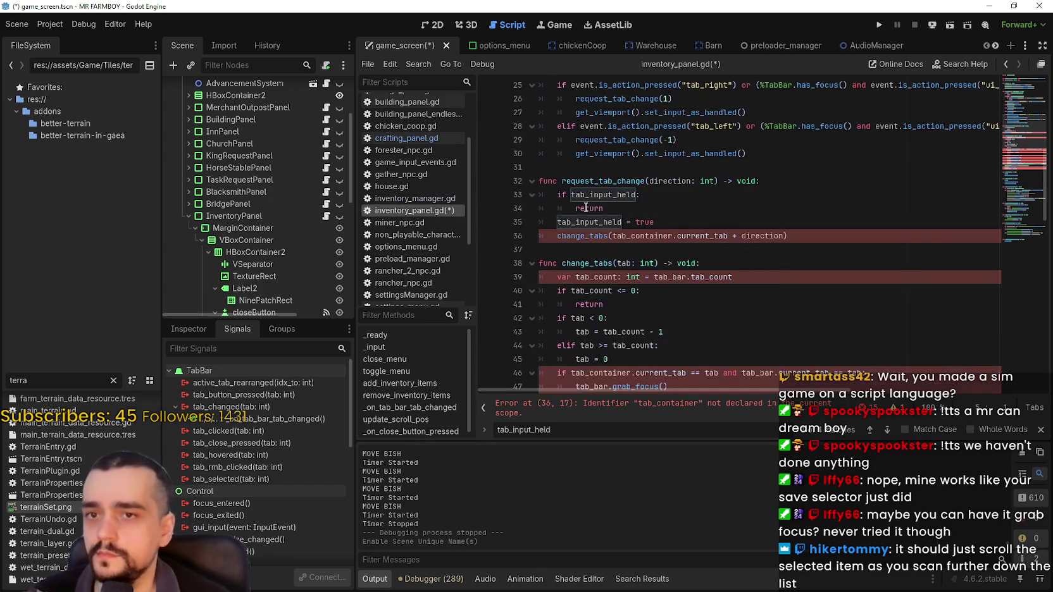
double_click(642, 236)
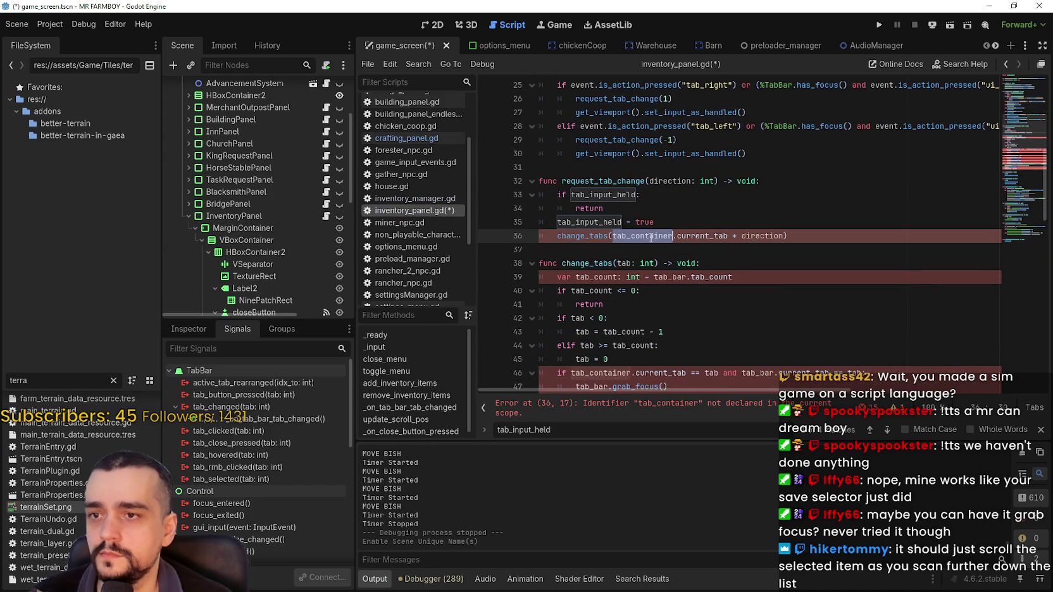
scroll(294, 248, "down", 5)
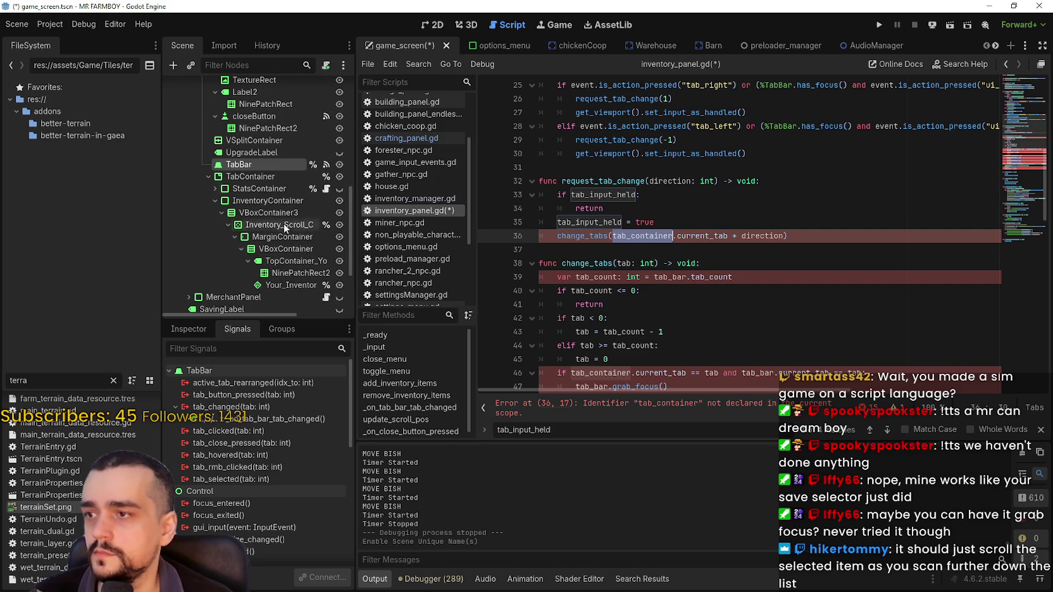
Change tab_bar to %TabBar on lines 39 and 47 and delete the prev_focused = tab_bar line.
mouse_move(241, 178)
left_mouse_down()
mouse_move(630, 247)
mouse_move(615, 241)
left_mouse_up()
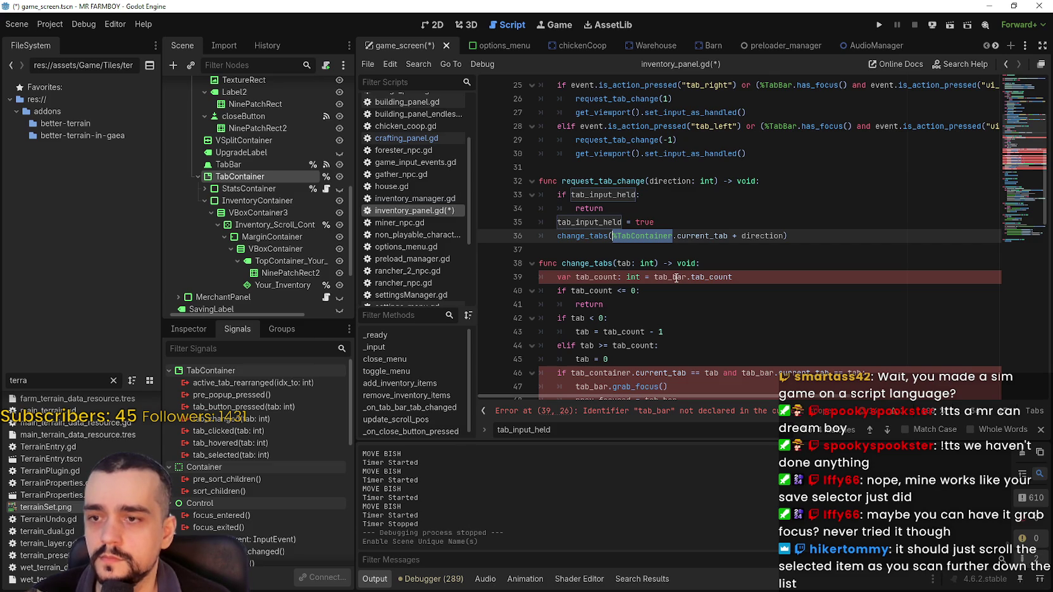
left_click(780, 125)
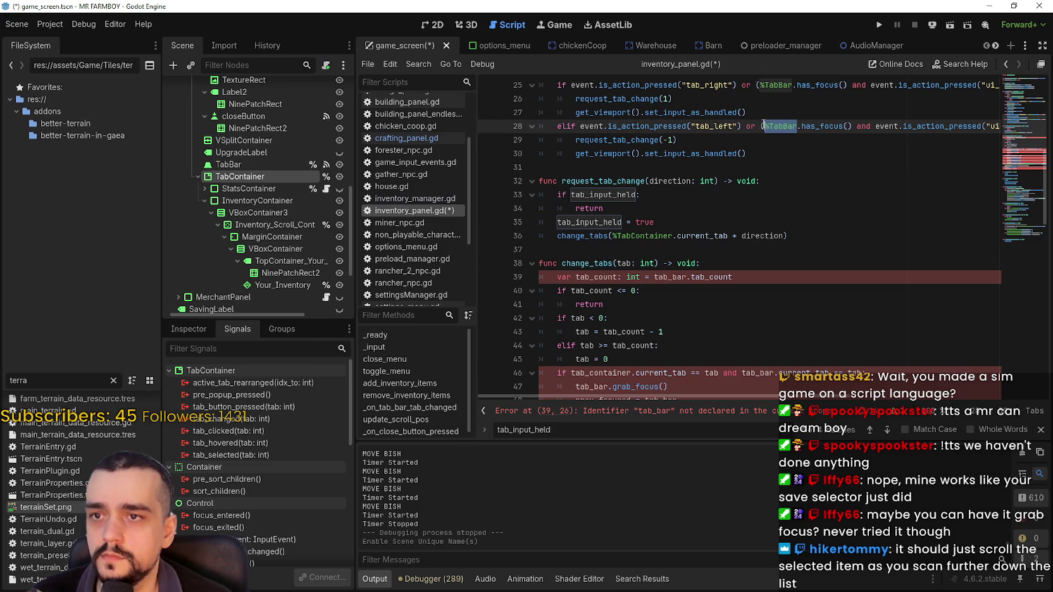
double_click(665, 276)
type("%TabBar")
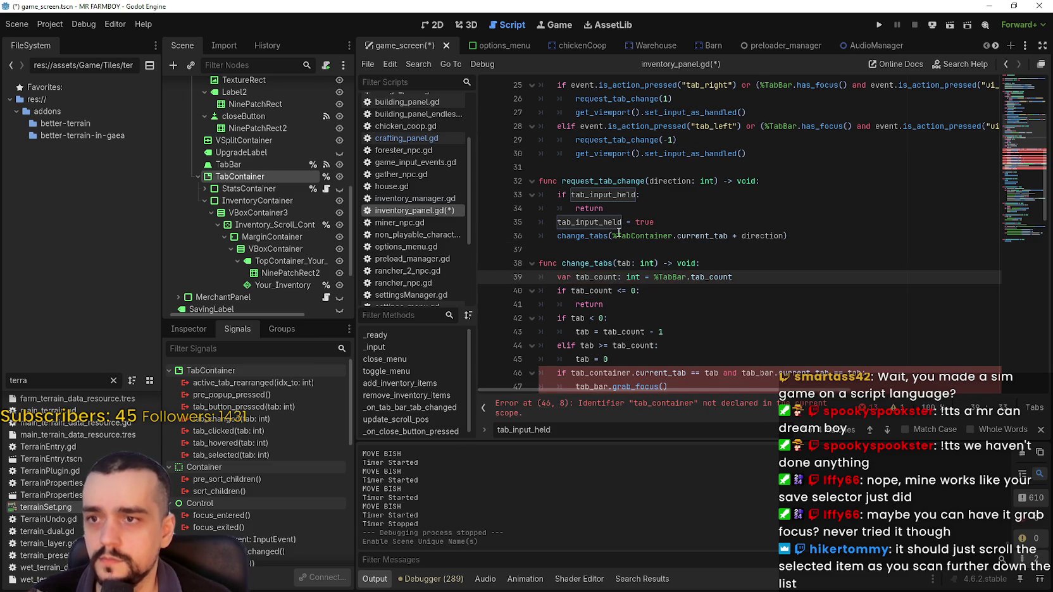
scroll(658, 255, "down", 1)
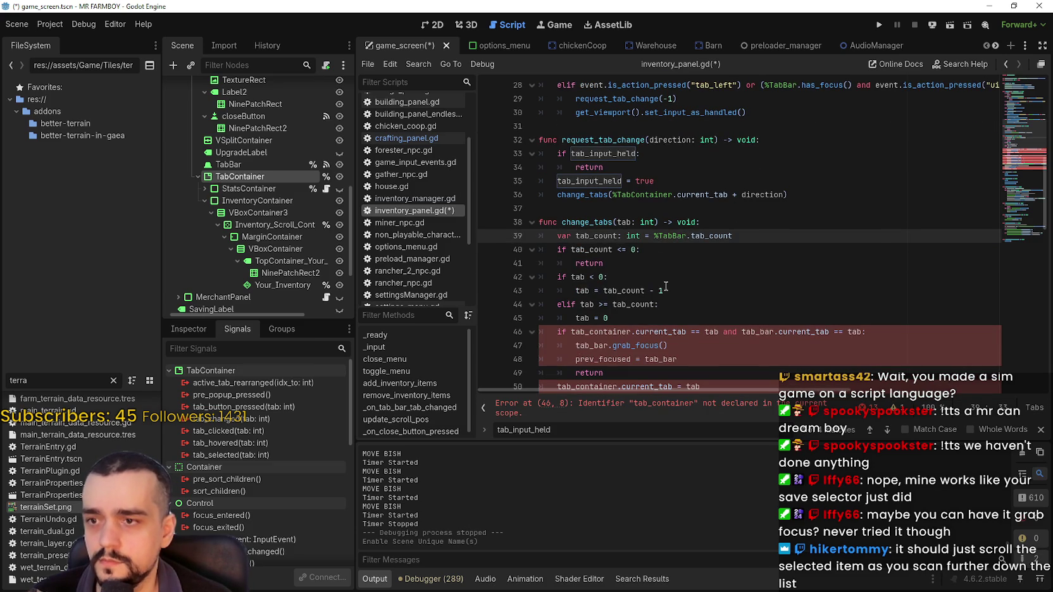
double_click(581, 345)
key("ctrl+v")
left_click_drag(681, 359, 570, 361)
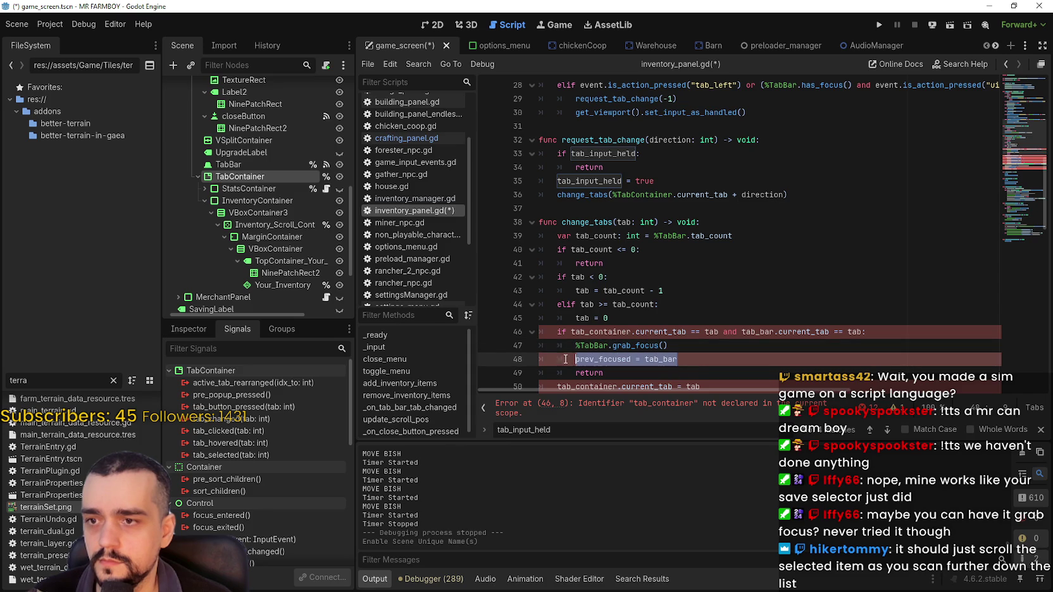
key("BackSpace")
key("BackSpace")
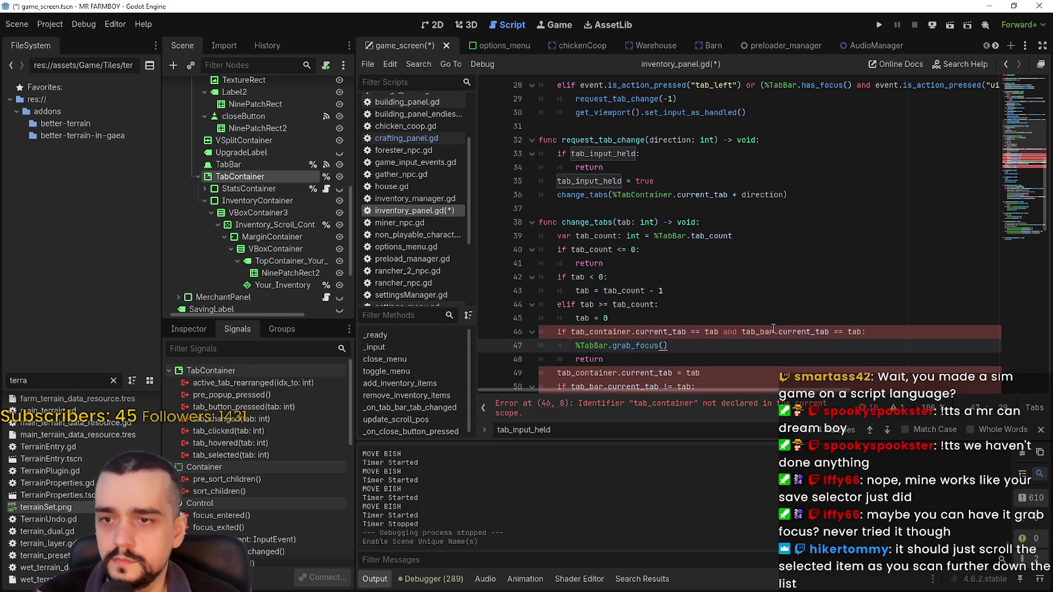
Replace tab_container with %TabContainer on line 46.
left_click(761, 332)
type("%TabB")
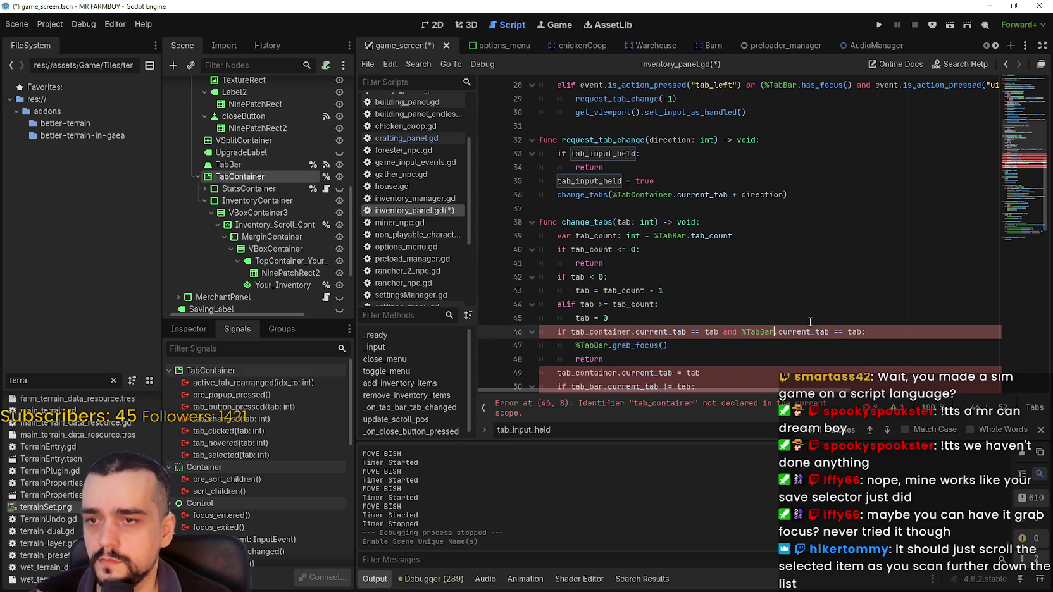
double_click(622, 194)
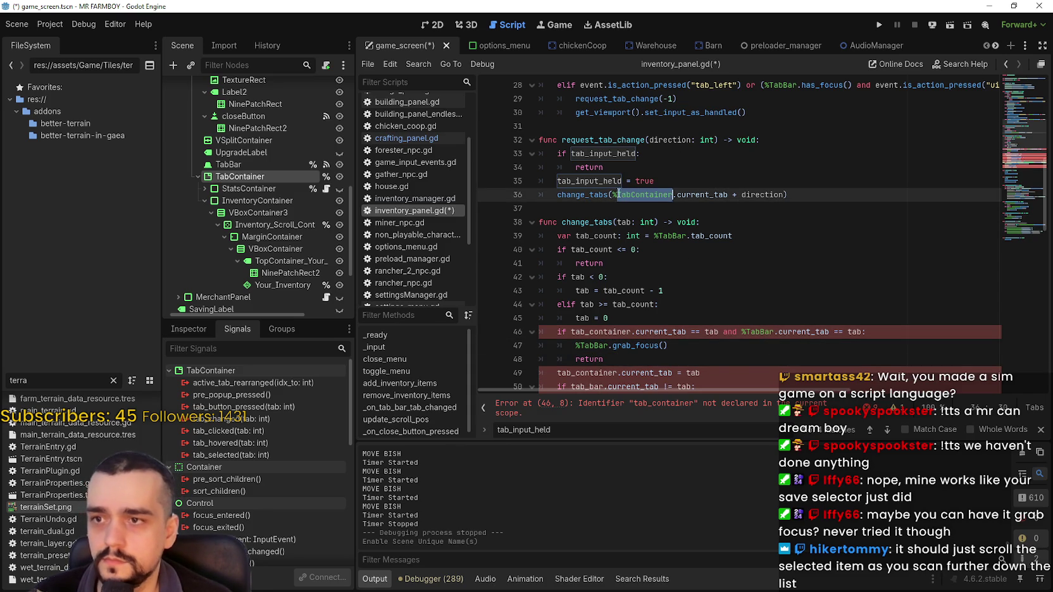
key("ctrl+c")
double_click(595, 332)
key("ctrl+v")
Replace the tab_bar references on lines 50 to 53 with %TabBar.
scroll(615, 336, "down", 1)
scroll(615, 336, "down", 1)
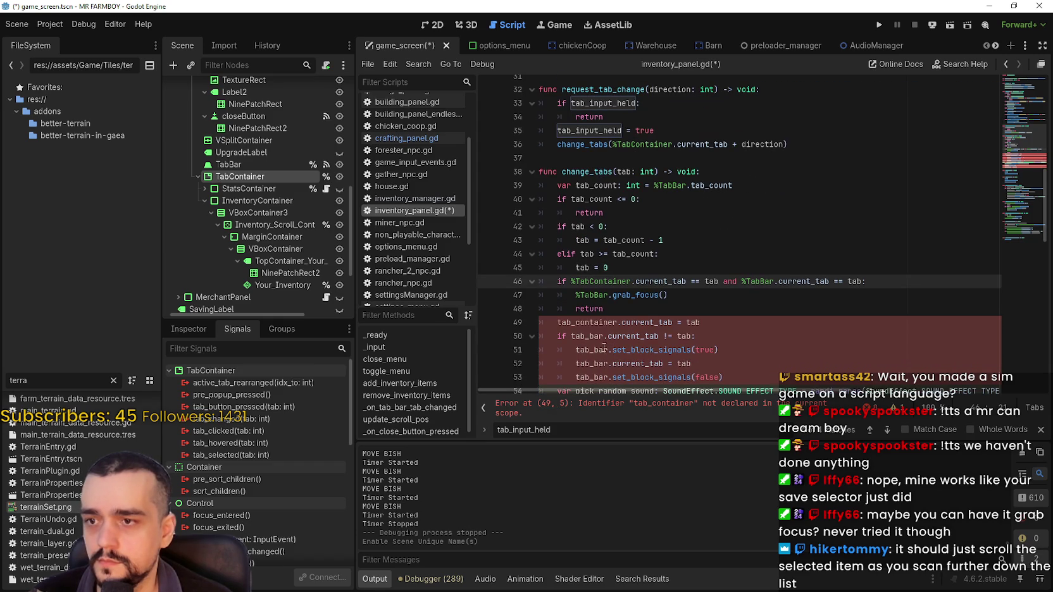
left_click(589, 314)
left_click(590, 323)
type("%TabC")
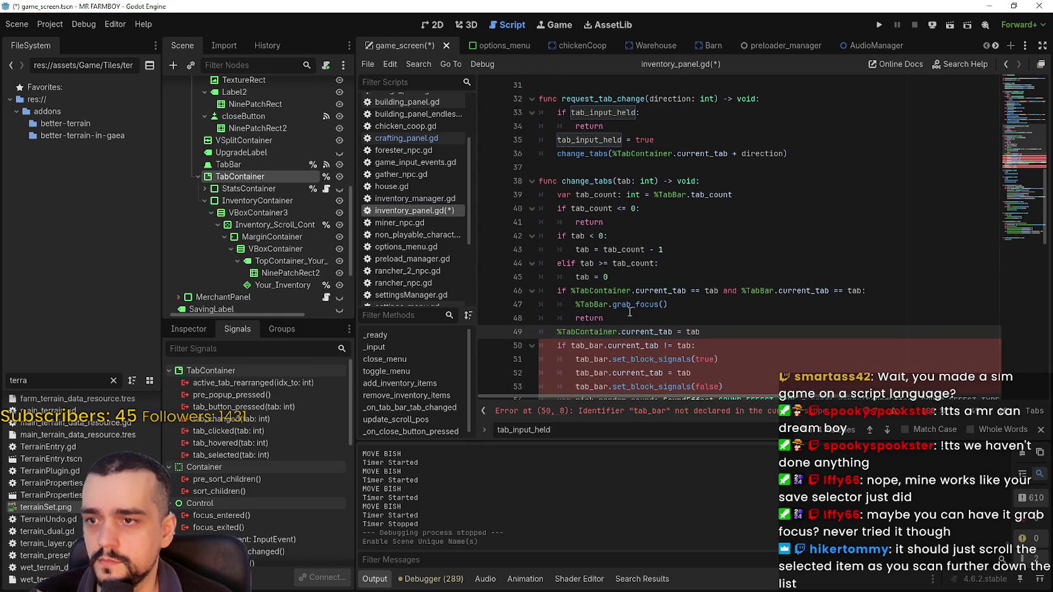
double_click(743, 290)
double_click(588, 345)
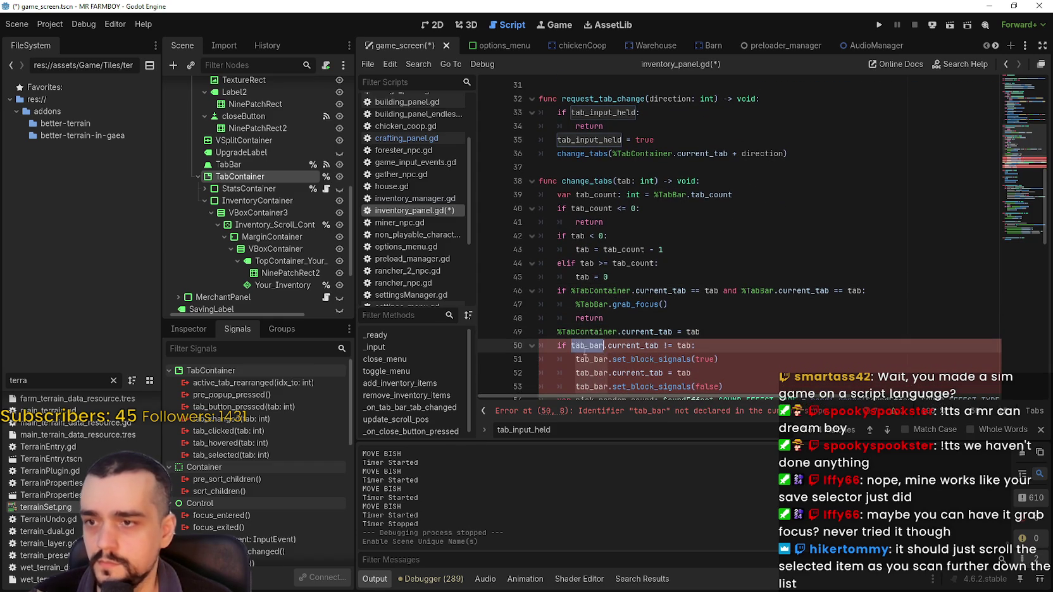
key("ctrl+v")
double_click(589, 359)
key("ctrl+v")
double_click(592, 372)
key("ctrl+v")
scroll(664, 358, "down", 3)
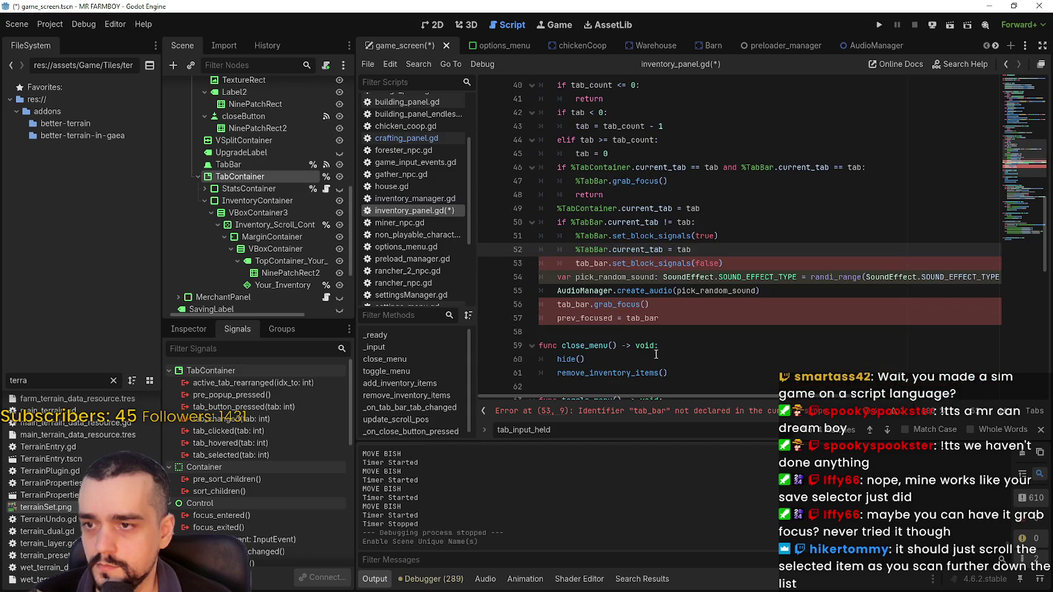
double_click(588, 263)
key("ctrl+v")
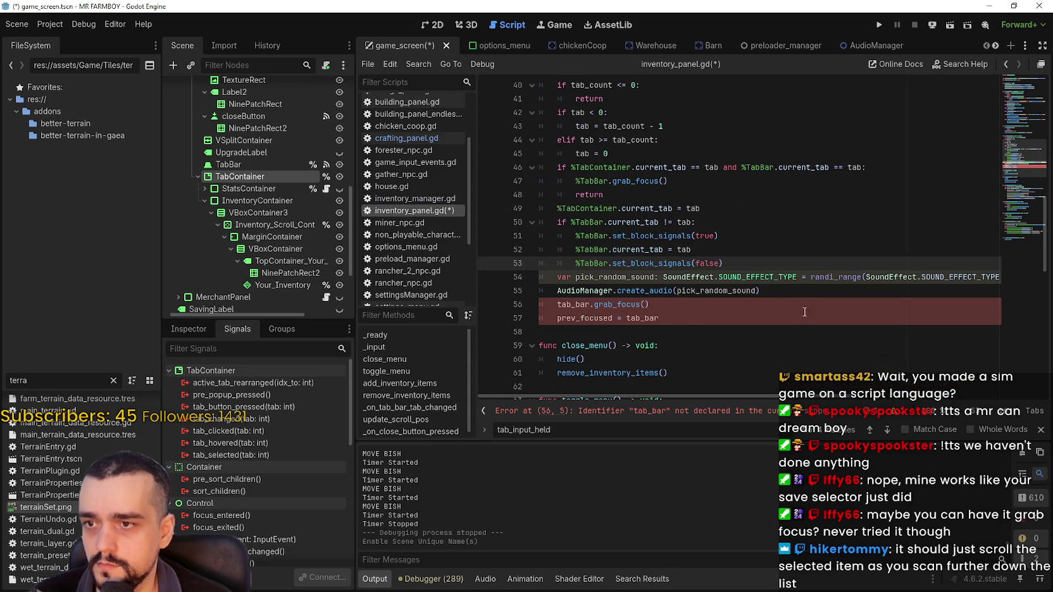
Delete the second prev_focused = tab_bar assignment near line 56.
left_click(793, 291)
double_click(581, 305)
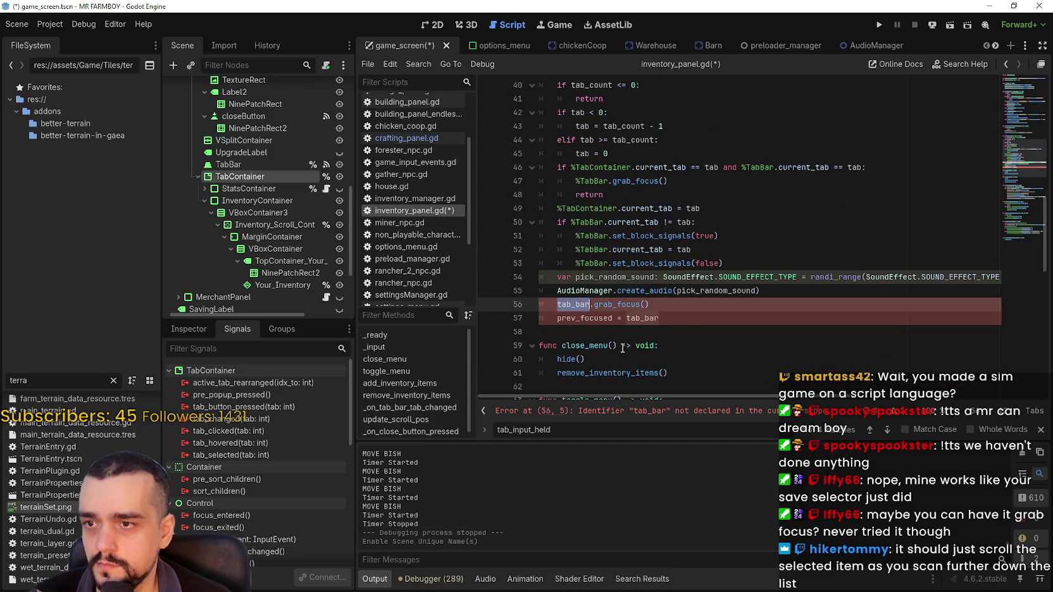
left_click_drag(662, 319, 508, 315)
key("BackSpace")
Check how request_tab_change is used and look over the rest of the script.
scroll(601, 222, "up", 6)
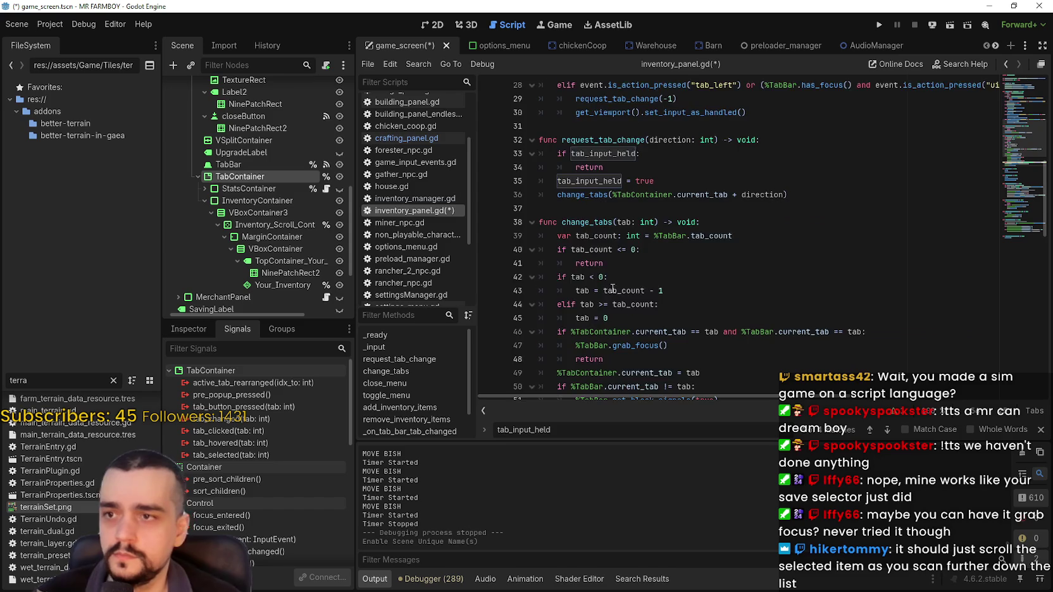
double_click(604, 199)
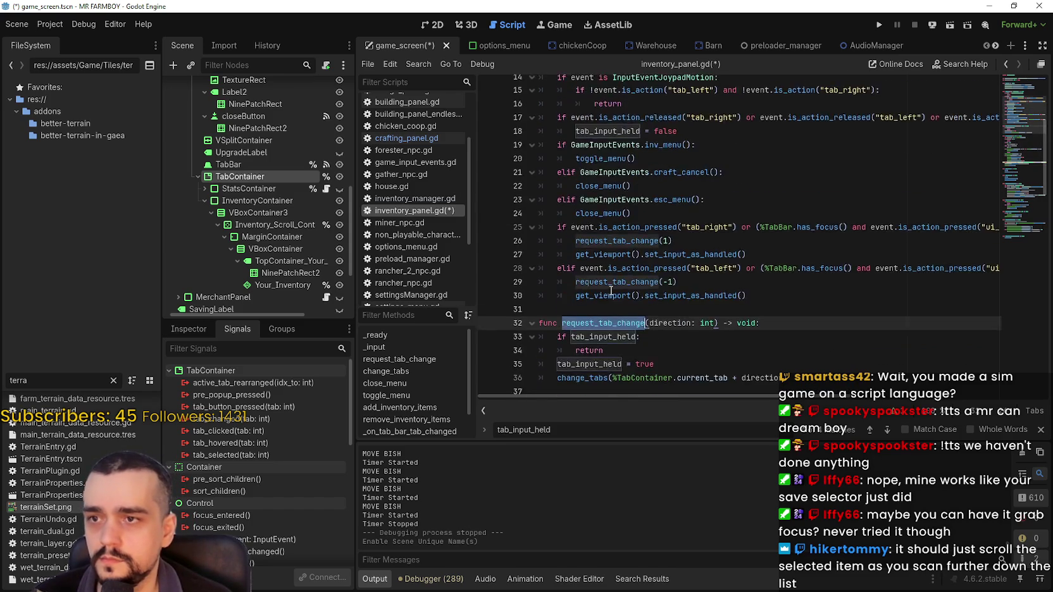
left_click(608, 268)
scroll(607, 254, "down", 2)
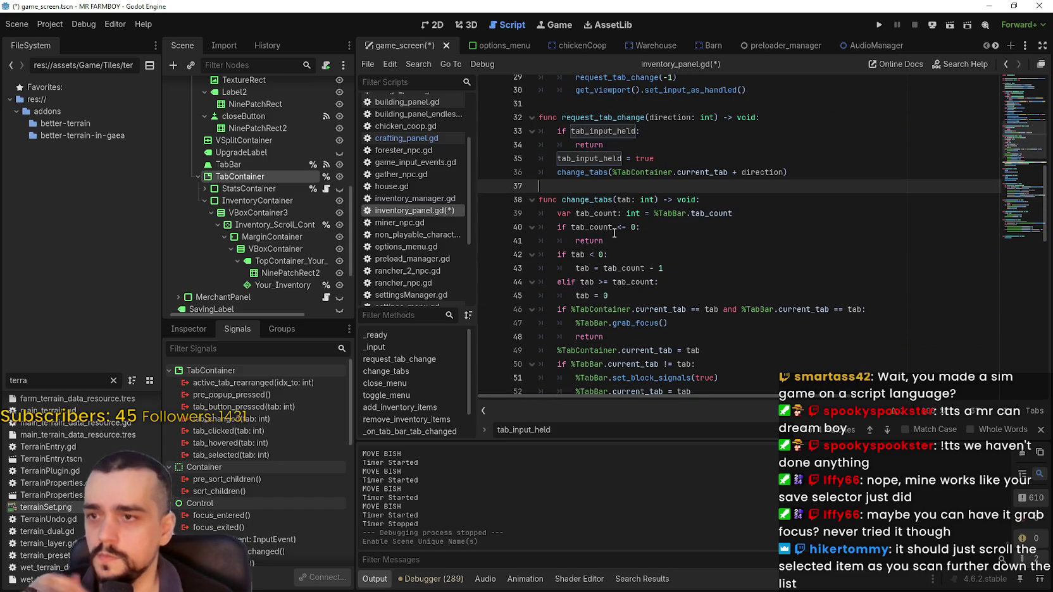
scroll(663, 317, "down", 5)
scroll(663, 317, "down", 1)
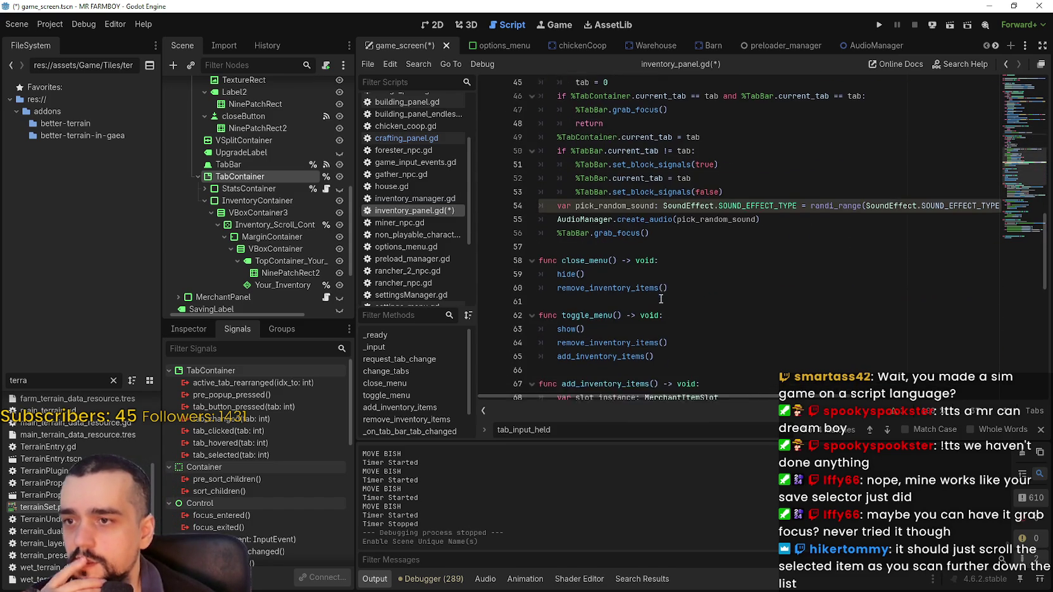
scroll(665, 304, "up", 11)
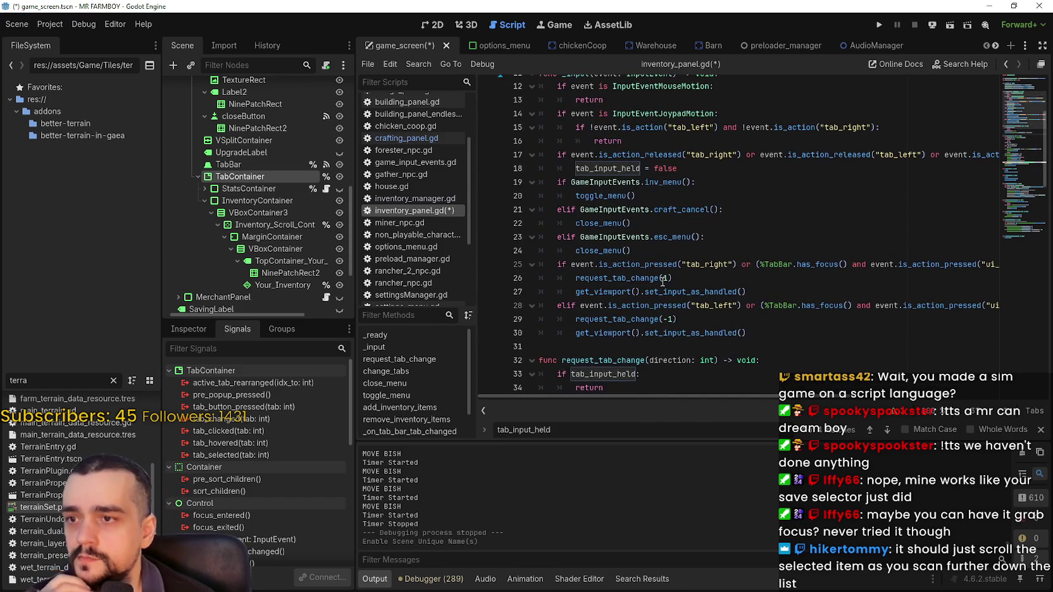
scroll(663, 281, "up", 3)
scroll(661, 270, "down", 13)
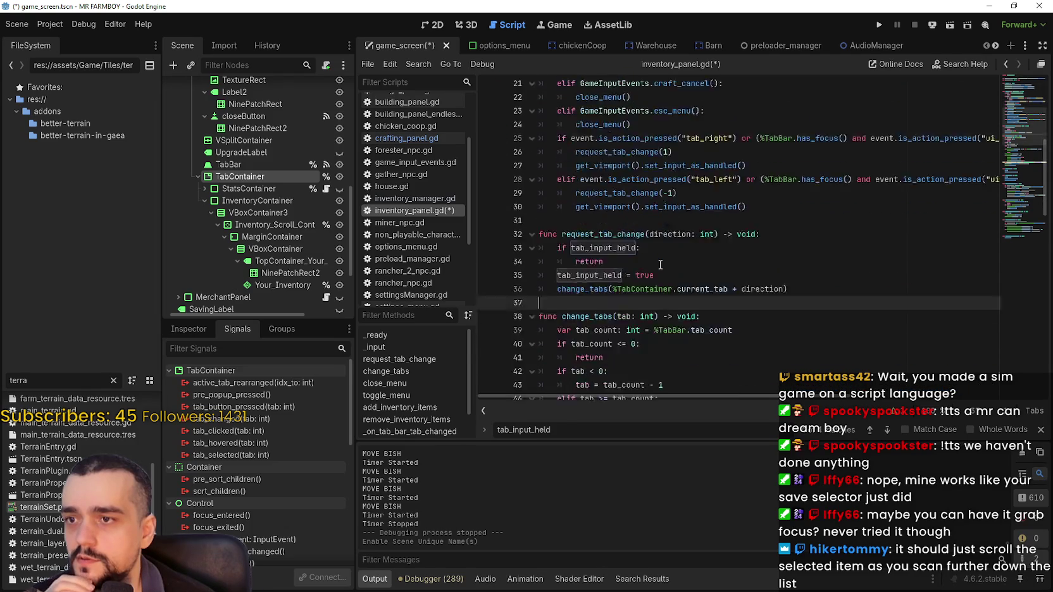
scroll(661, 265, "down", 3)
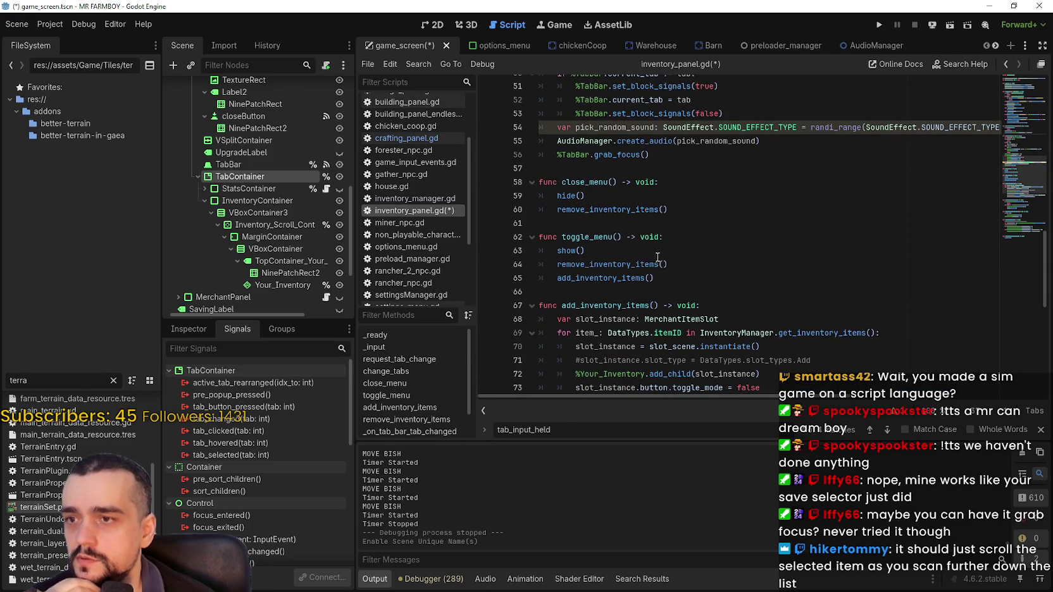
scroll(652, 246, "down", 3)
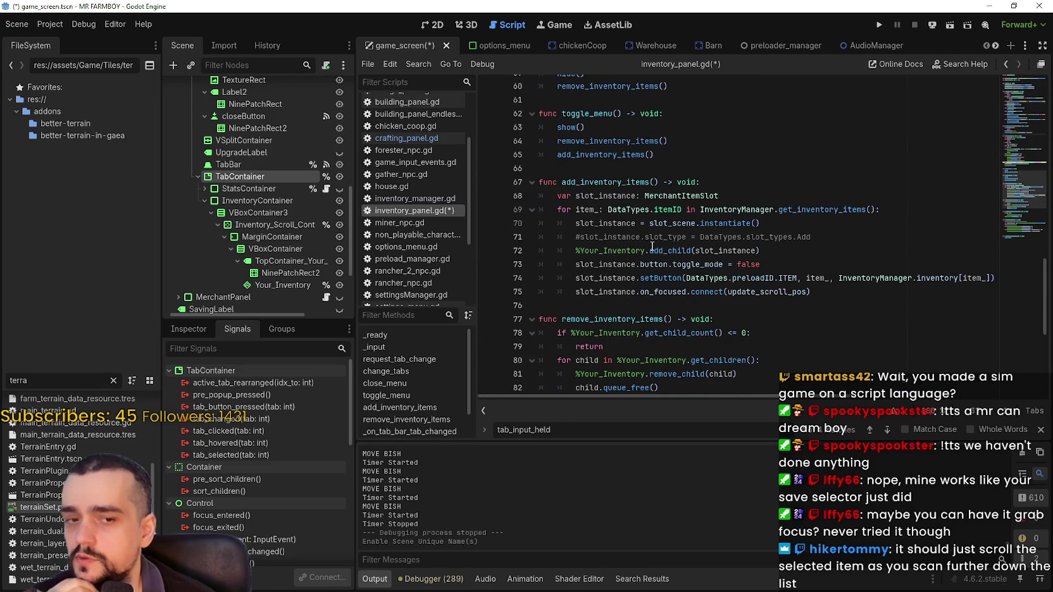
scroll(653, 246, "down", 2)
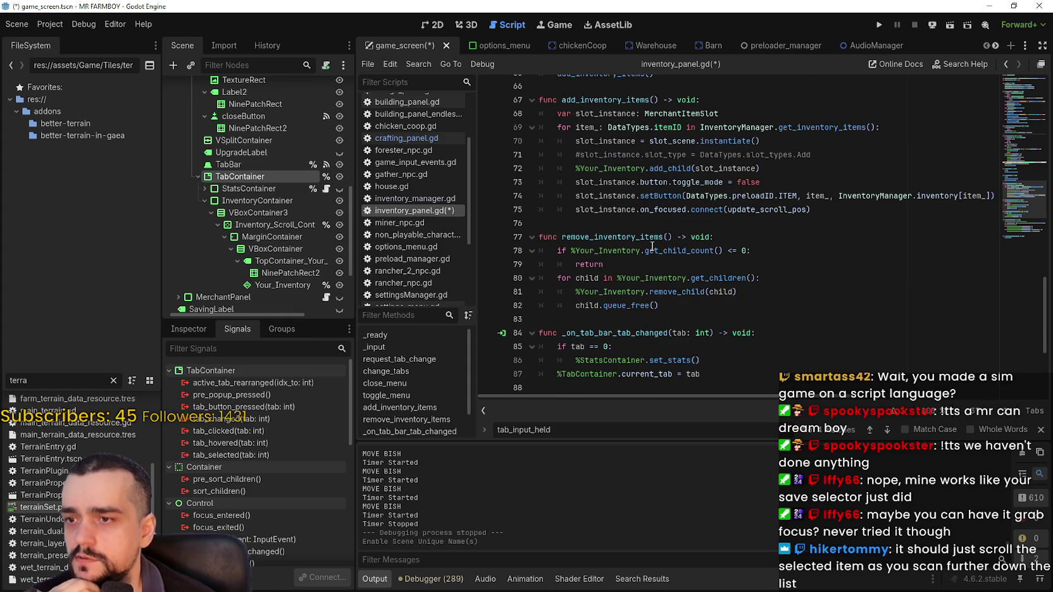
scroll(653, 246, "down", 2)
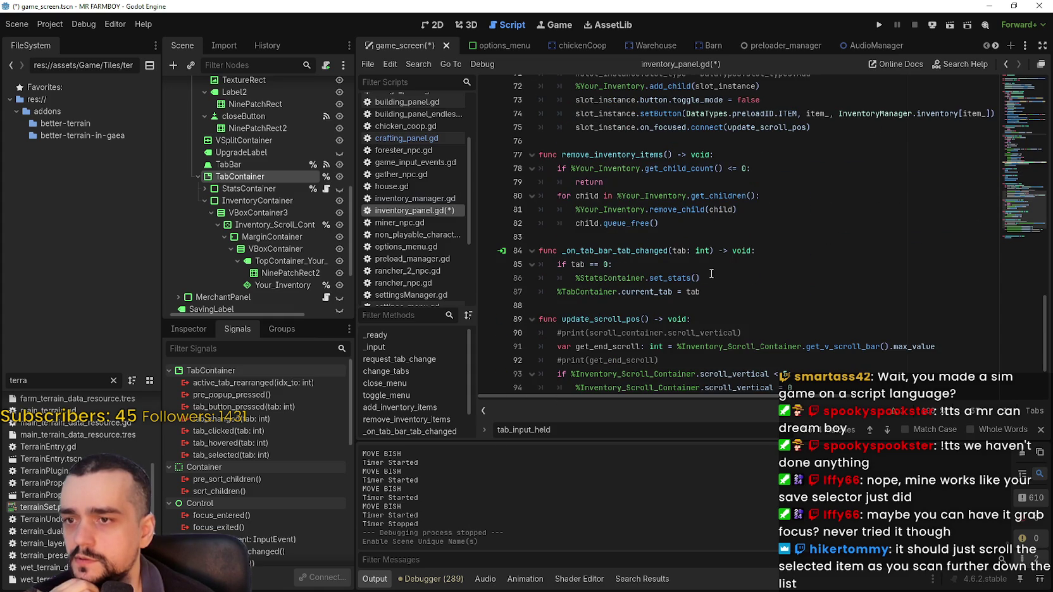
Comment out the %TabContainer.current_tab = tab line 87, save the script, and run the game.
double_click(677, 274)
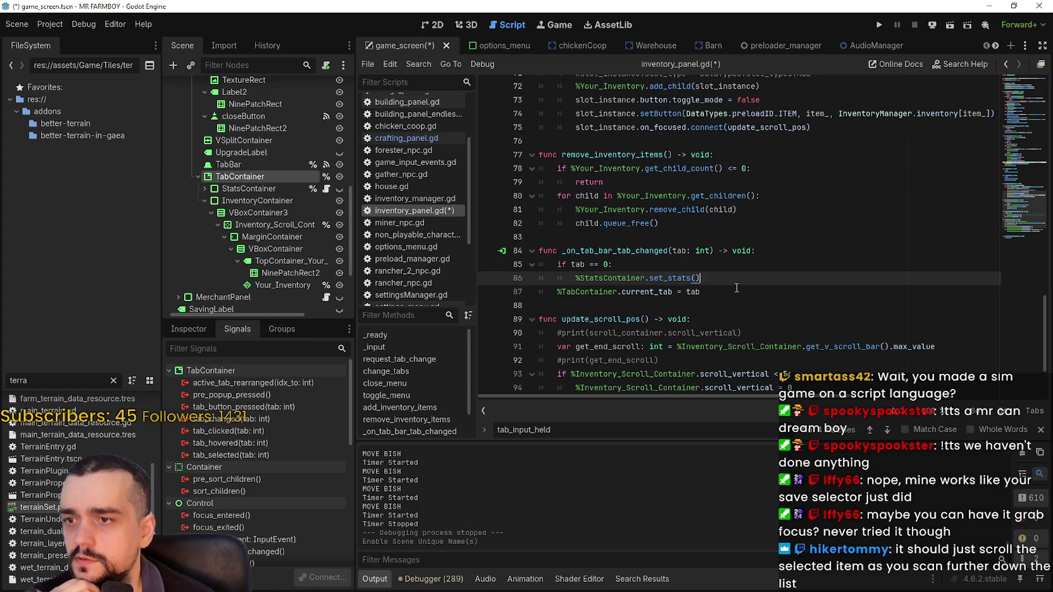
left_click_drag(726, 293, 552, 296)
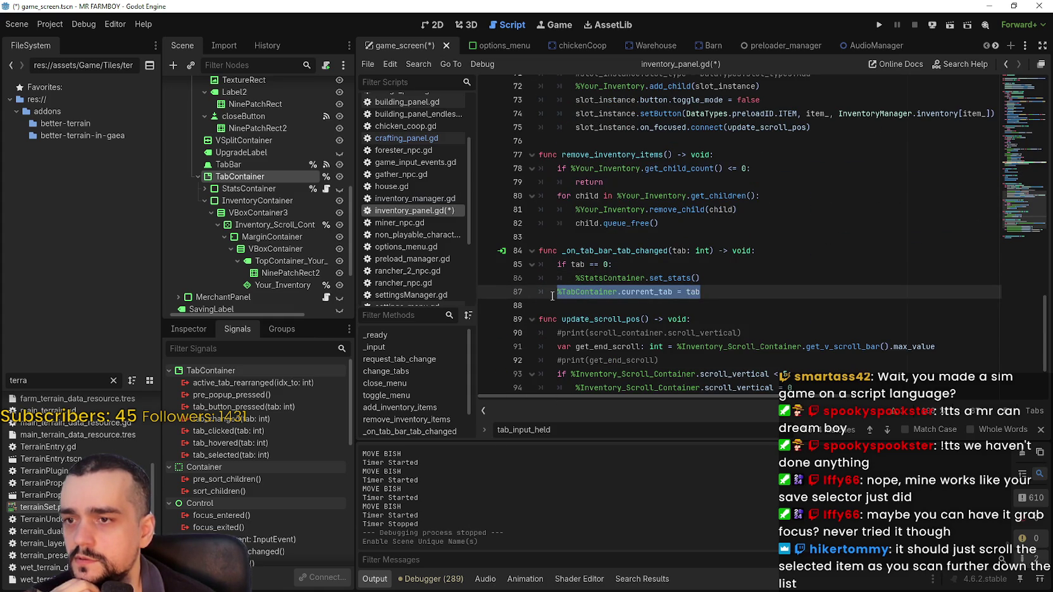
left_click(552, 293)
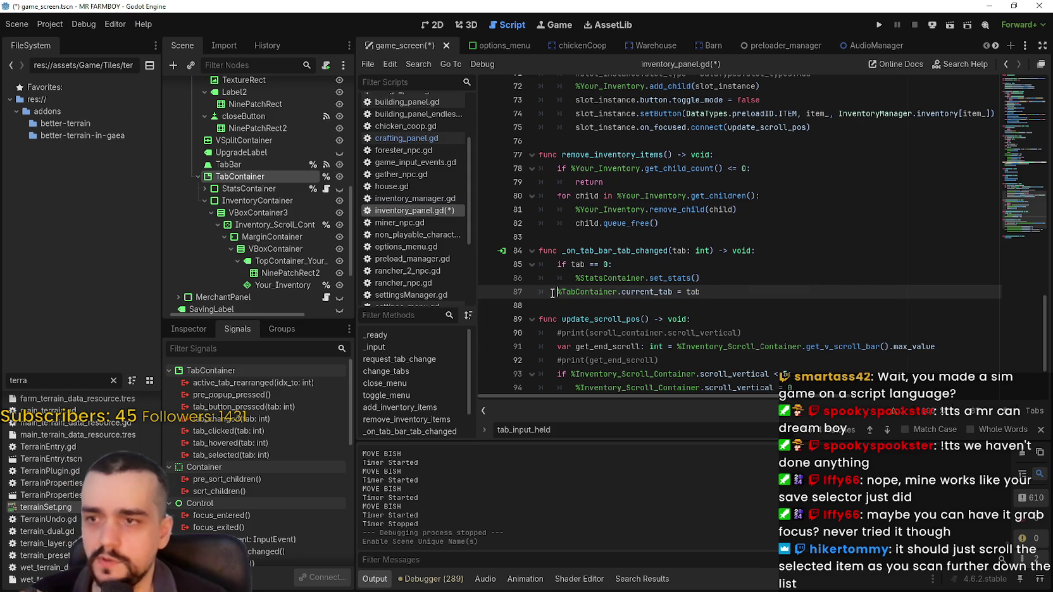
left_click(647, 307)
key("ctrl+s")
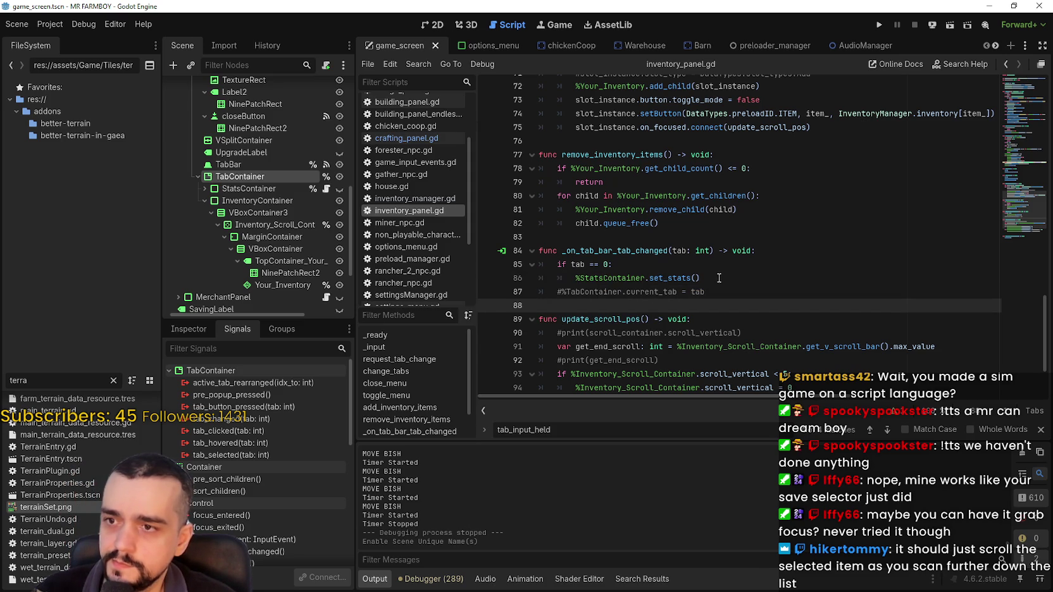
left_click(881, 24)
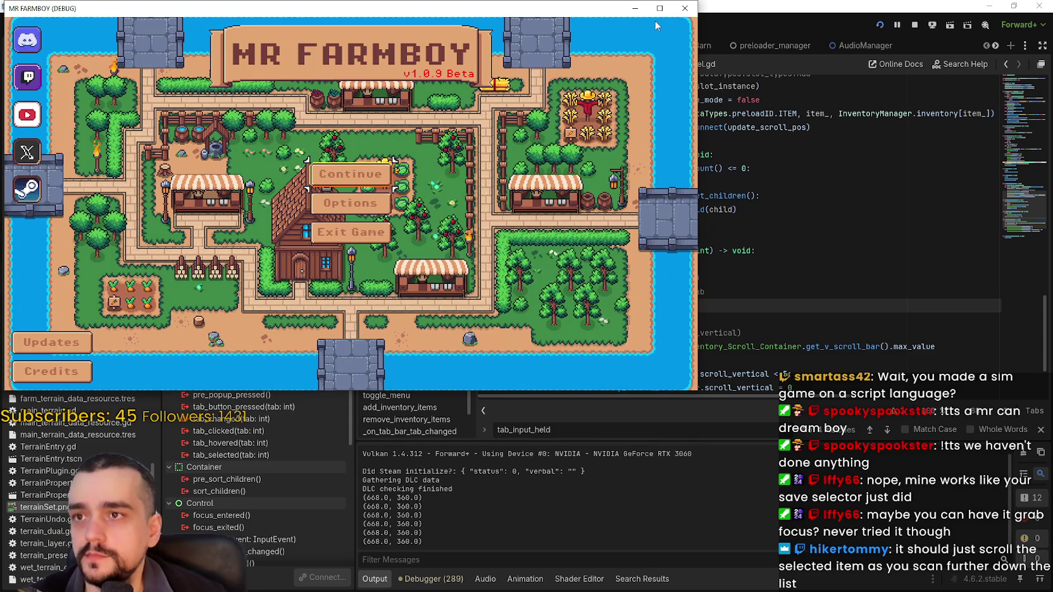
Maximize the game window and load Save 7 from the save list.
left_click(658, 8)
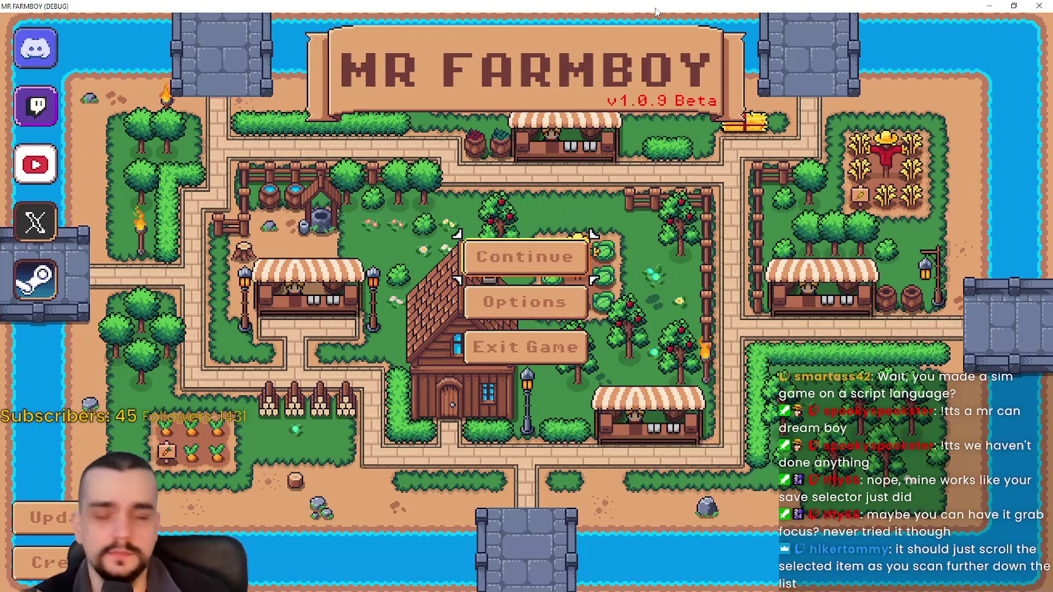
key("Return")
key("Down")
key("Down")
key("Down")
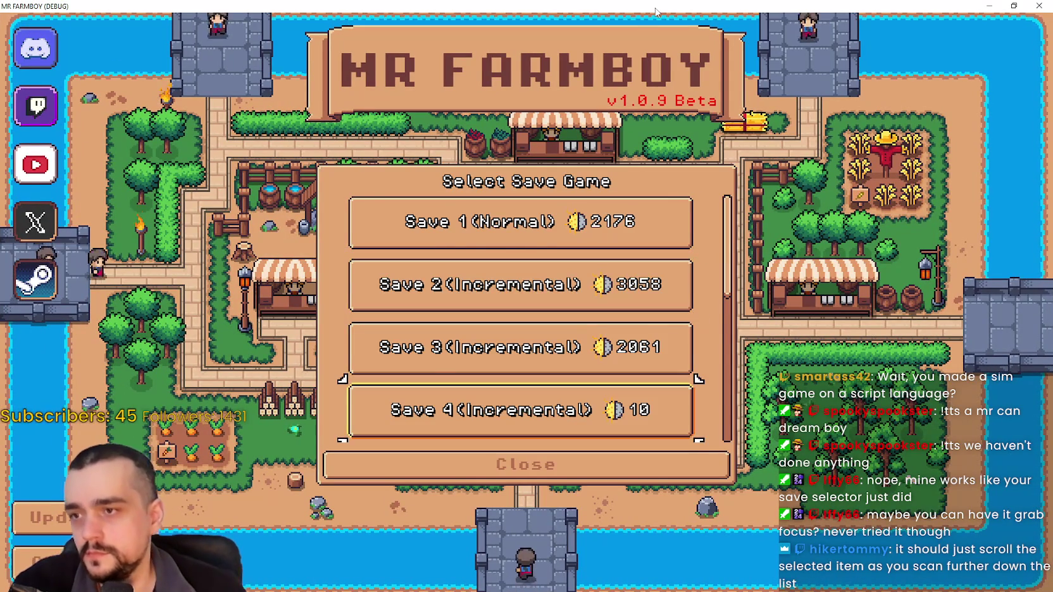
key("Return")
key("Return")
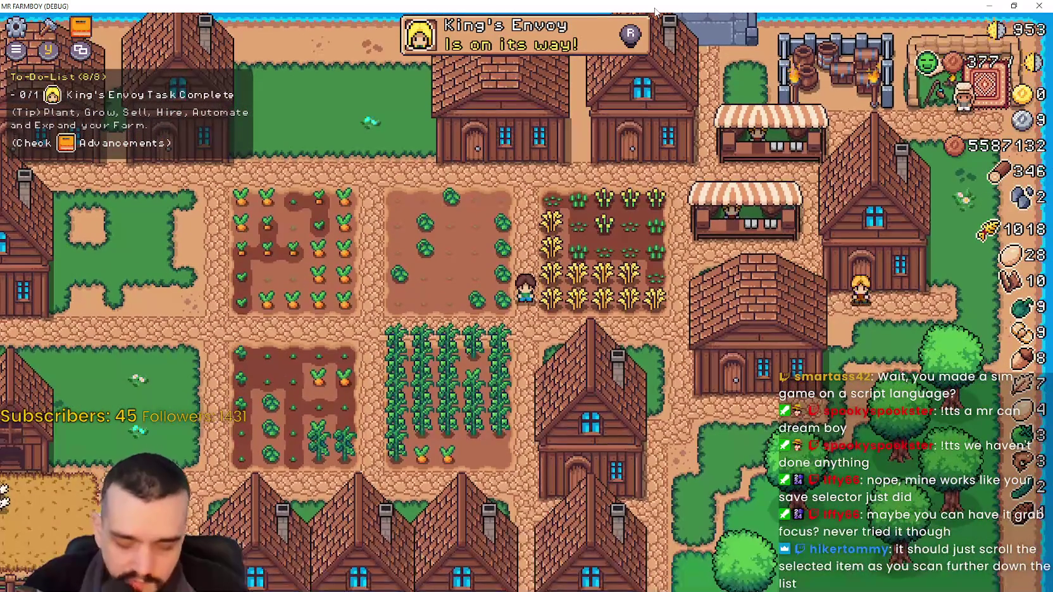
Open the Stats & Inventory panel with I and arrow through the green apple, Stone and Pinecone tooltips.
key("i")
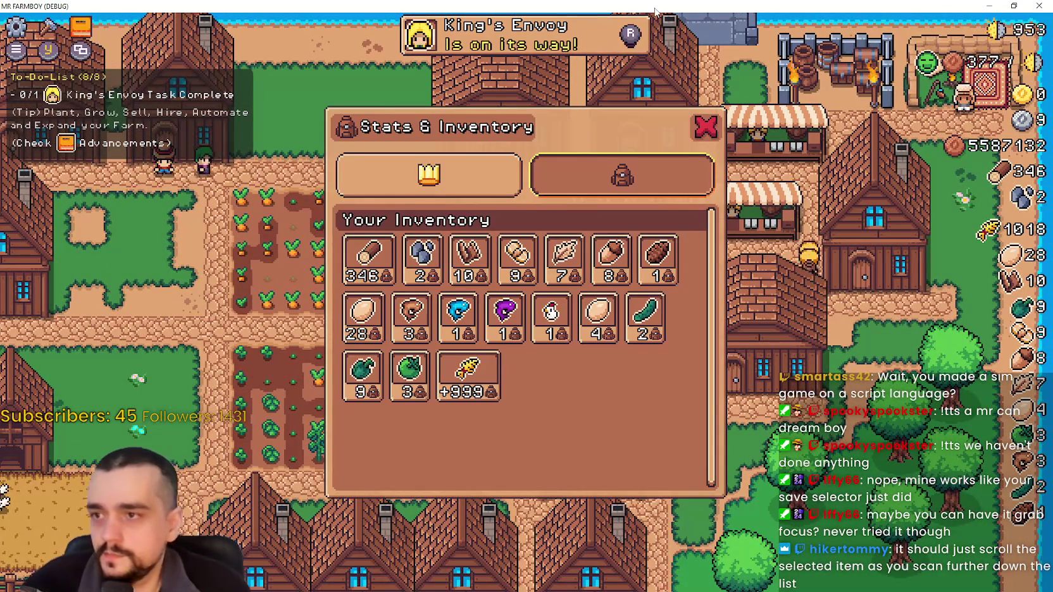
key("Right")
key("Down")
key("Down")
key("Up")
key("Up")
key("Right")
key("Right")
key("Right")
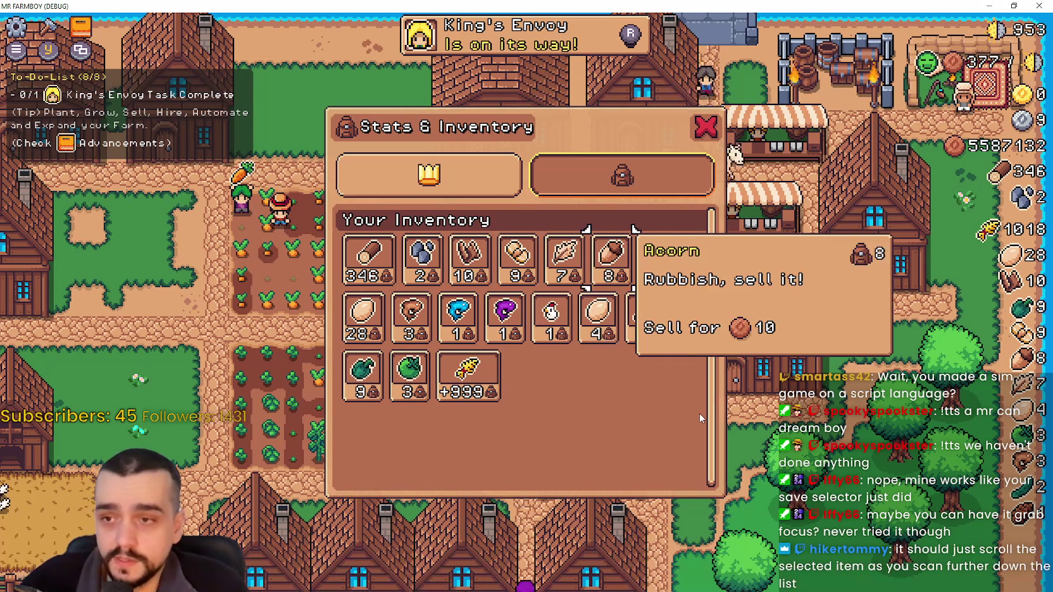
key("Down")
key("Up")
key("Up")
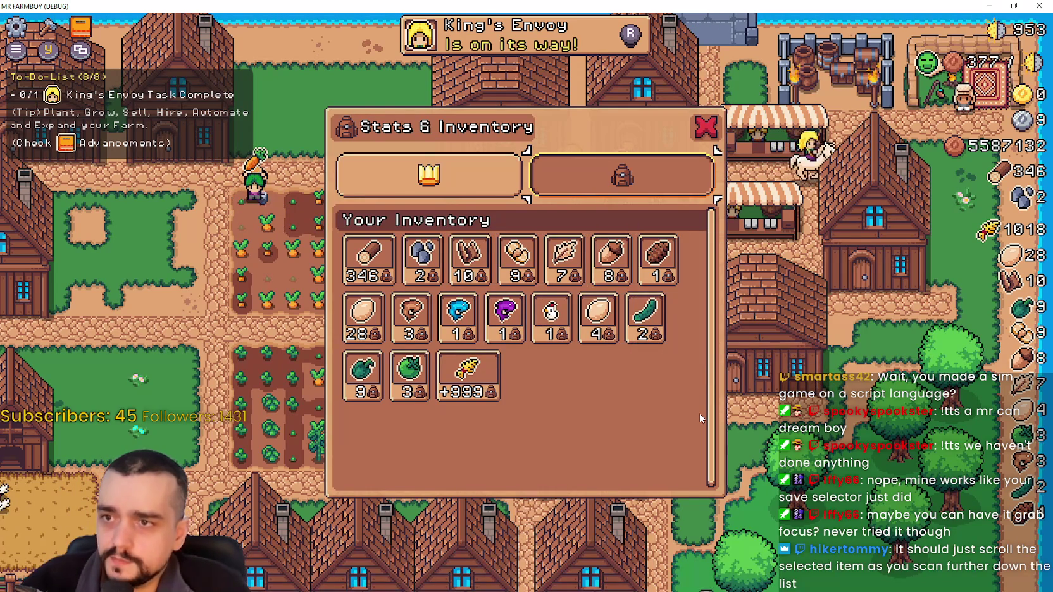
Flip repeatedly between the stats and inventory tabs with Left and Right.
key("Left")
key("Right")
key("Left")
key("Right")
key("Left")
key("Right")
key("Left")
key("Right")
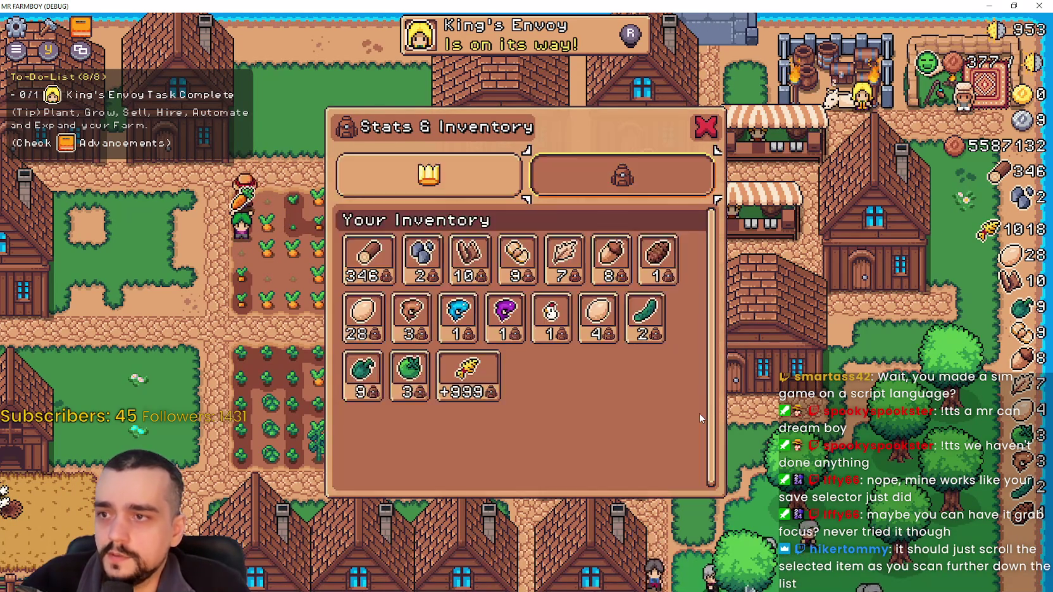
key("Left")
key("Right")
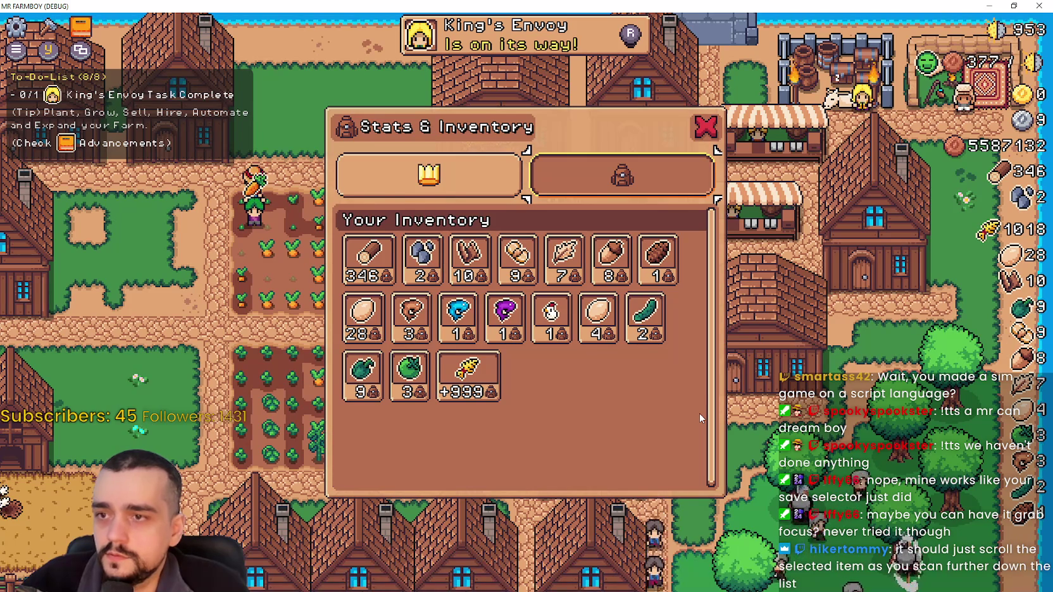
key("Left")
key("Right")
Step through the Wheat, Paper Scroll, Fish VII and Chicken Egg tooltips, then leave to stats.
key("Down")
key("Down")
key("Down")
key("Left")
key("Up")
key("Up")
key("Right")
key("Down")
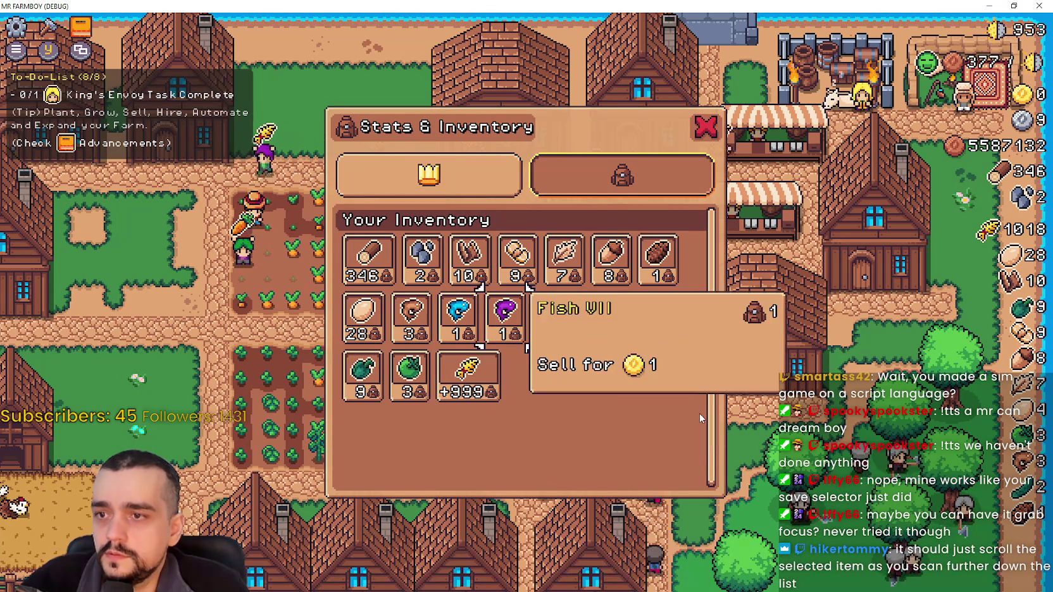
key("Right")
key("Up")
key("Left")
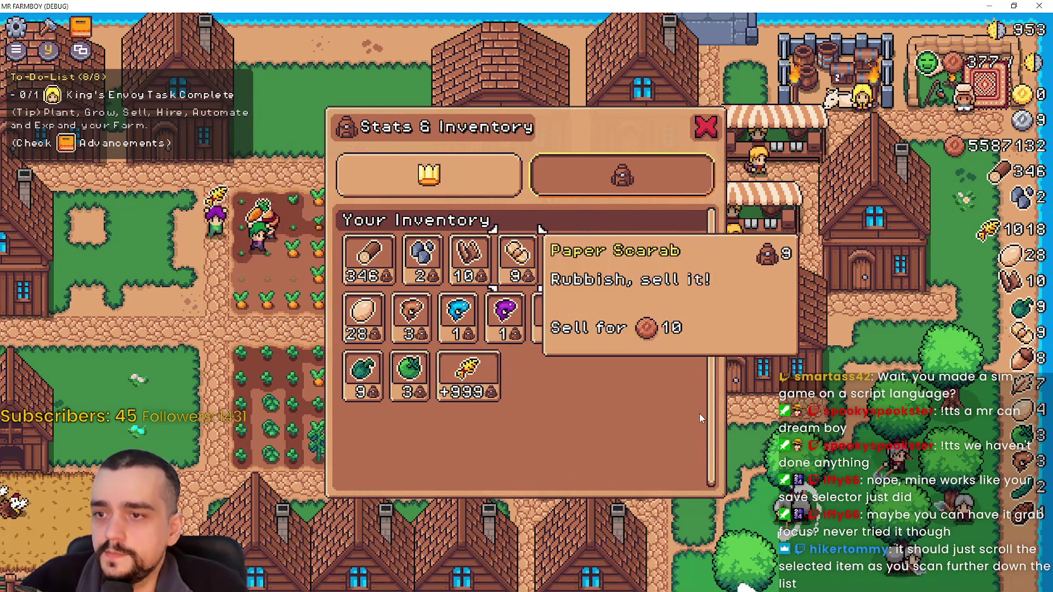
key("Down")
key("Down")
key("Up")
key("Up")
key("Up")
key("Left")
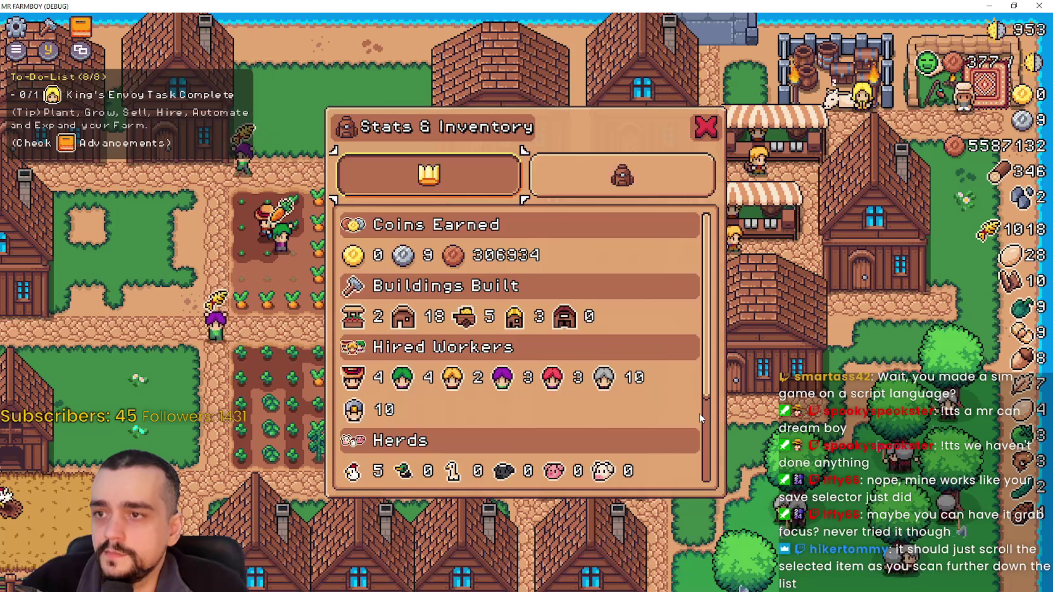
Navigate Fish III, Cucumber, Pinecone, Wood, Green Pepper, Wheat and Paper Scroll, then return to stats.
key("Right")
key("Down")
key("Down")
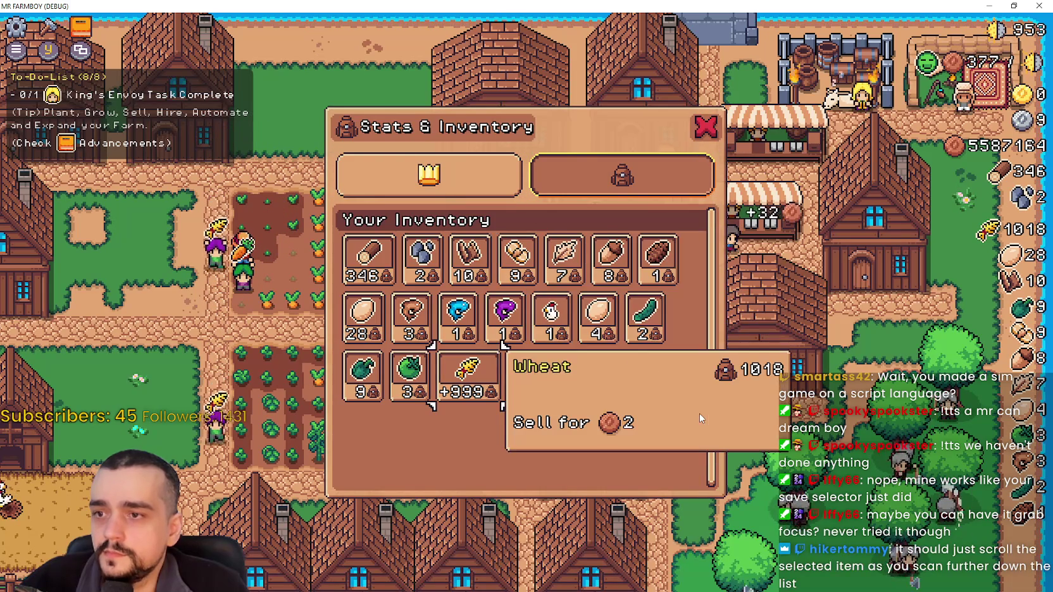
key("Up")
key("Right")
key("Right")
key("Right")
key("Right")
key("Up")
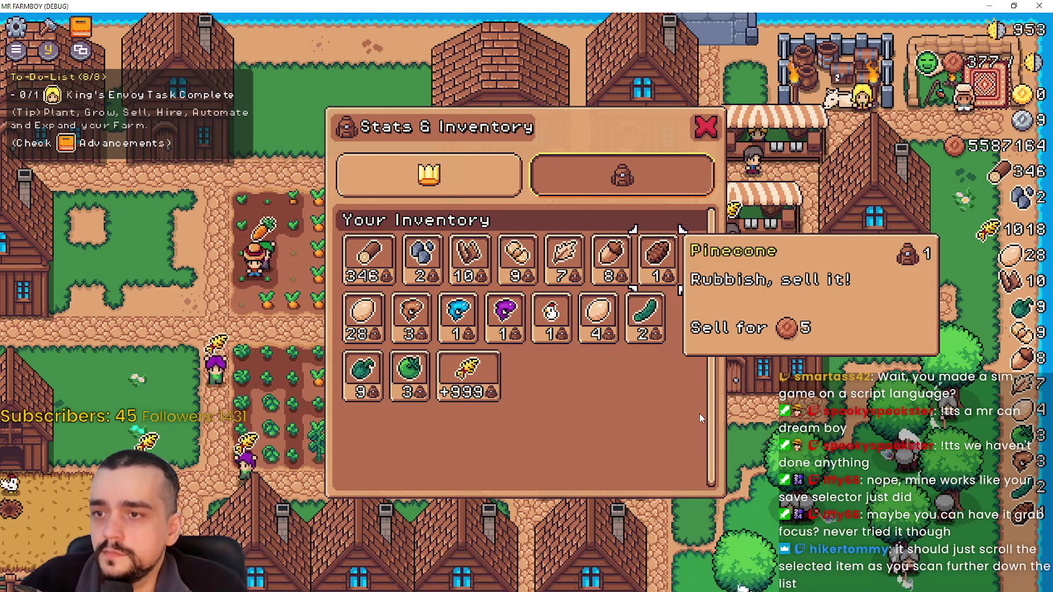
key("Left")
key("Left")
key("Left")
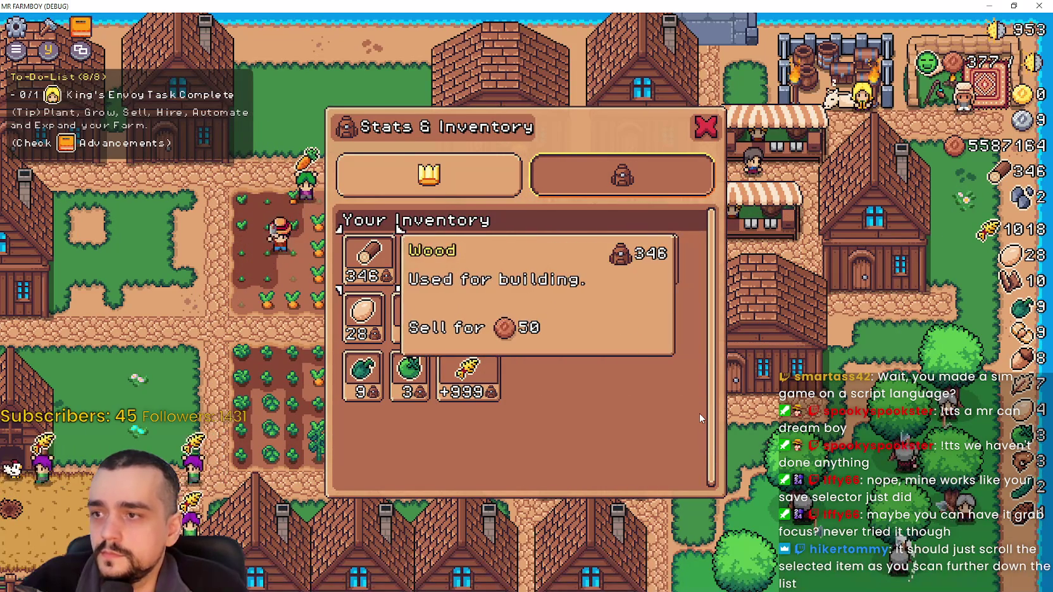
key("Down")
key("Down")
key("Right")
key("Up")
key("Up")
key("Left")
Return to the inventory and move across Fish VII, Paper Scarab and Cucumber tooltips.
key("Right")
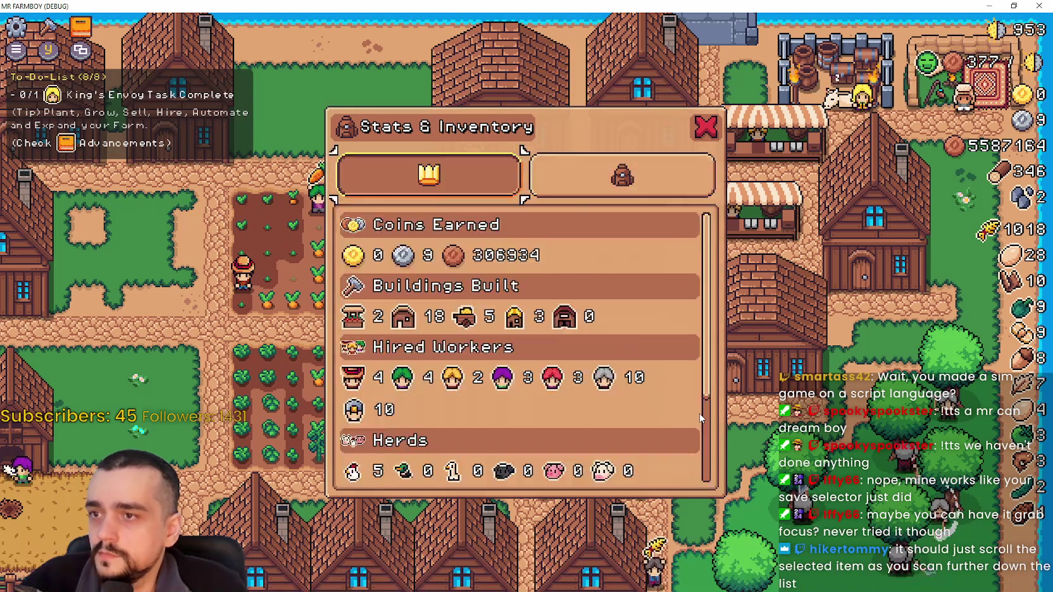
key("Left")
key("Right")
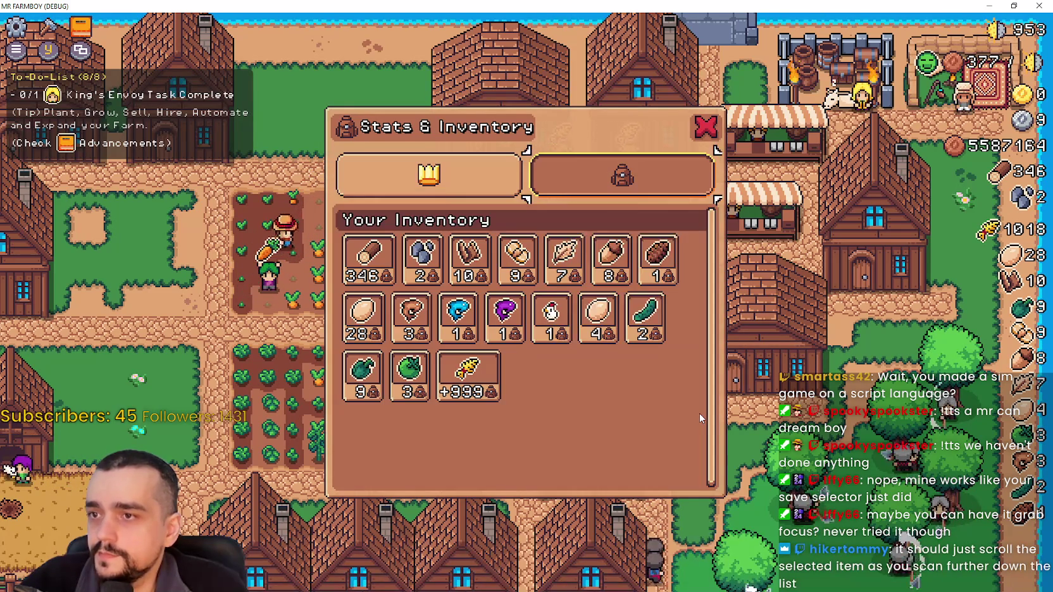
key("Down")
key("Down")
key("Left")
key("Left")
key("Up")
key("Right")
key("Right")
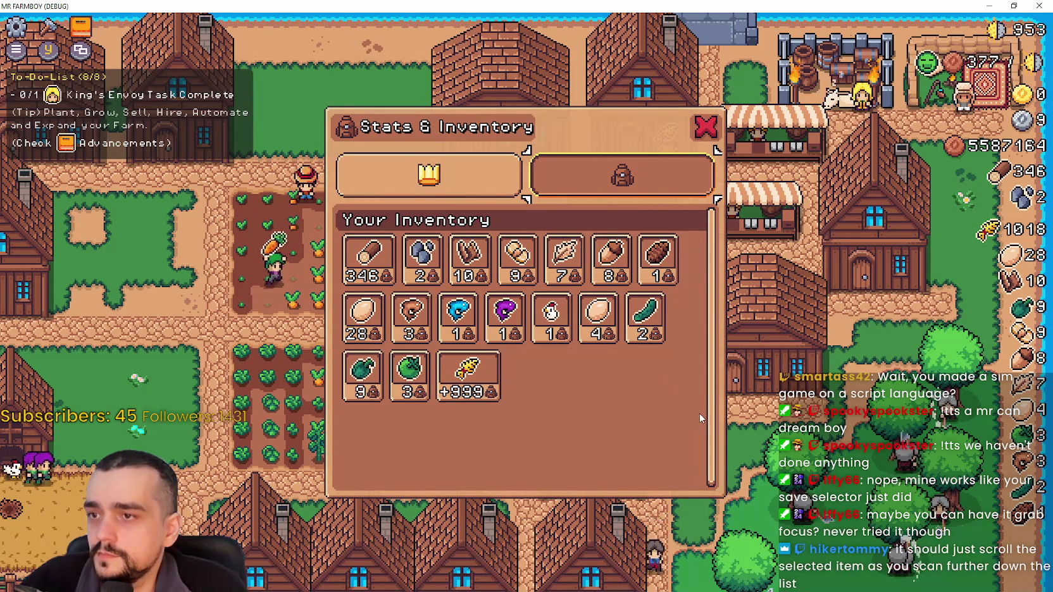
key("Down")
key("Right")
key("Right")
key("Right")
key("Up")
key("Up")
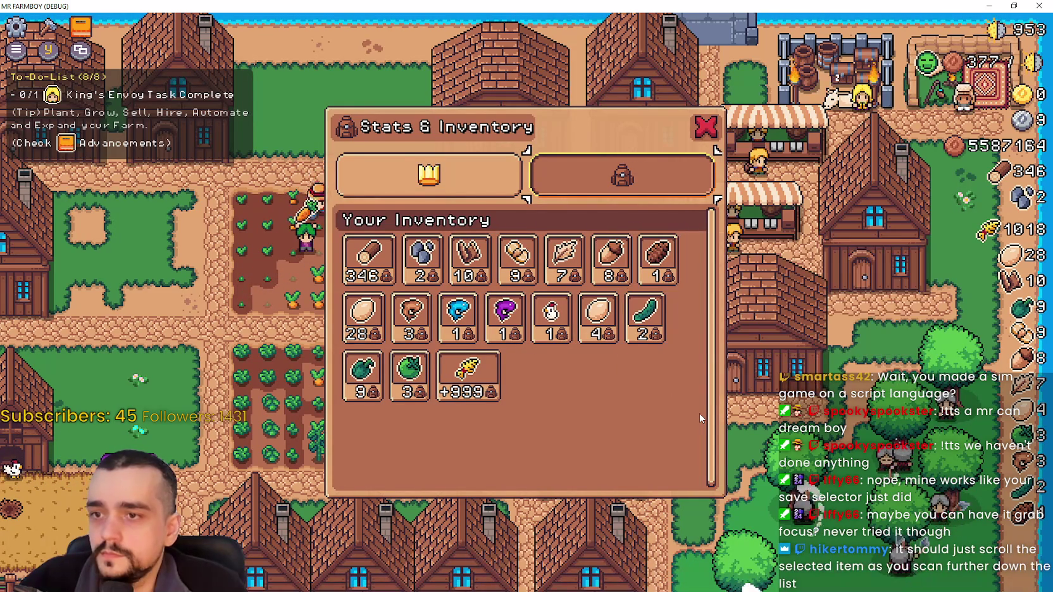
Check the Wheat tooltip once more, finish on the stats tab, and return to the editor.
key("Left")
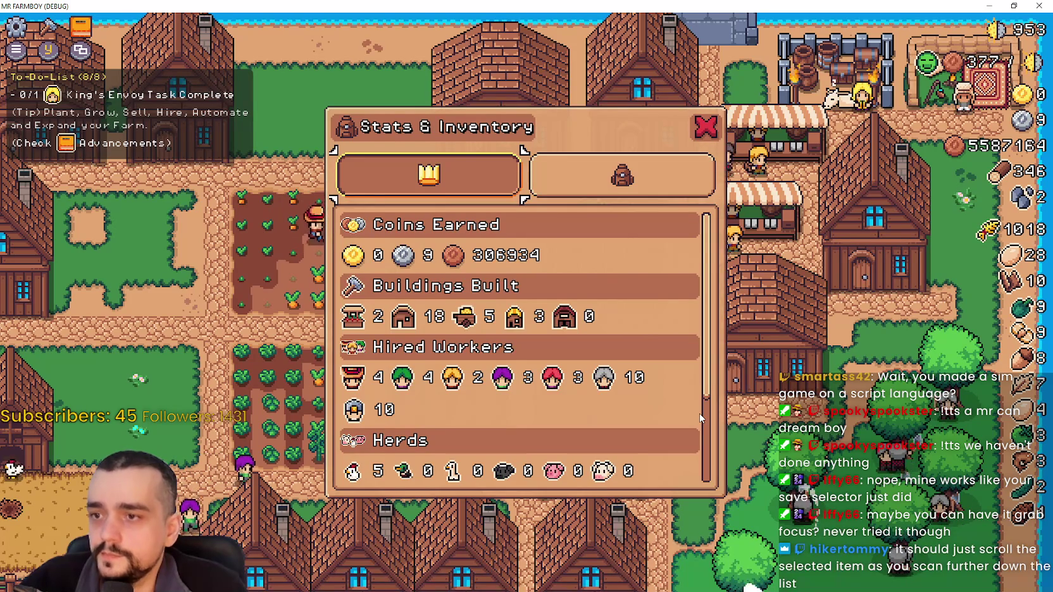
key("Right")
key("Down")
key("Up")
key("Up")
key("Up")
key("Left")
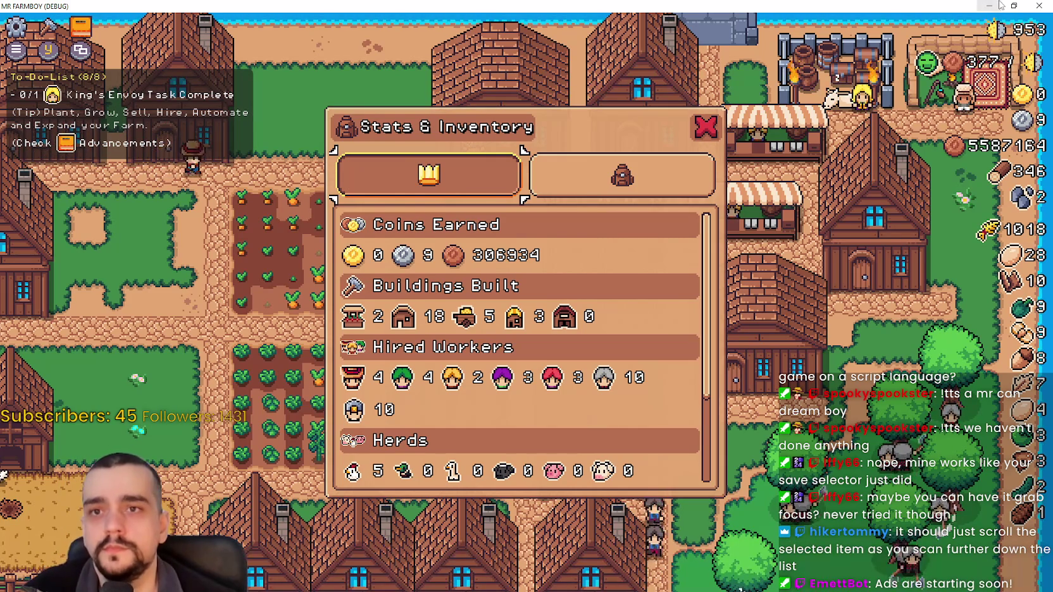
key("alt+Tab")
Collapse InventoryContainer and expand StatsContainer and its MarginContainer in the Scene dock.
scroll(304, 190, "down", 3)
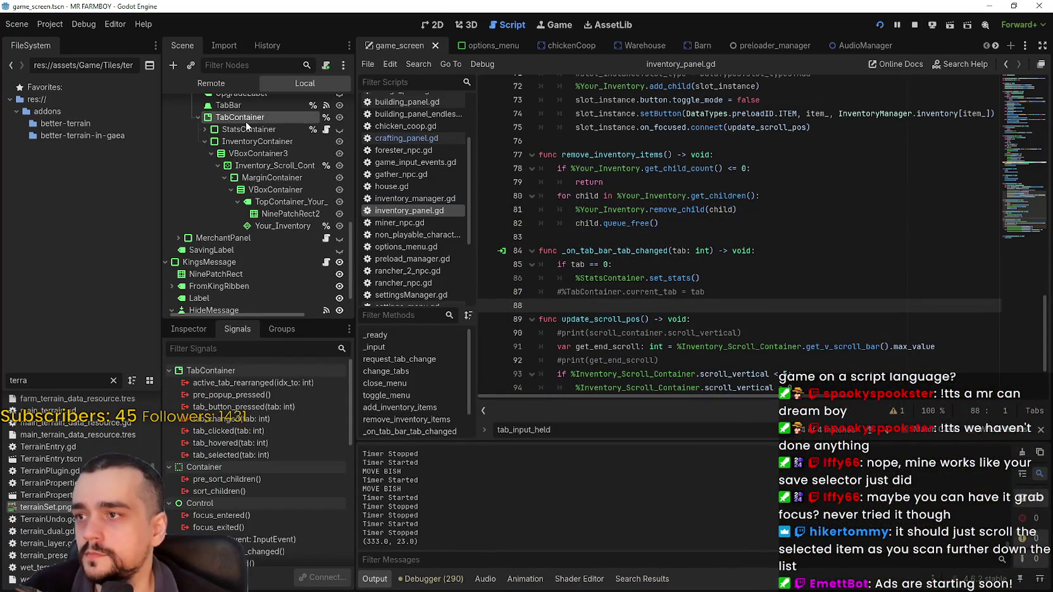
scroll(246, 162, "up", 3)
left_click(203, 218)
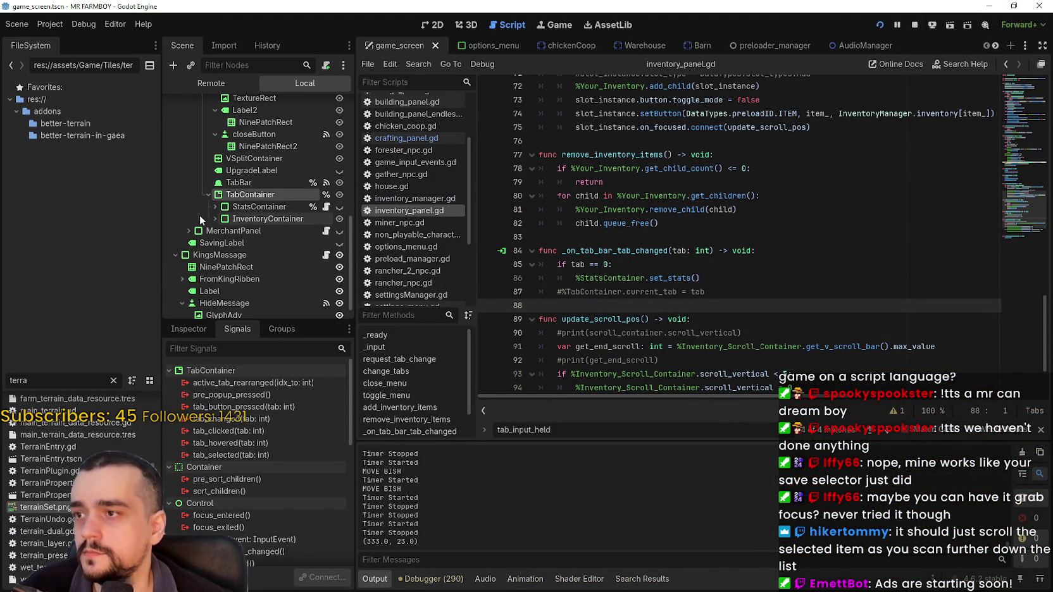
left_click(205, 207)
scroll(228, 218, "down", 2)
left_click(222, 186)
scroll(228, 196, "down", 1)
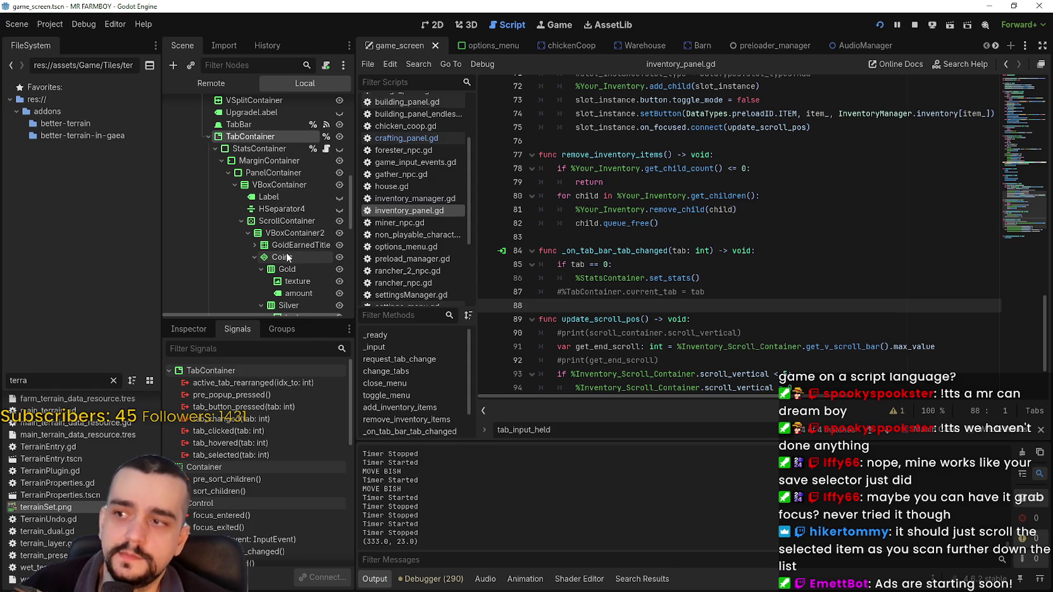
Collapse the Coins node and select the stats ScrollContainer.
scroll(288, 241, "down", 1)
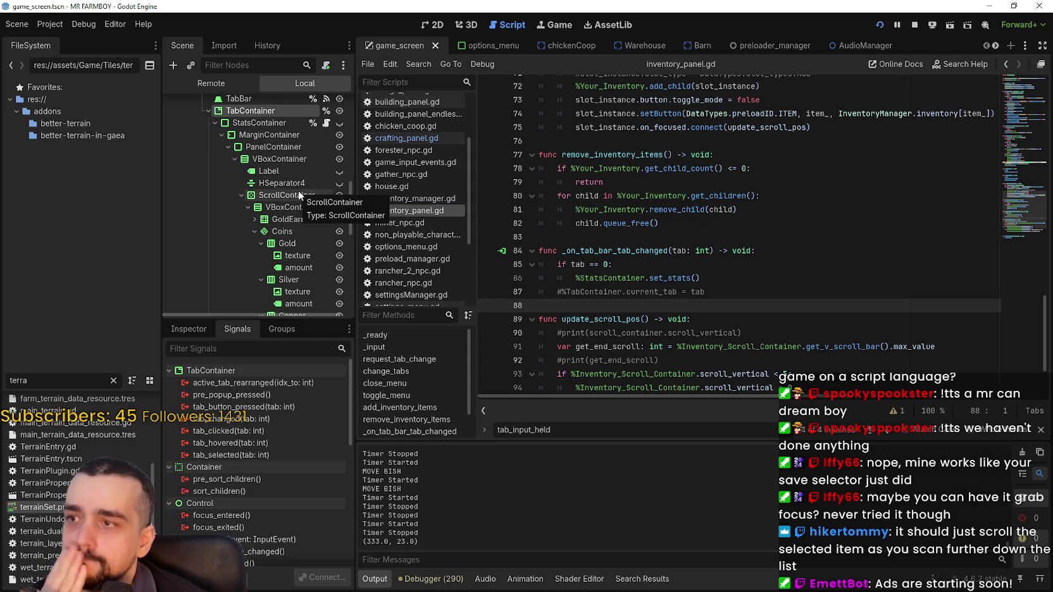
scroll(305, 286, "down", 3)
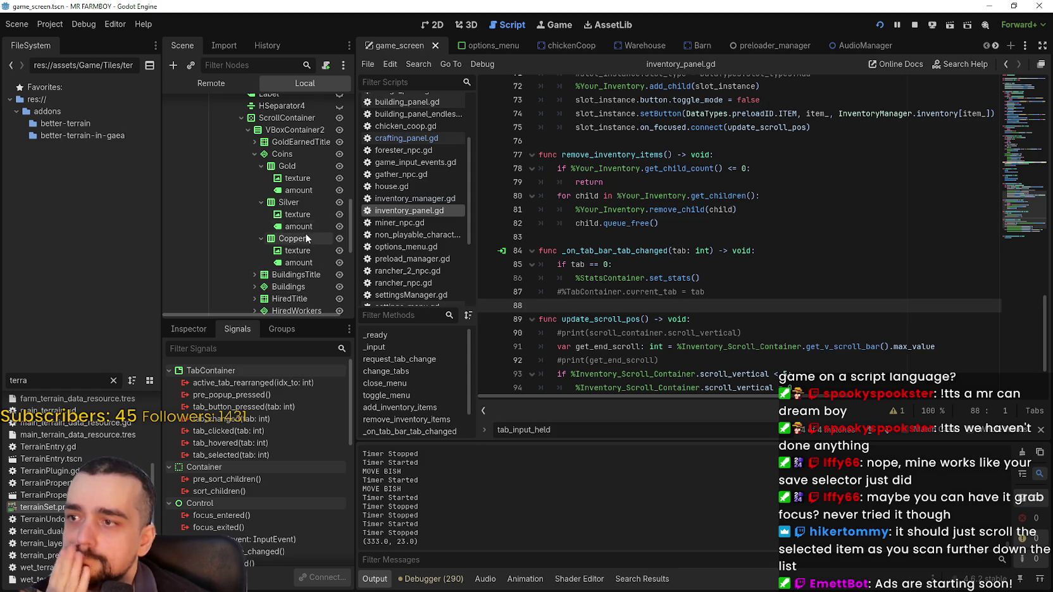
scroll(307, 236, "down", 1)
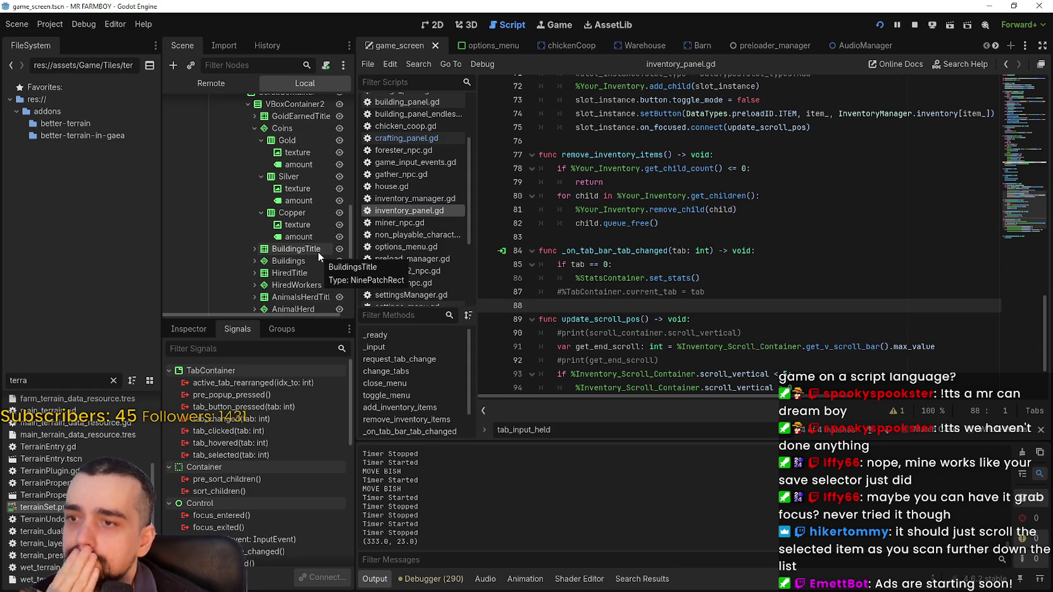
scroll(318, 251, "up", 1)
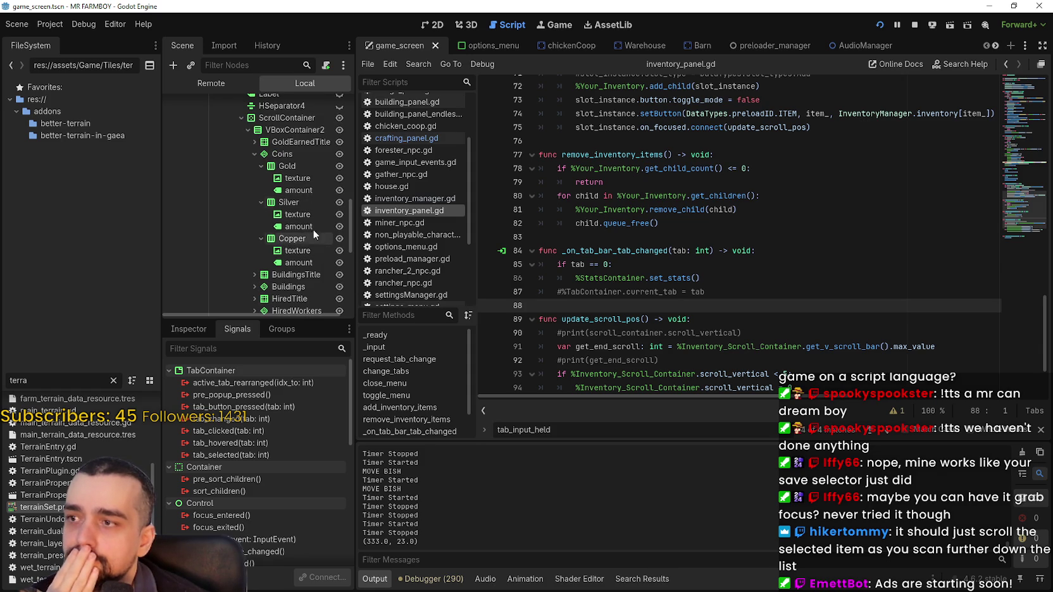
left_click(252, 152)
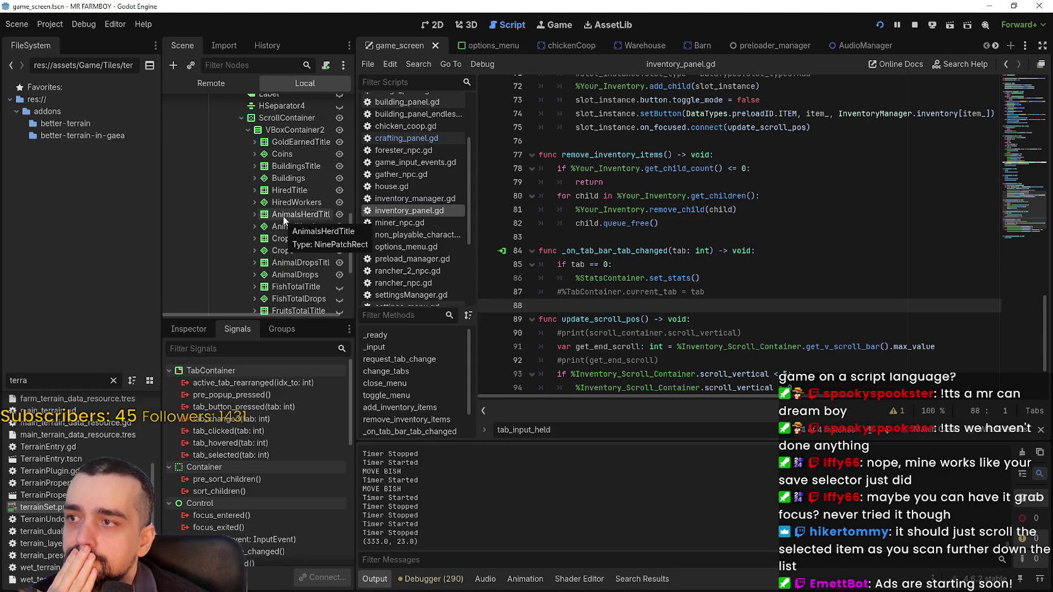
left_click(286, 119)
Widen the dock and expand the ScrollContainer's focus settings in the Inspector.
left_click(198, 332)
scroll(269, 491, "down", 3)
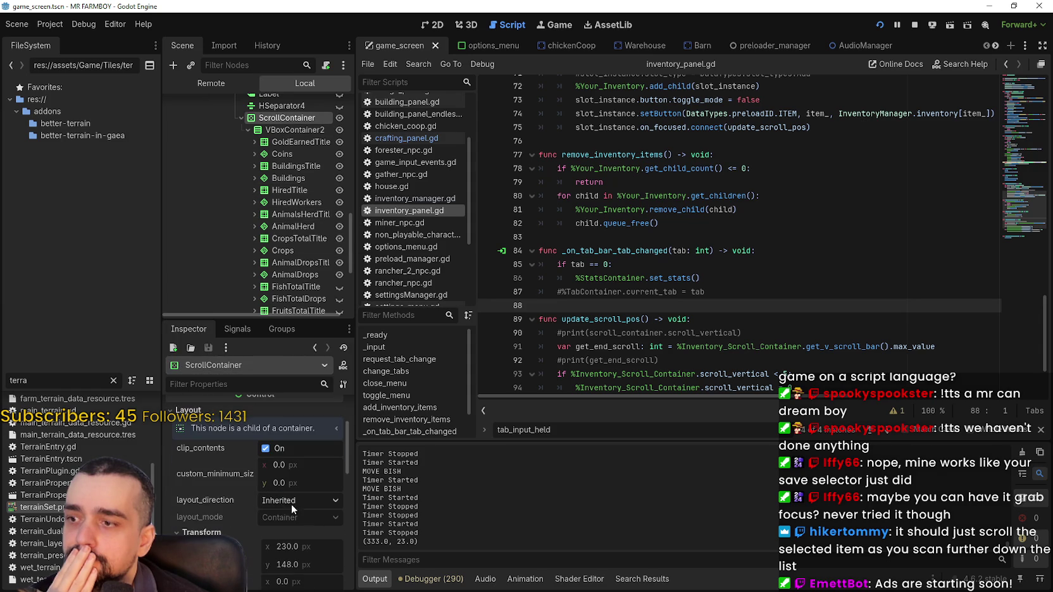
left_click_drag(353, 507, 437, 505)
scroll(259, 527, "down", 5)
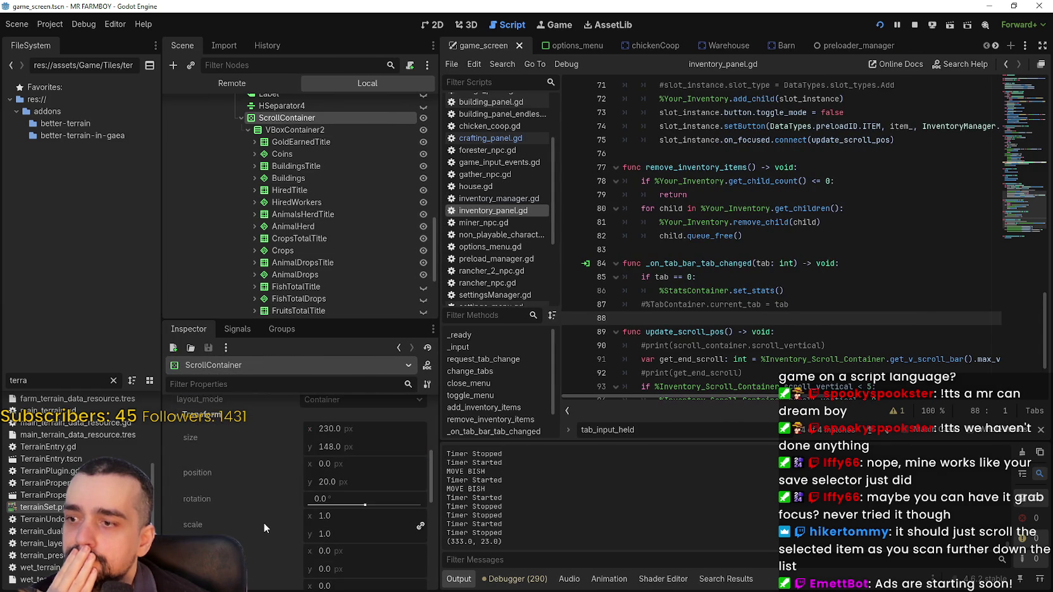
scroll(278, 490, "up", 3)
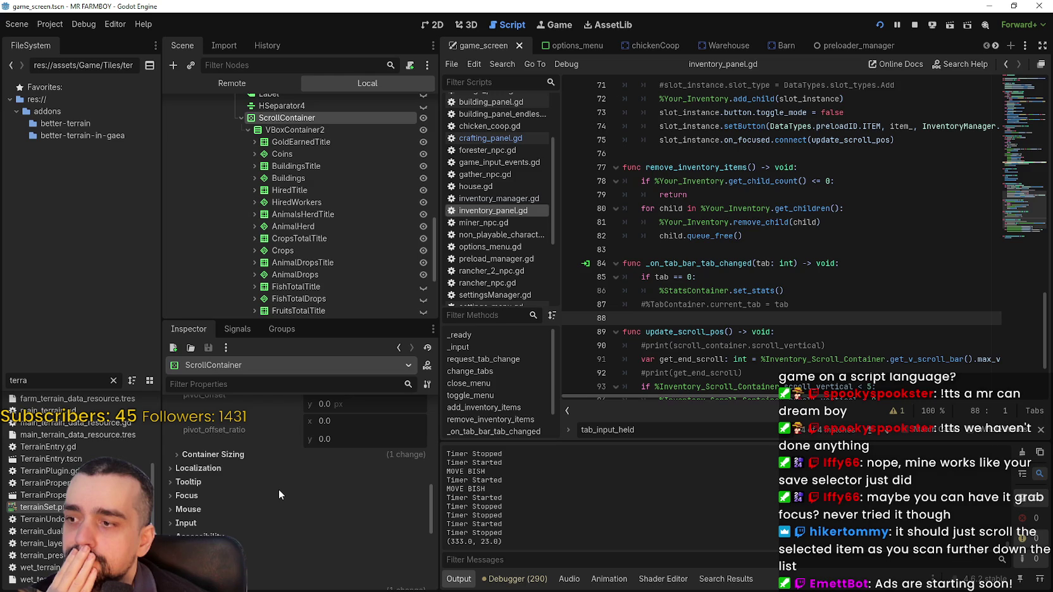
left_click(279, 494)
scroll(278, 500, "down", 4)
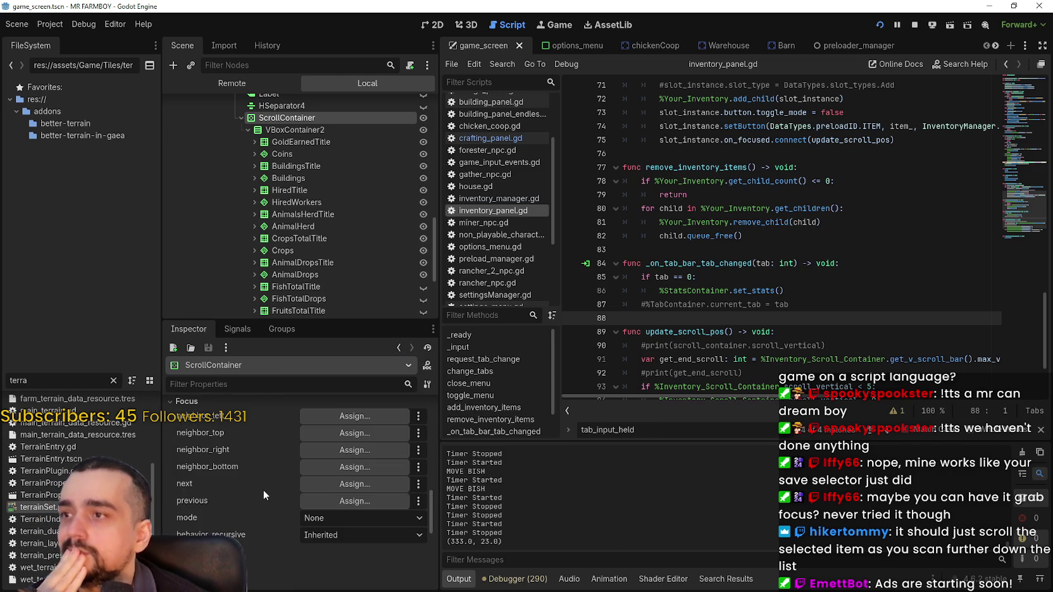
scroll(336, 298, "up", 3)
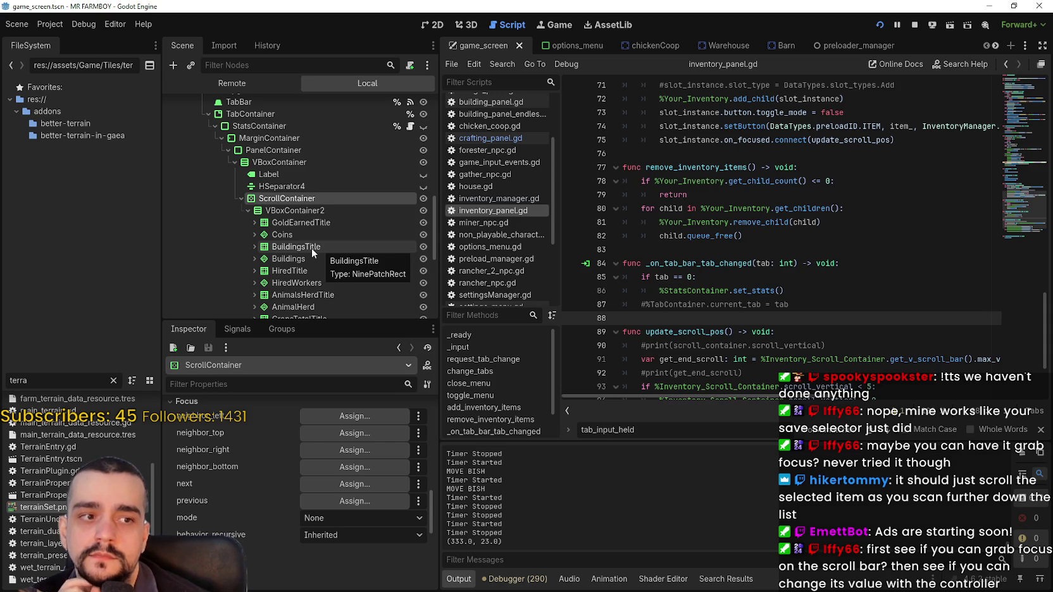
Expand the ScrollContainer's Scrollbar section in the Inspector.
scroll(252, 533, "down", 3)
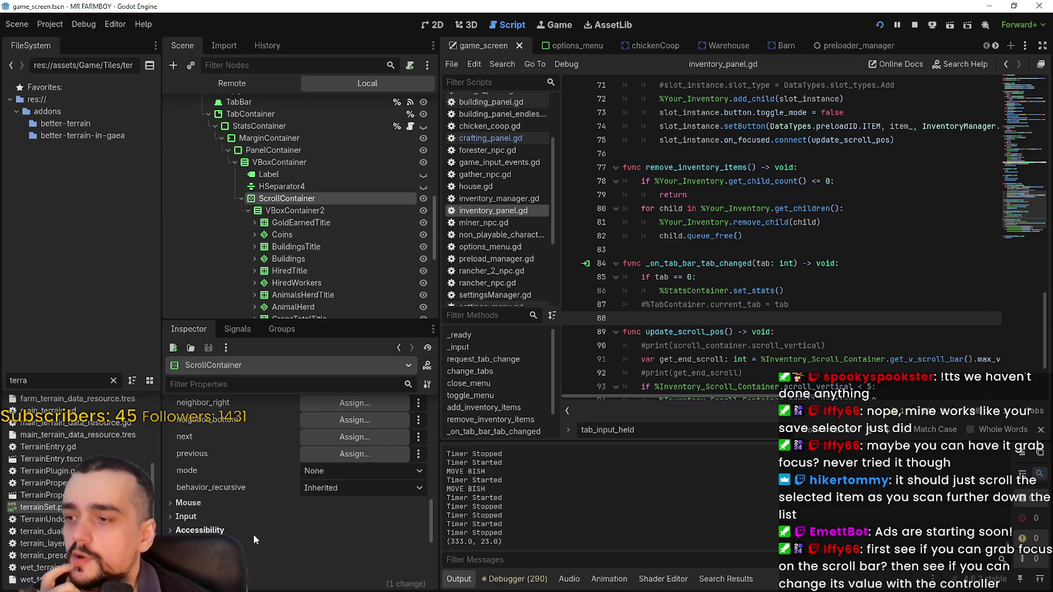
scroll(265, 531, "down", 2)
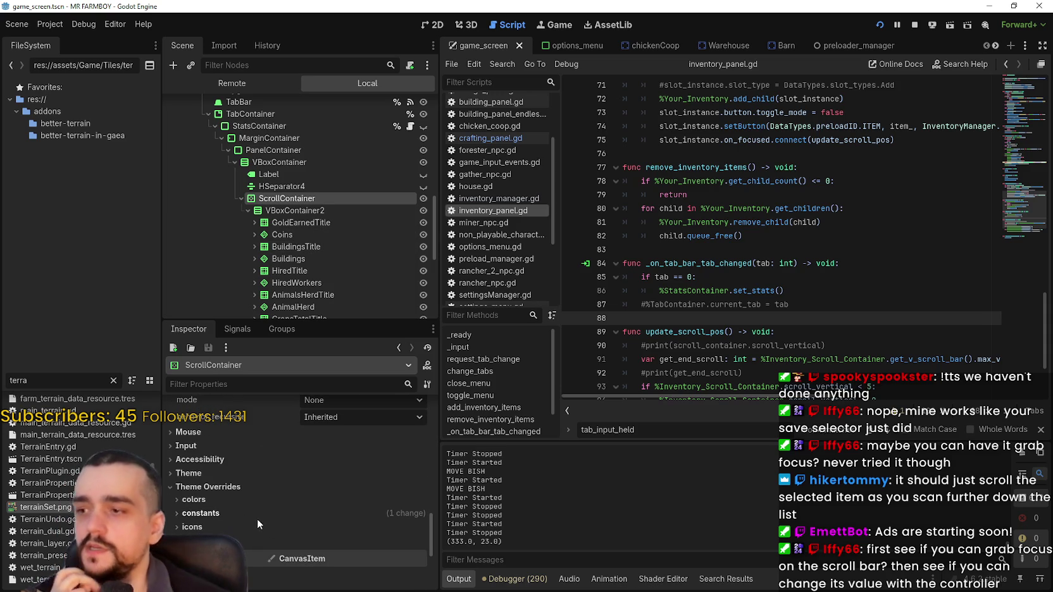
scroll(210, 496, "up", 3)
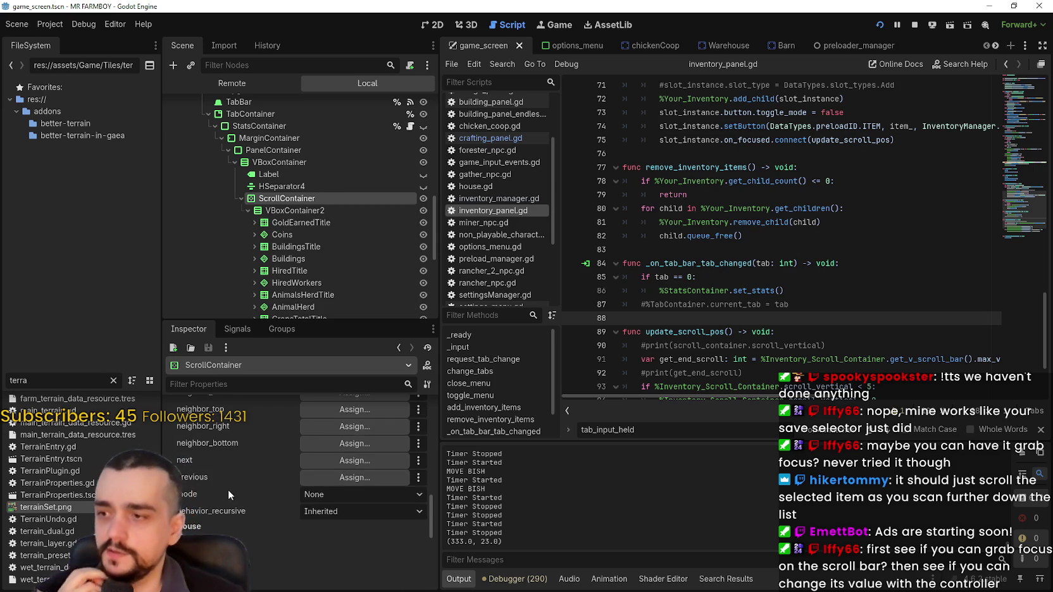
scroll(241, 497, "up", 5)
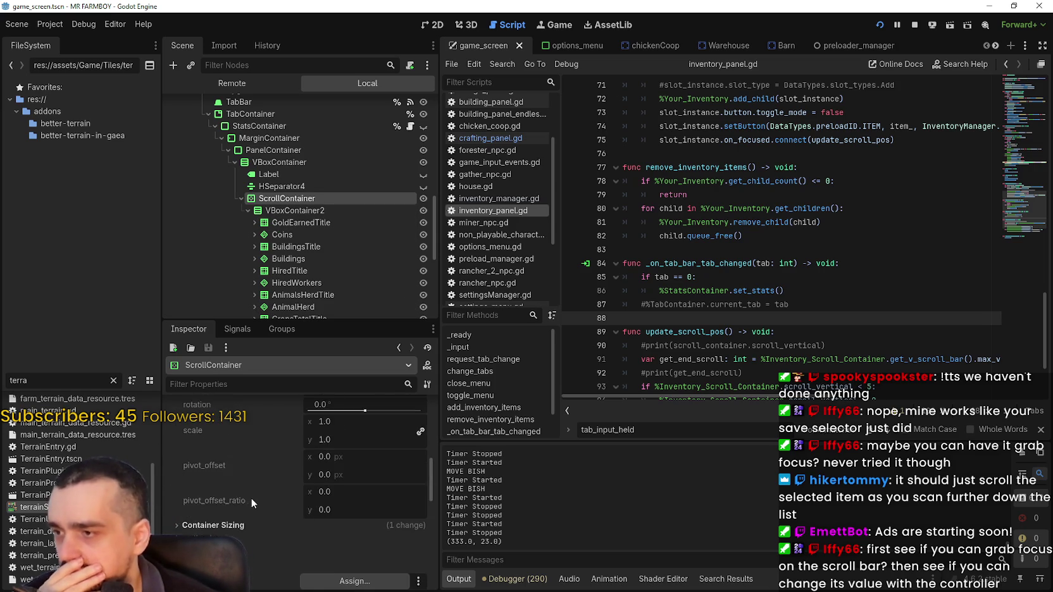
scroll(252, 499, "up", 5)
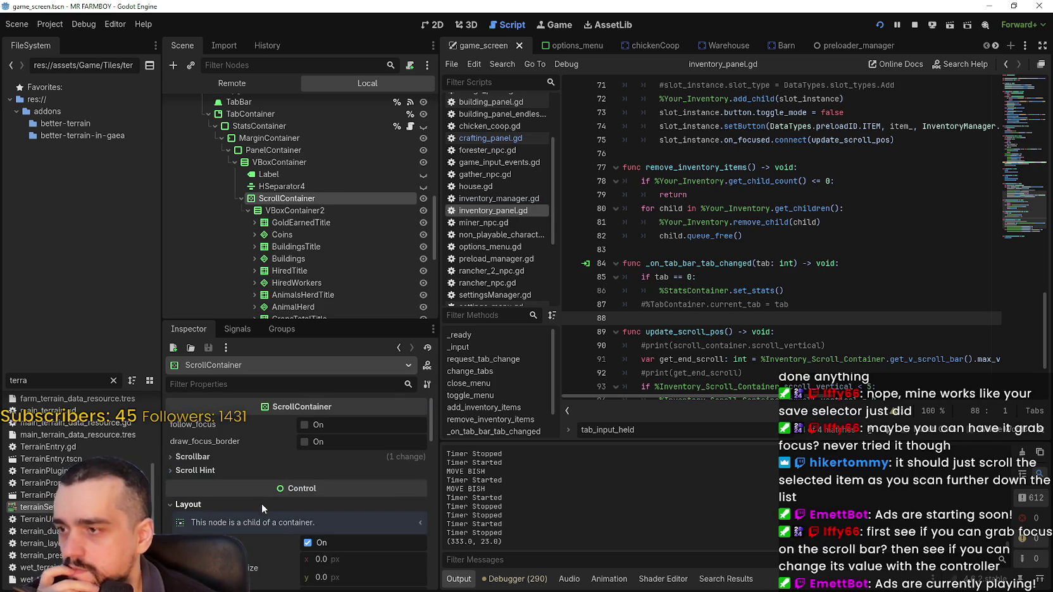
left_click(232, 457)
scroll(247, 481, "down", 2)
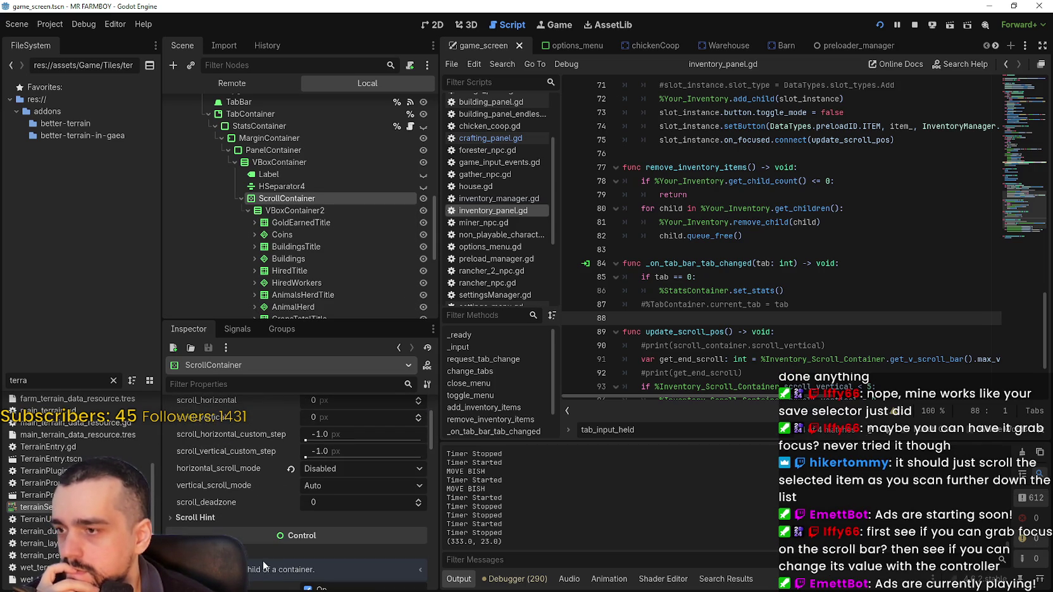
Expand Scroll Hint and turn on follow_focus for the stats ScrollContainer.
mouse_move(252, 468)
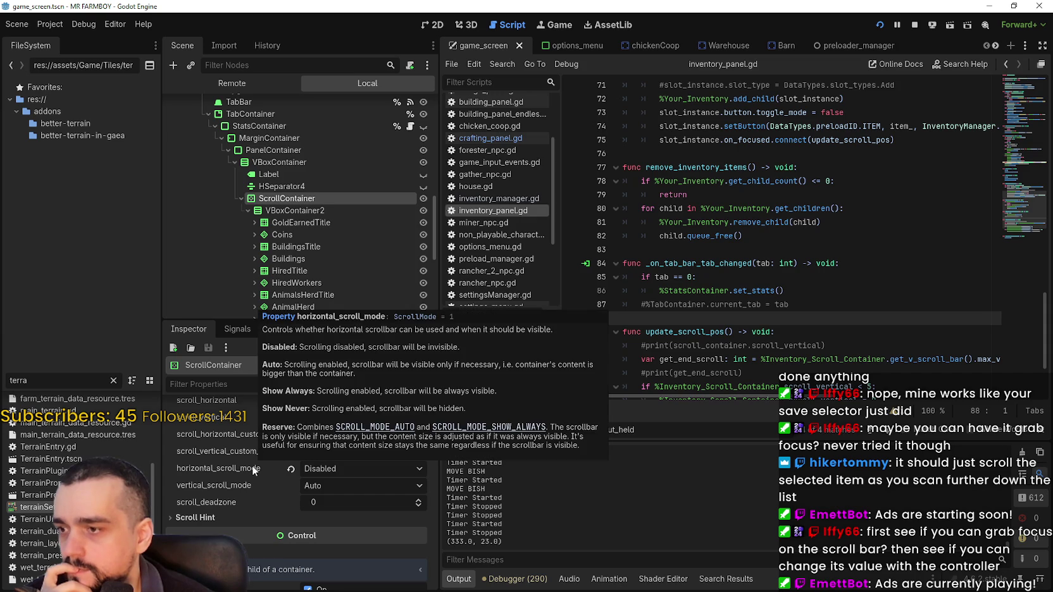
left_click(231, 518)
mouse_move(237, 539)
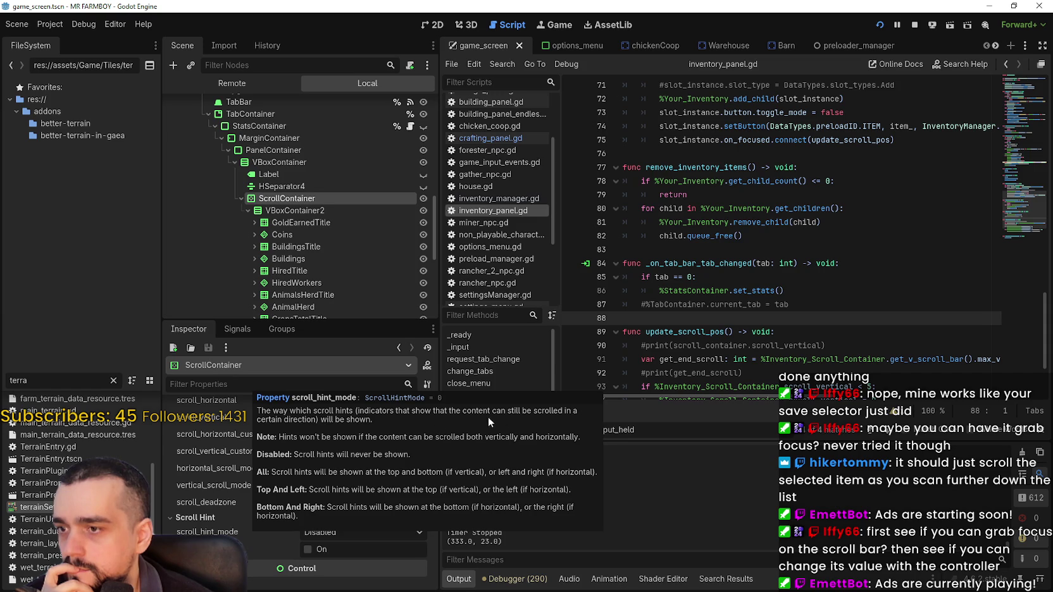
scroll(265, 508, "up", 3)
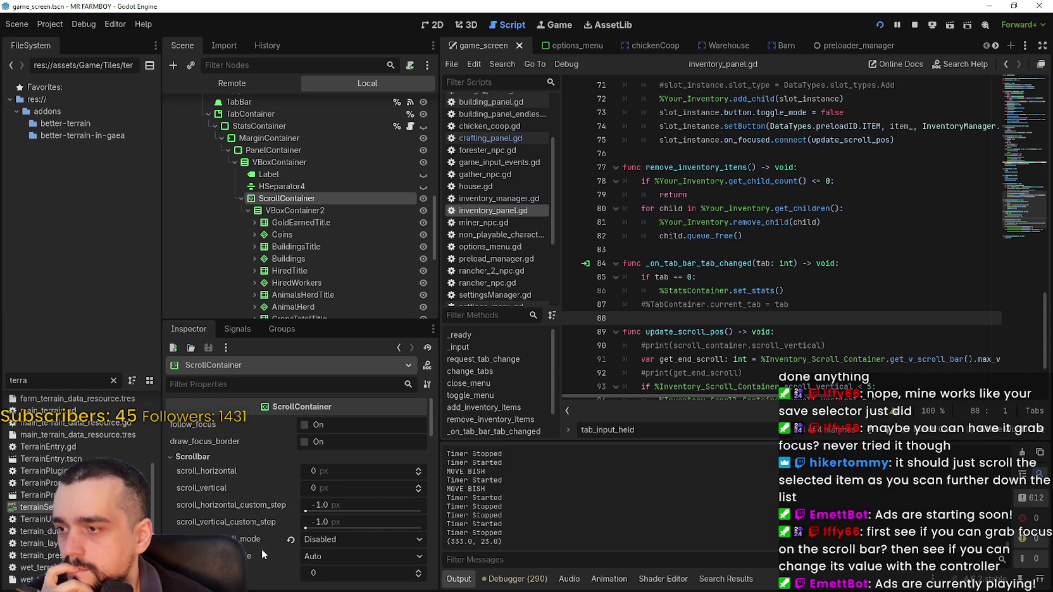
mouse_move(258, 556)
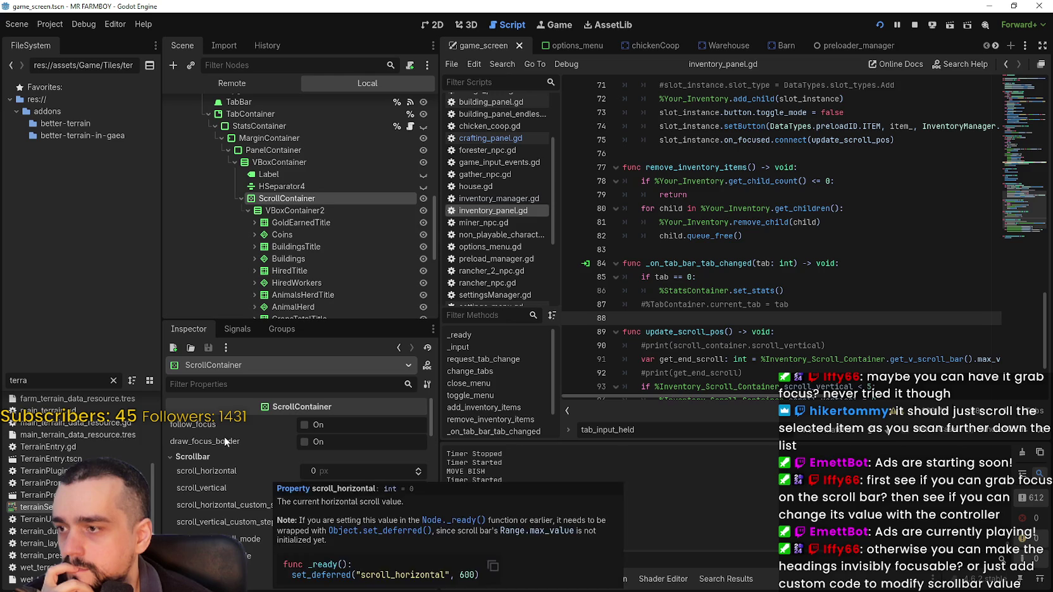
left_click(318, 425)
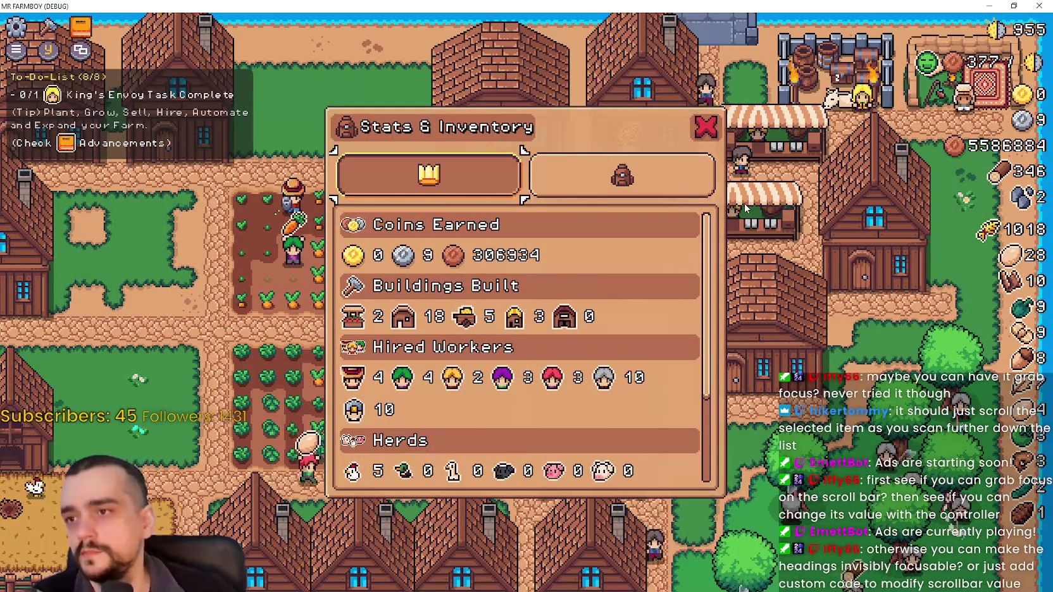
key("Right")
key("Down")
key("Up")
key("Left")
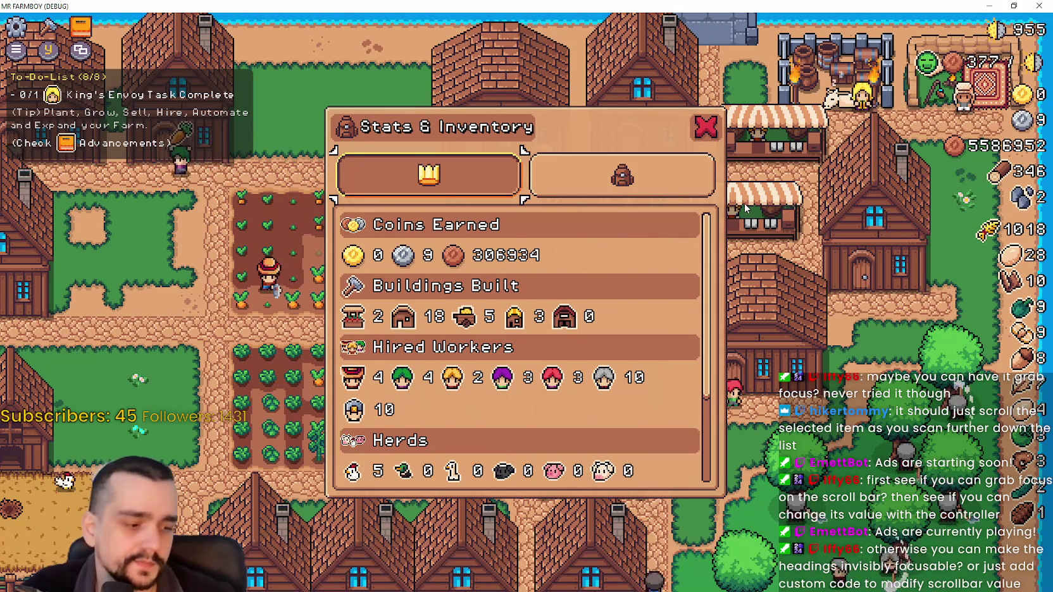
key("alt+Tab")
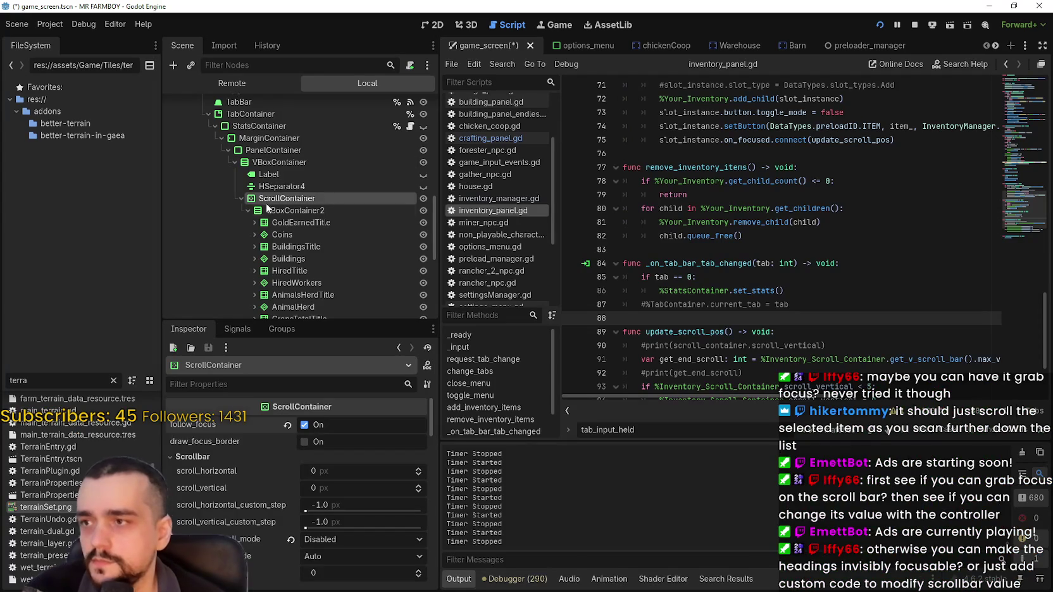
scroll(268, 196, "down", 1)
left_click(272, 197)
left_click(260, 184)
left_click(245, 183)
left_click(245, 185)
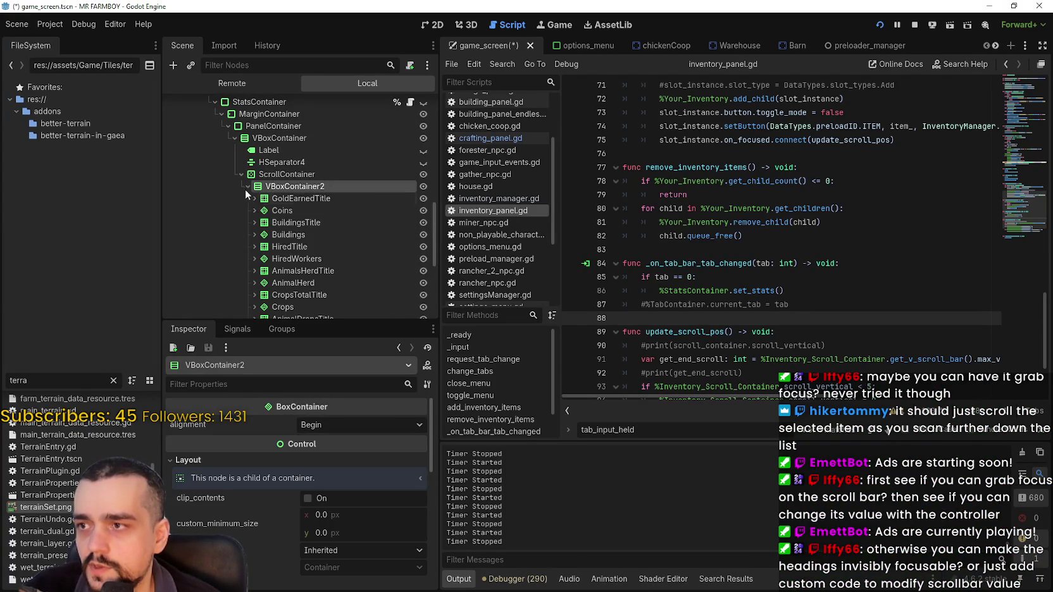
left_click(282, 211)
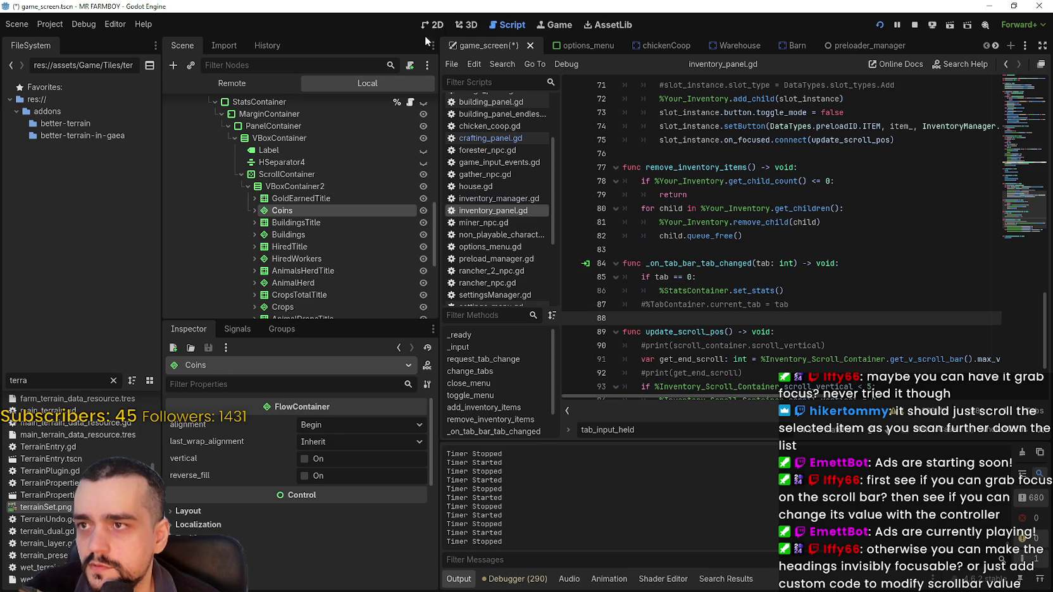
left_click(251, 198)
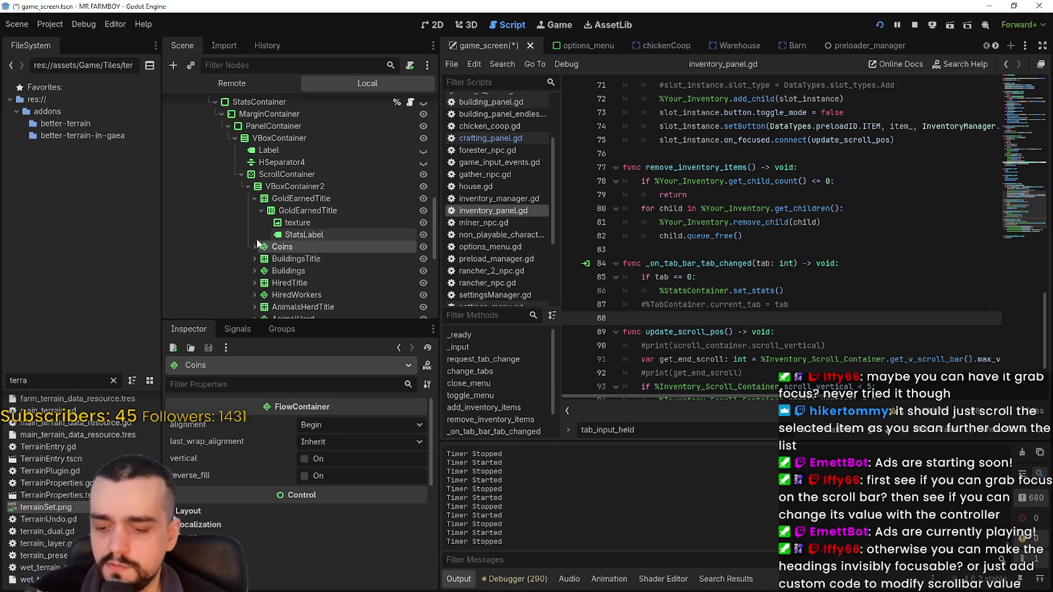
key("alt+Tab")
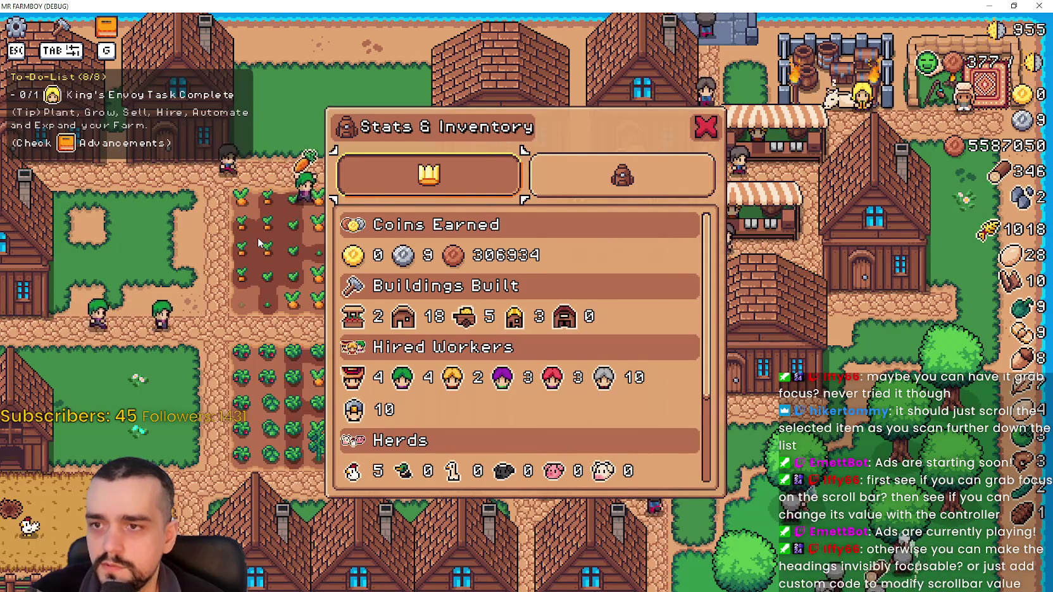
key("alt+Tab")
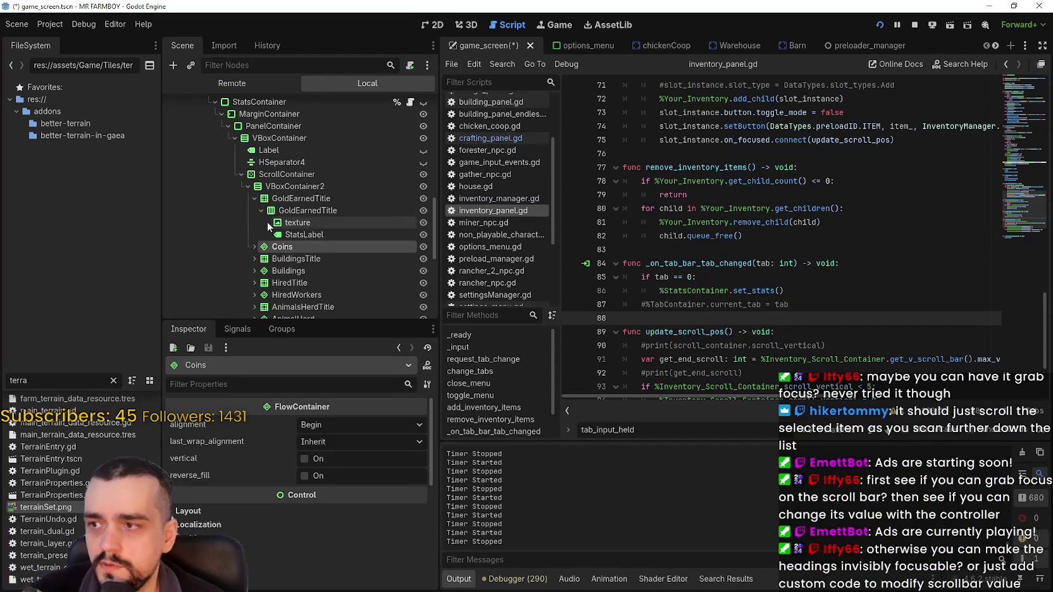
left_click(261, 211)
left_click(258, 211)
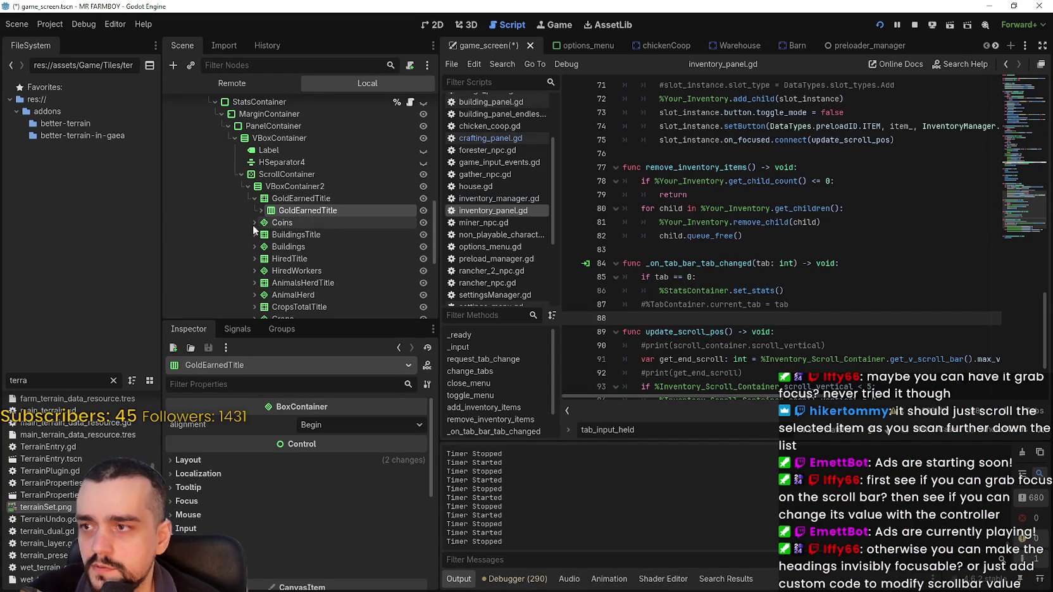
left_click(253, 198)
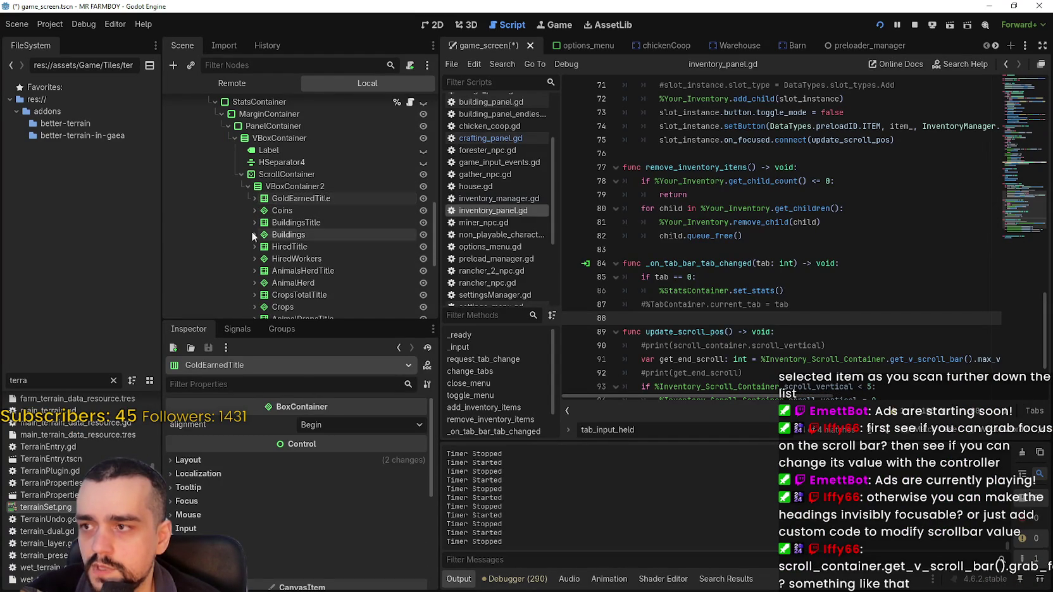
left_click(279, 199)
left_click(283, 211)
left_click(279, 199)
left_click(279, 210)
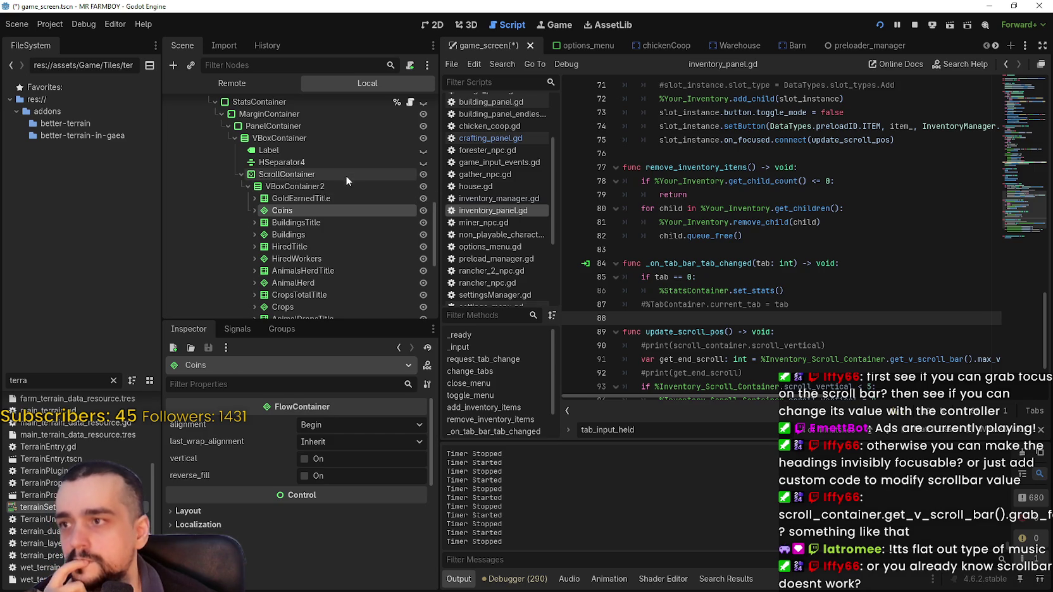
left_click(345, 174)
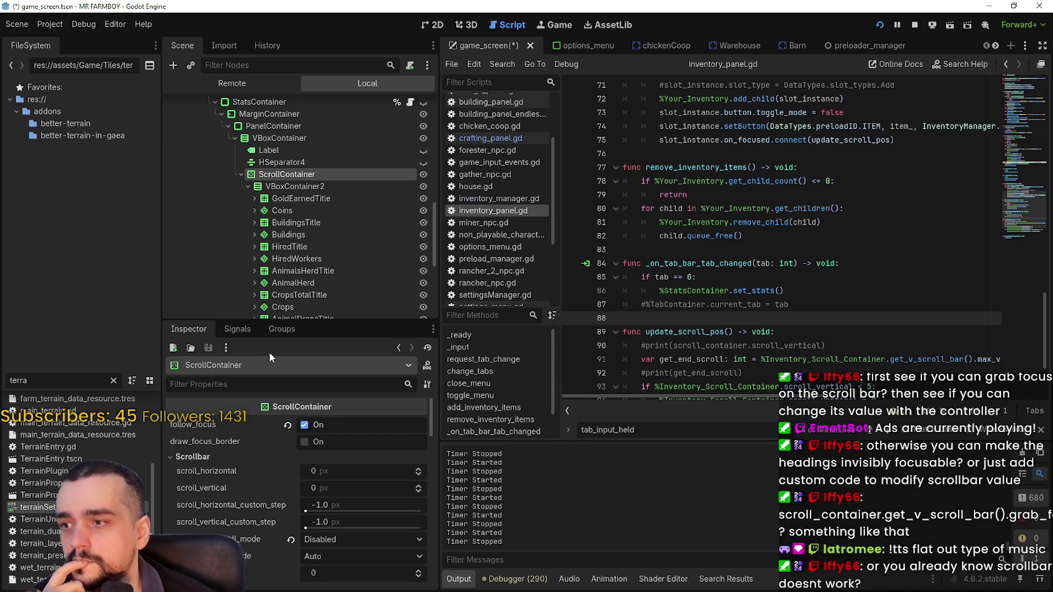
scroll(307, 163, "up", 2)
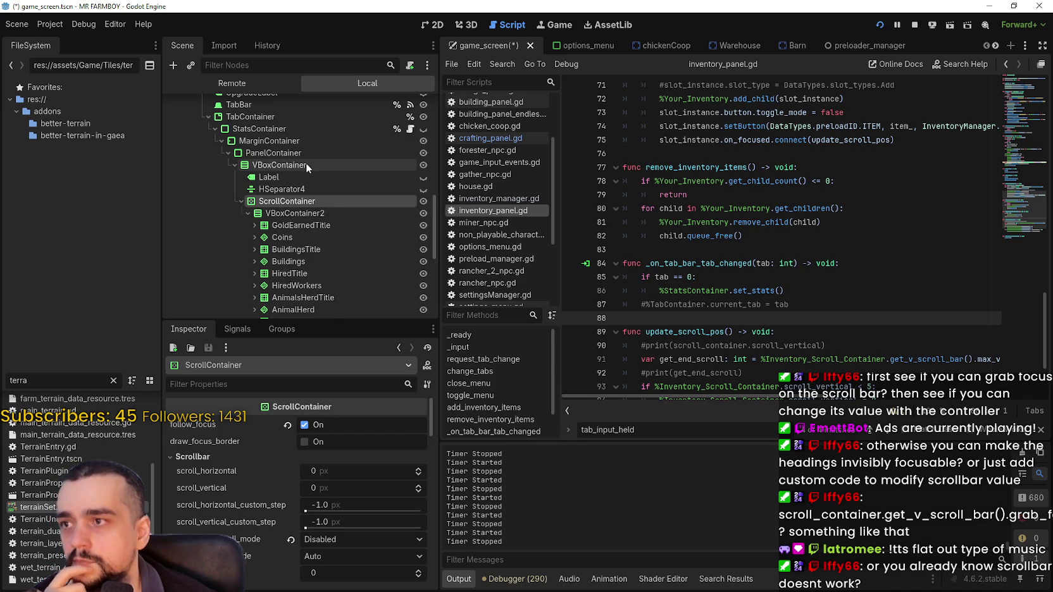
left_click(333, 122)
left_click(343, 129)
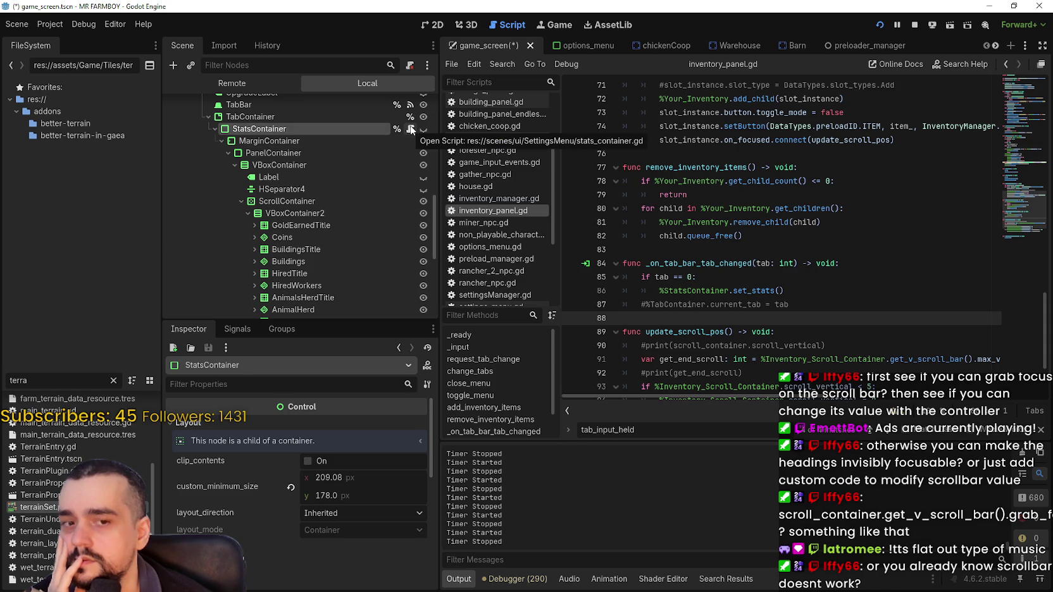
Open stats_container.gd from StatsContainer's script icon, then select the TabContainer node.
left_click(410, 129)
scroll(752, 291, "down", 3)
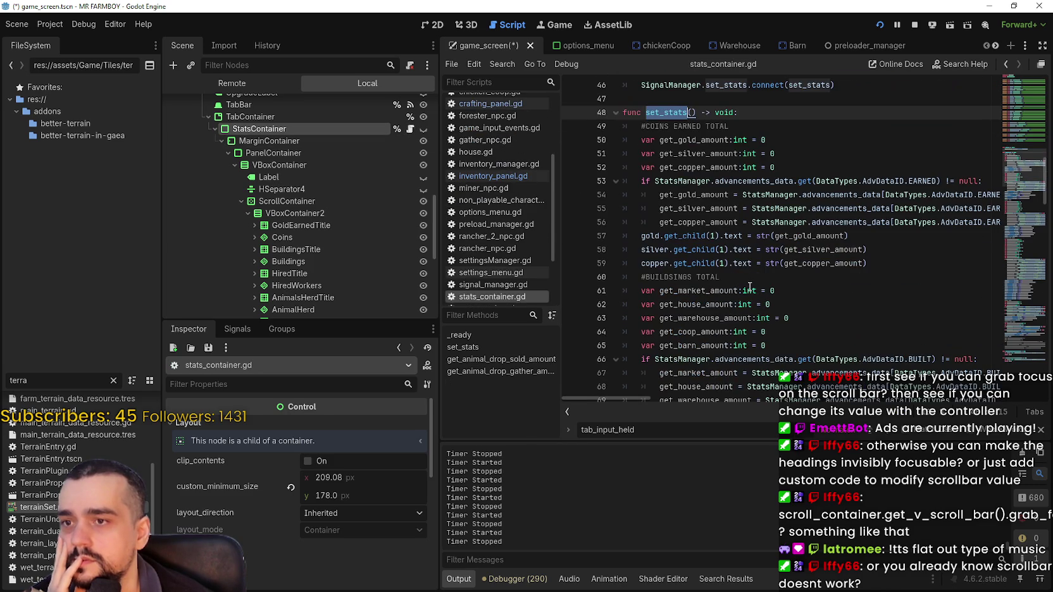
mouse_move(1021, 163)
left_mouse_down()
mouse_move(1019, 85)
mouse_move(1018, 366)
left_mouse_up()
left_click(288, 115)
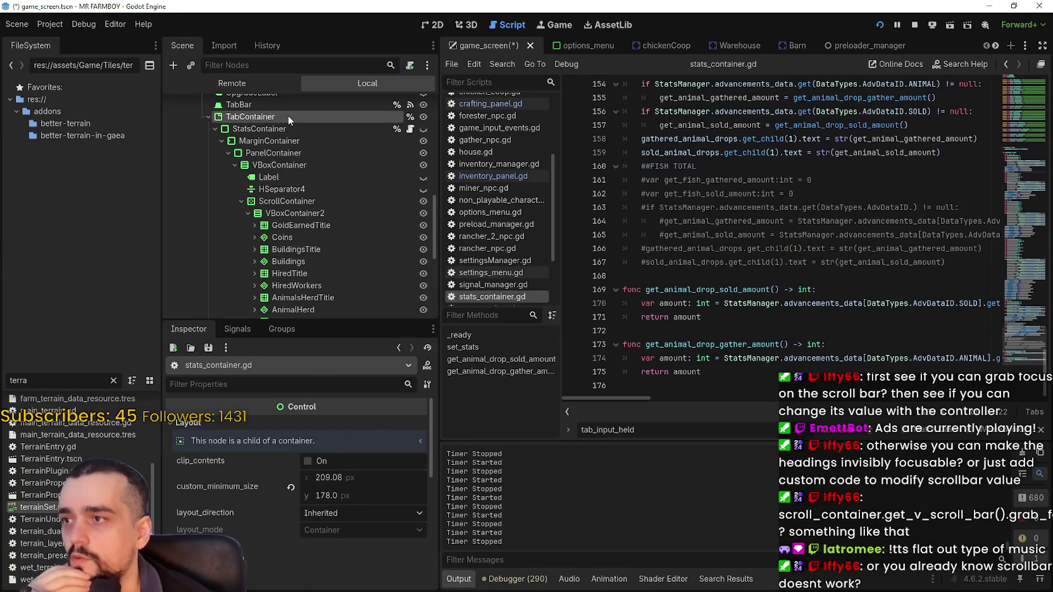
scroll(383, 247, "up", 3)
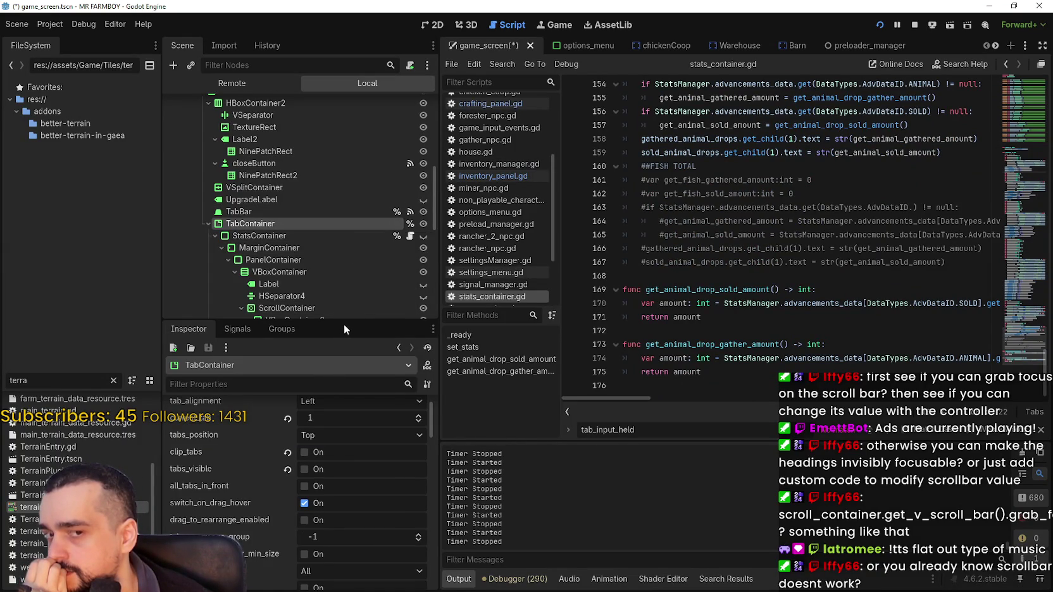
Select TabBar, check its focus neighbour settings, then scroll back to current_tab and tab_alignment.
scroll(364, 464, "up", 1)
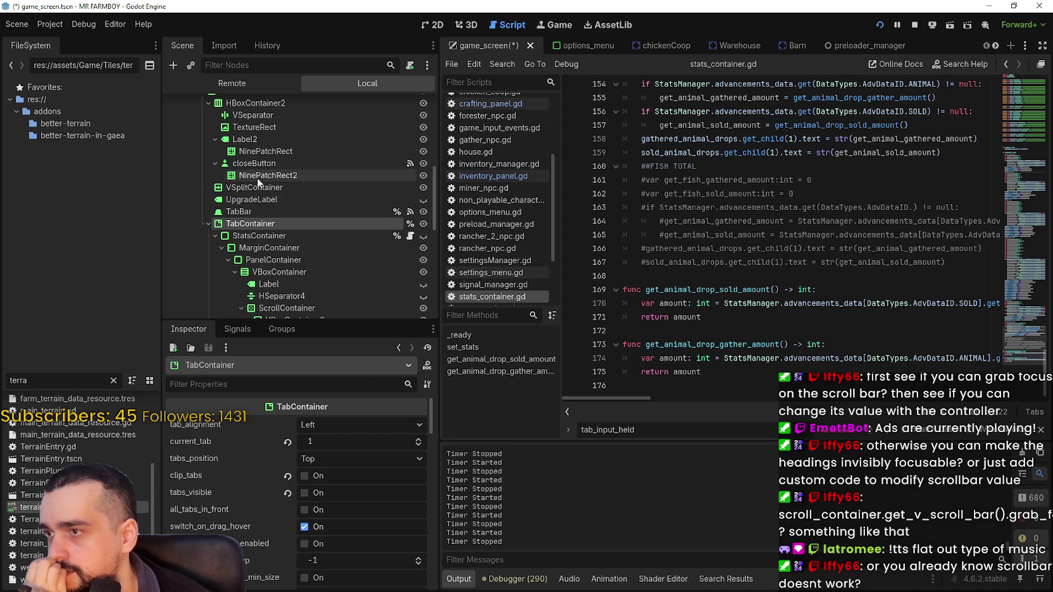
left_click(253, 213)
scroll(302, 521, "down", 3)
scroll(302, 521, "down", 5)
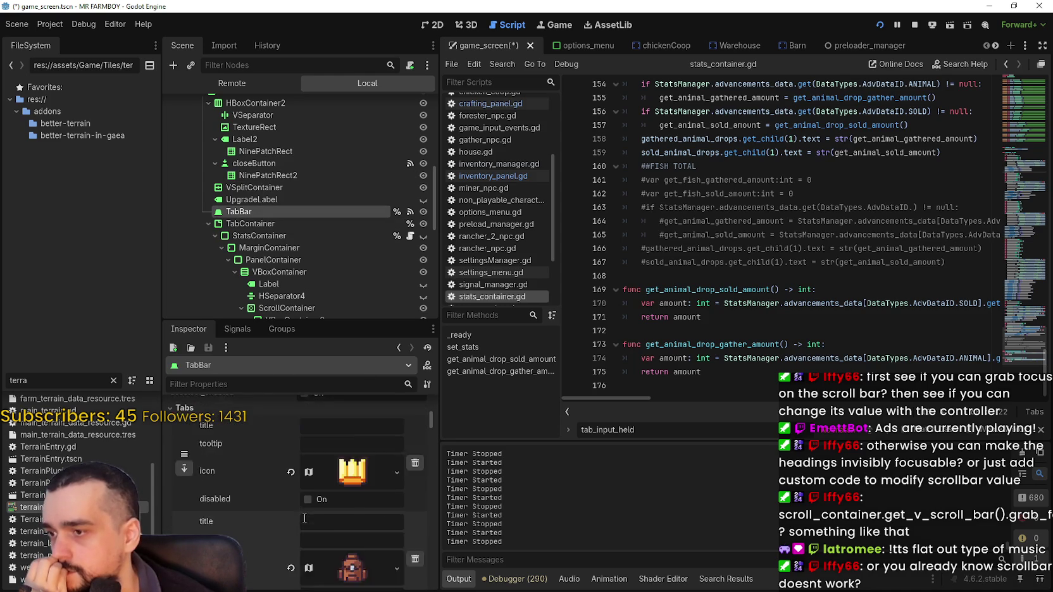
scroll(305, 514, "down", 8)
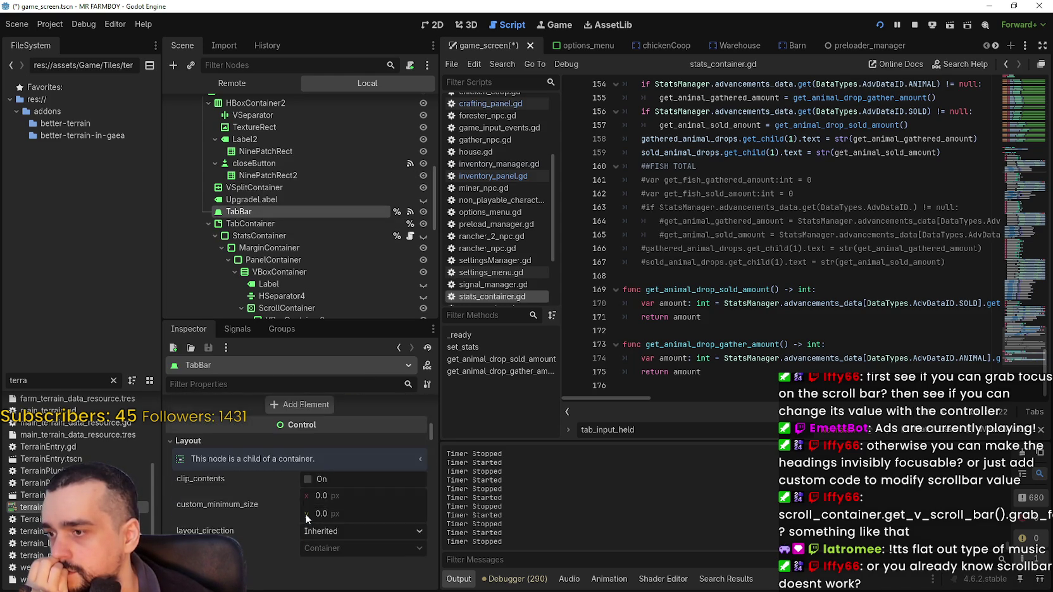
left_click(218, 475)
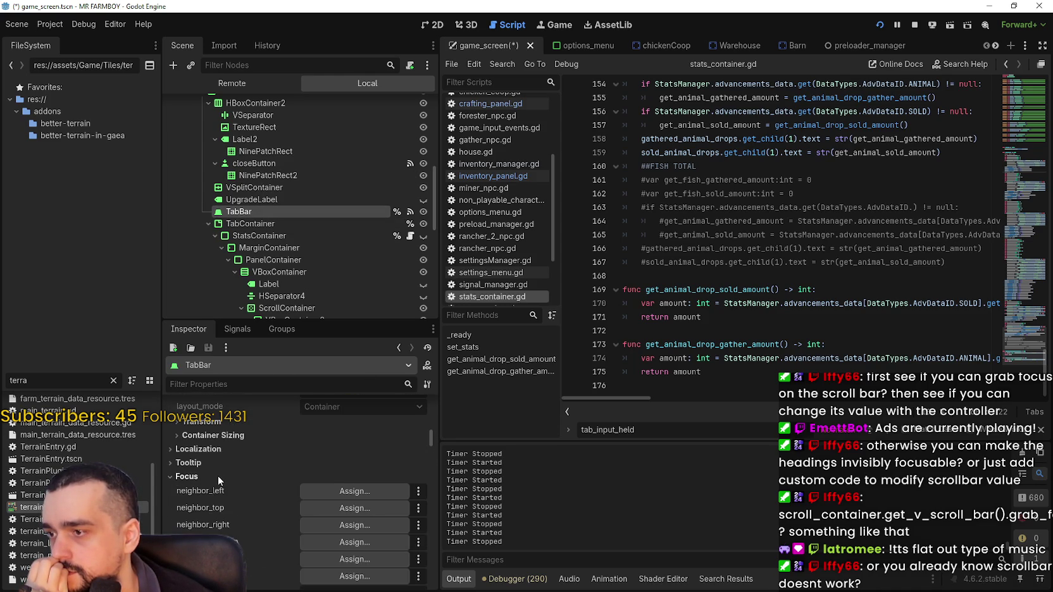
scroll(276, 450, "down", 2)
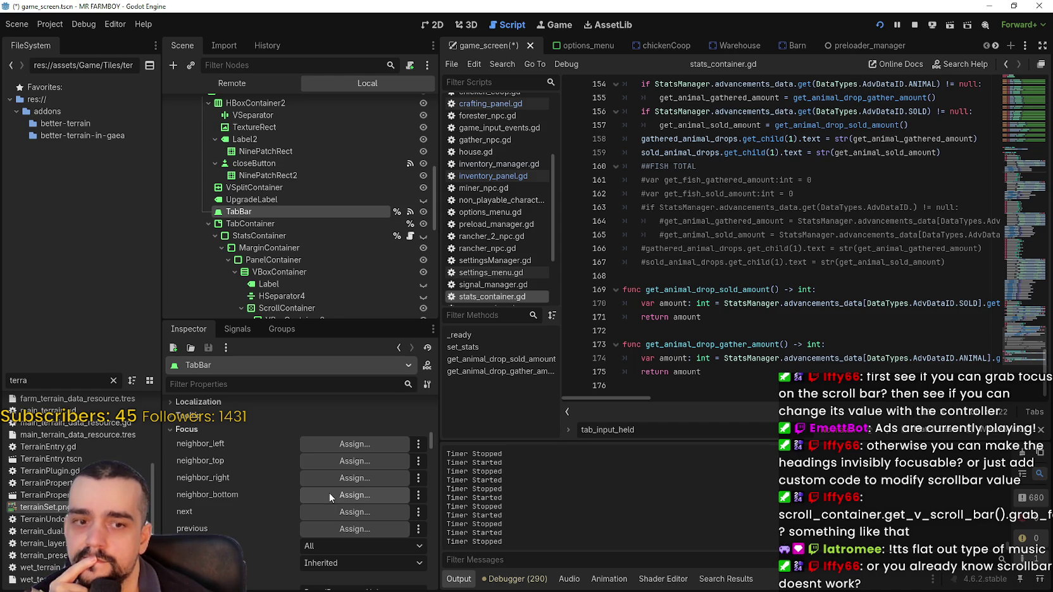
scroll(330, 498, "up", 3)
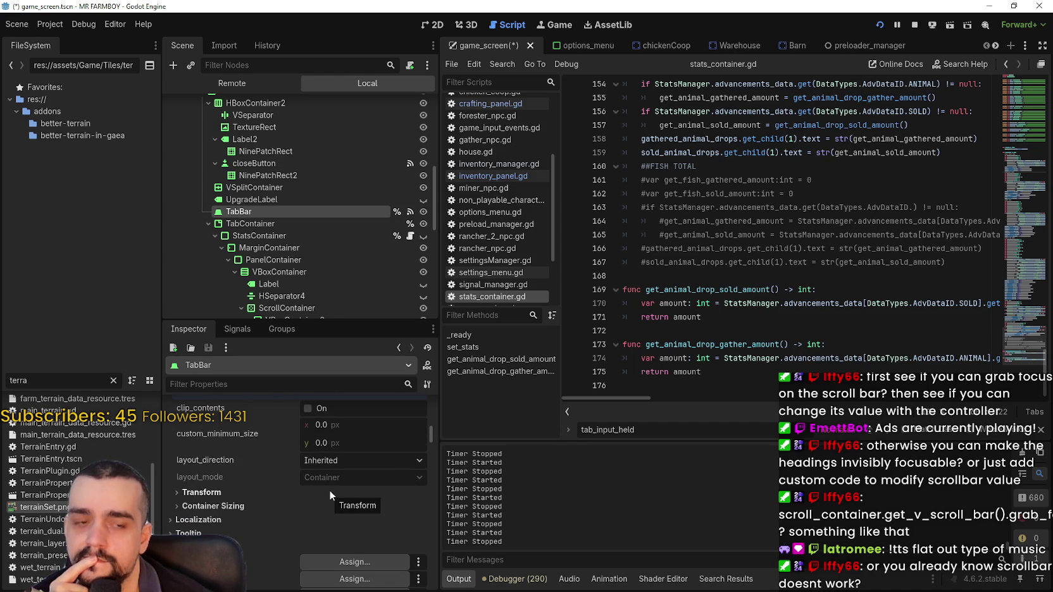
scroll(329, 490, "up", 5)
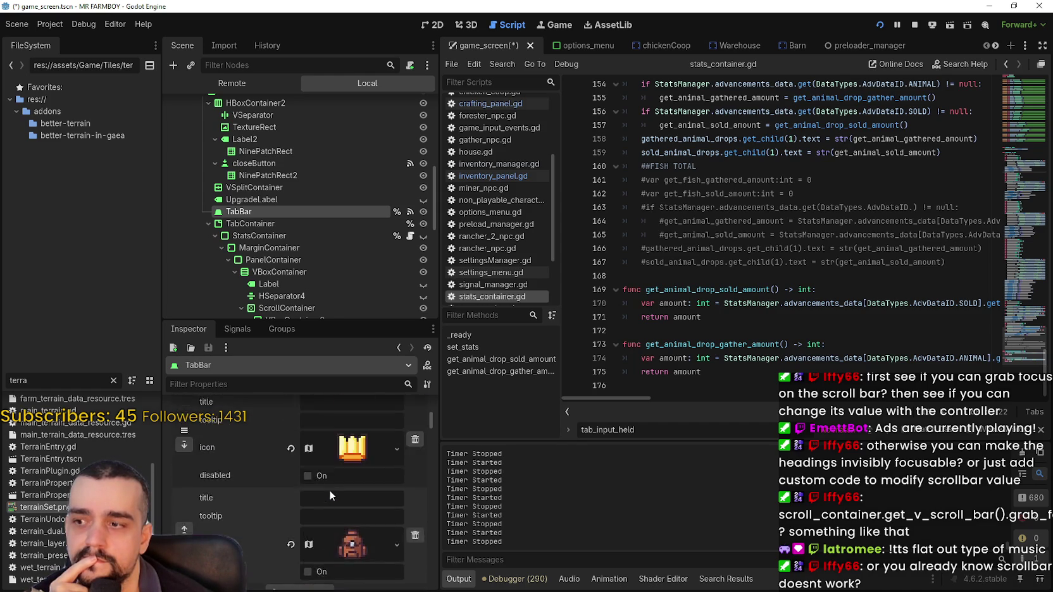
scroll(329, 490, "up", 4)
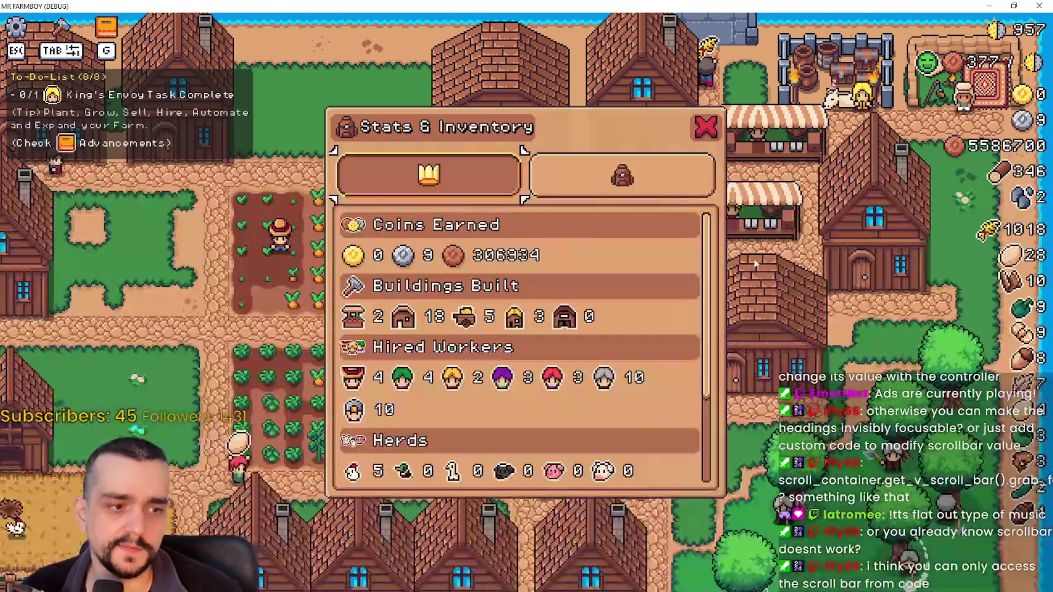
Switch to the inventory view, check item tooltips like Paper Scarab, and return to stats.
key("Right")
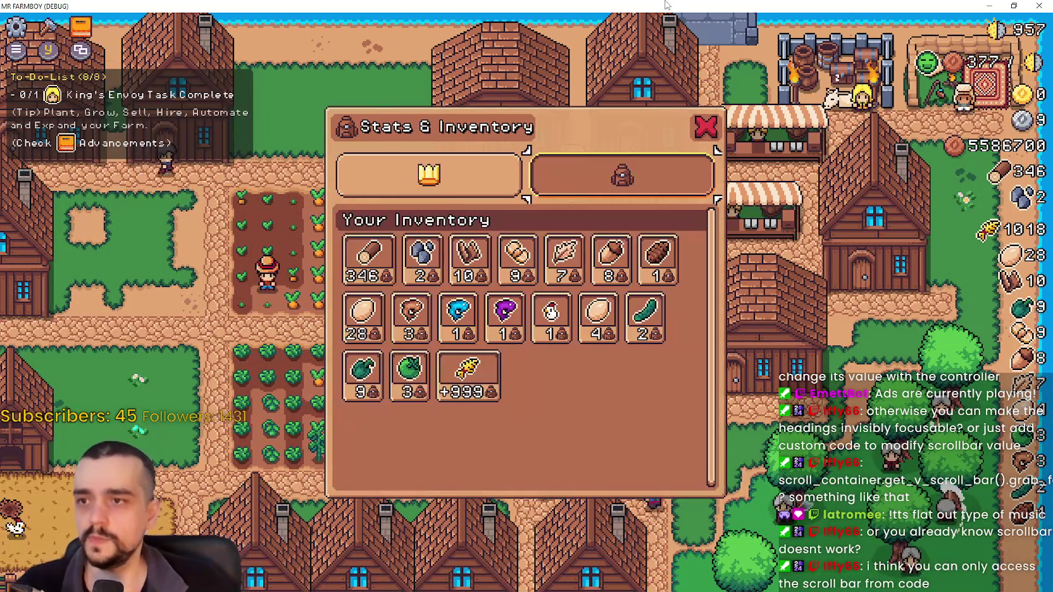
key("Down")
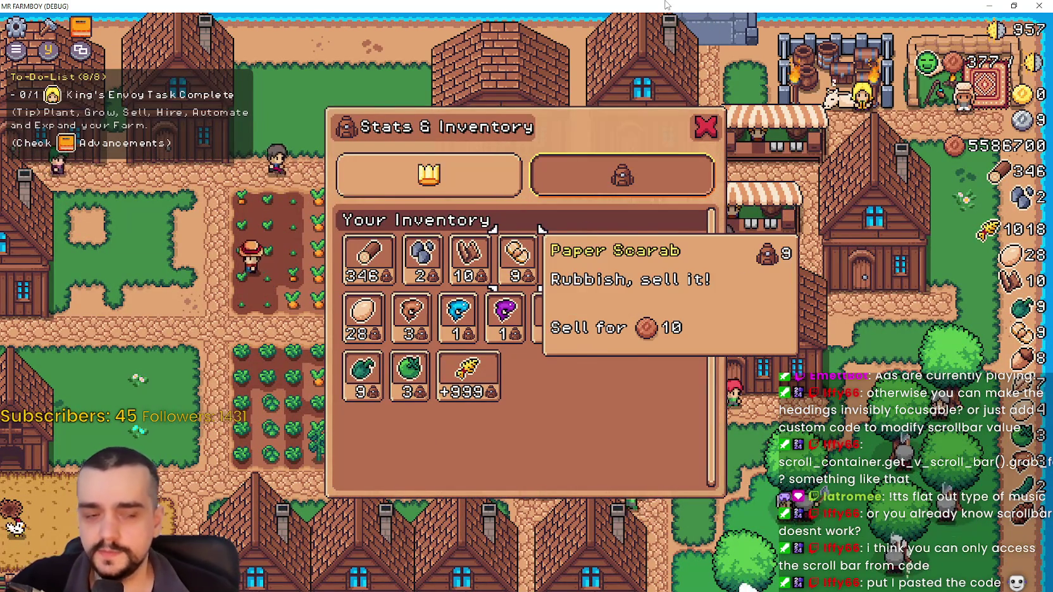
key("Left")
key("Left")
key("Left")
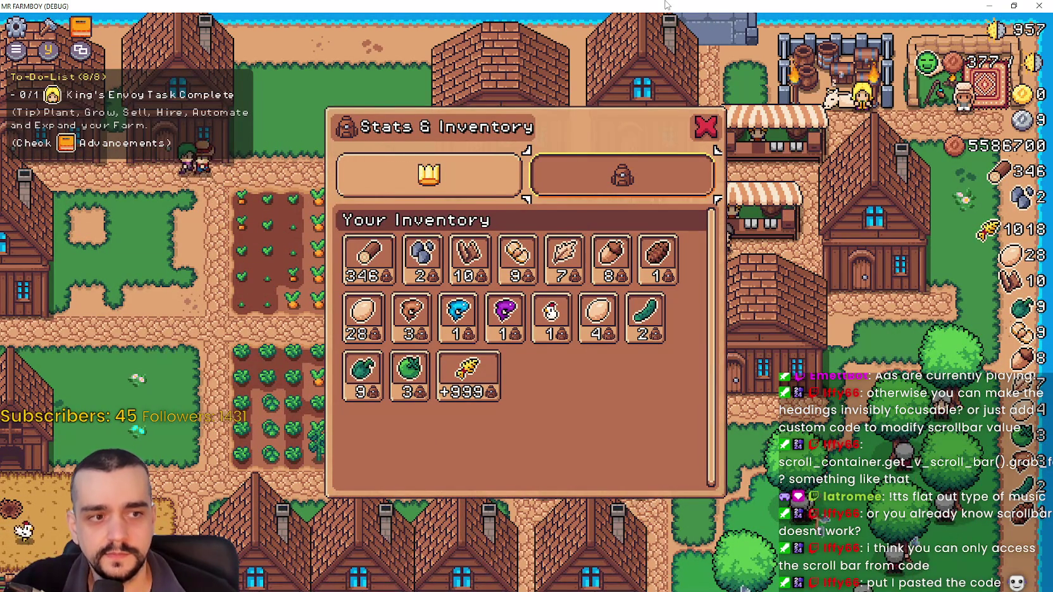
key("Up")
key("Left")
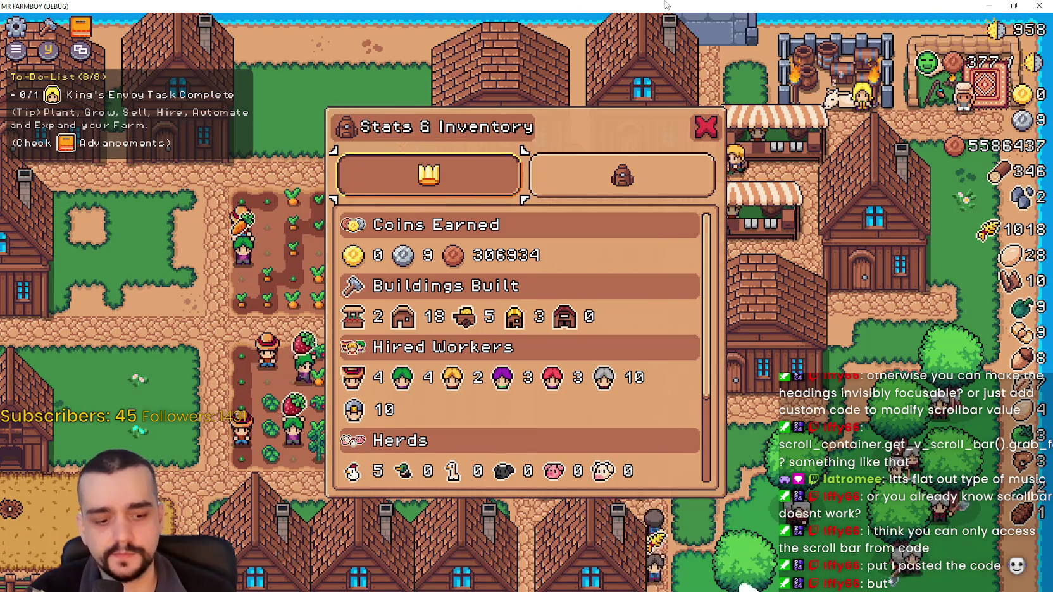
scroll(710, 241, "down", 1)
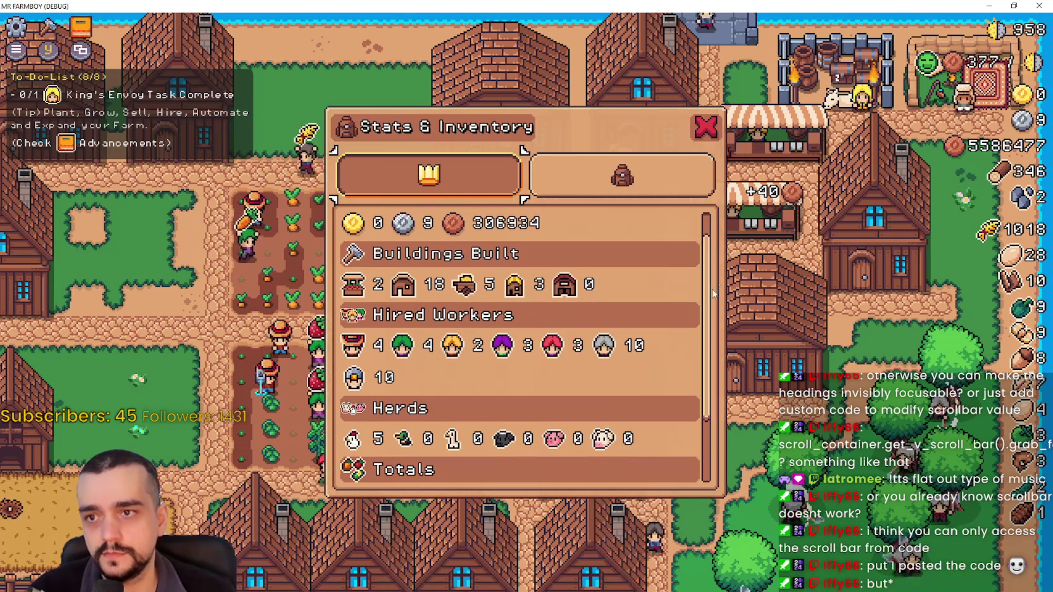
scroll(712, 285, "up", 1)
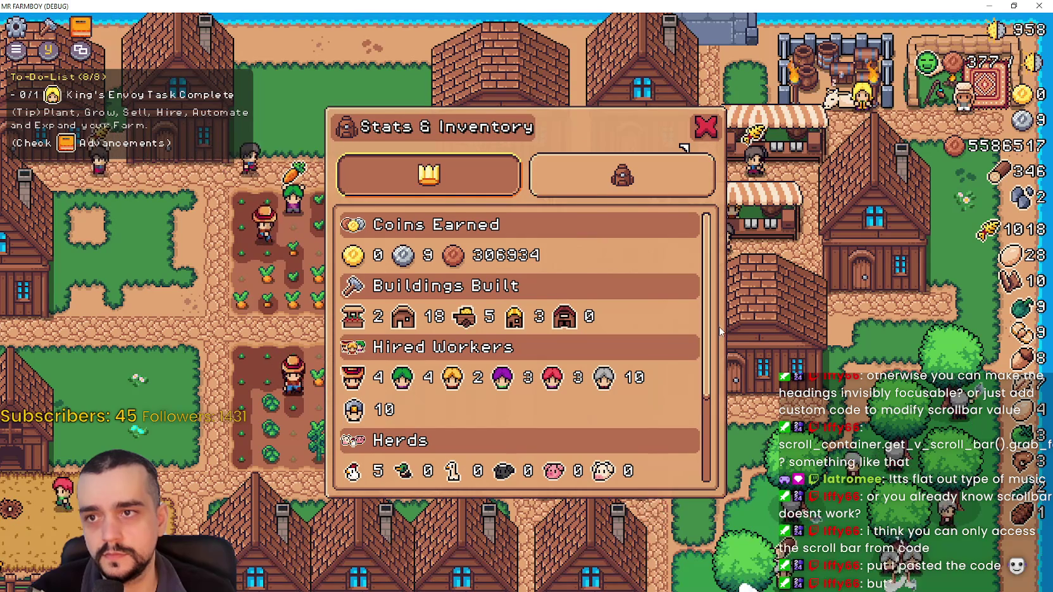
key("Down")
Scroll the stats list up and down with the mouse wheel and by dragging its scrollbar.
scroll(709, 323, "down", 1)
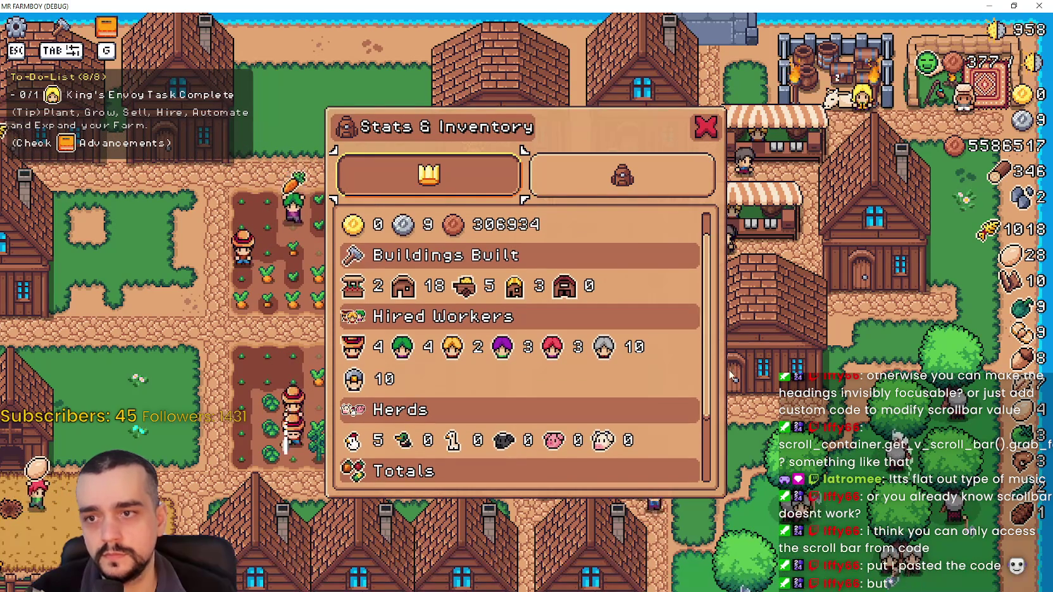
scroll(710, 281, "up", 1)
scroll(710, 280, "down", 1)
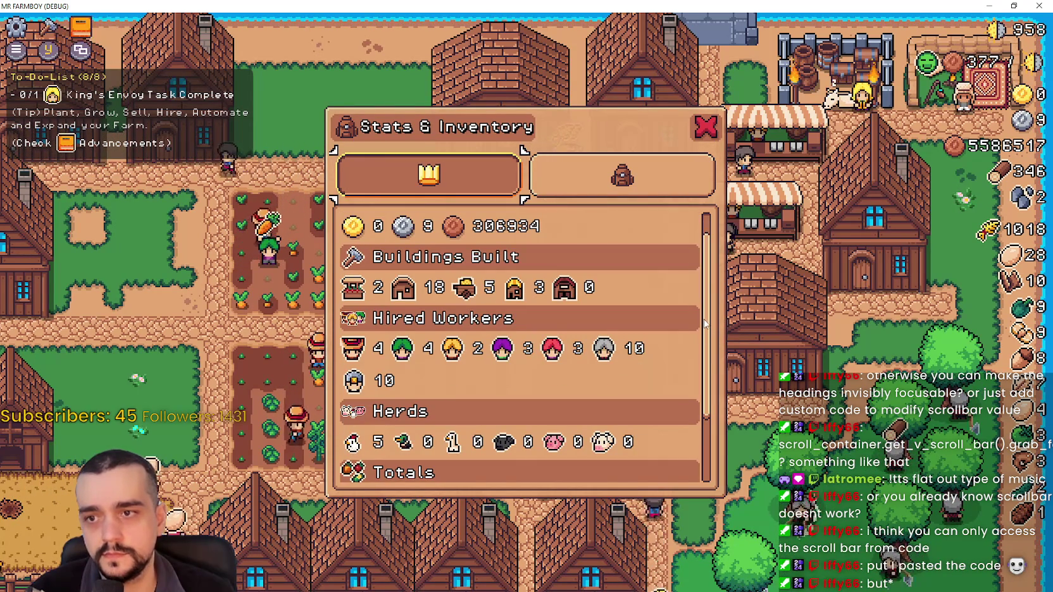
scroll(703, 376, "up", 1)
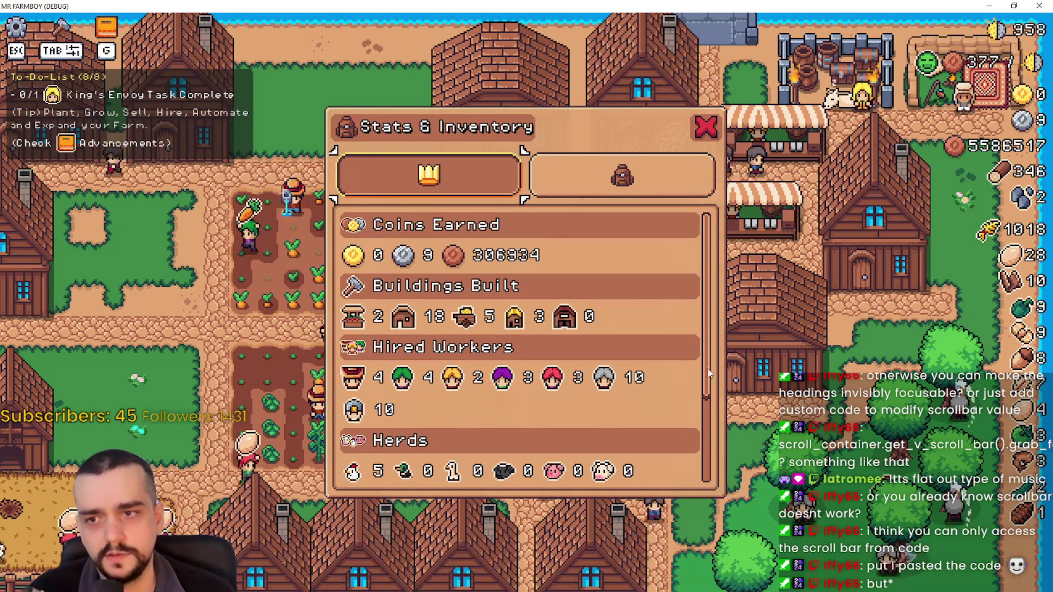
scroll(705, 391, "down", 2)
scroll(705, 391, "down", 1)
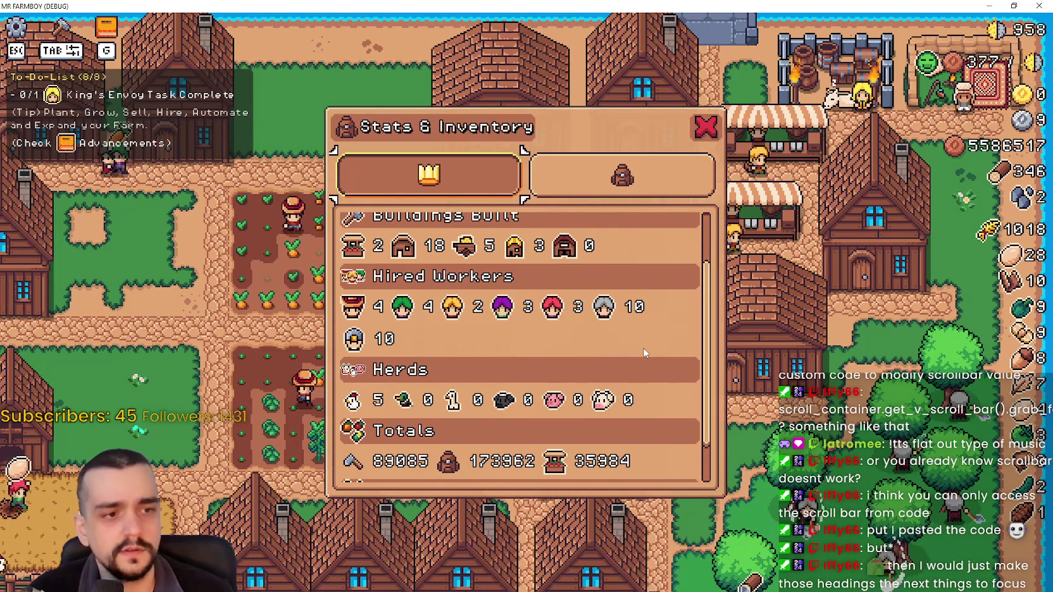
scroll(674, 356, "up", 1)
scroll(693, 364, "down", 2)
scroll(701, 367, "up", 2)
scroll(702, 374, "down", 1)
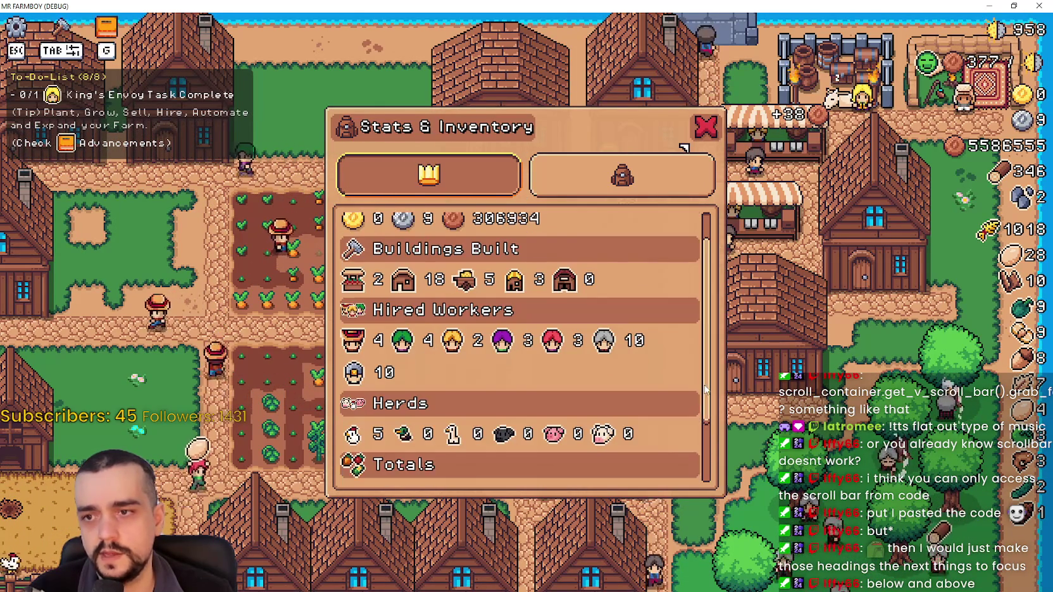
scroll(709, 389, "down", 2)
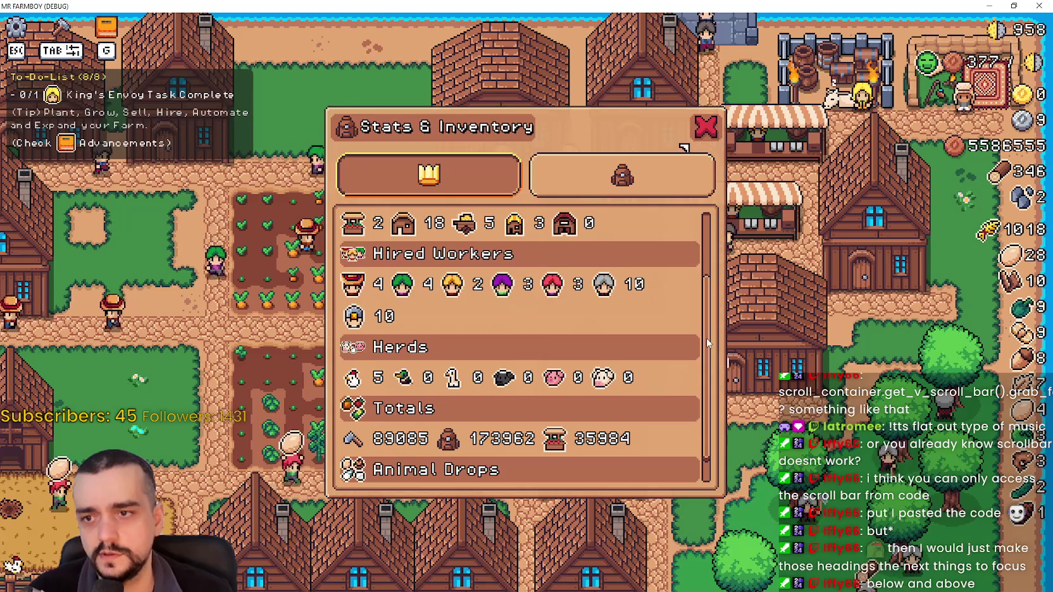
left_click_drag(707, 393, 705, 339)
scroll(702, 355, "down", 4)
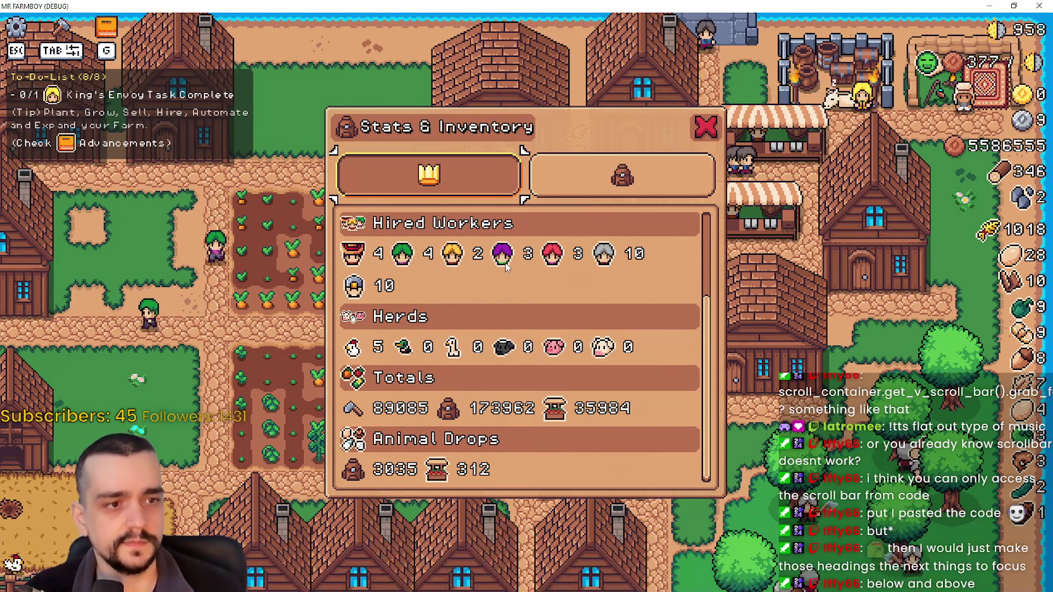
scroll(563, 351, "up", 4)
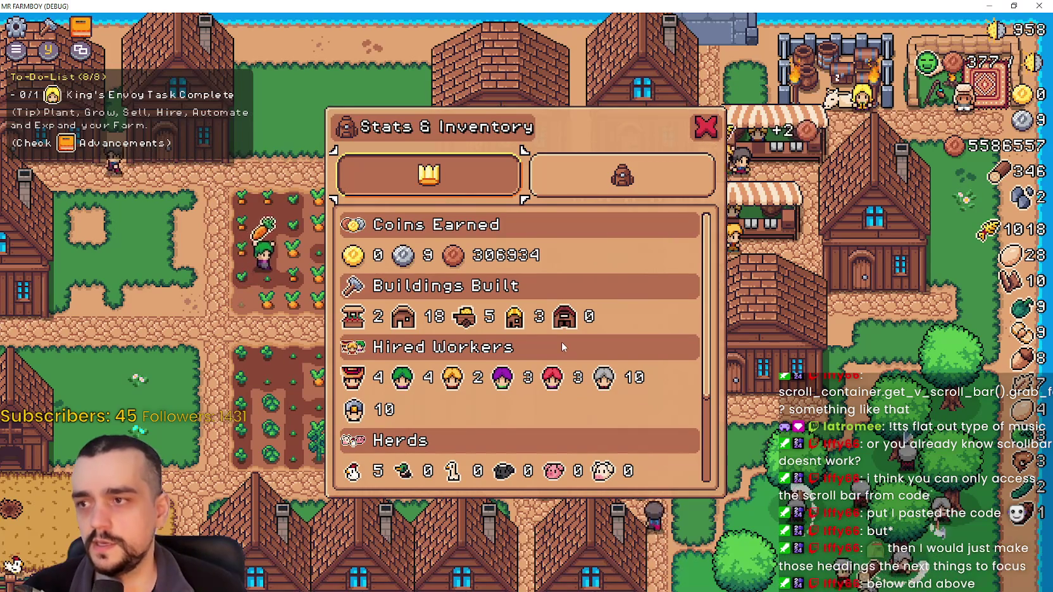
scroll(562, 342, "down", 2)
scroll(551, 329, "up", 2)
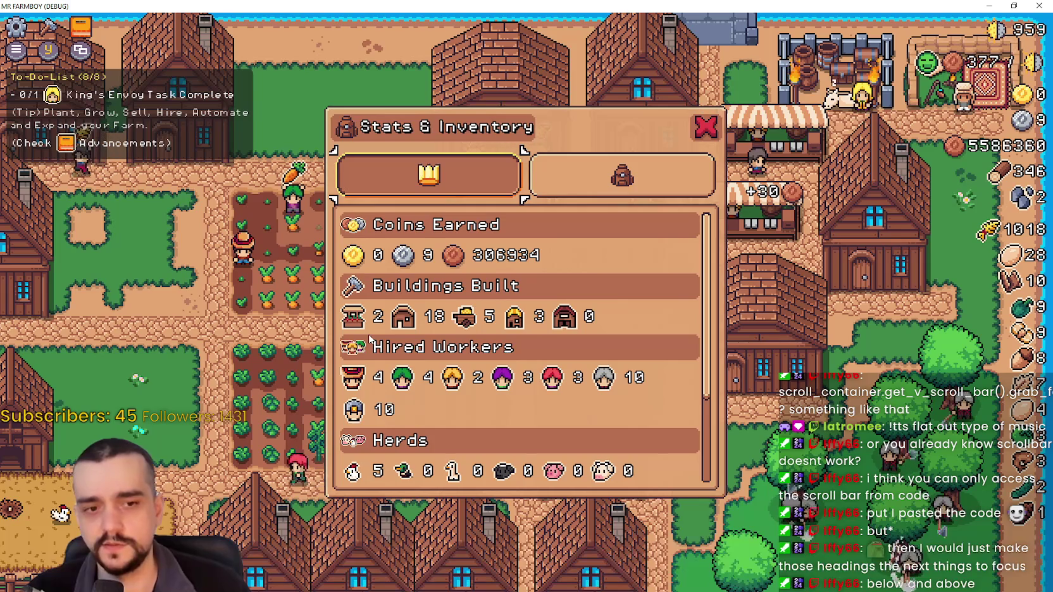
Toggle between the stats and inventory tabs using the Right/Left arrows and Tab.
key("Right")
key("Left")
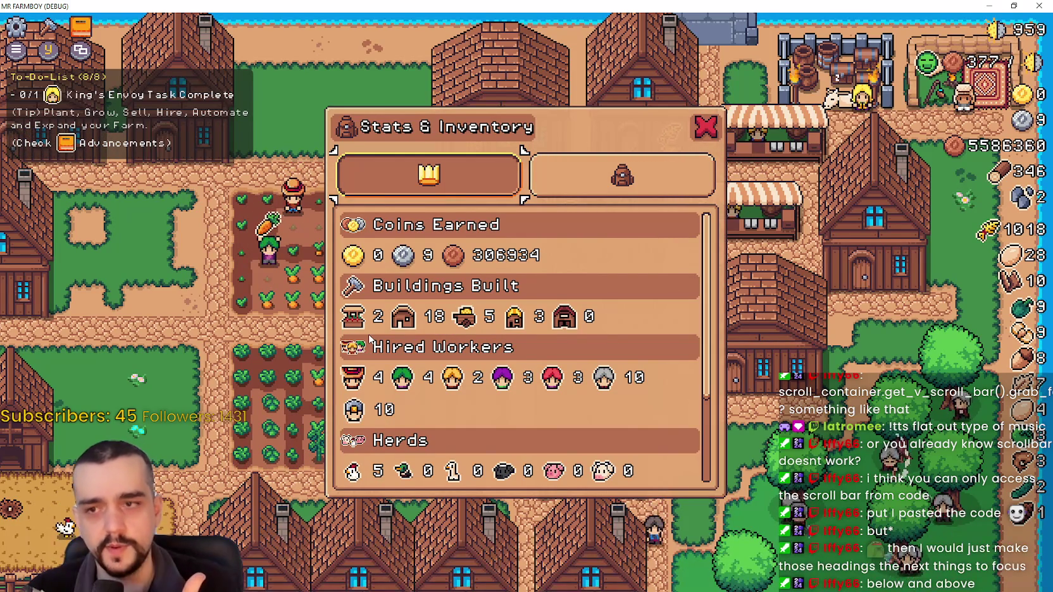
key("Tab")
key("Tab")
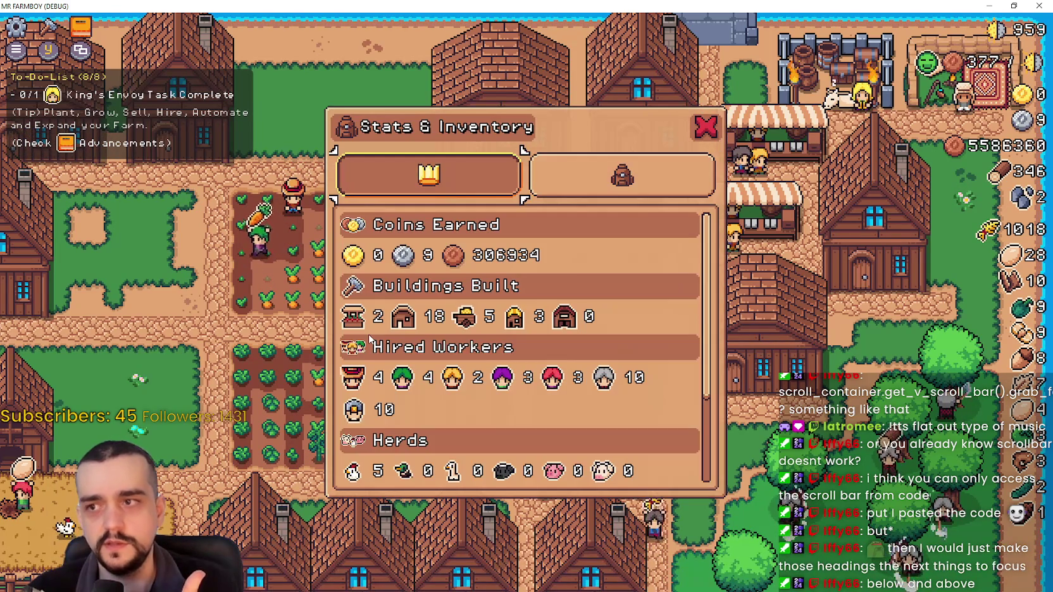
key("Tab")
Move focus repeatedly between the inventory tab and its items, ending on Paper Scarab's tooltip.
key("Down")
key("Down")
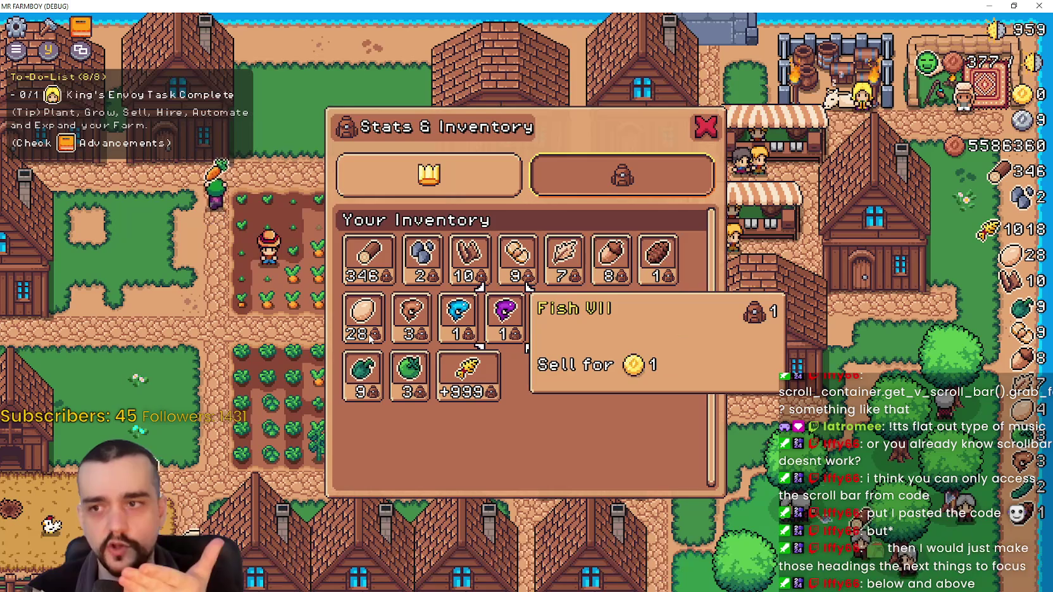
key("Up")
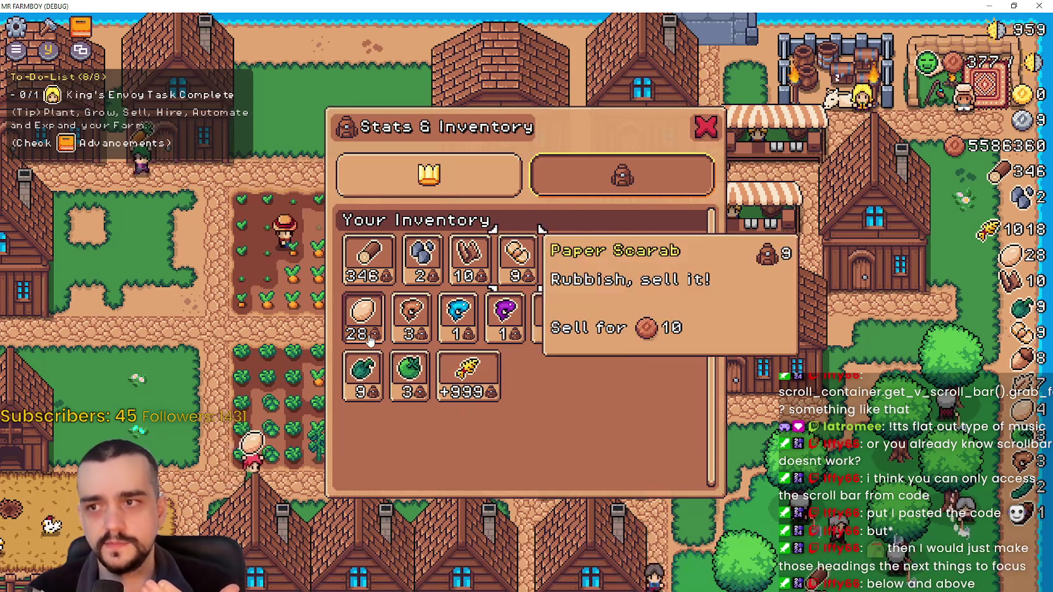
key("Up")
key("Down")
key("Up")
key("Down")
key("Up")
key("Down")
key("Up")
key("Down")
key("Up")
key("Down")
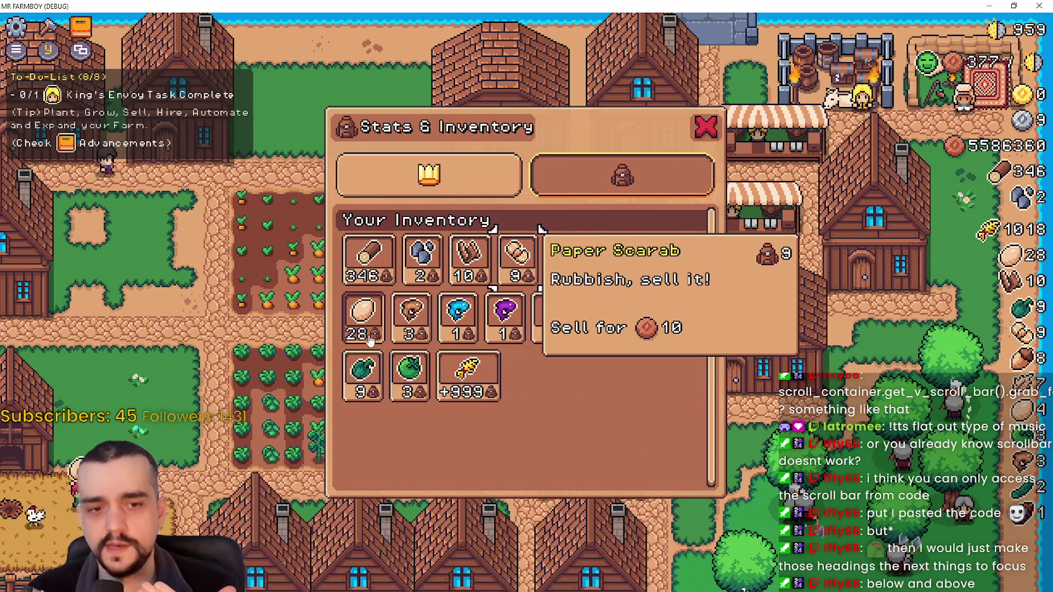
Return to the stats view and stop the running game with F8.
key("Up")
key("Left")
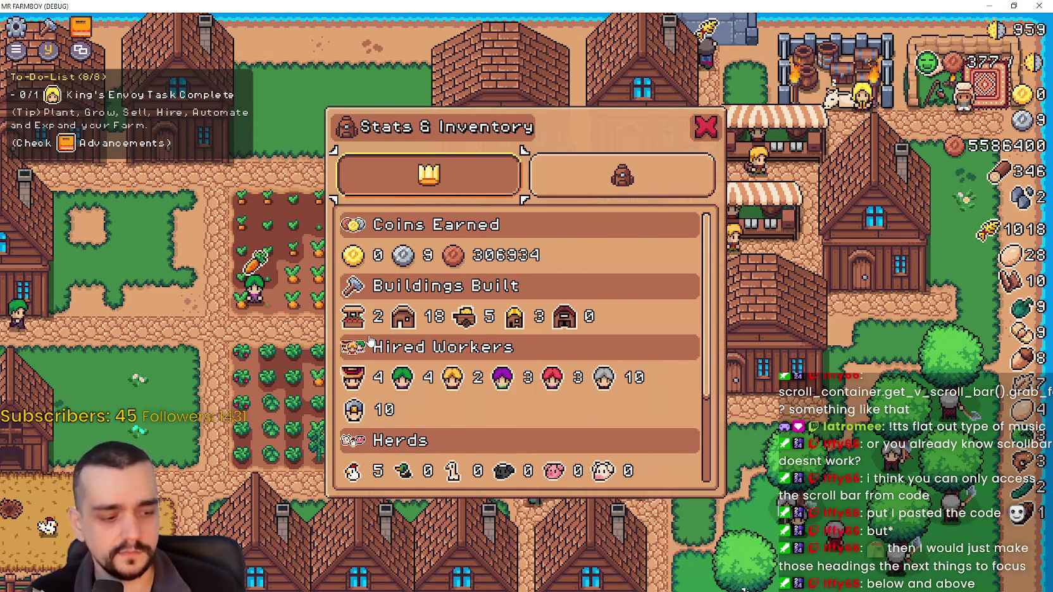
key("F8")
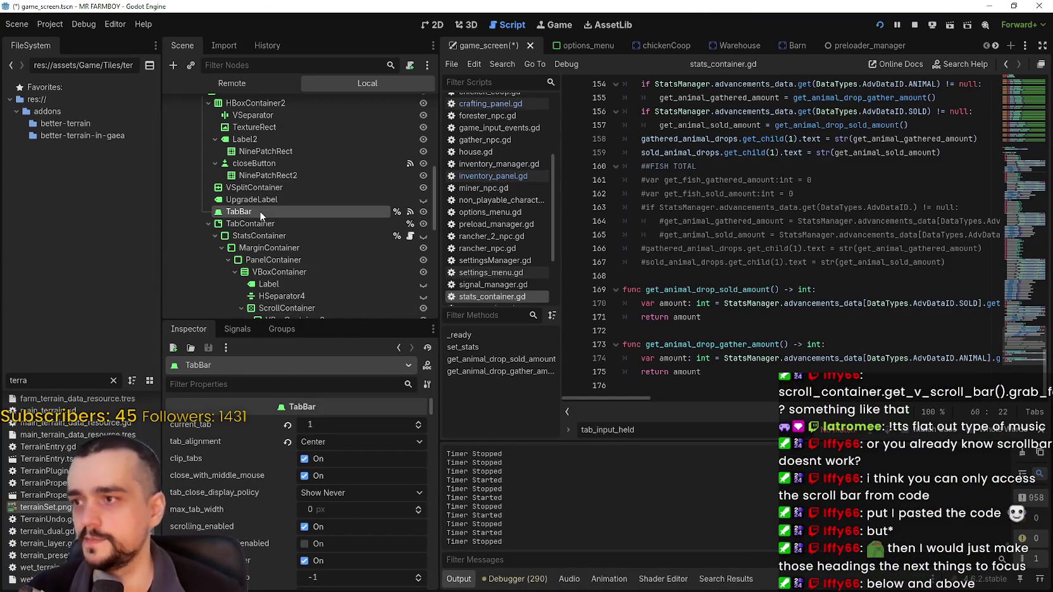
Assign GoldEarnedTitle as the TabBar's focus_neighbor_bottom, then switch to the running game.
scroll(263, 542, "down", 5)
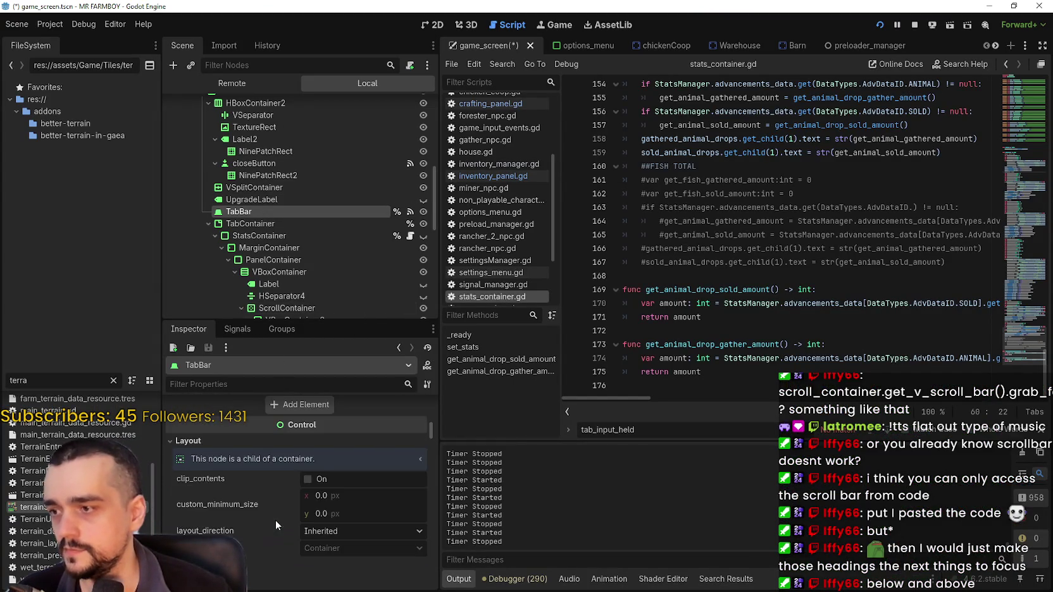
scroll(276, 518, "down", 5)
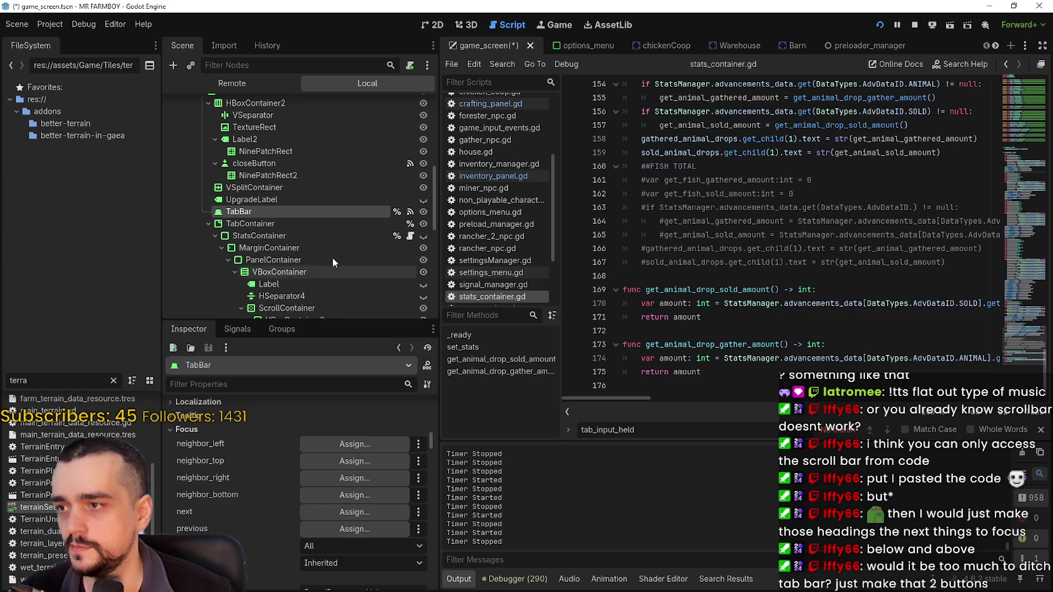
scroll(332, 257, "down", 3)
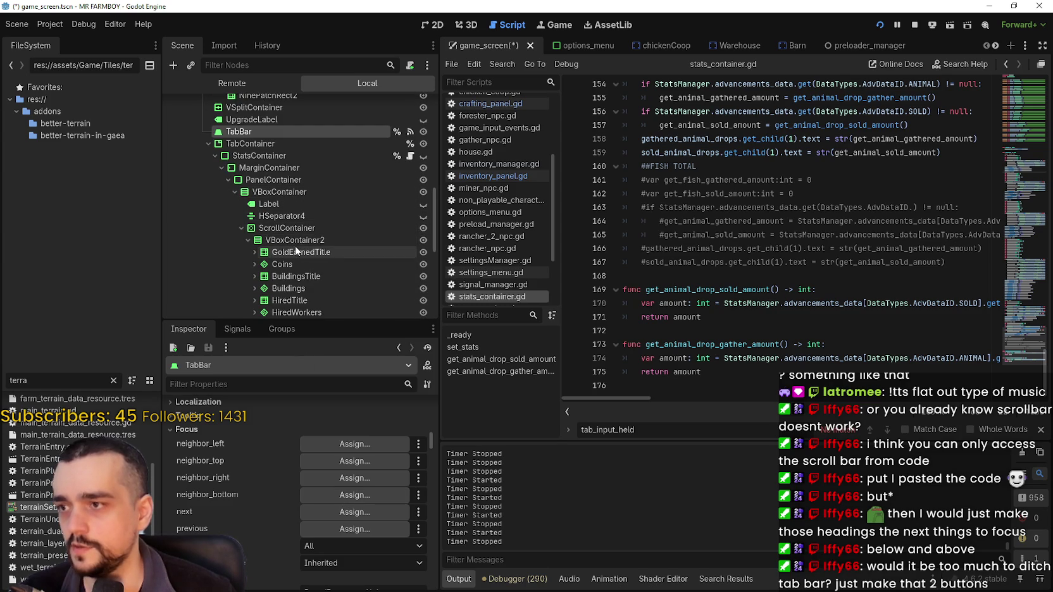
scroll(305, 256, "down", 1)
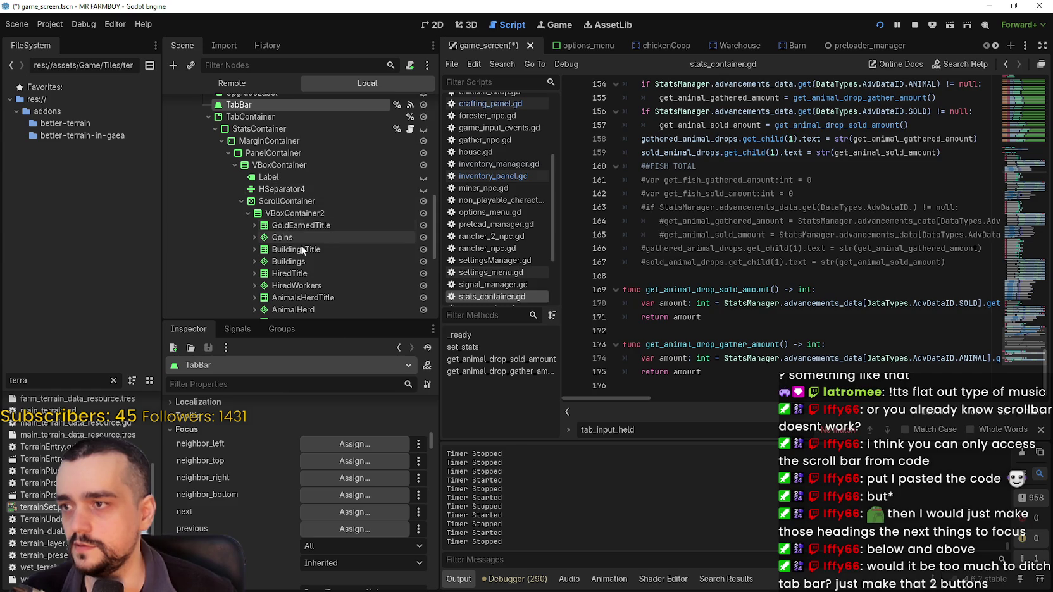
left_click(357, 497)
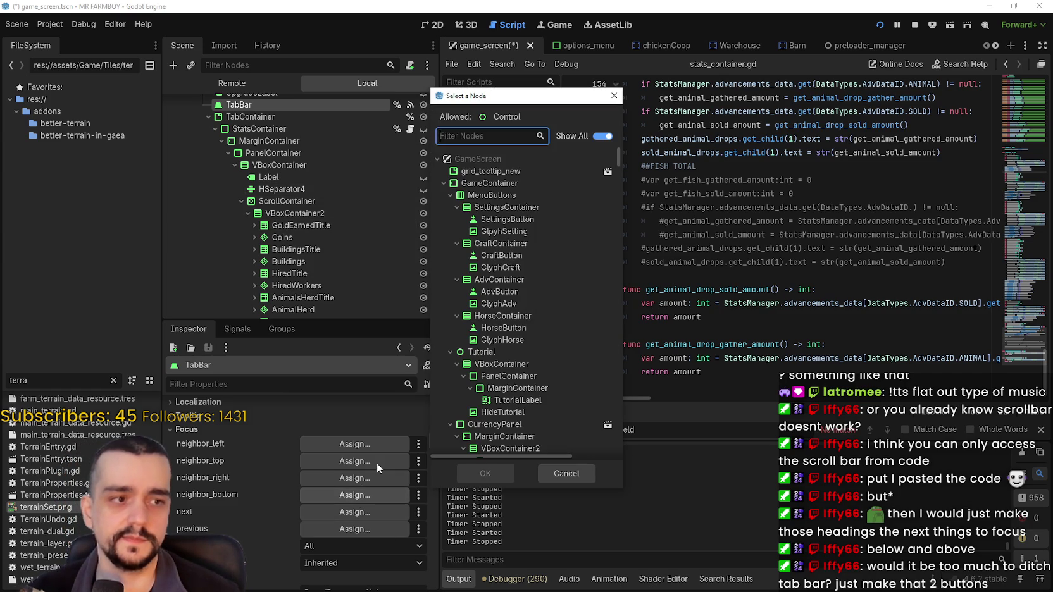
type("GoldE")
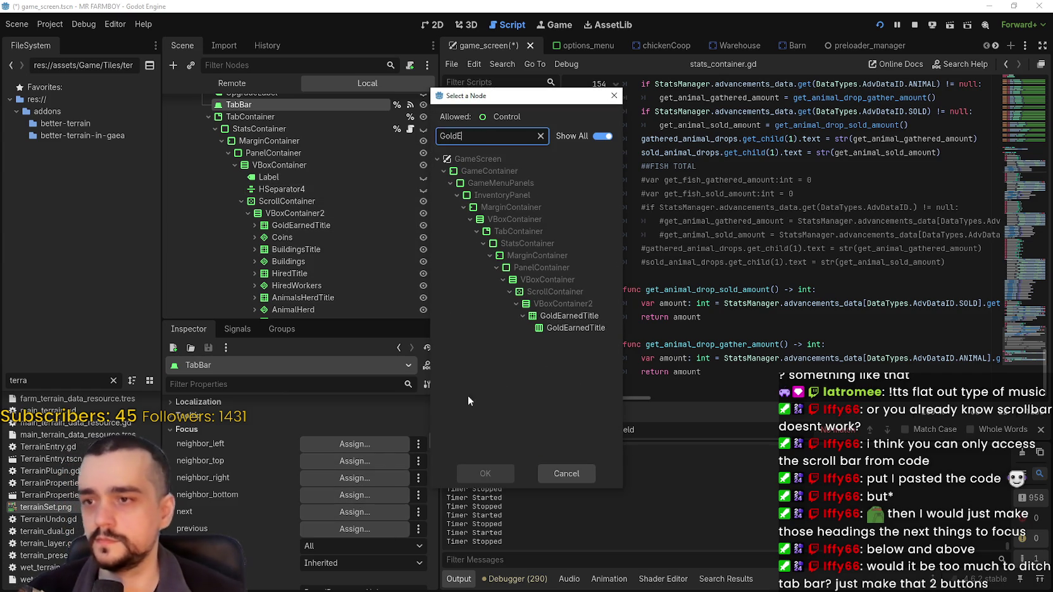
left_click(487, 473)
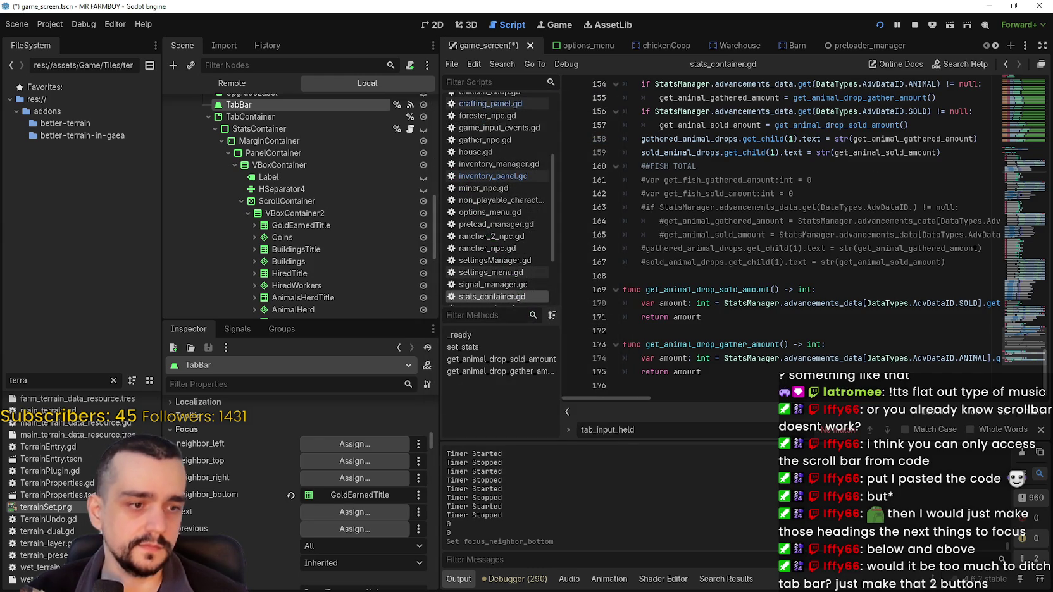
key("alt+Tab")
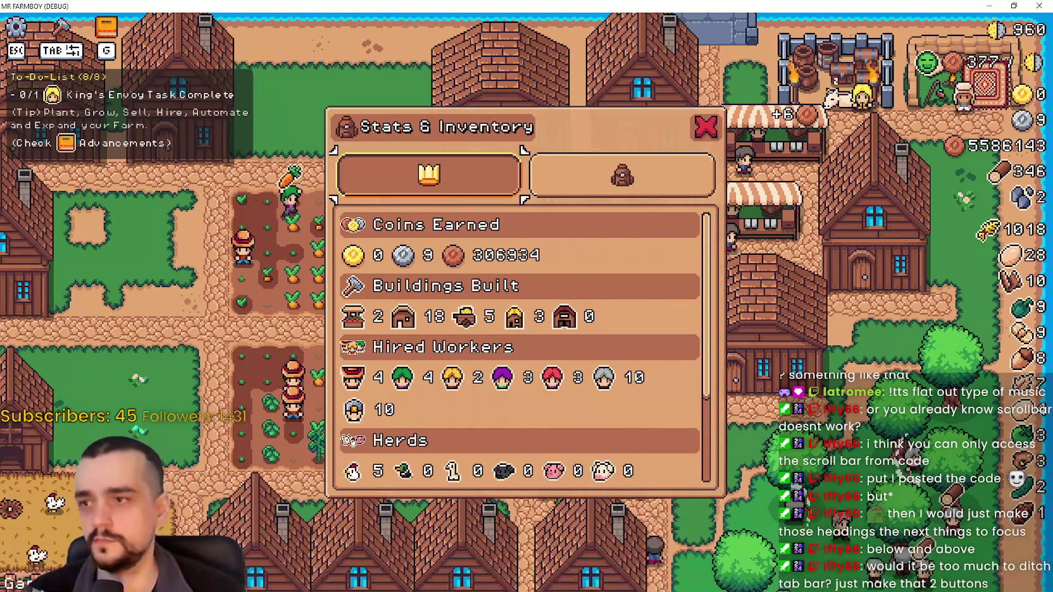
Flip the panel to the inventory tab and back to stats, then return to the editor.
key("Right")
key("Left")
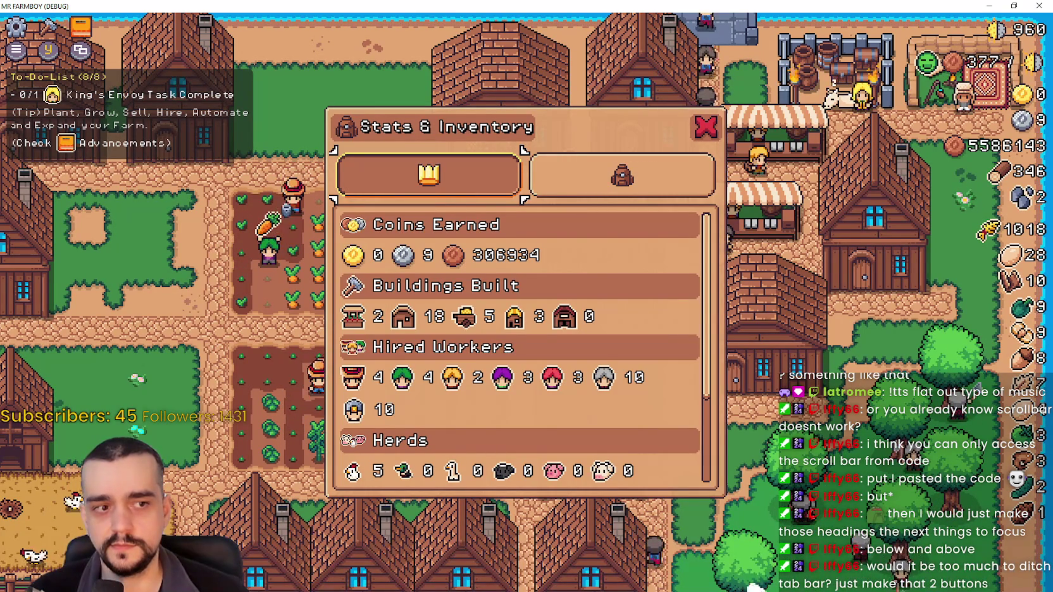
key("alt+Tab")
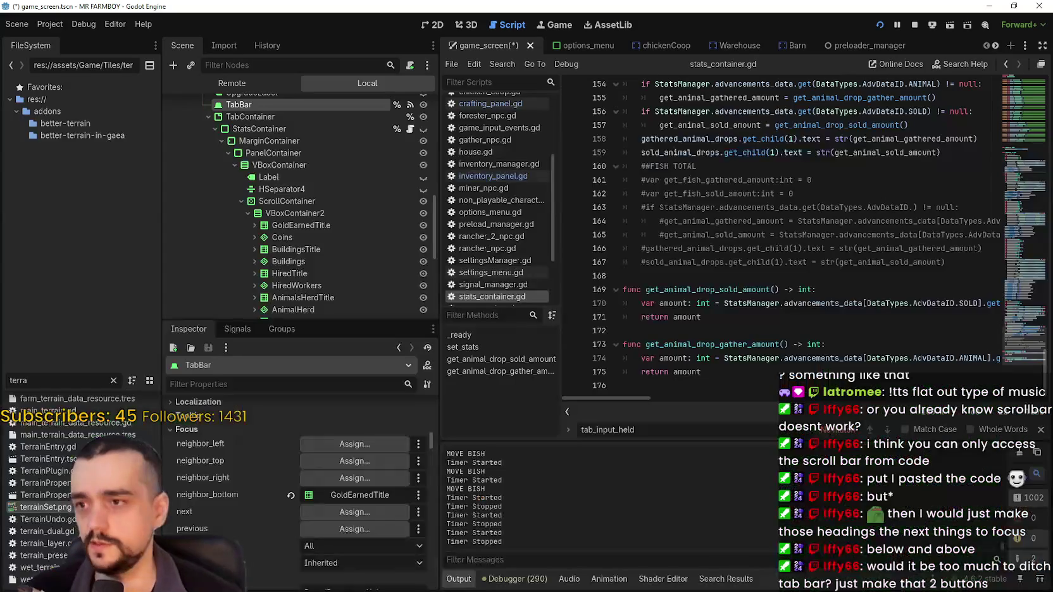
Select the stats ScrollContainer for its focus border, then select the GoldEarnedTitle heading.
scroll(366, 456, "up", 10)
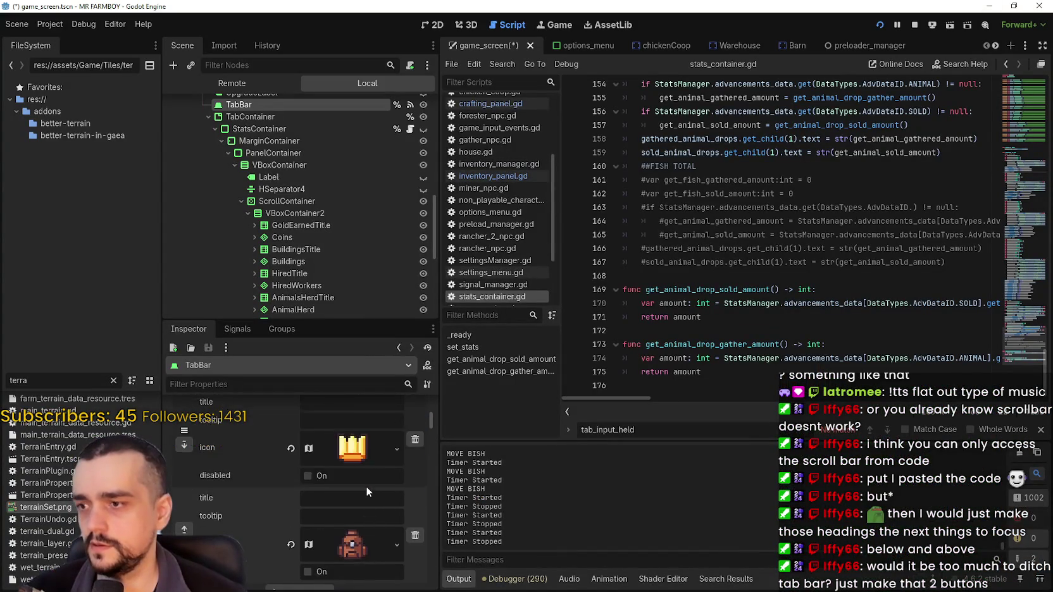
scroll(373, 481, "up", 4)
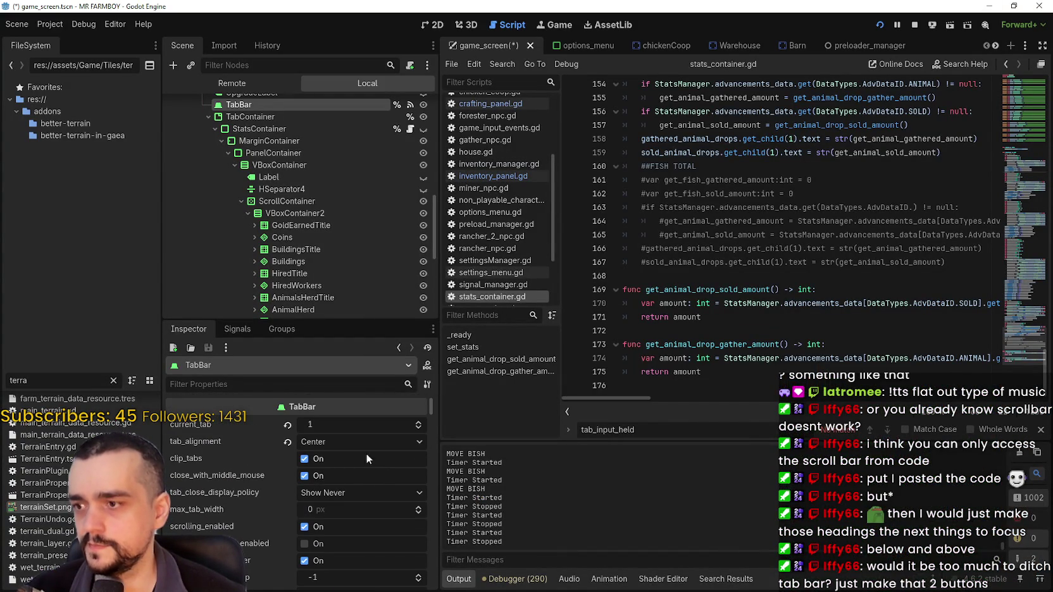
left_click(299, 200)
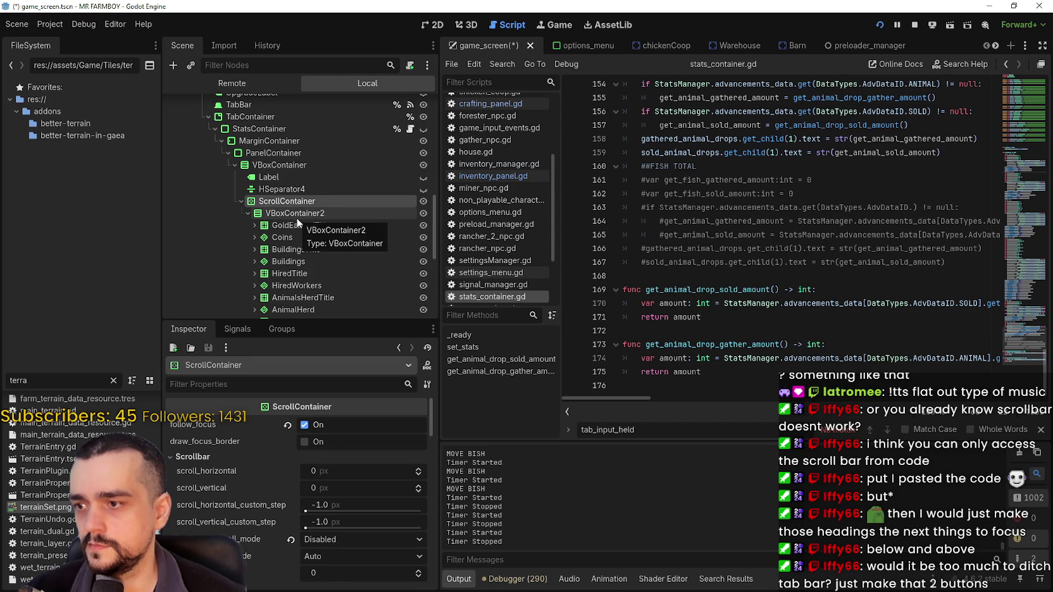
scroll(319, 249, "down", 1)
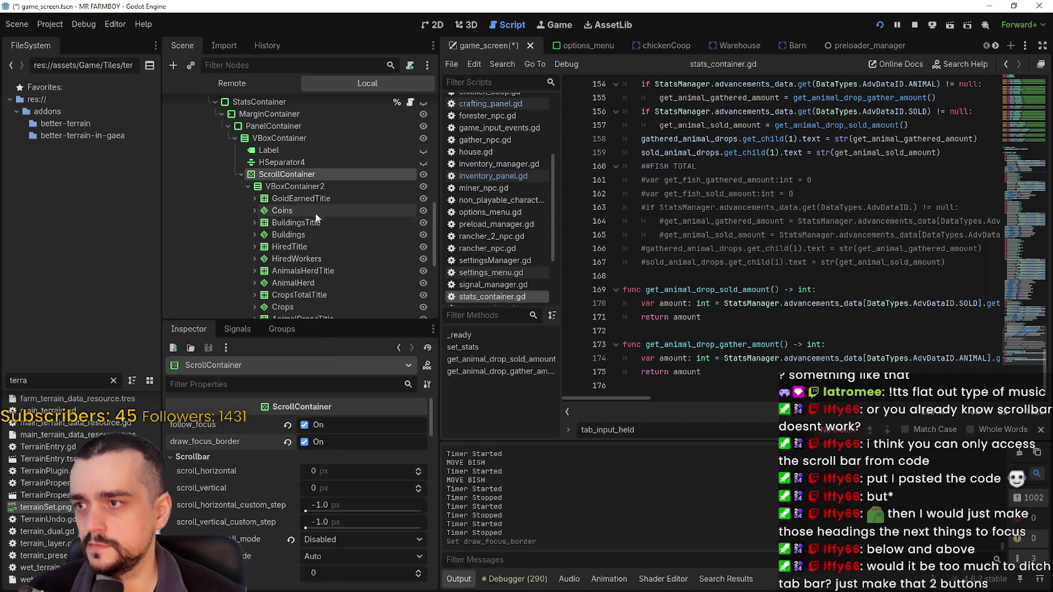
left_click(309, 196)
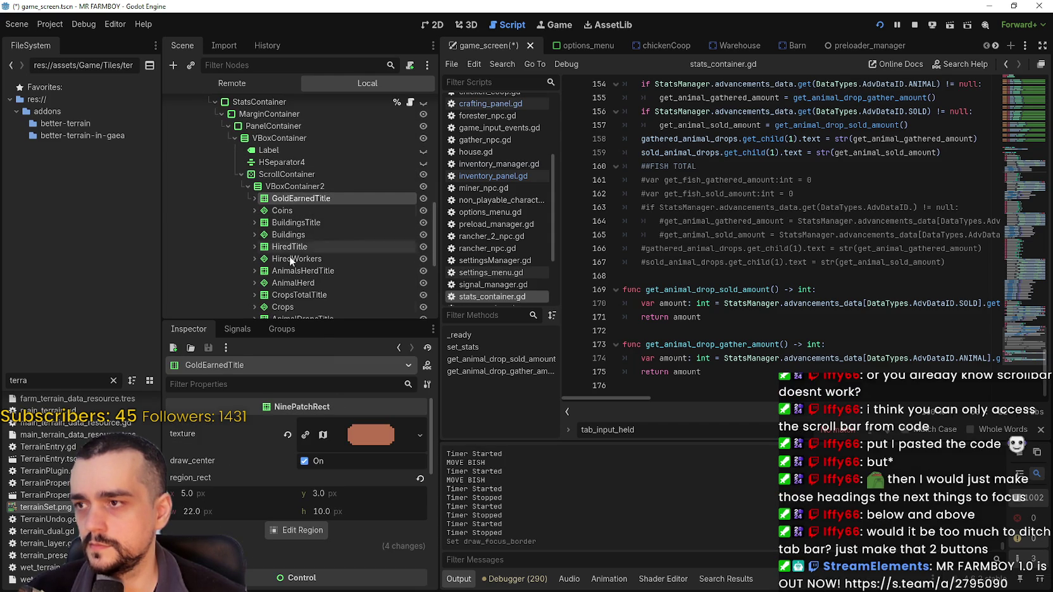
Expand GoldEarnedTitle's Focus section and set its focus mode to All.
scroll(285, 547, "down", 6)
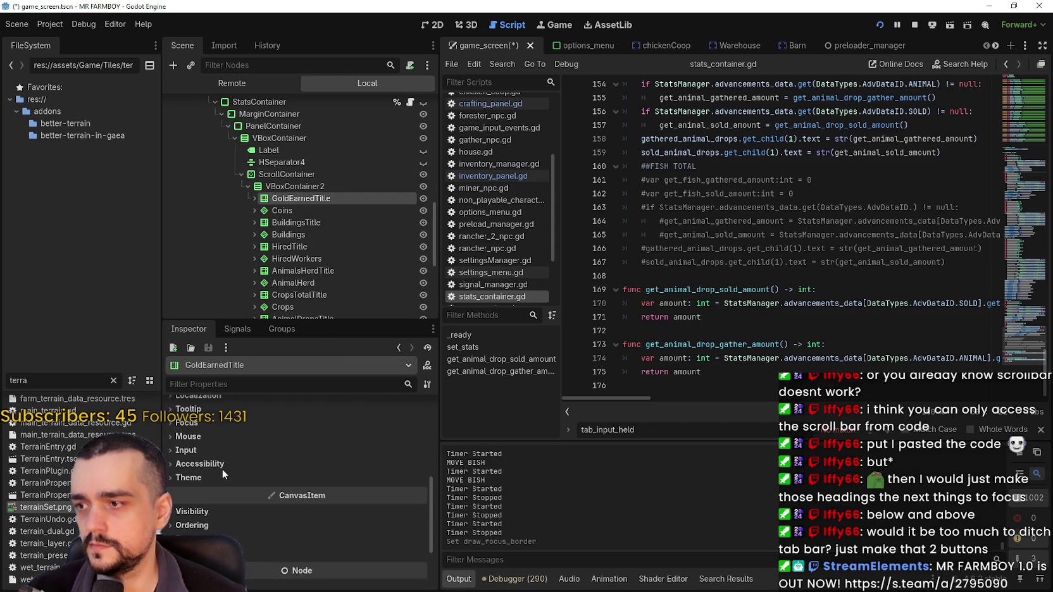
left_click(215, 428)
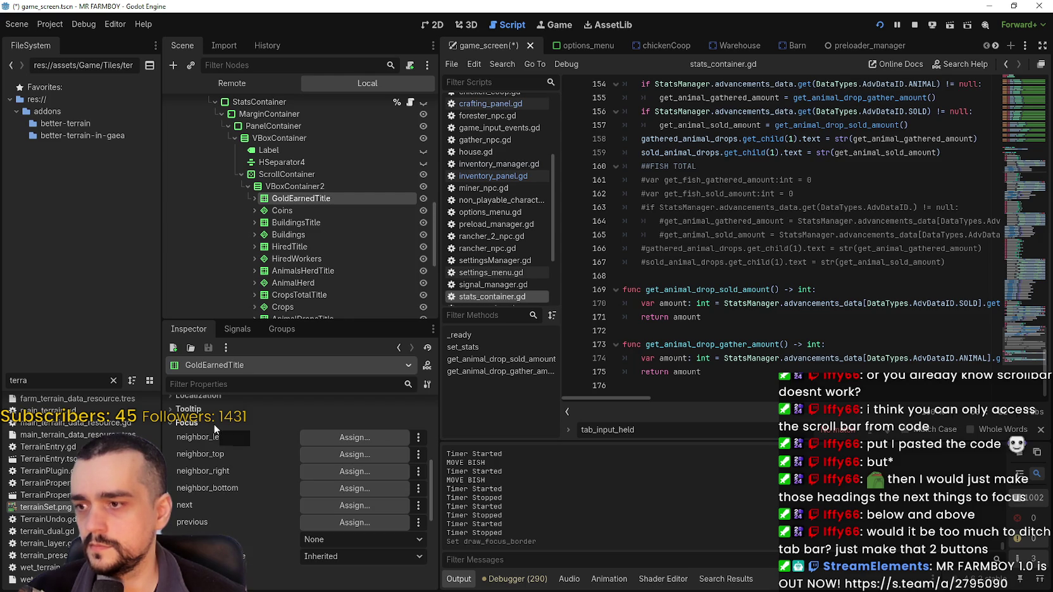
scroll(269, 563, "down", 1)
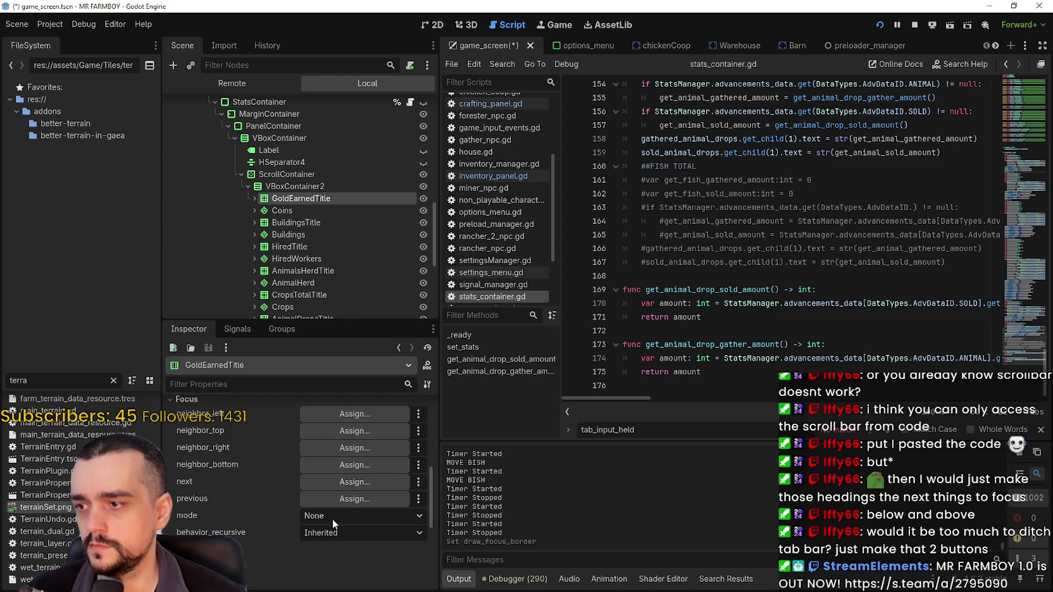
left_click(332, 517)
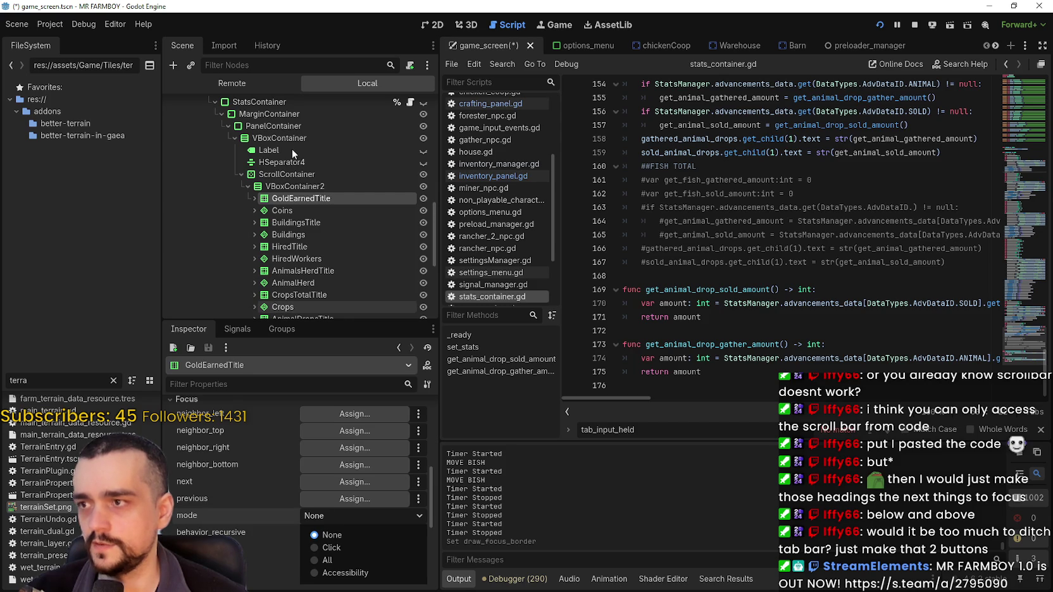
left_click(353, 560)
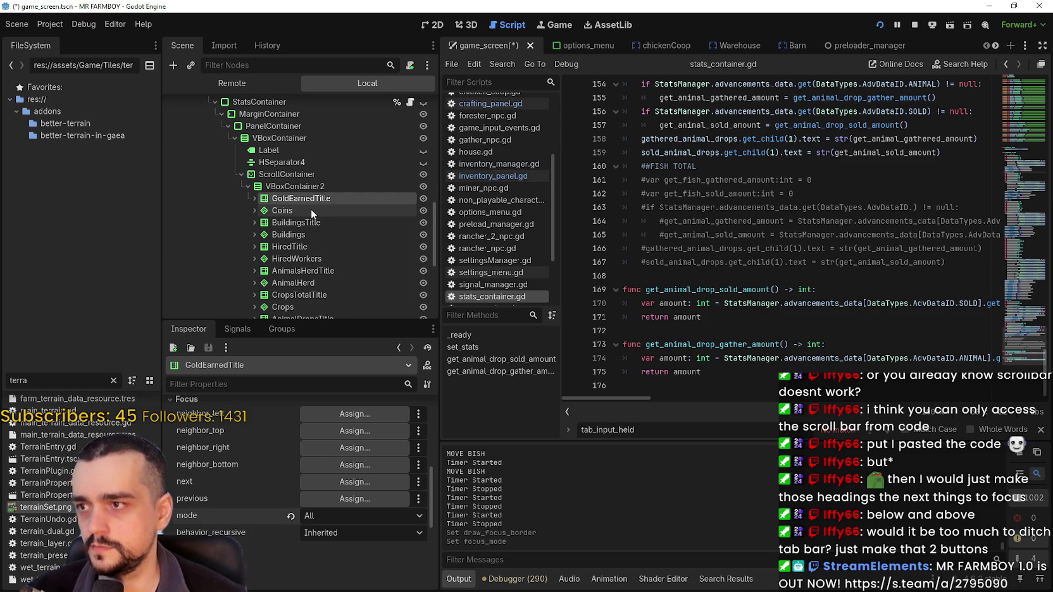
scroll(310, 207, "up", 2)
Select the ScrollContainer and change its Focus mode to a new option.
left_click(282, 201)
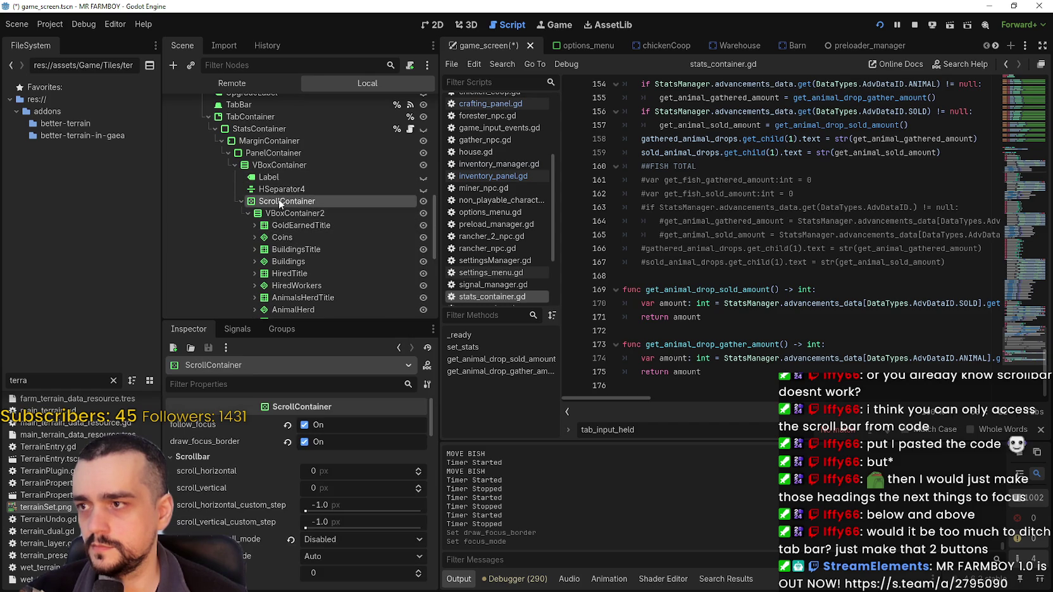
scroll(280, 464, "down", 5)
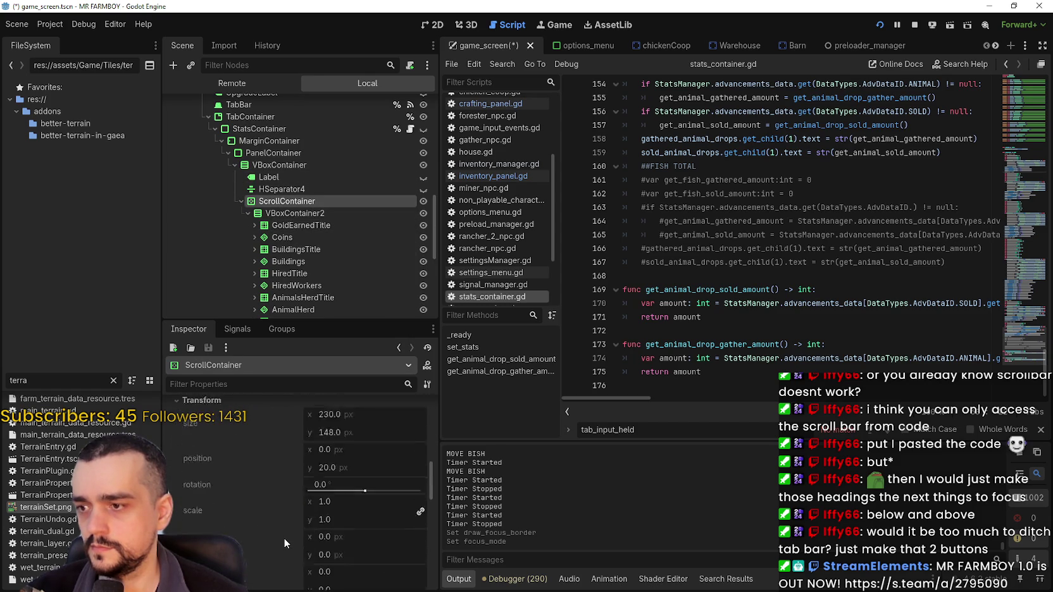
scroll(284, 538, "down", 5)
scroll(284, 487, "down", 3)
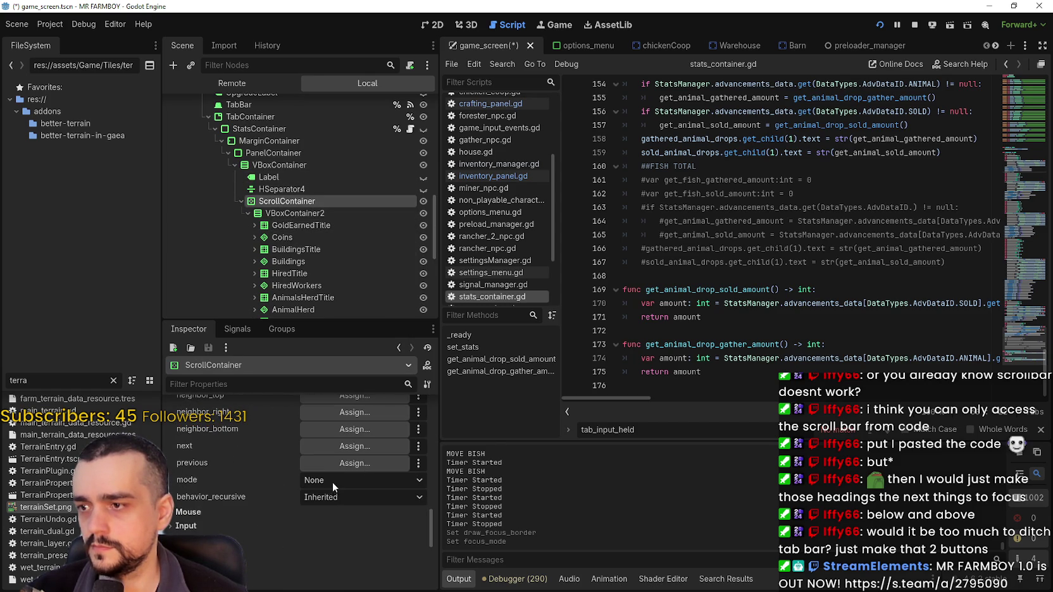
left_click(333, 481)
left_click(365, 525)
scroll(294, 508, "up", 10)
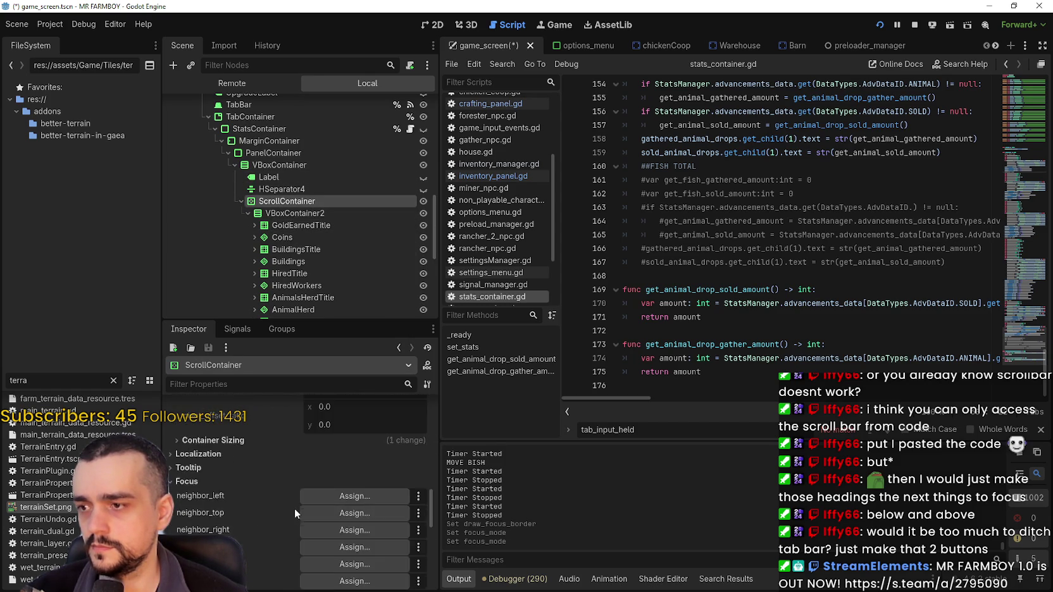
scroll(297, 502, "up", 4)
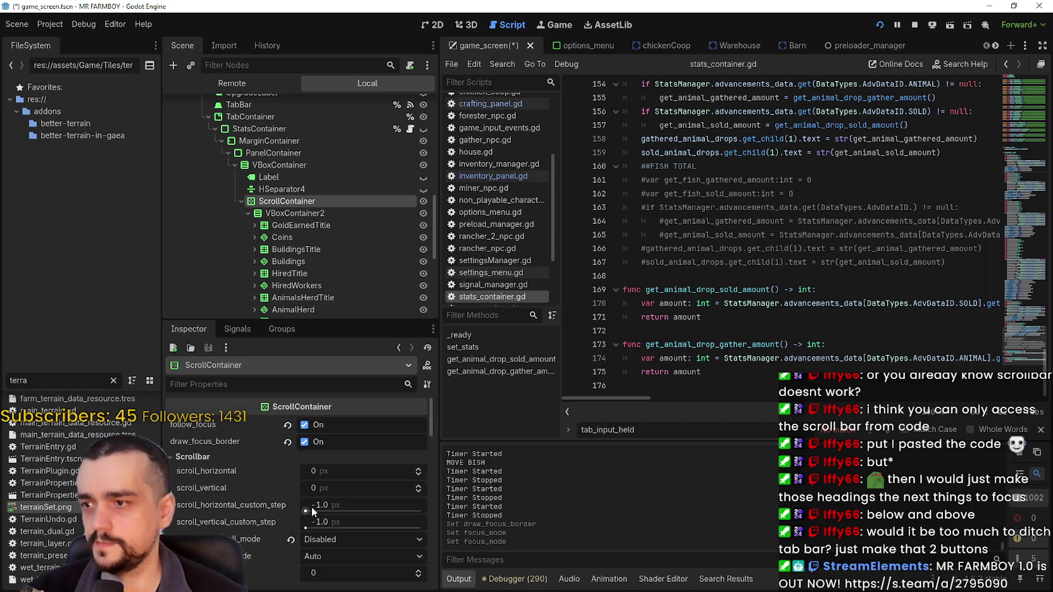
Review the TabBar node's focus settings, then switch to the running game.
left_click(251, 117)
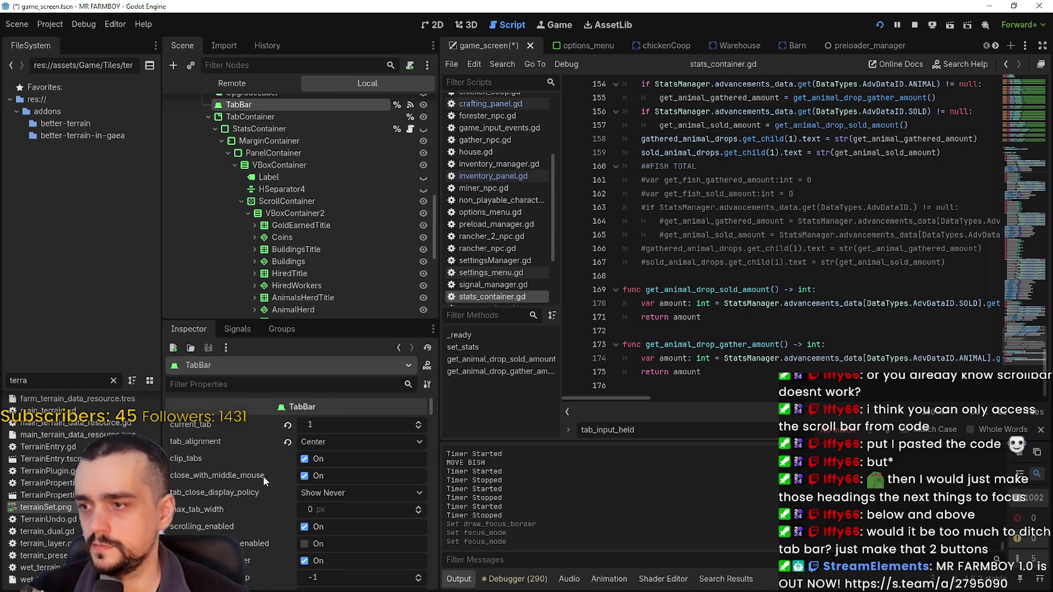
scroll(263, 480, "down", 8)
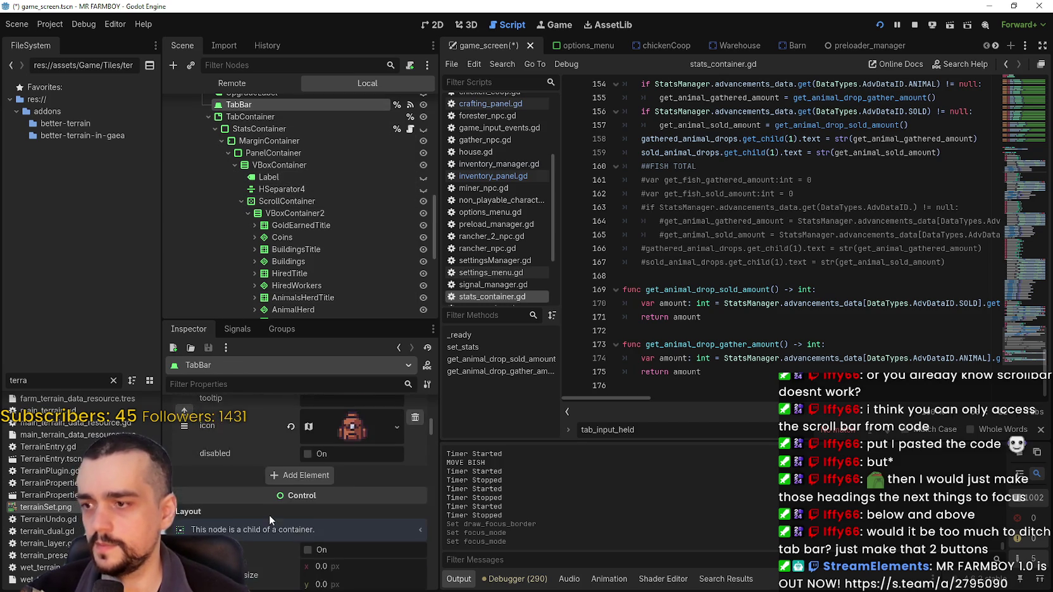
scroll(269, 513, "down", 5)
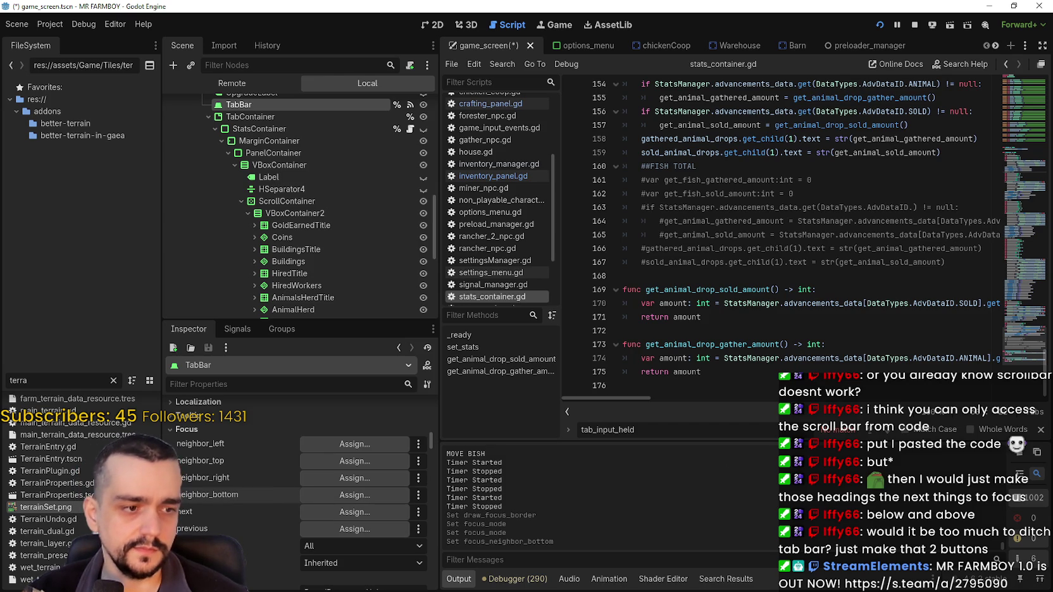
key("alt+Tab")
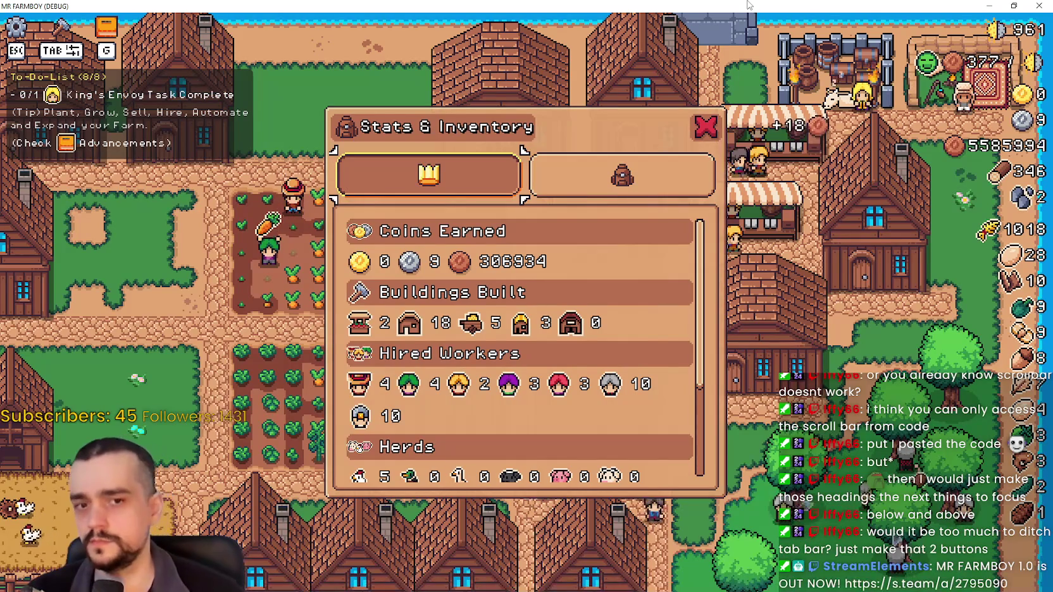
Move focus up onto the stats tab, try a keypress, then return to the editor.
key("Up")
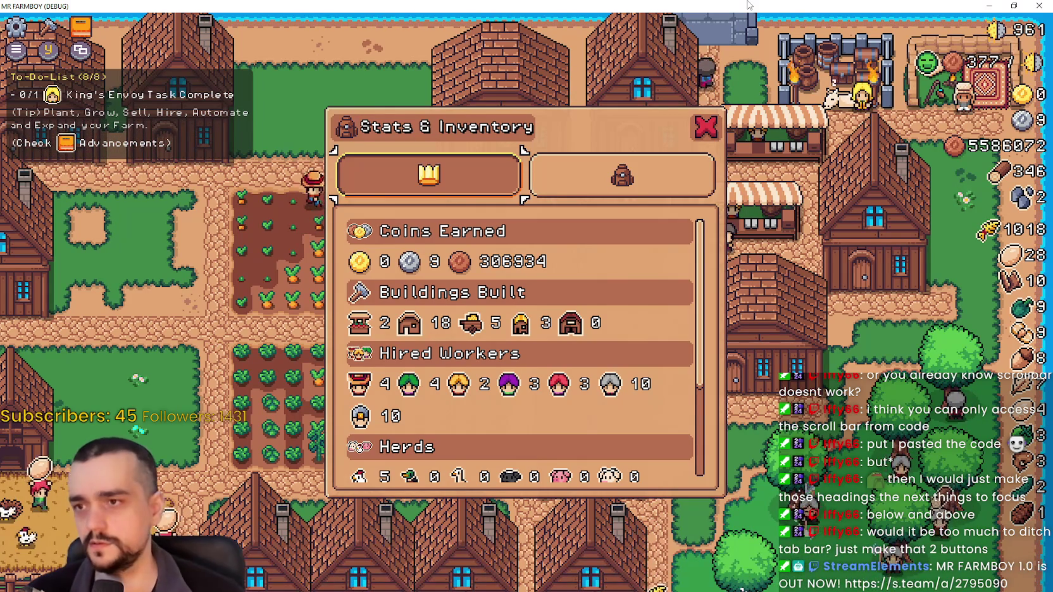
key("a")
key("alt+Tab")
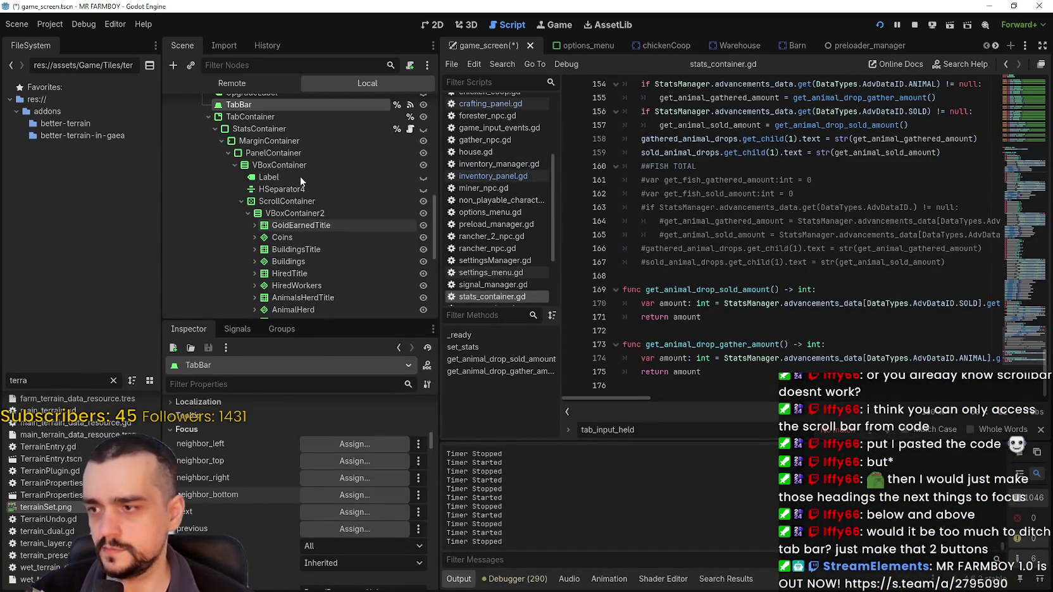
Revert GoldEarnedTitle's focus mode to None.
left_click(288, 201)
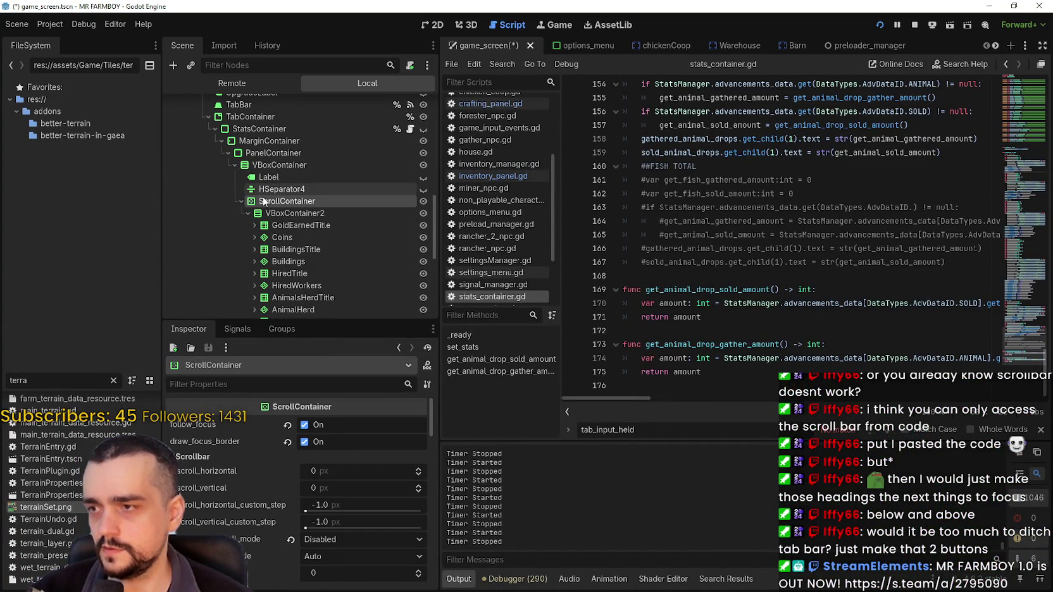
left_click(290, 239)
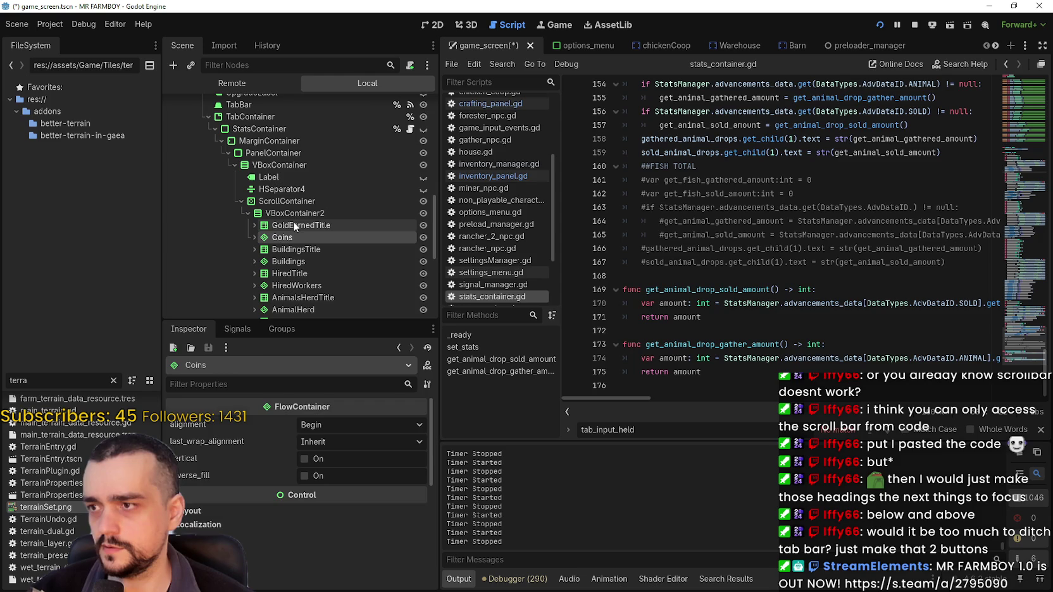
left_click(293, 223)
scroll(292, 520, "down", 2)
left_click(291, 492)
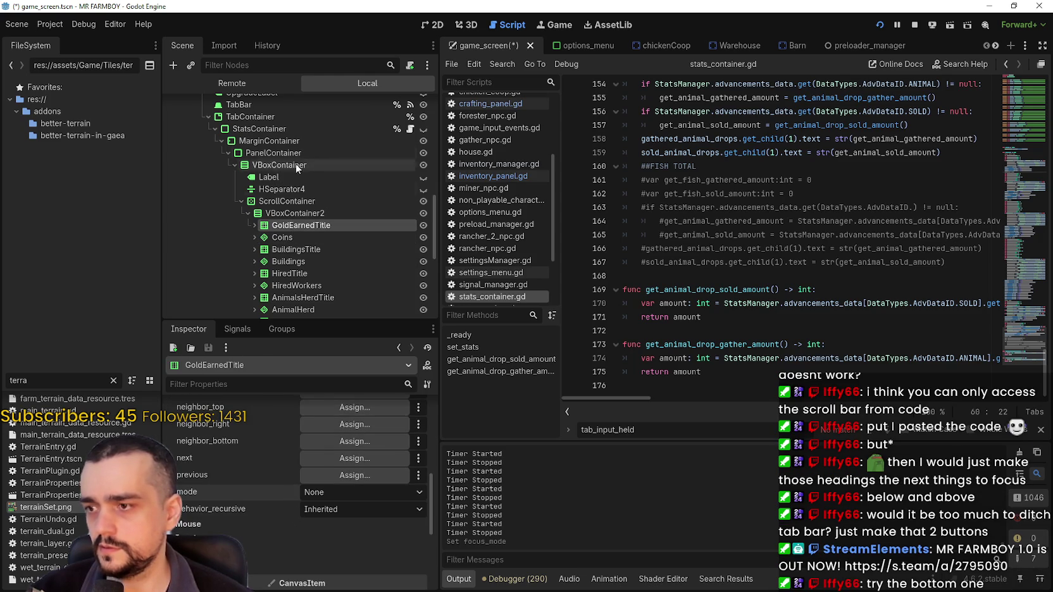
Reselect the ScrollContainer node and bring the running game forward.
left_click(288, 201)
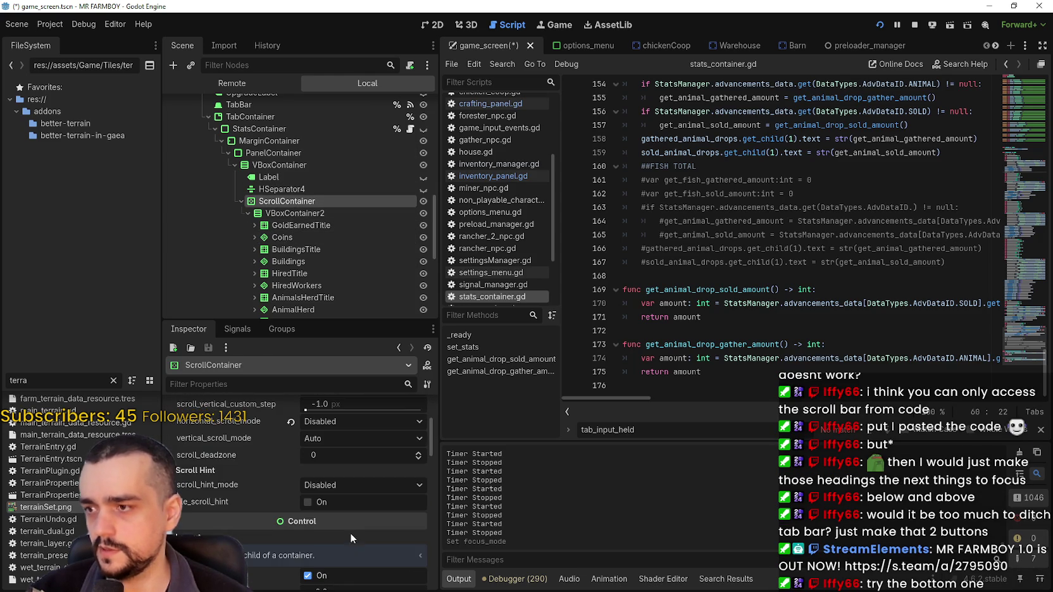
scroll(330, 481, "down", 5)
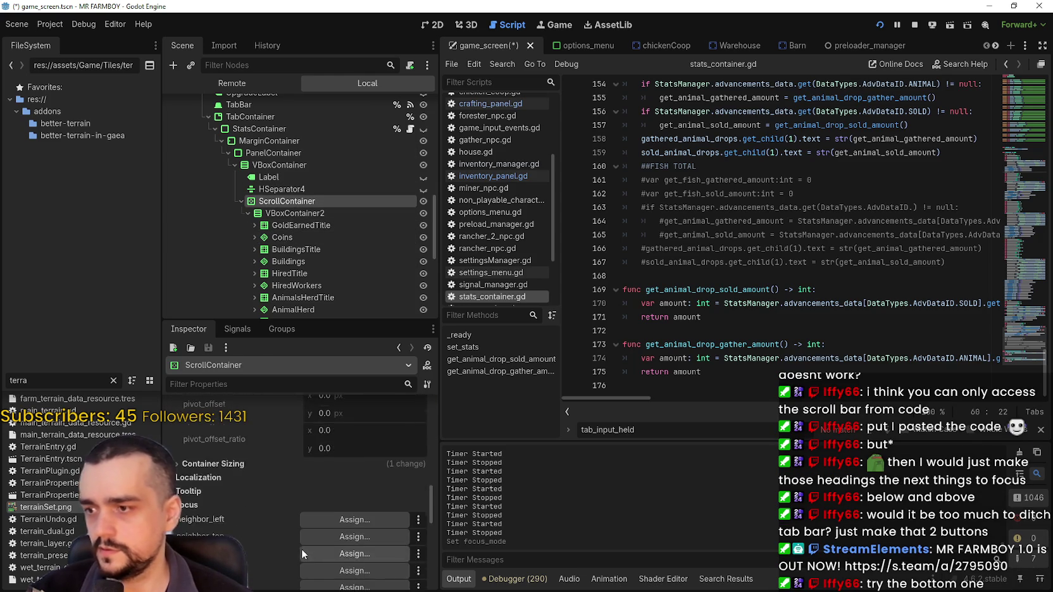
left_click(309, 549)
key("alt+Tab")
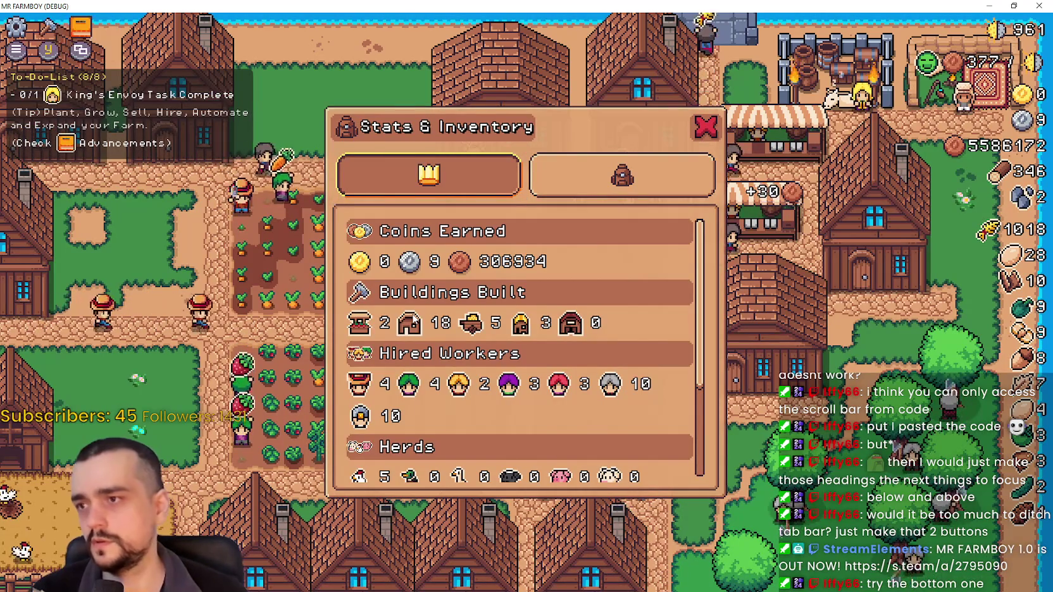
Toggle Inventory and Stats twice, checking an item tooltip, then return to the editor.
key("Right")
key("Left")
key("Right")
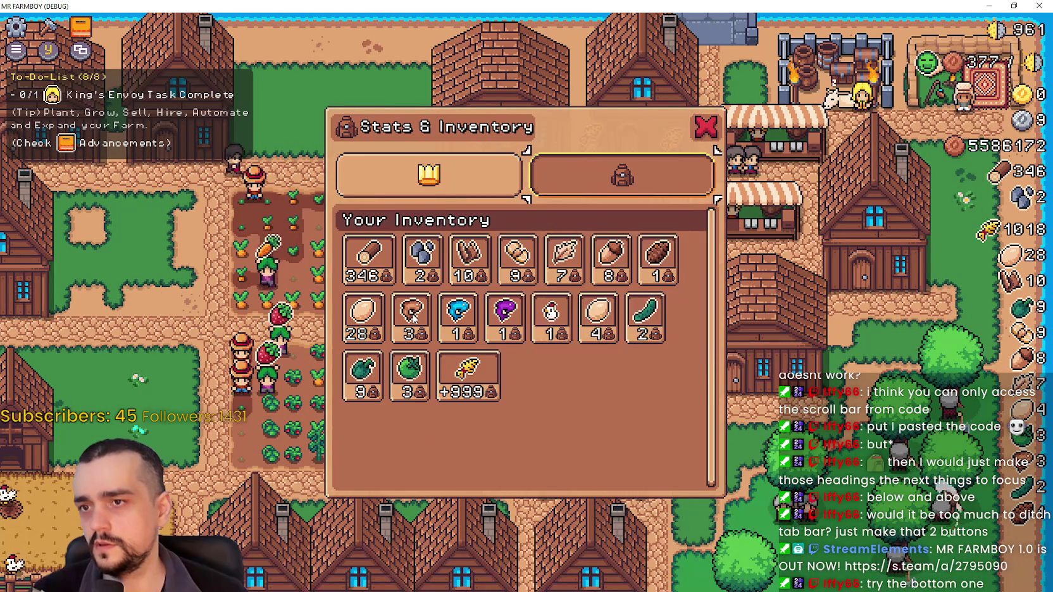
key("Left")
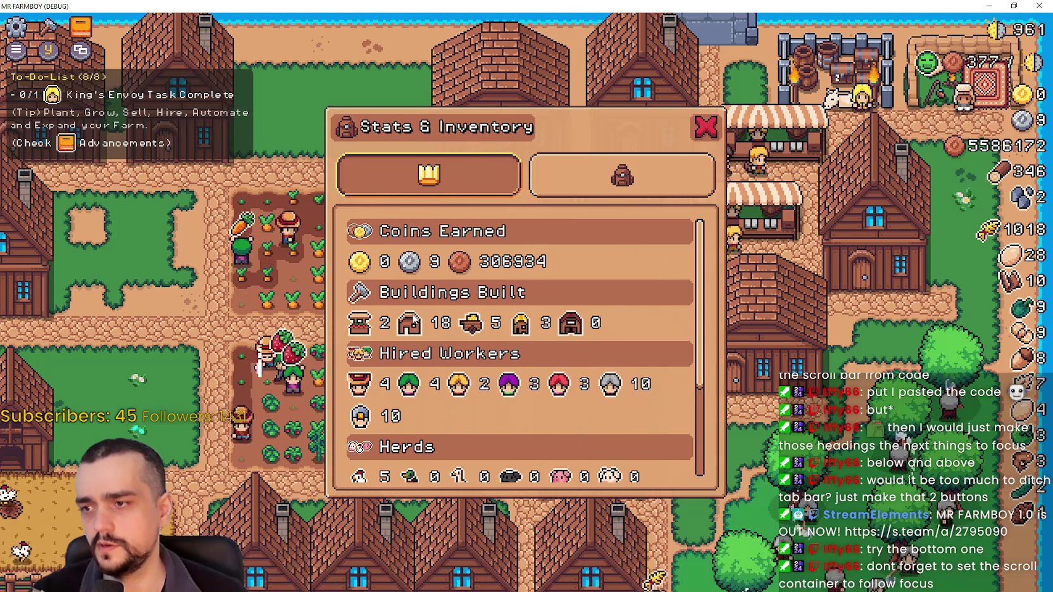
key("alt+Tab")
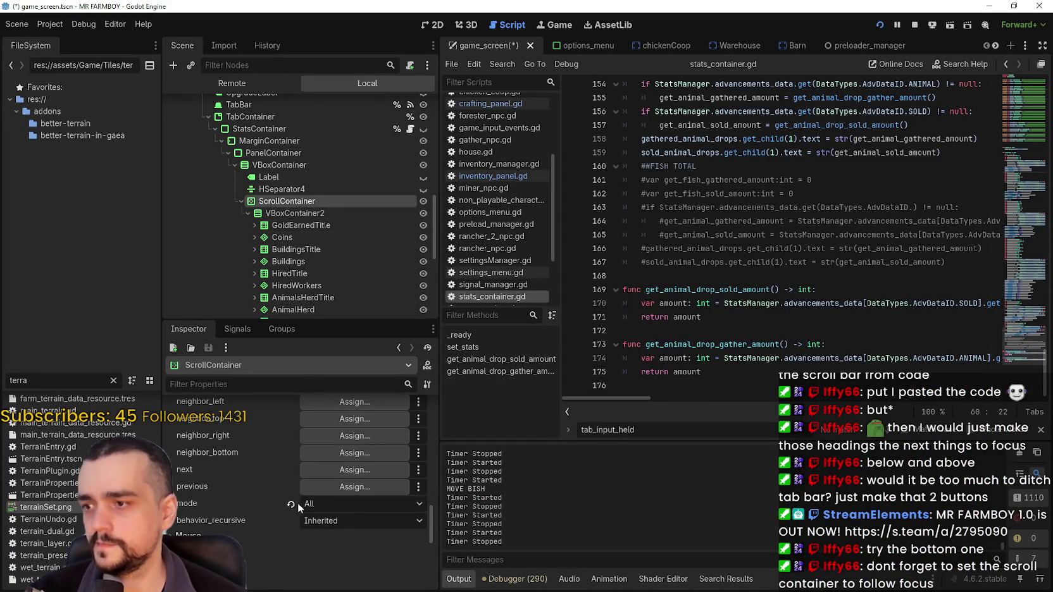
Enable draw_focus_border on the stats ScrollContainer.
scroll(297, 508, "up", 3)
left_click_drag(431, 483, 437, 410)
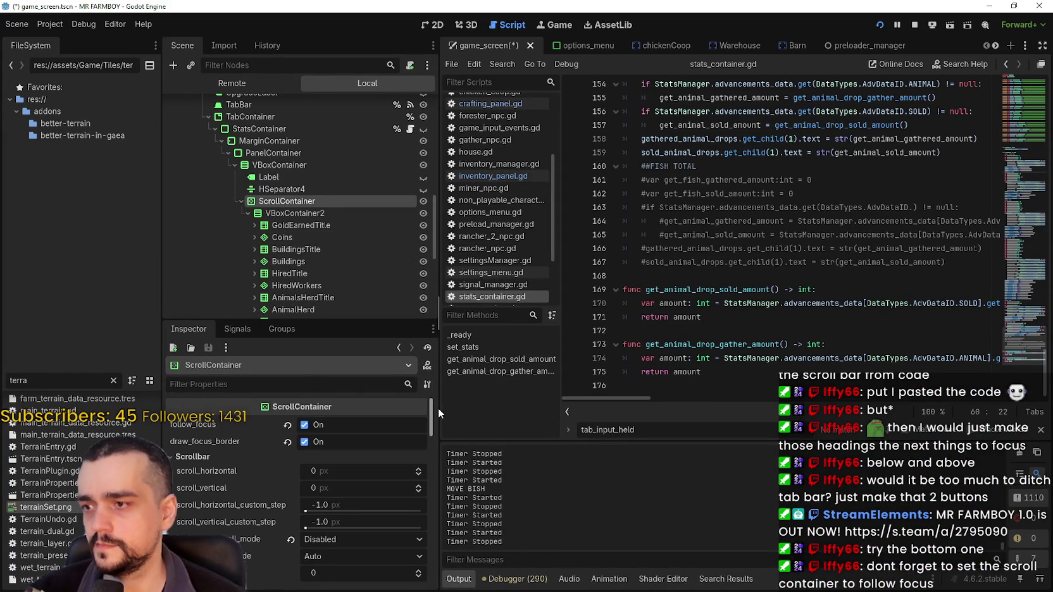
left_click(288, 442)
Select GoldEarnedTitle and set its Focus mode to All.
scroll(288, 494, "down", 5)
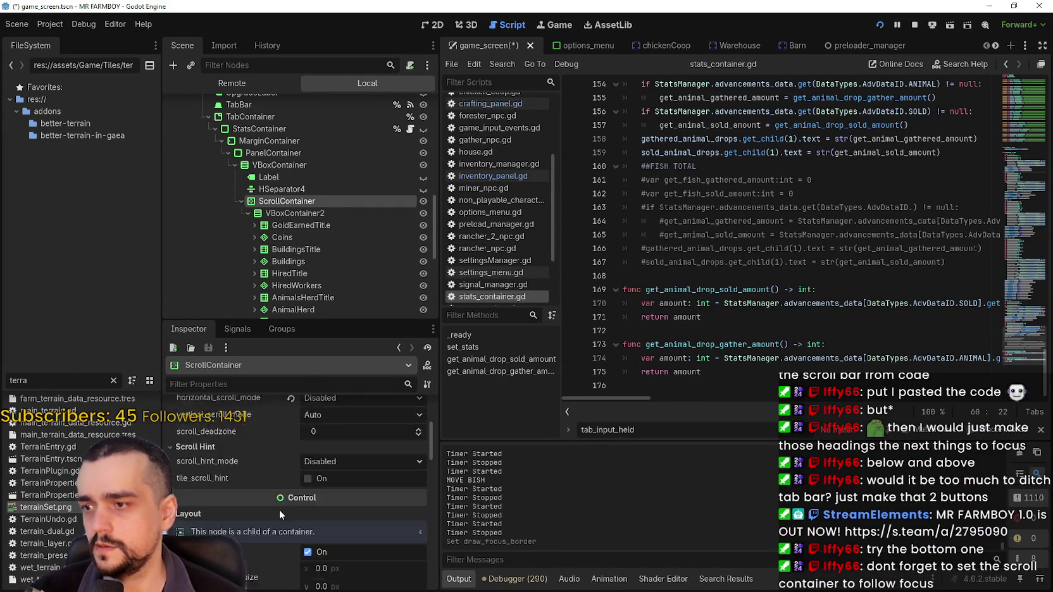
scroll(296, 519, "down", 5)
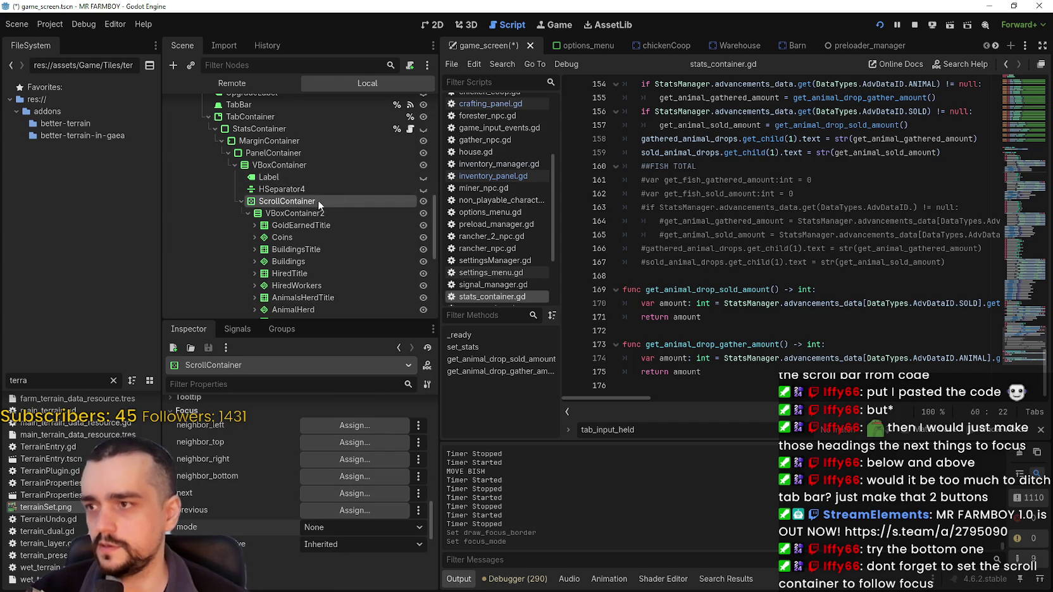
left_click(293, 225)
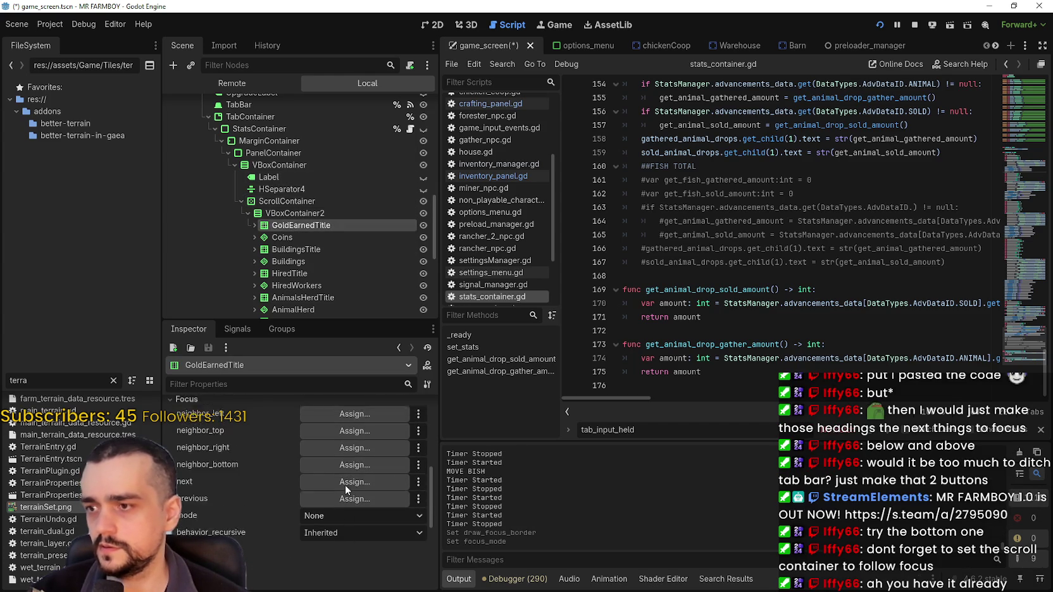
left_click(326, 492)
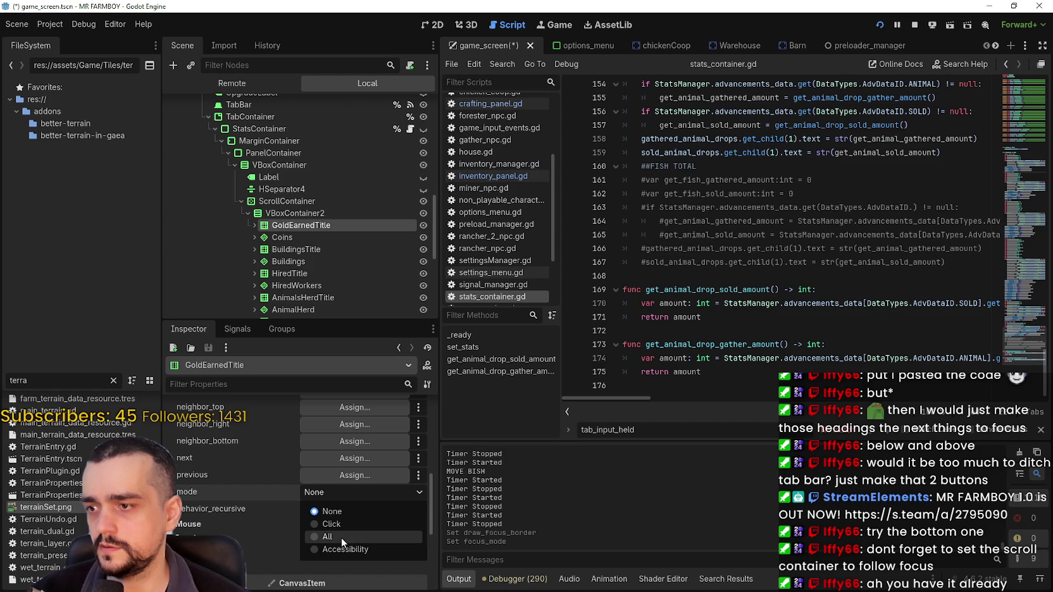
left_click(340, 536)
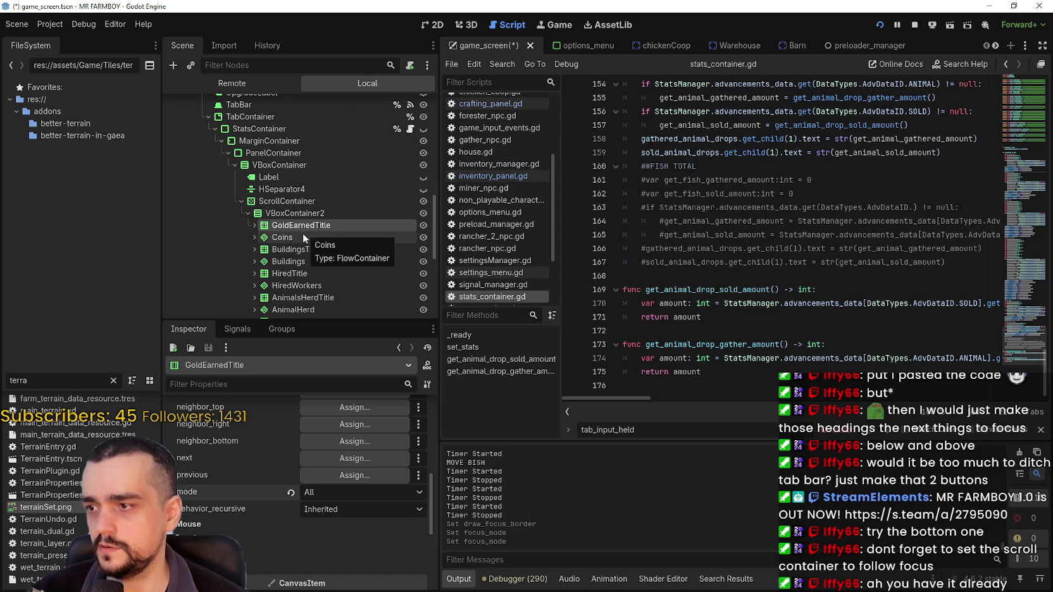
scroll(302, 238, "down", 1)
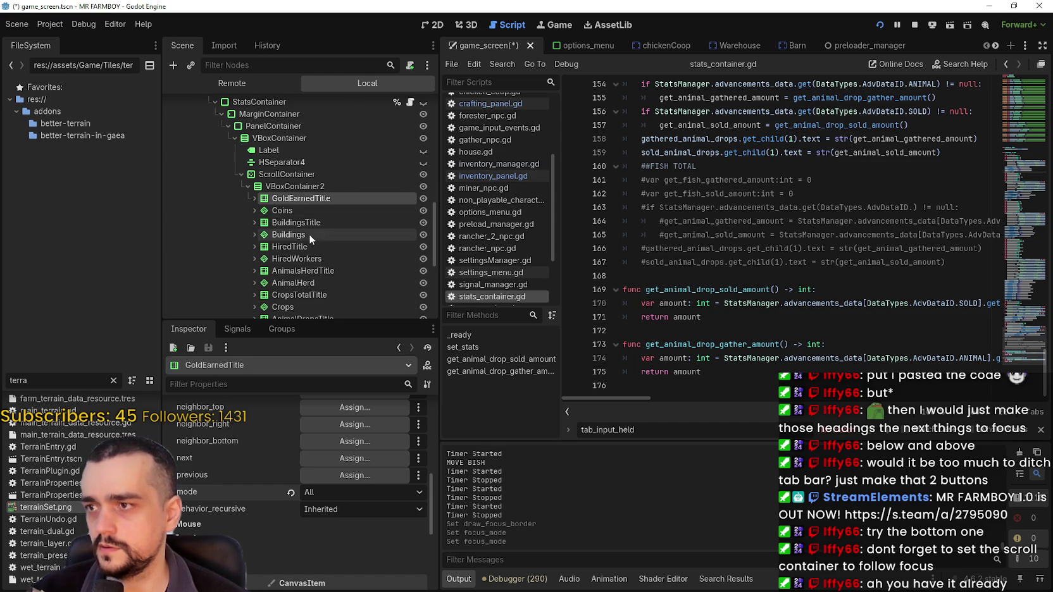
Set BuildingsTitle's focus mode to All in the Inspector.
left_click(305, 223)
scroll(302, 514, "down", 5)
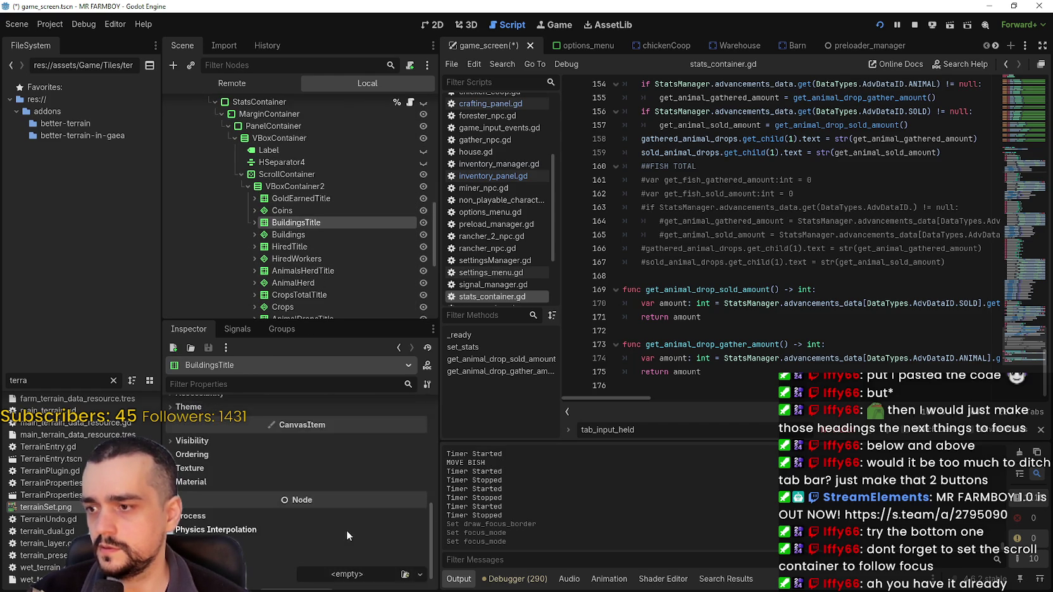
scroll(280, 521, "up", 2)
left_click(239, 430)
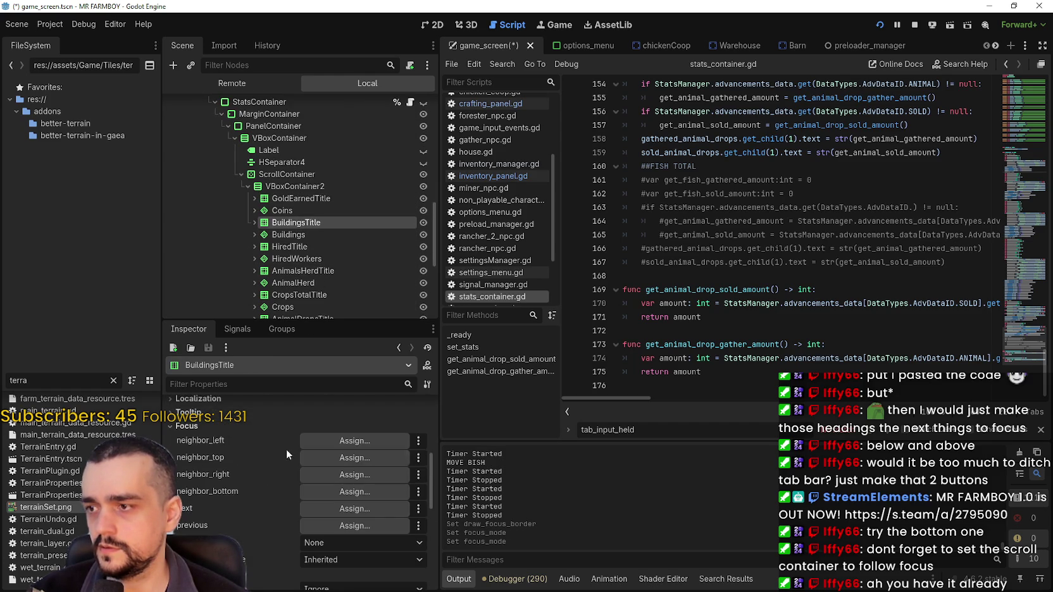
scroll(336, 515, "down", 2)
left_click(354, 473)
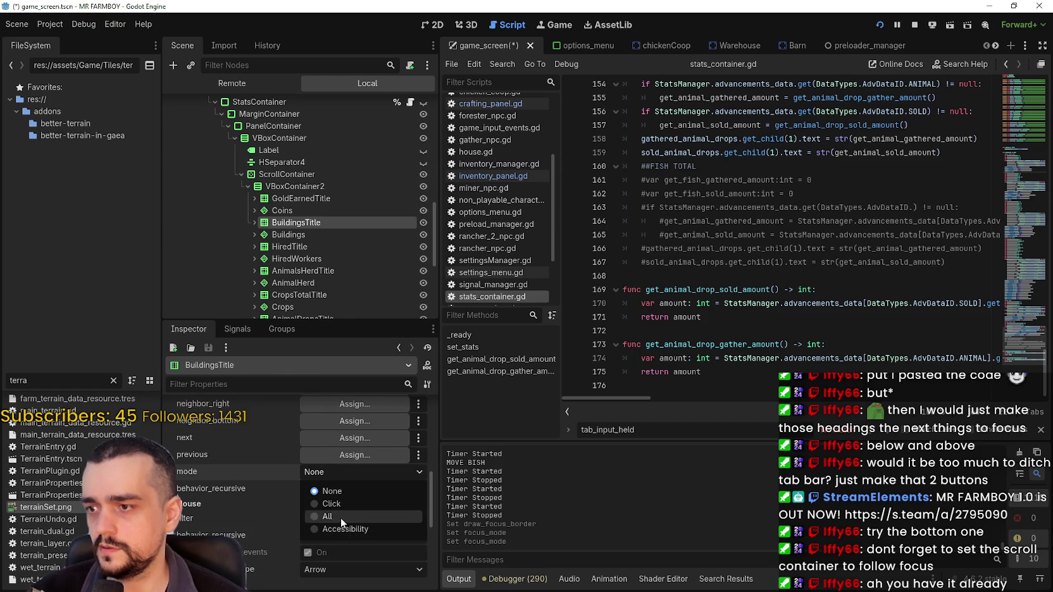
left_click(341, 518)
Give the HiredTitle heading focus mode All.
scroll(337, 225, "down", 2)
left_click(294, 193)
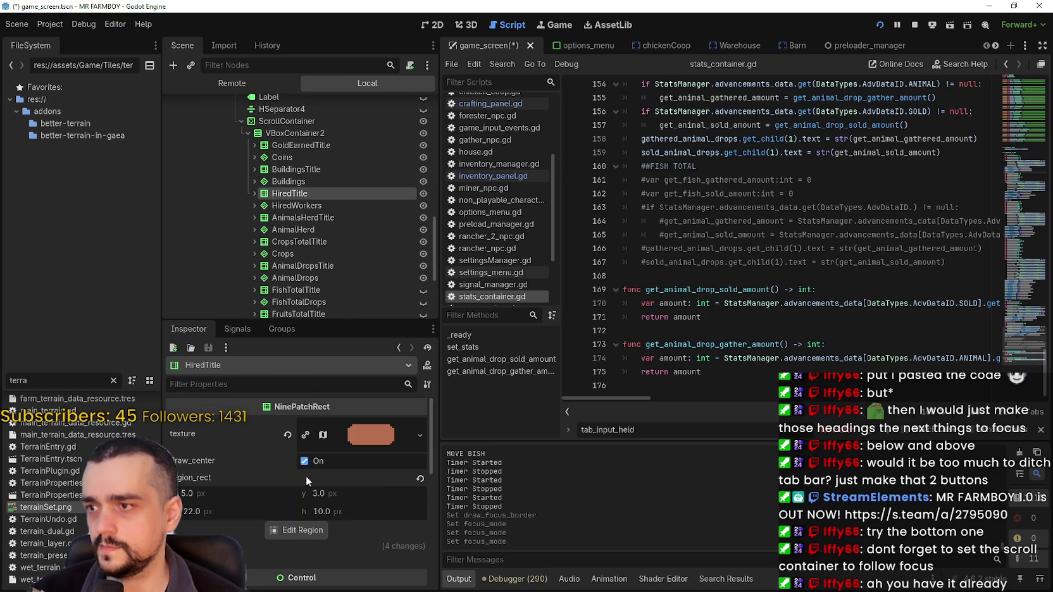
scroll(323, 461, "down", 3)
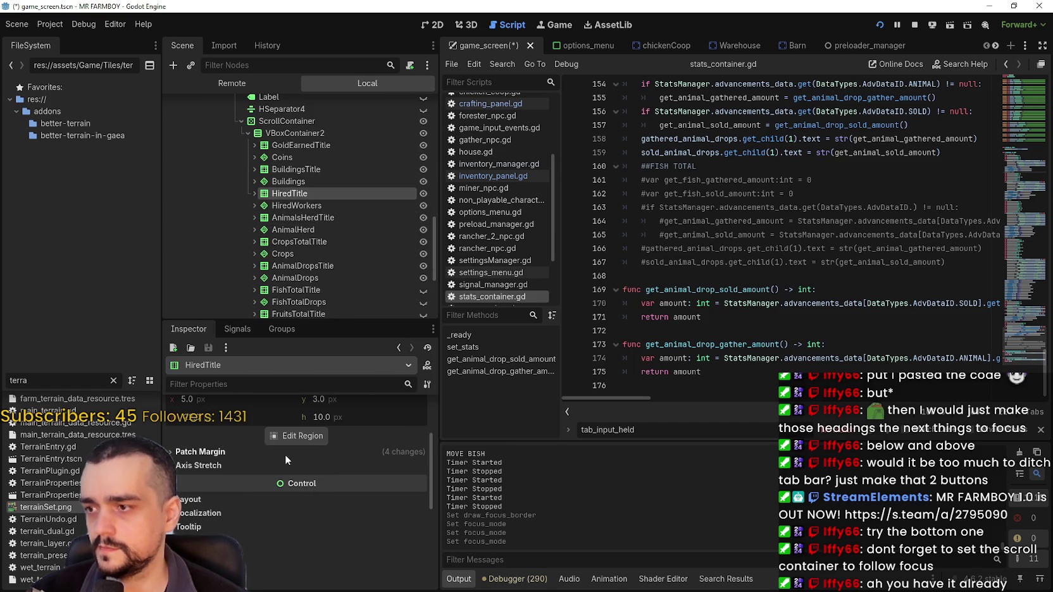
scroll(286, 455, "up", 3)
scroll(266, 503, "down", 3)
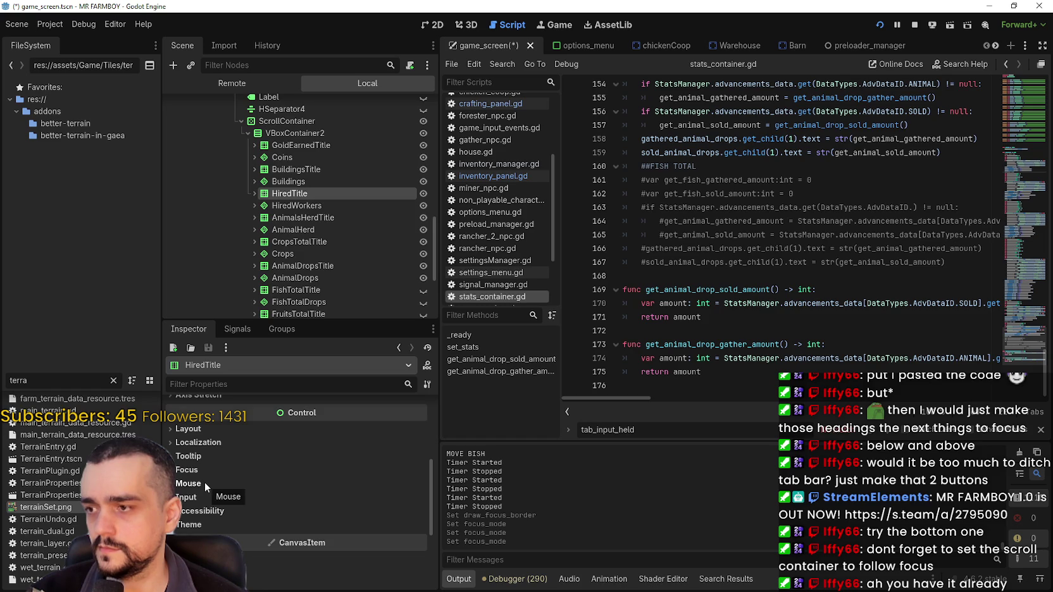
left_click(228, 472)
scroll(379, 513, "down", 3)
left_click(350, 494)
left_click(348, 540)
Make AnimalsHerdTitle focusable with focus mode All.
scroll(338, 264, "down", 1)
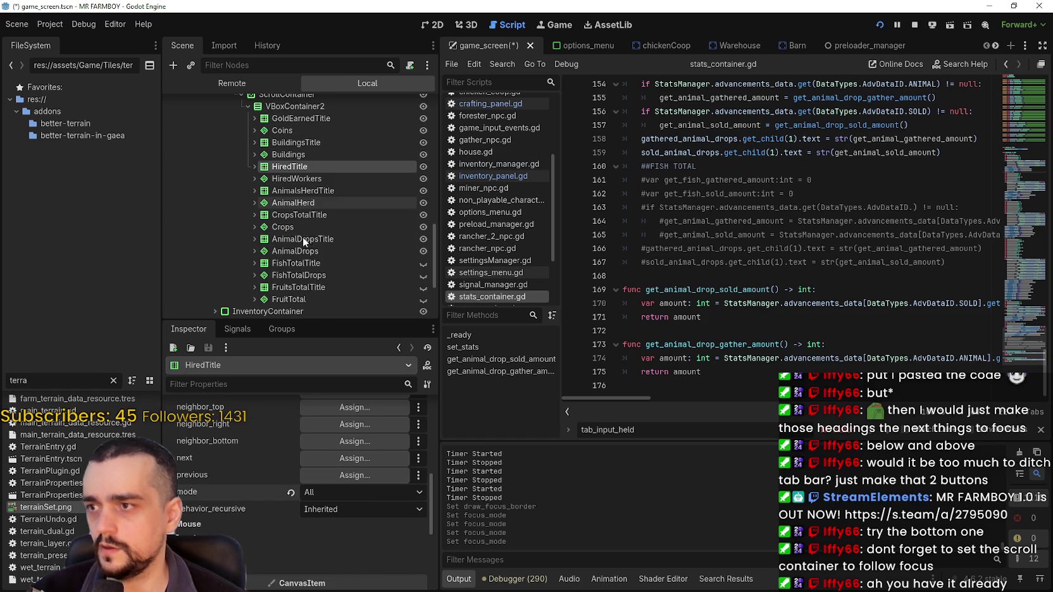
left_click(307, 189)
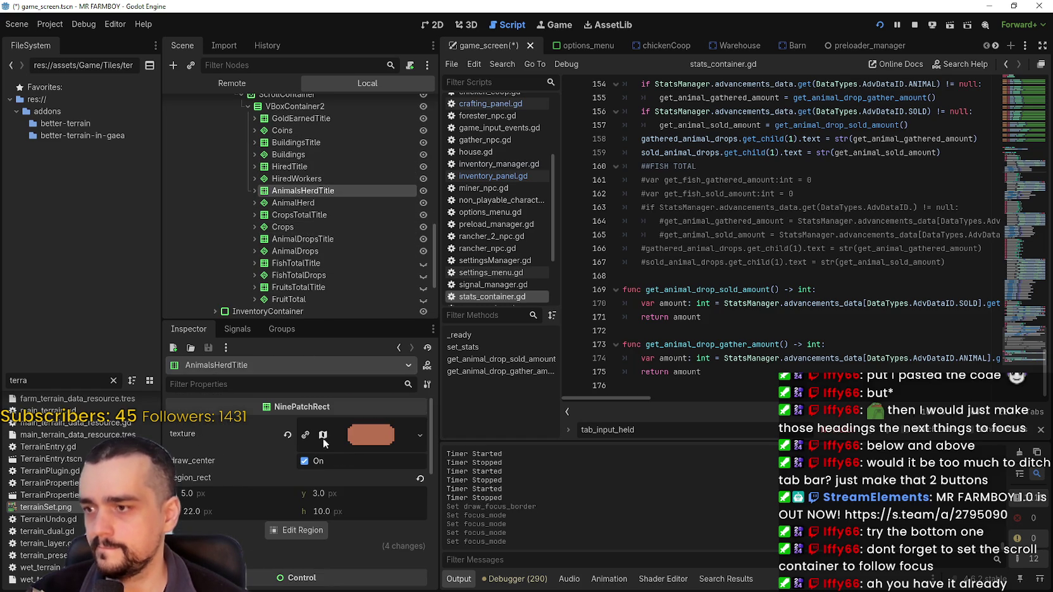
scroll(323, 455, "down", 5)
left_click(207, 428)
Set CropsTotalTitle's focus mode to All.
scroll(296, 152, "down", 2)
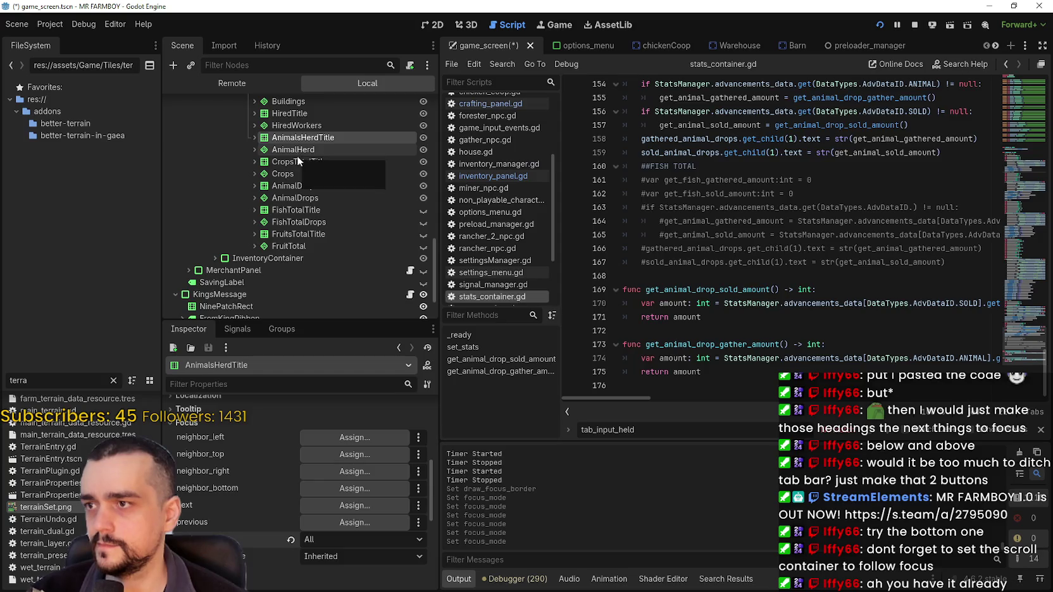
left_click(298, 162)
scroll(342, 519, "down", 5)
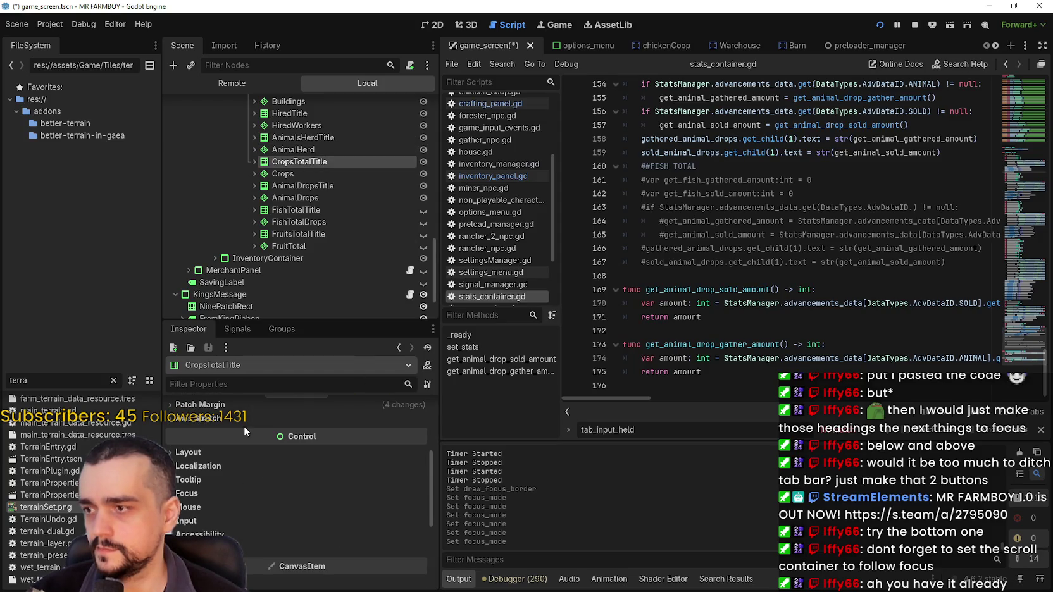
scroll(294, 456, "up", 2)
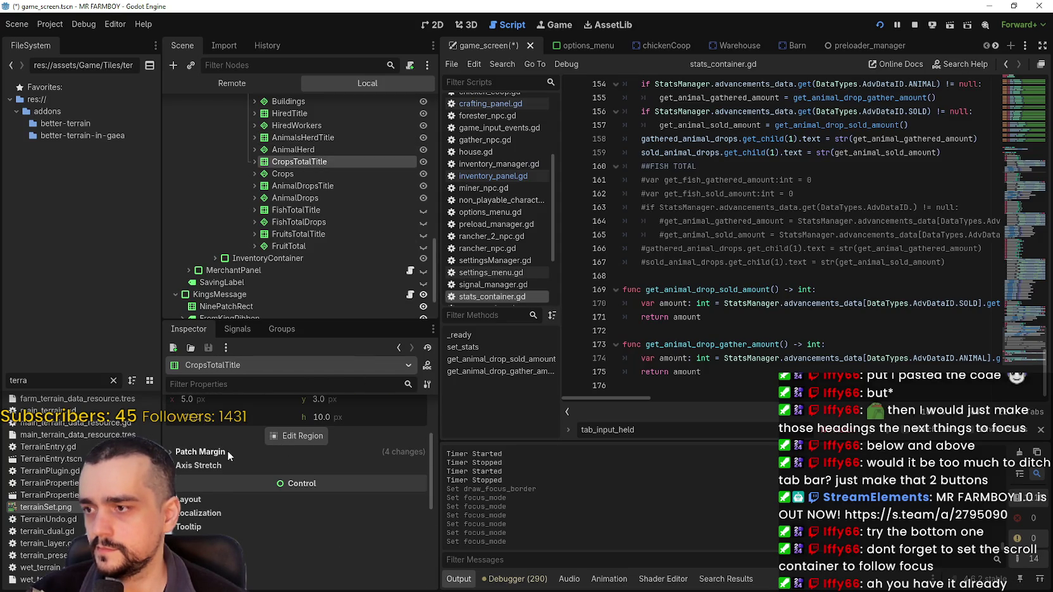
scroll(250, 467, "down", 4)
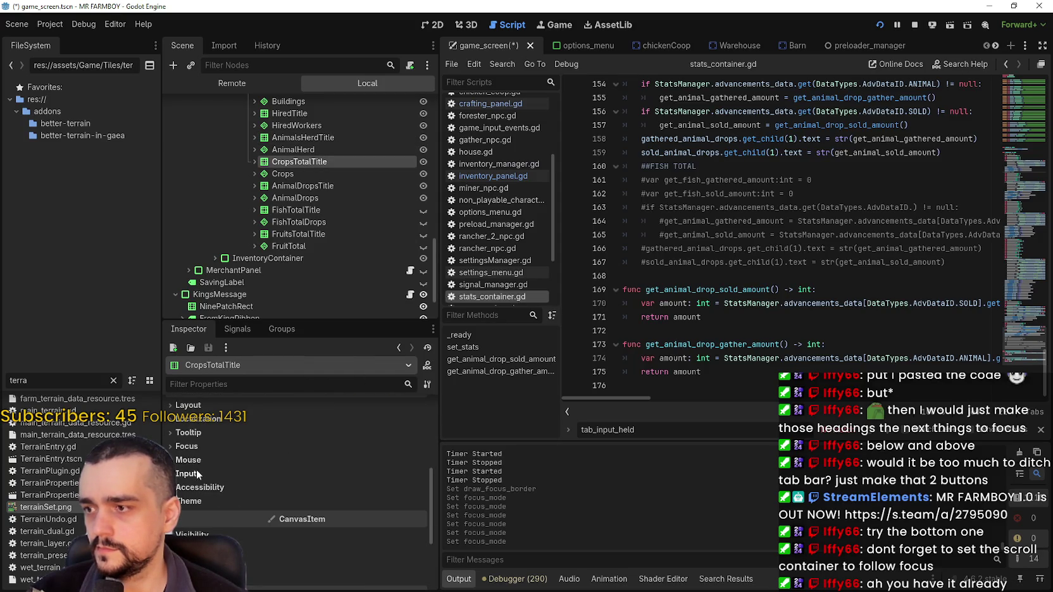
left_click(188, 460)
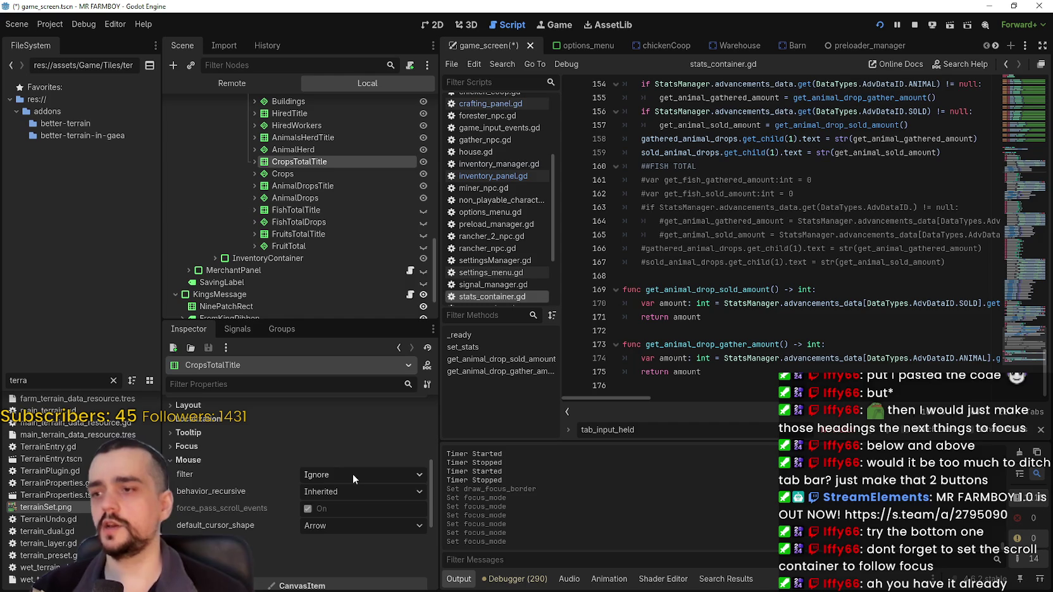
left_click(274, 449)
scroll(362, 507, "down", 3)
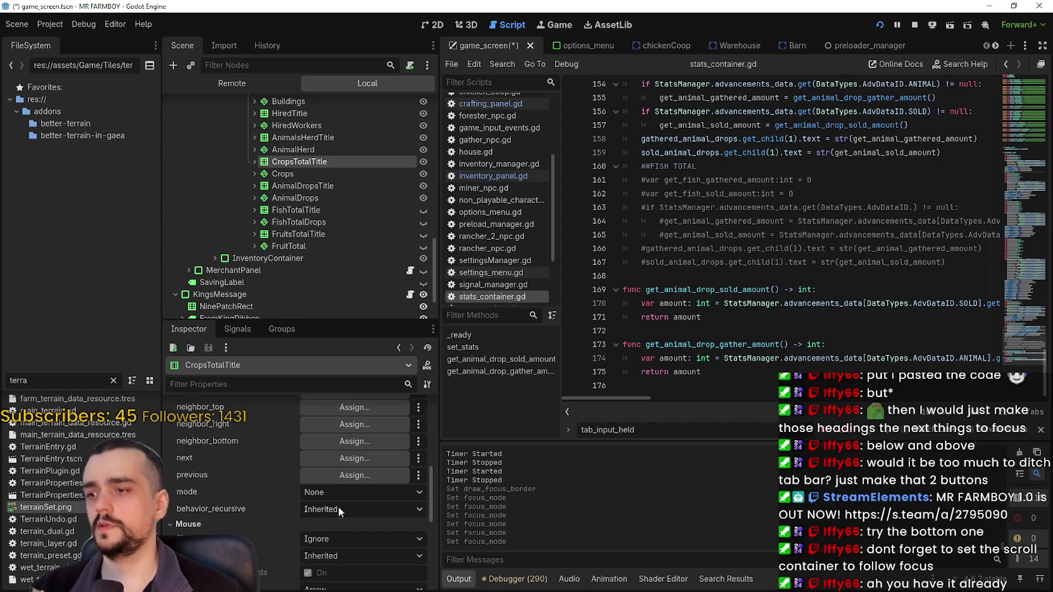
left_click(333, 494)
left_click(338, 537)
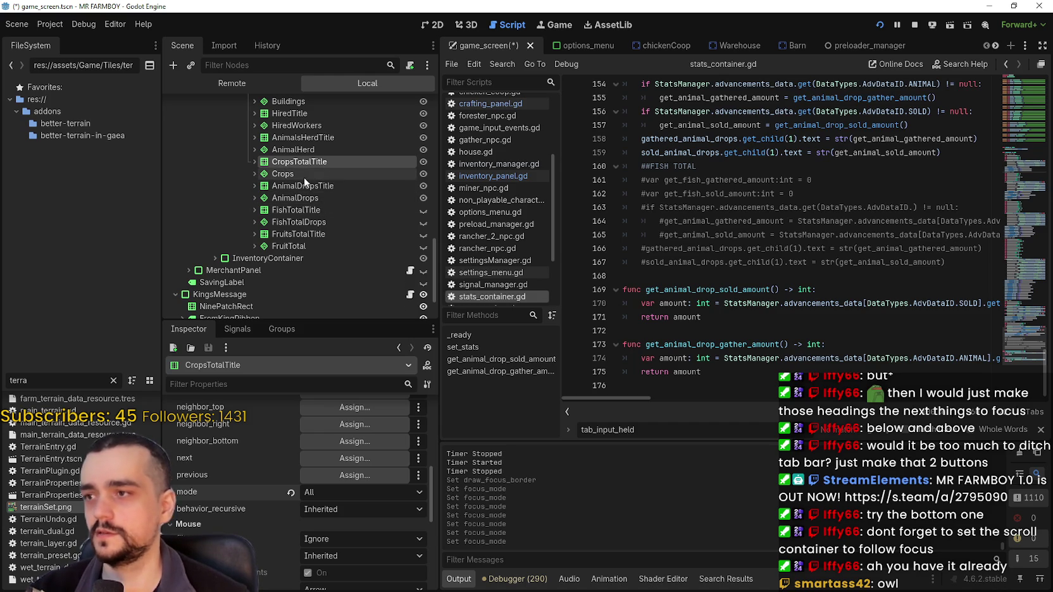
Set AnimalDropsTitle's focus mode to All.
left_click(320, 186)
scroll(279, 497, "down", 5)
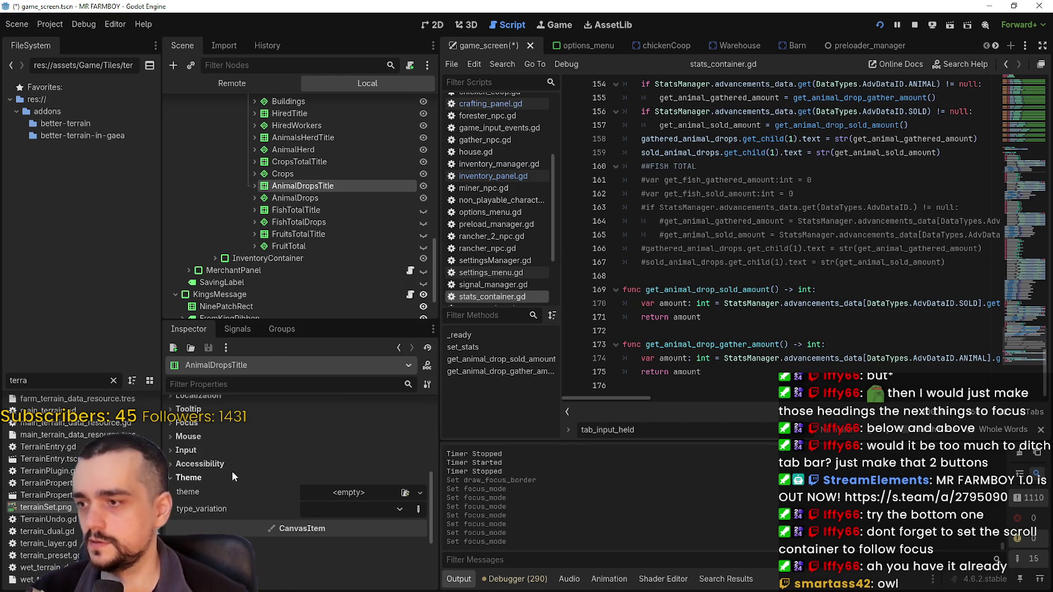
left_click(210, 437)
left_click(204, 424)
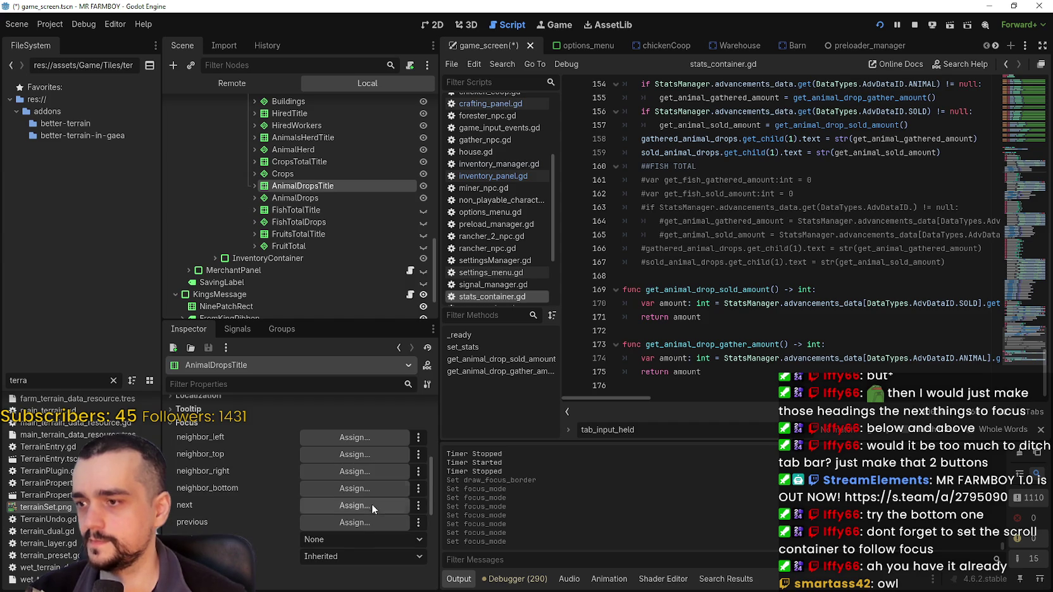
left_click(354, 539)
left_click(336, 568)
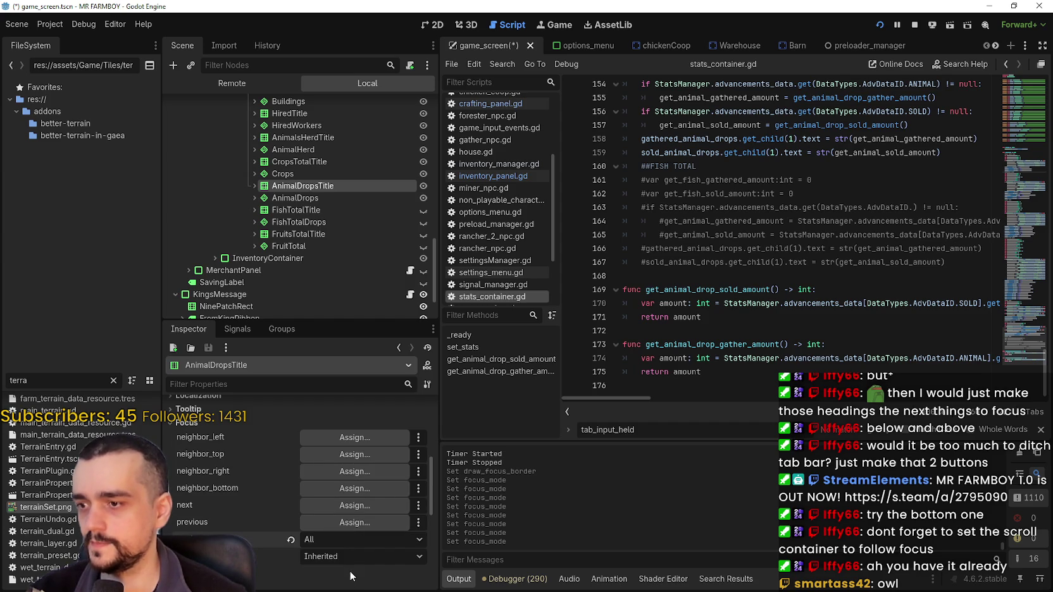
scroll(304, 189, "down", 1)
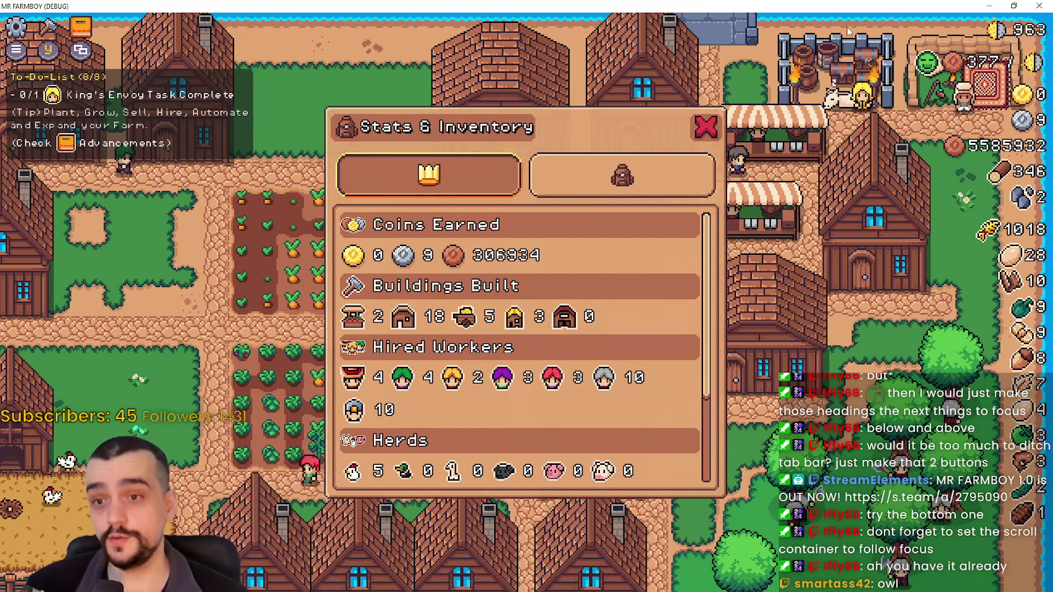
Test the game's stats list with the Down and Up keys, then with the mouse wheel.
left_click(683, 165)
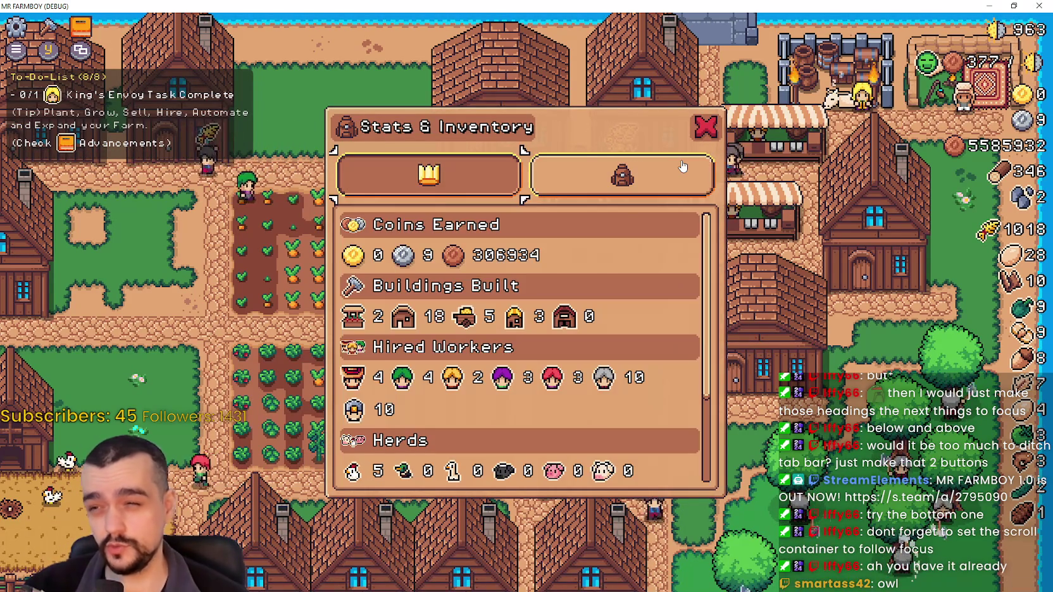
key("Down")
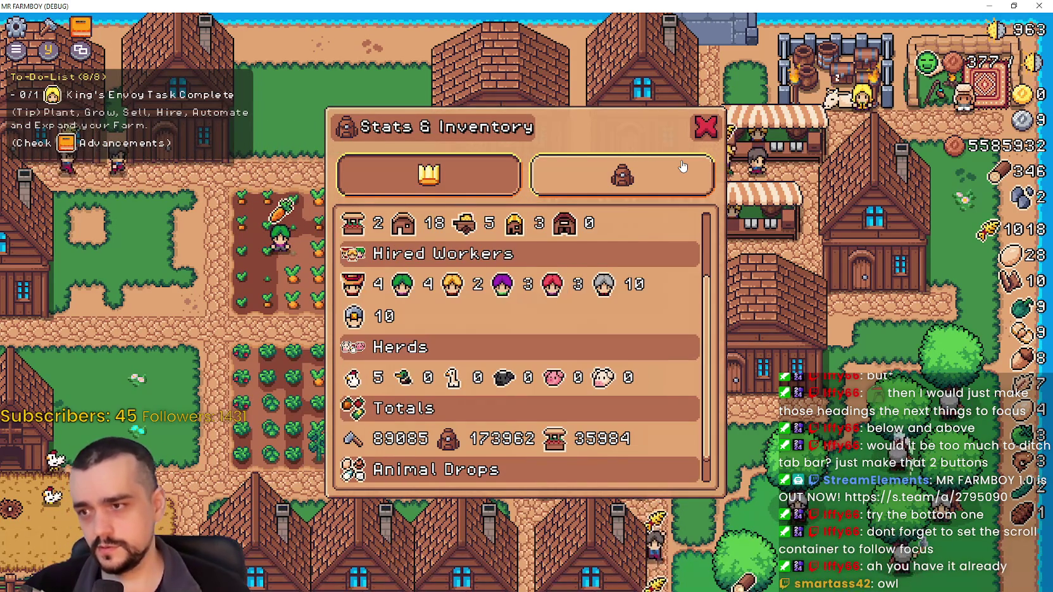
key("Up")
key("Up")
key("Up")
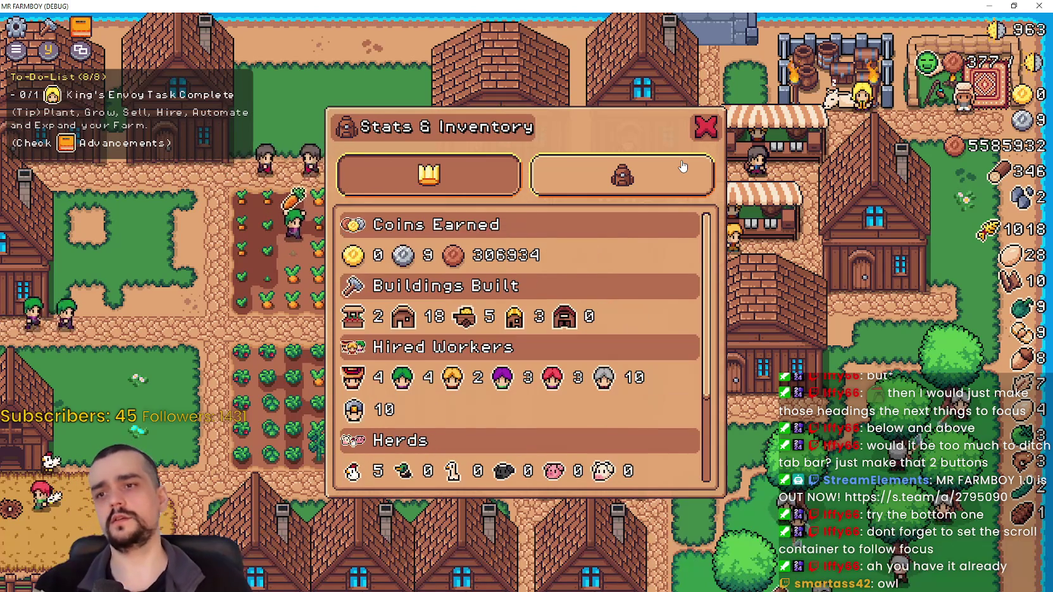
key("Down")
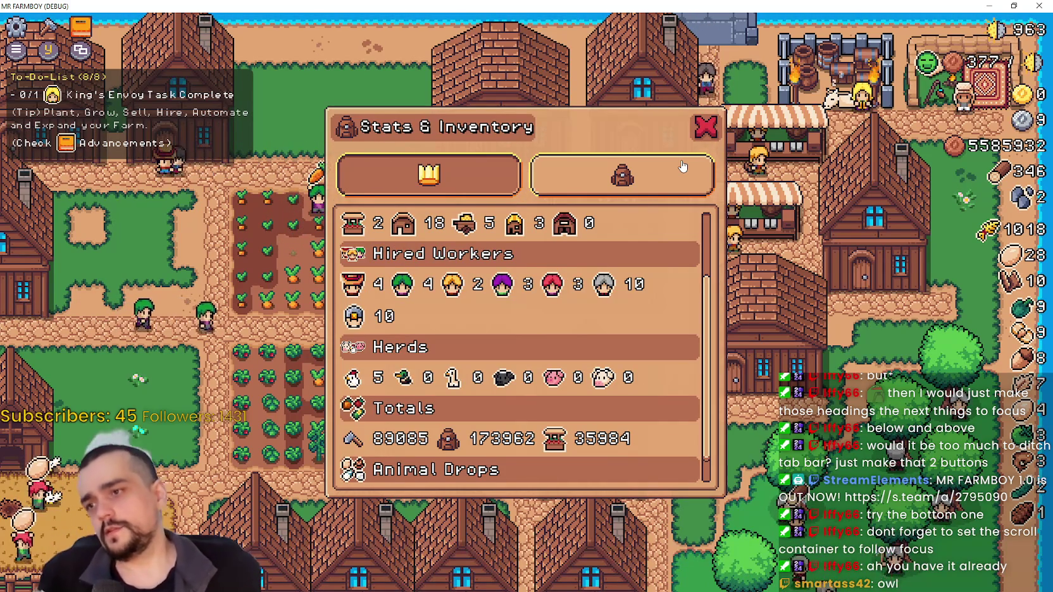
key("Up")
key("Up")
key("Up")
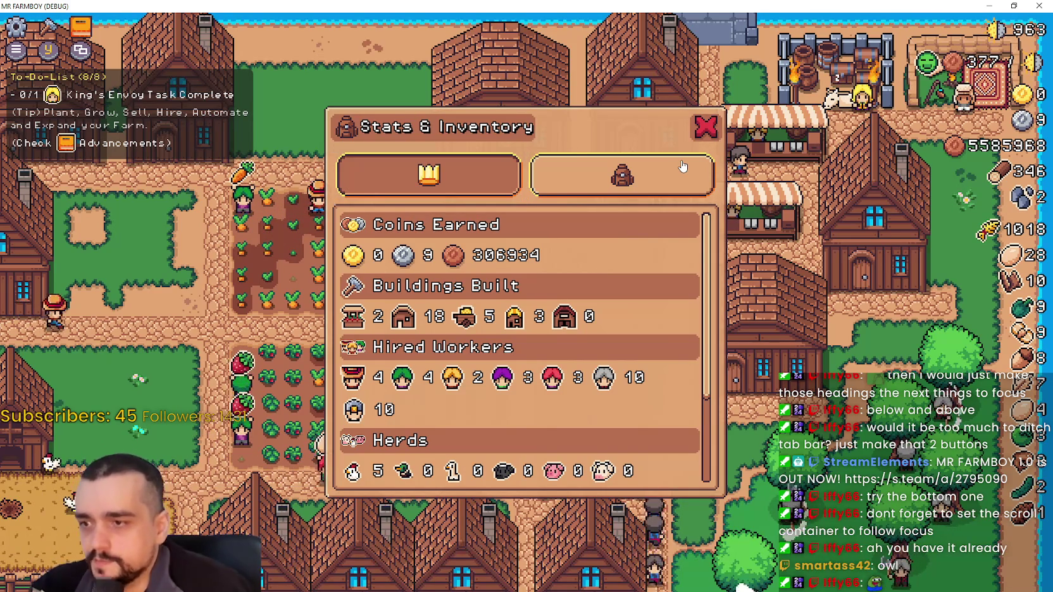
scroll(682, 166, "down", 3)
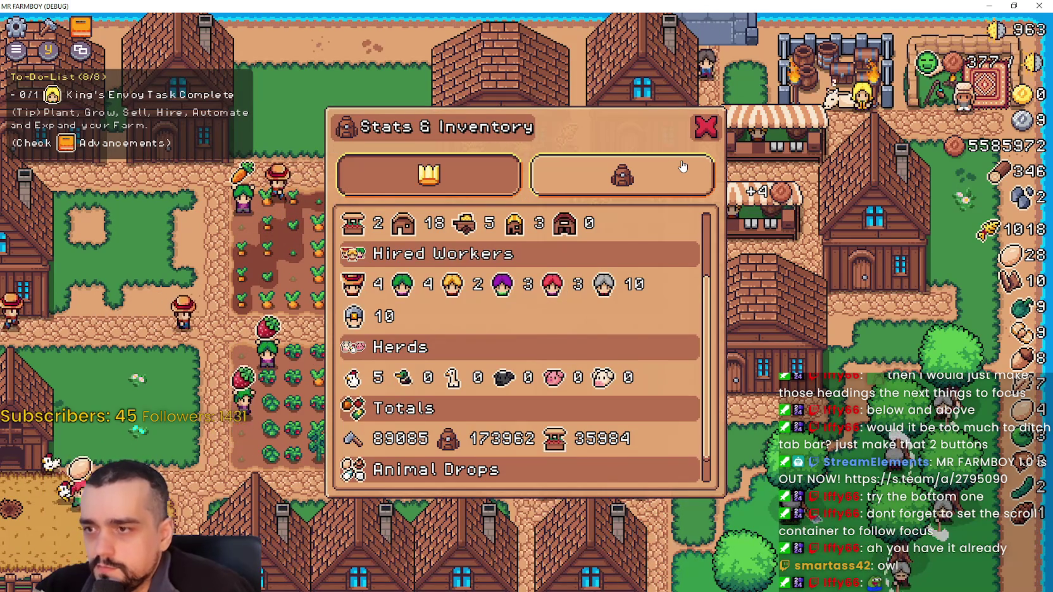
scroll(683, 165, "up", 3)
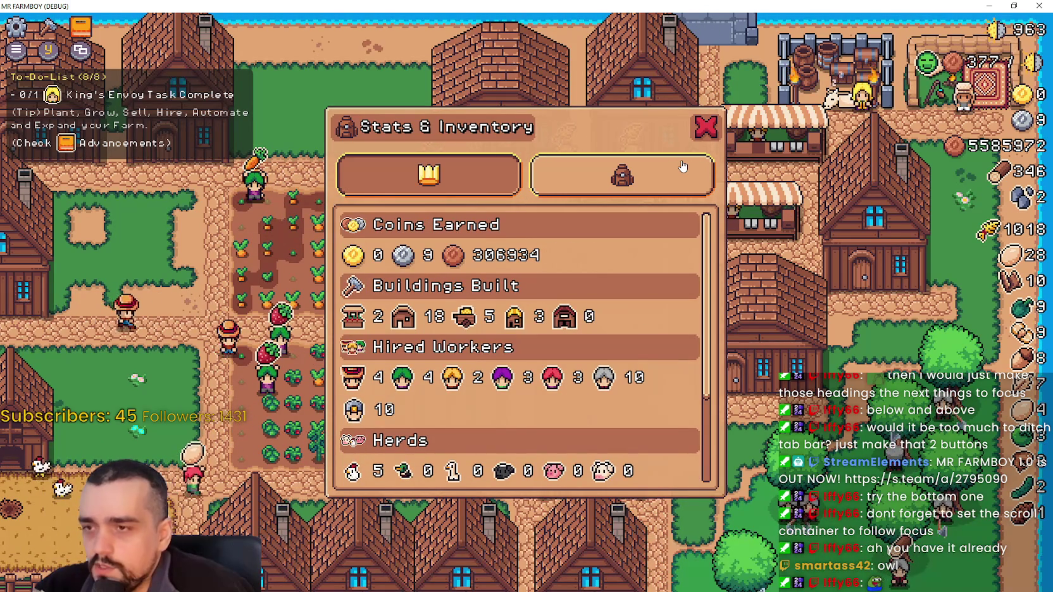
Bring the stats list back to the top and return to the Godot editor.
key("Up")
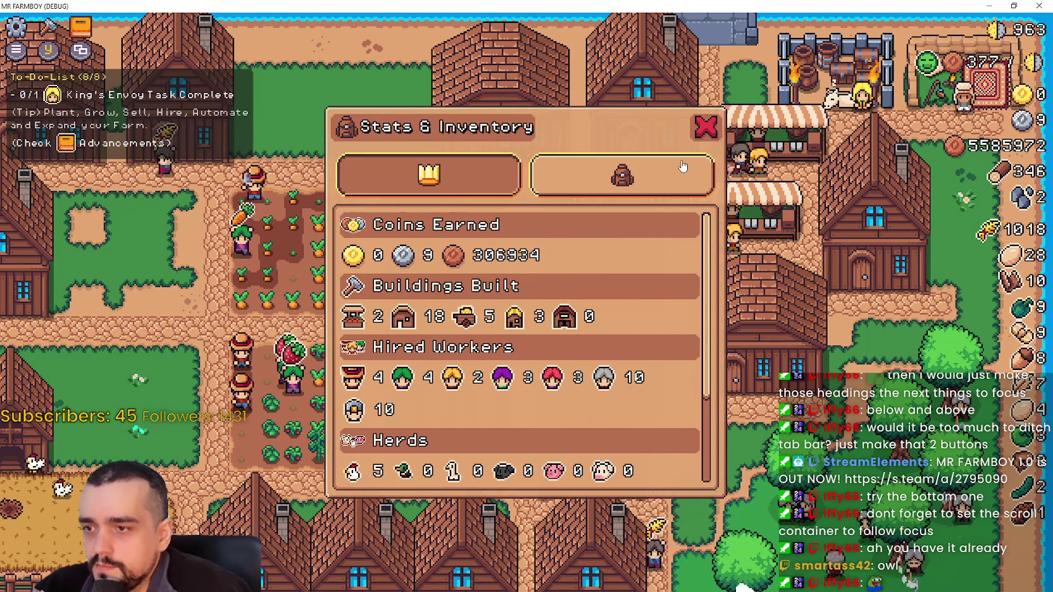
scroll(682, 166, "down", 3)
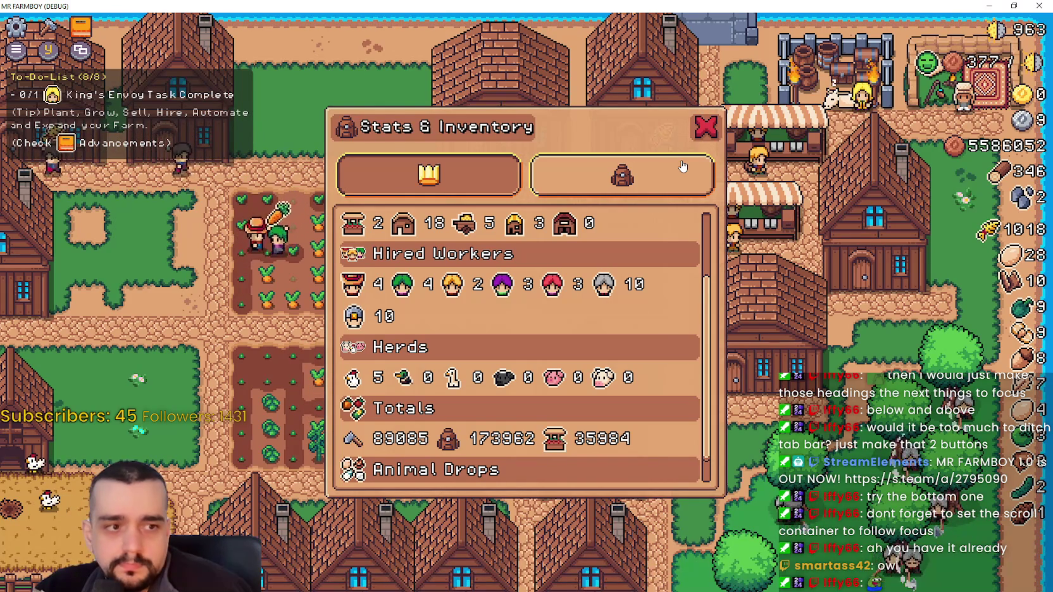
key("Up")
key("Up")
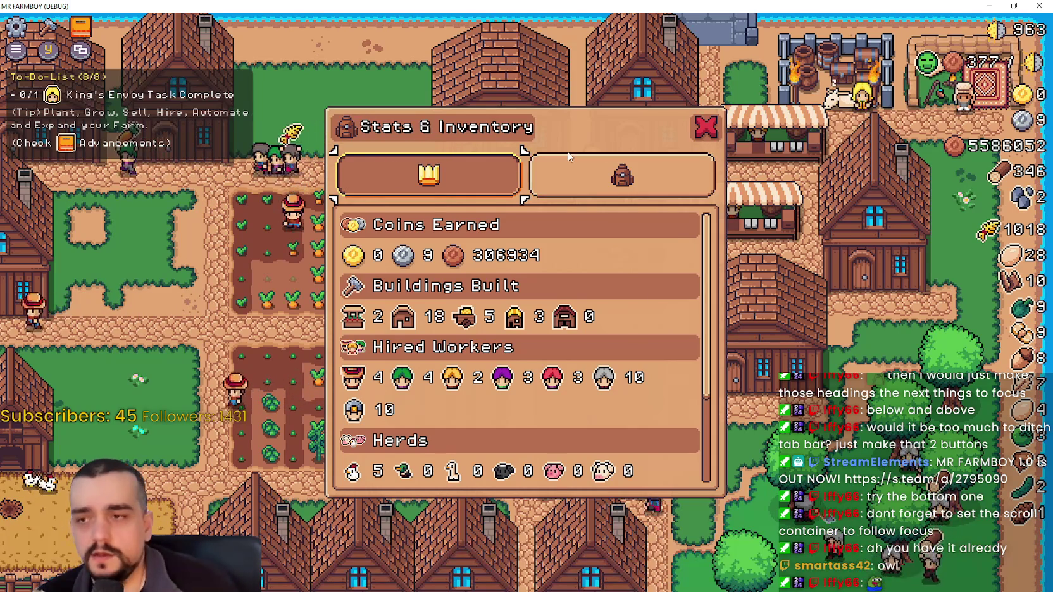
key("alt+Tab")
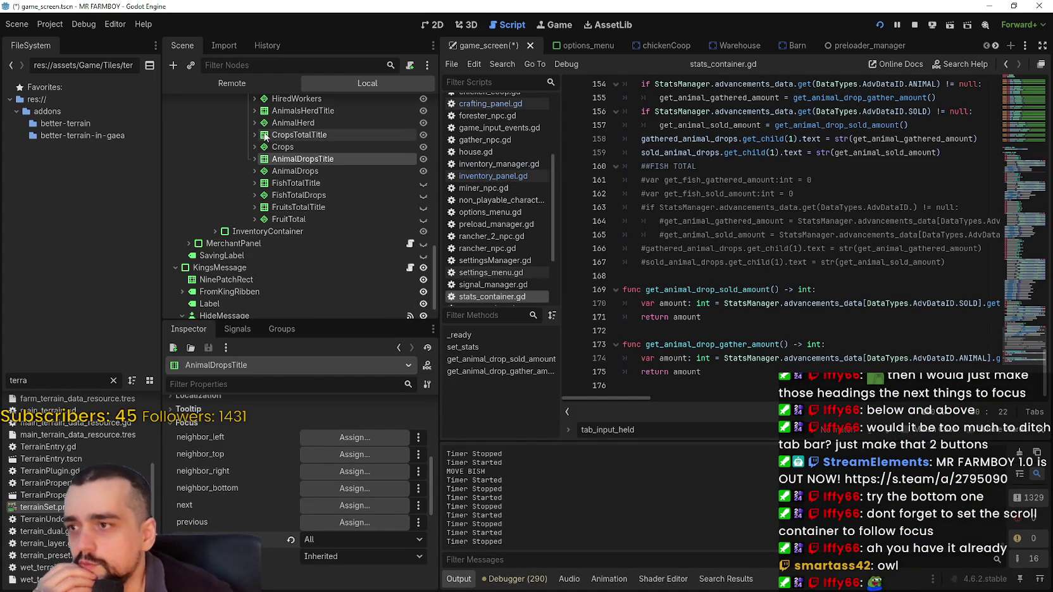
Set the AnimalDrops stat row's focus mode to All.
scroll(332, 233, "up", 1)
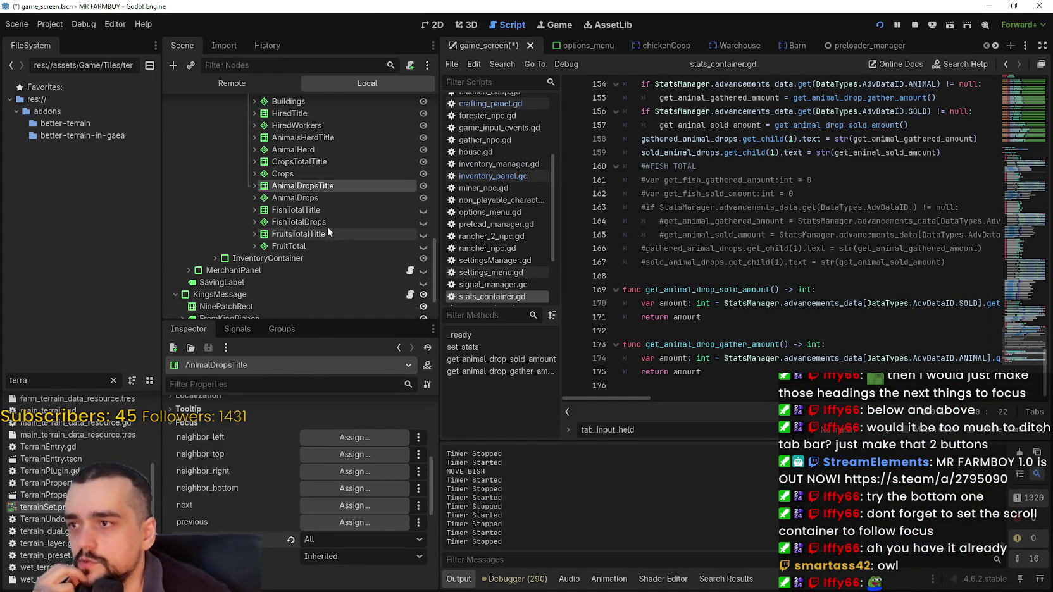
scroll(331, 232, "up", 2)
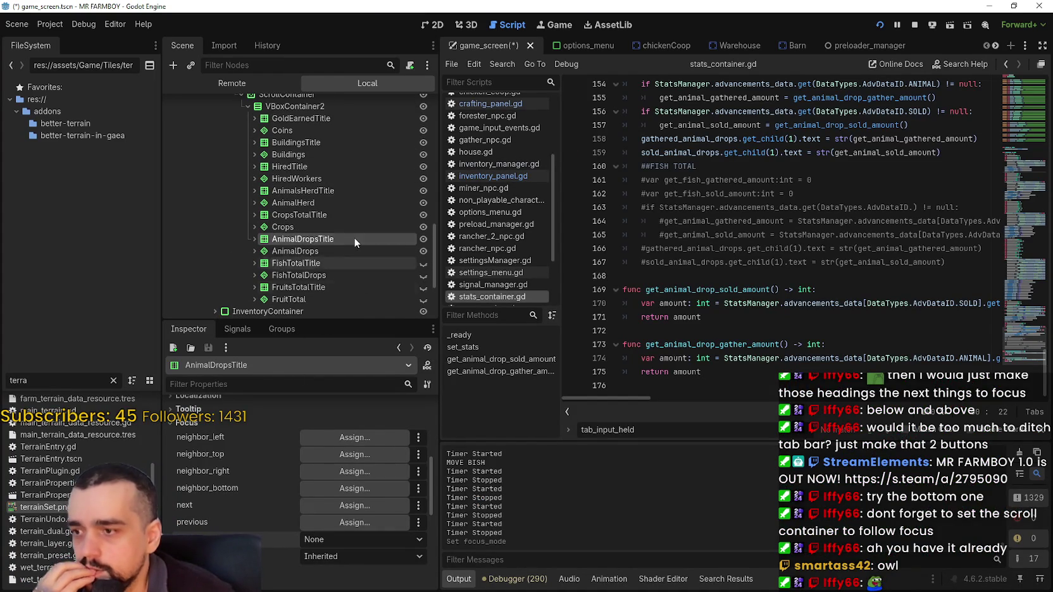
scroll(335, 247, "down", 1)
scroll(326, 269, "up", 1)
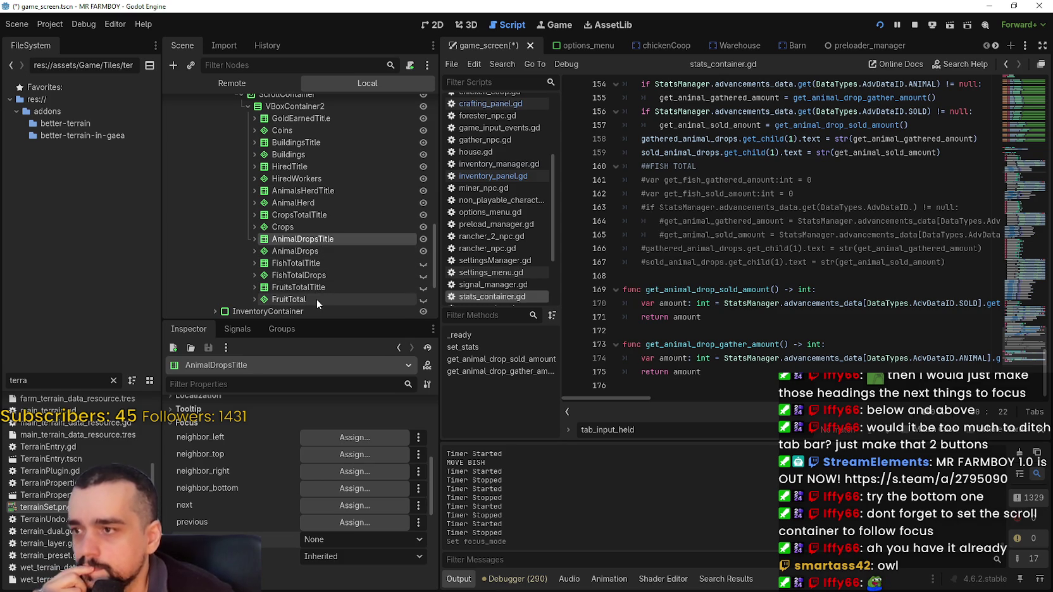
left_click(317, 251)
scroll(276, 506, "down", 5)
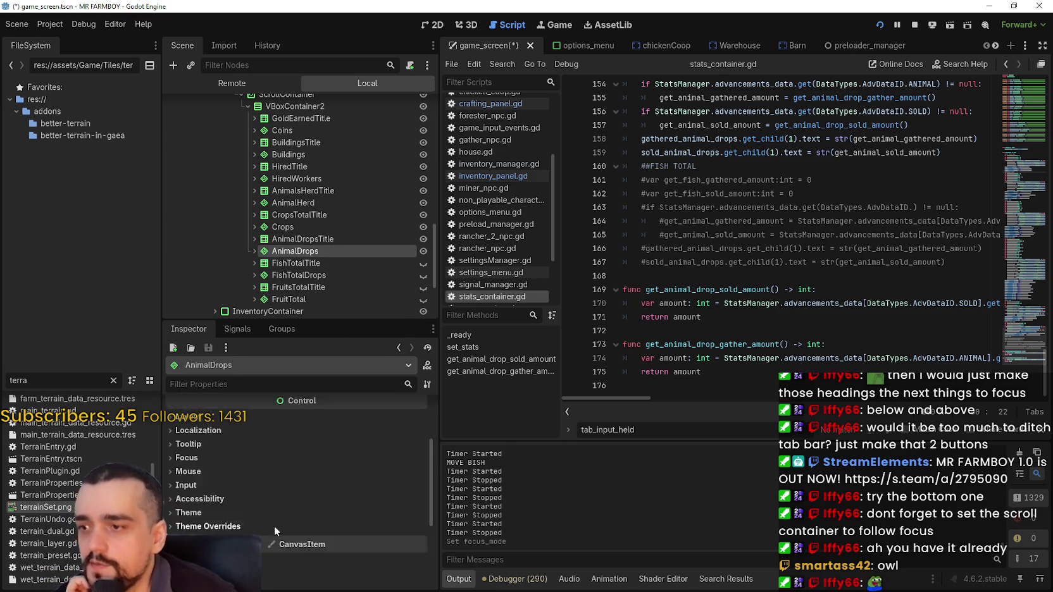
scroll(216, 431, "up", 3)
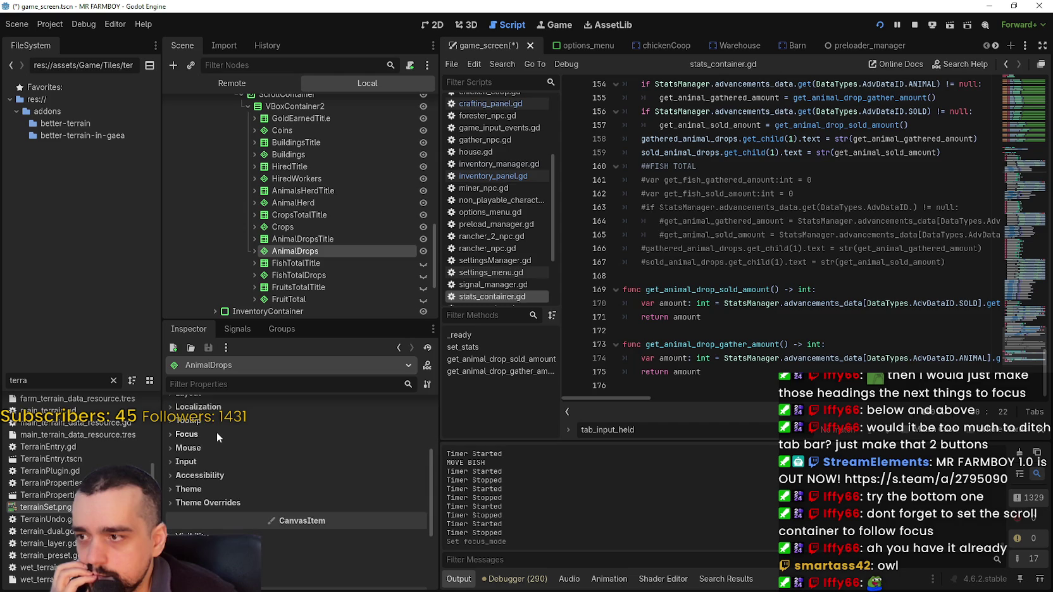
left_click(213, 432)
left_click(335, 555)
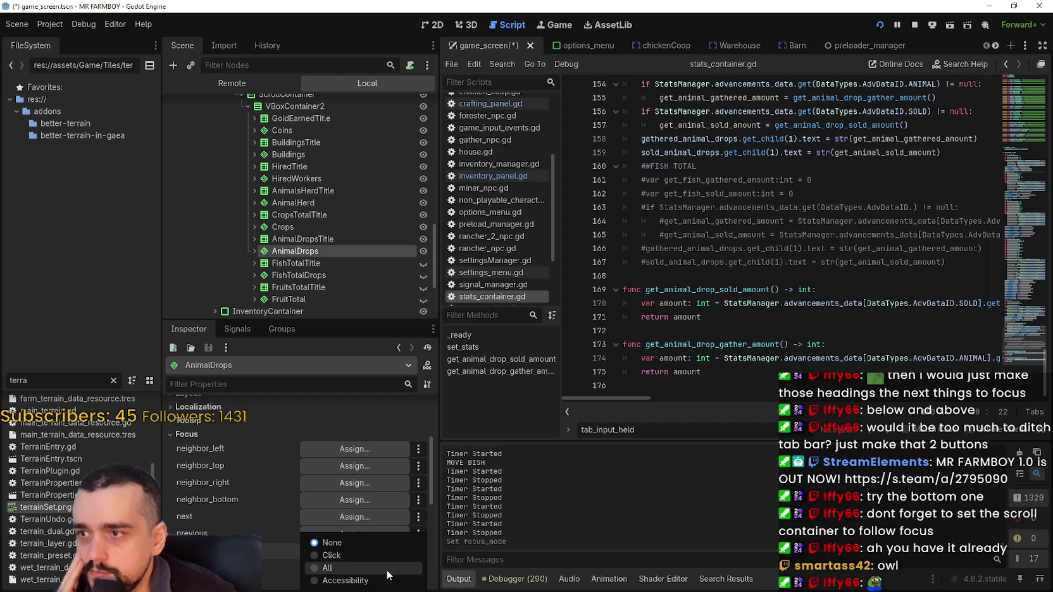
left_click(358, 569)
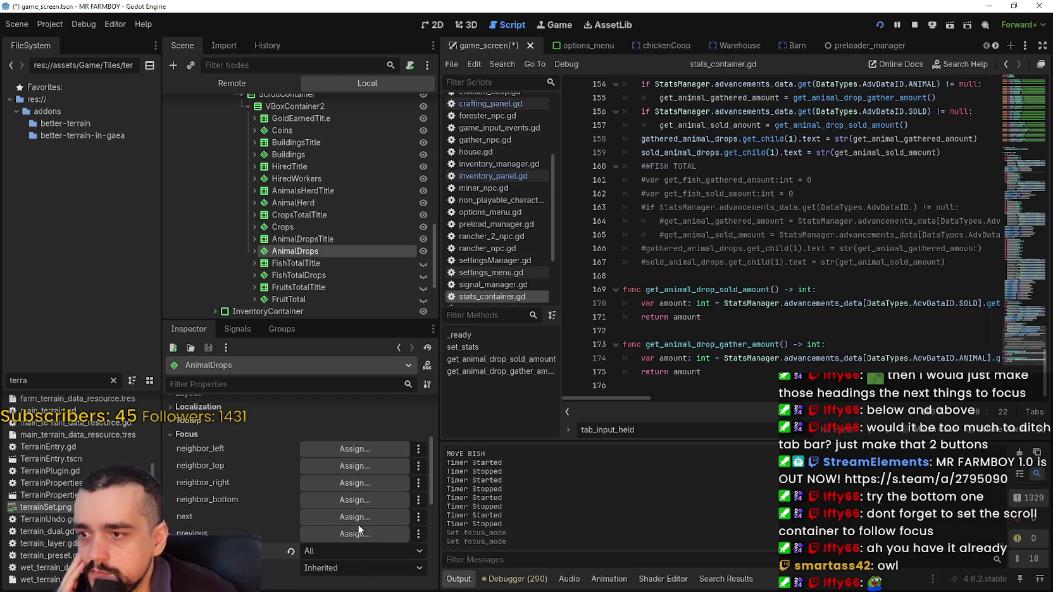
scroll(345, 548, "up", 2)
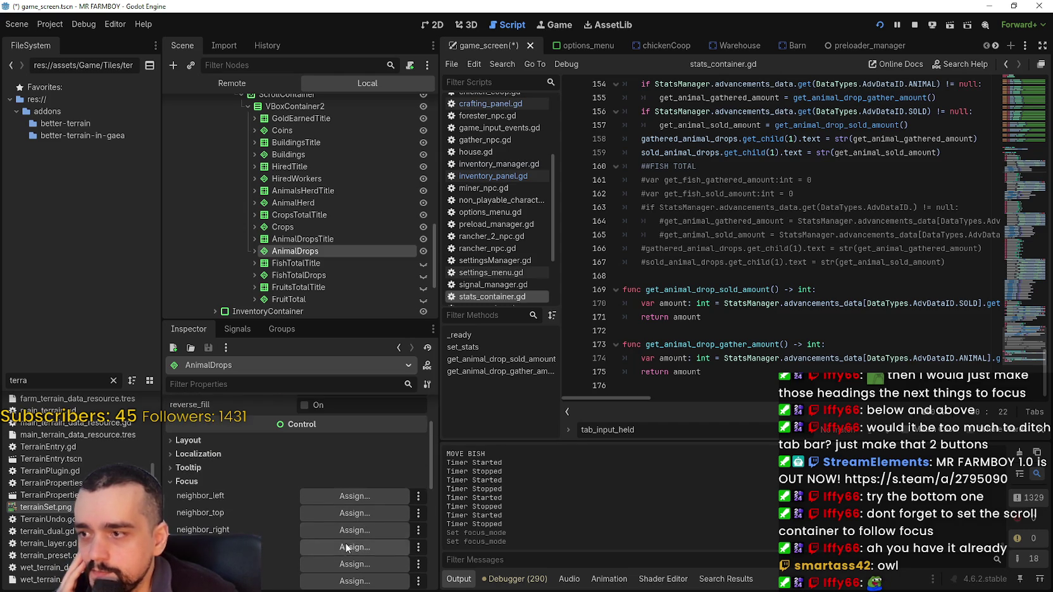
left_click(310, 242)
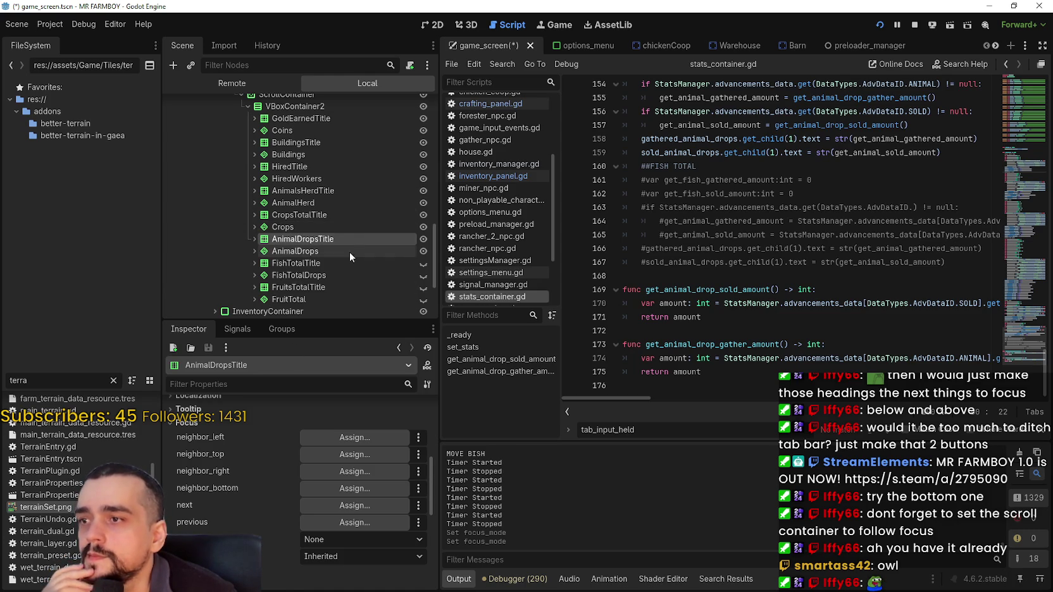
Set the Crops stat row's focus mode to All.
left_click(315, 226)
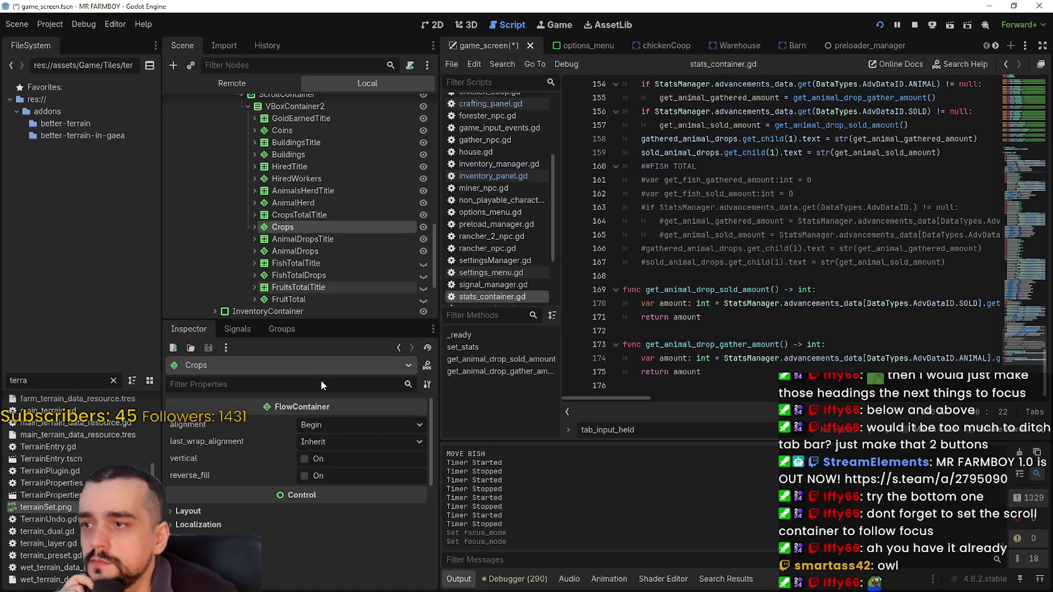
scroll(308, 506, "down", 3)
left_click(206, 407)
left_click(206, 406)
scroll(204, 424, "up", 1)
left_click(203, 428)
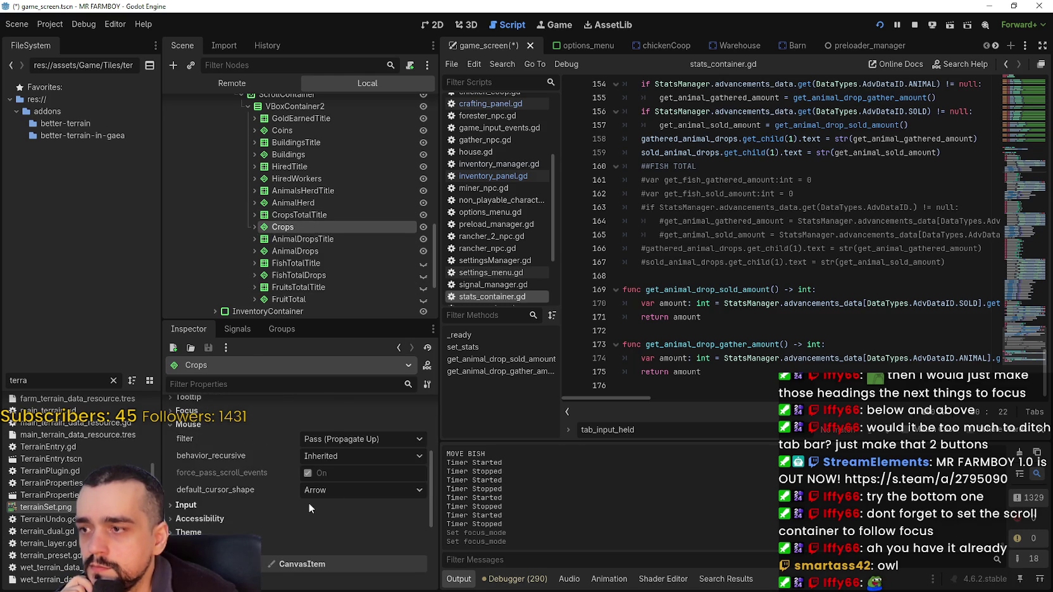
left_click(333, 491)
left_click(187, 410)
left_click(187, 410)
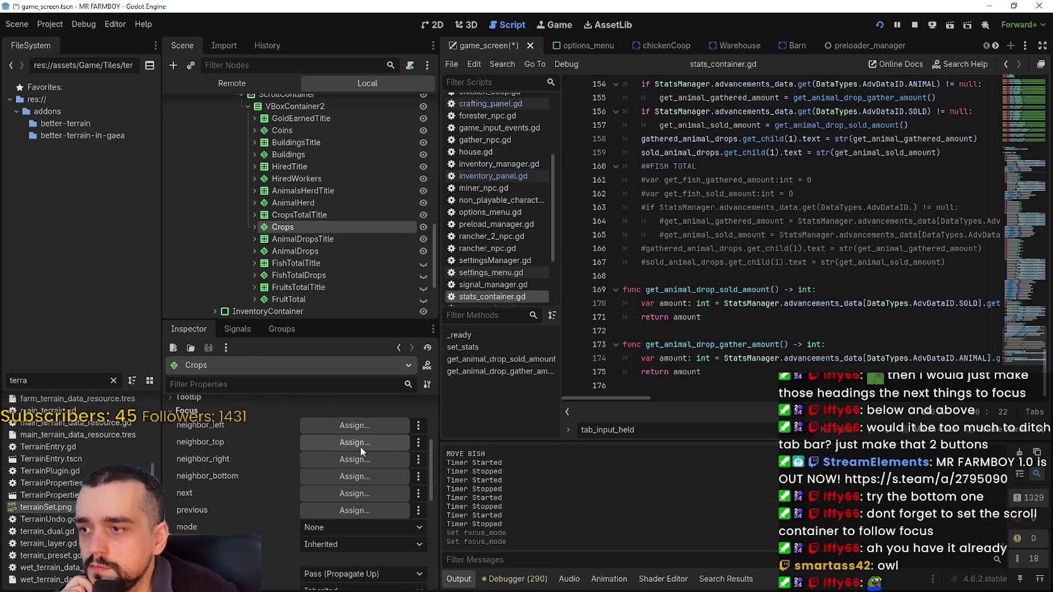
left_click(351, 528)
left_click(328, 567)
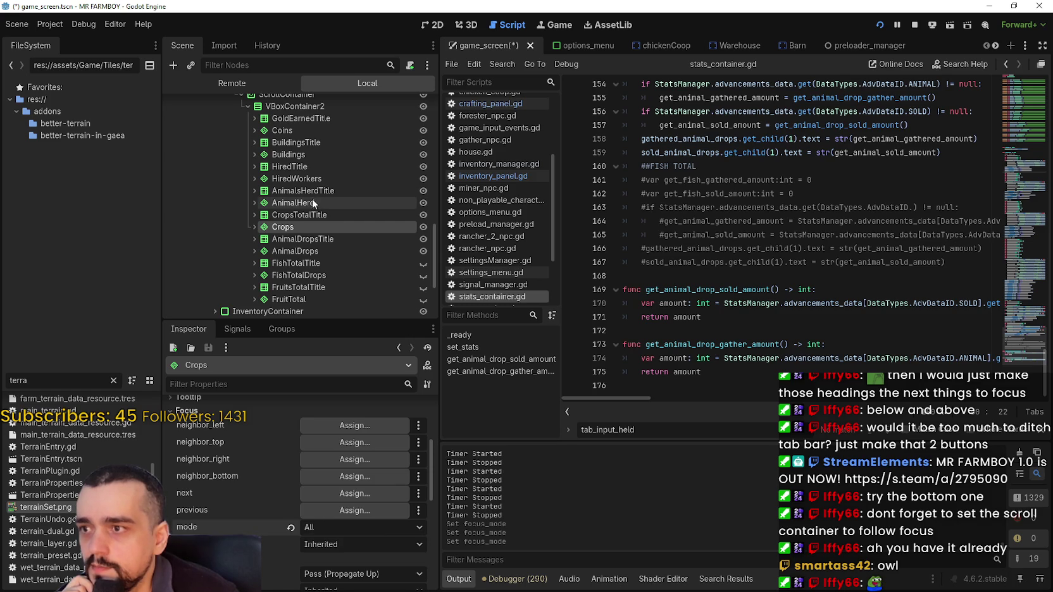
left_click(311, 216)
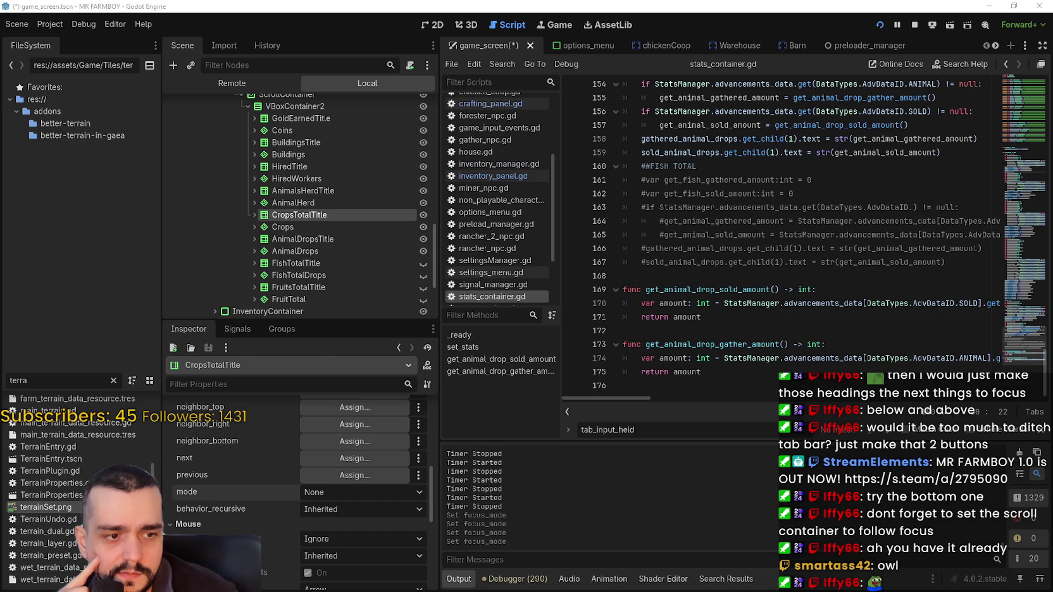
key("alt+Tab")
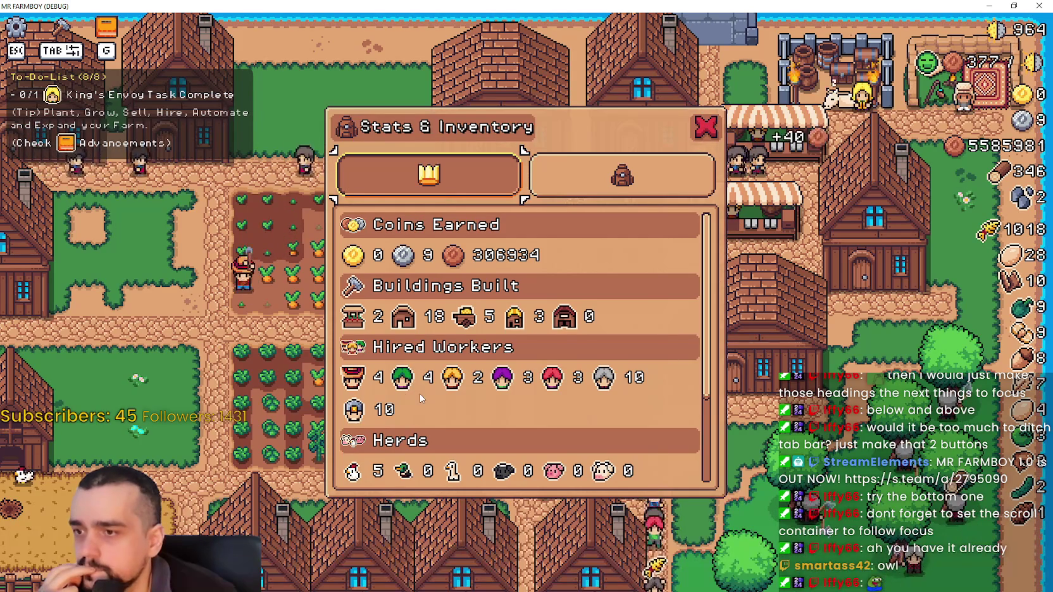
Scroll the game's stats list down to Totals and Animal Drops, then return to the editor.
scroll(420, 393, "down", 2)
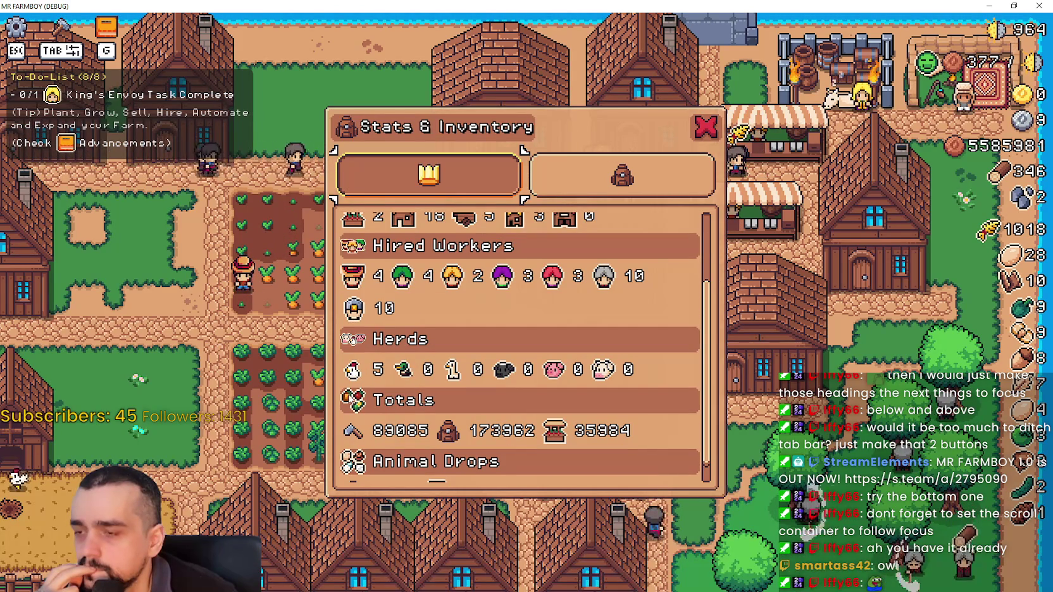
scroll(329, 409, "up", 2)
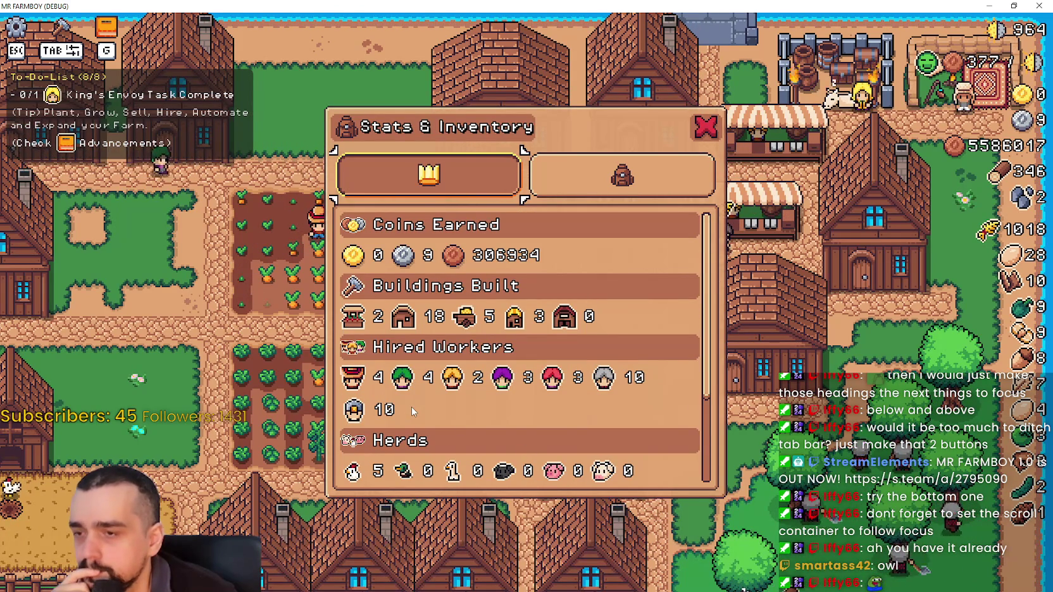
scroll(413, 405, "down", 1)
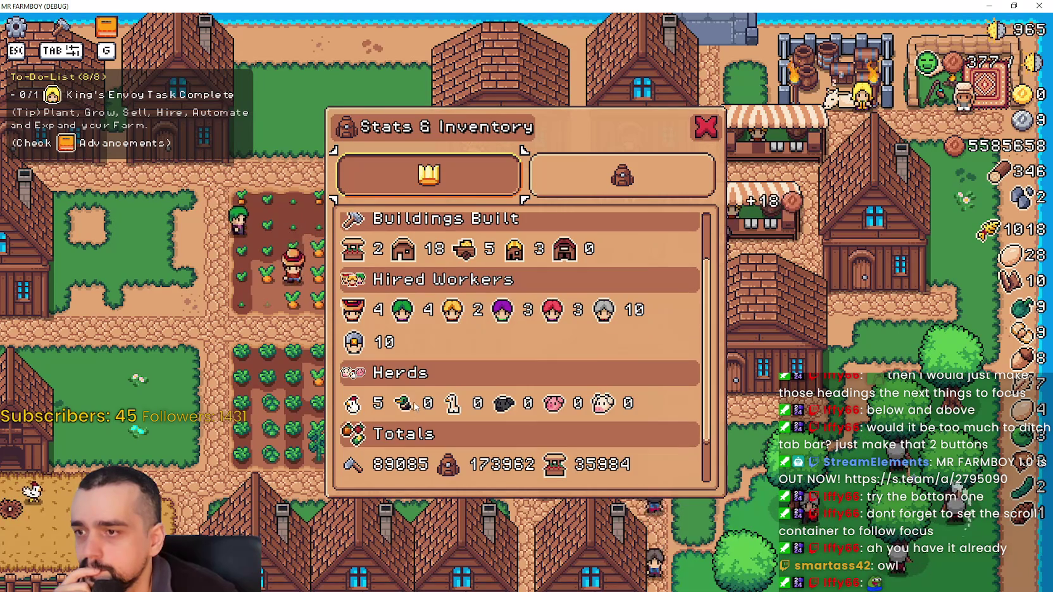
scroll(493, 445, "down", 1)
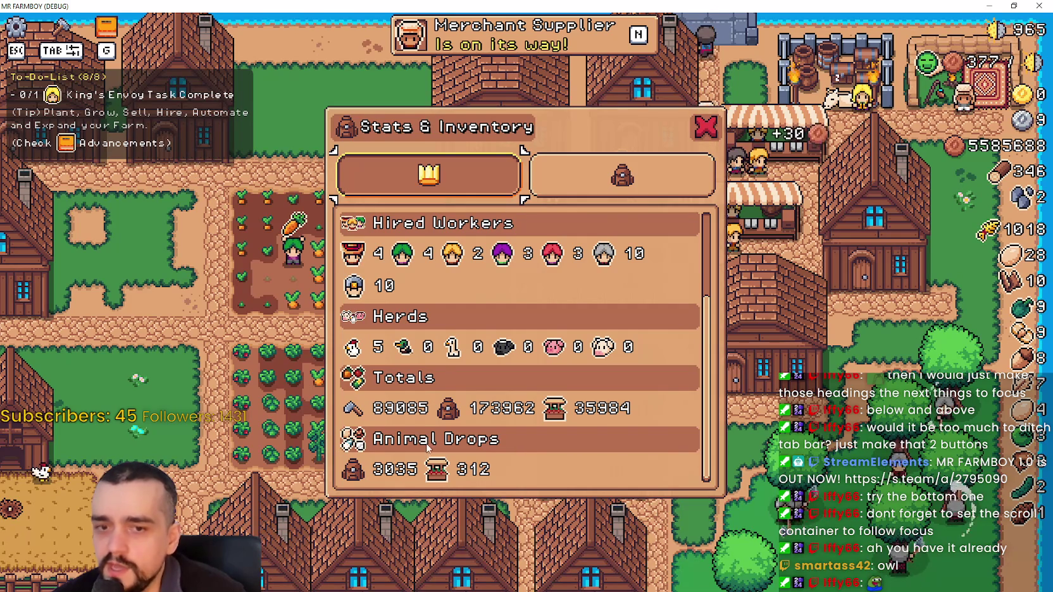
key("alt+Tab")
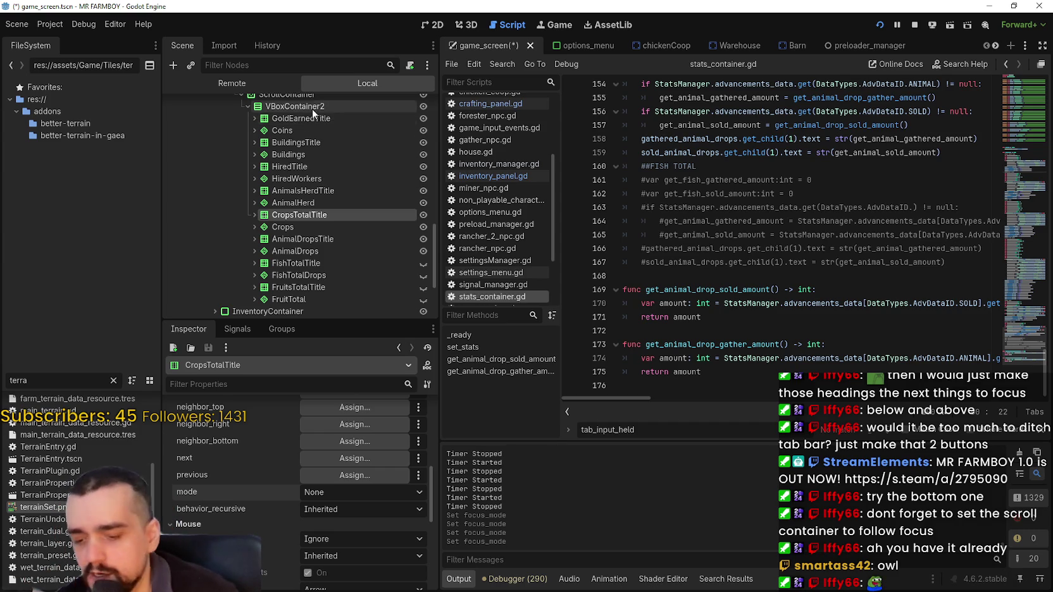
Set the Coins stat row's focus mode to All.
left_click(301, 226)
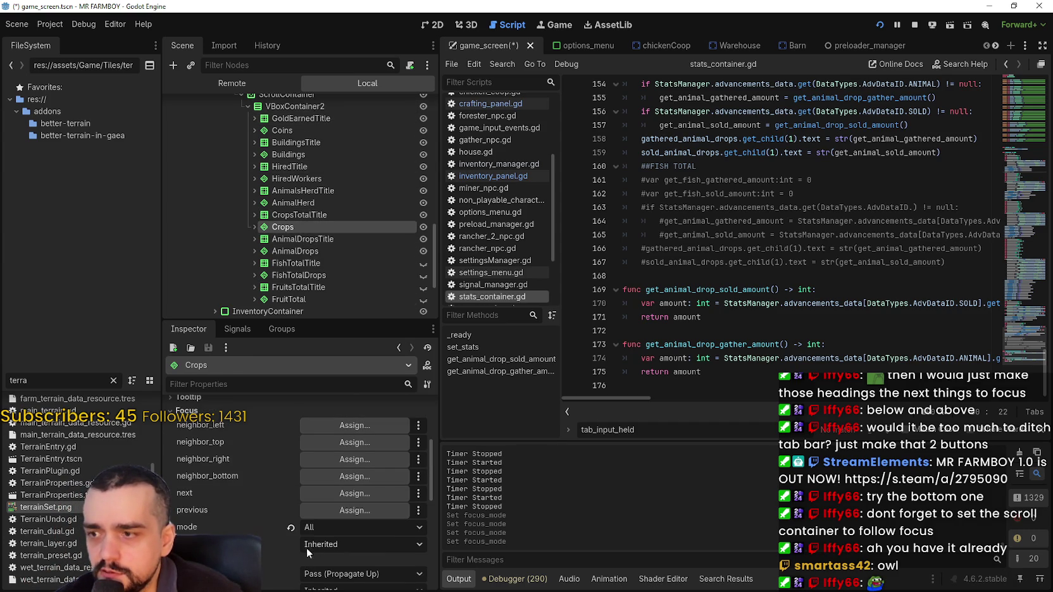
left_click(306, 250)
scroll(324, 524, "down", 3)
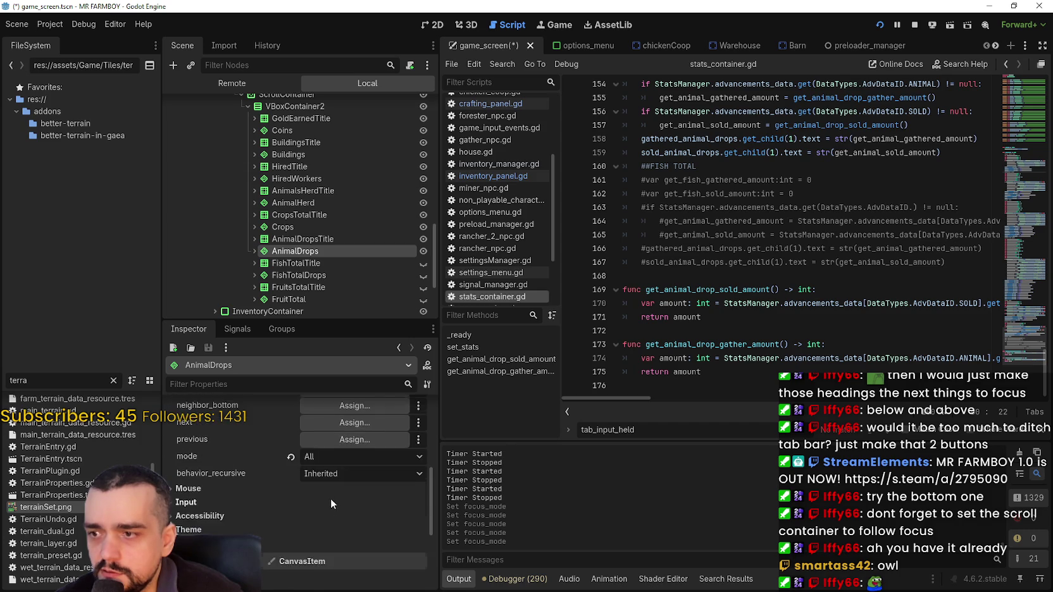
scroll(331, 498, "up", 3)
left_click(298, 132)
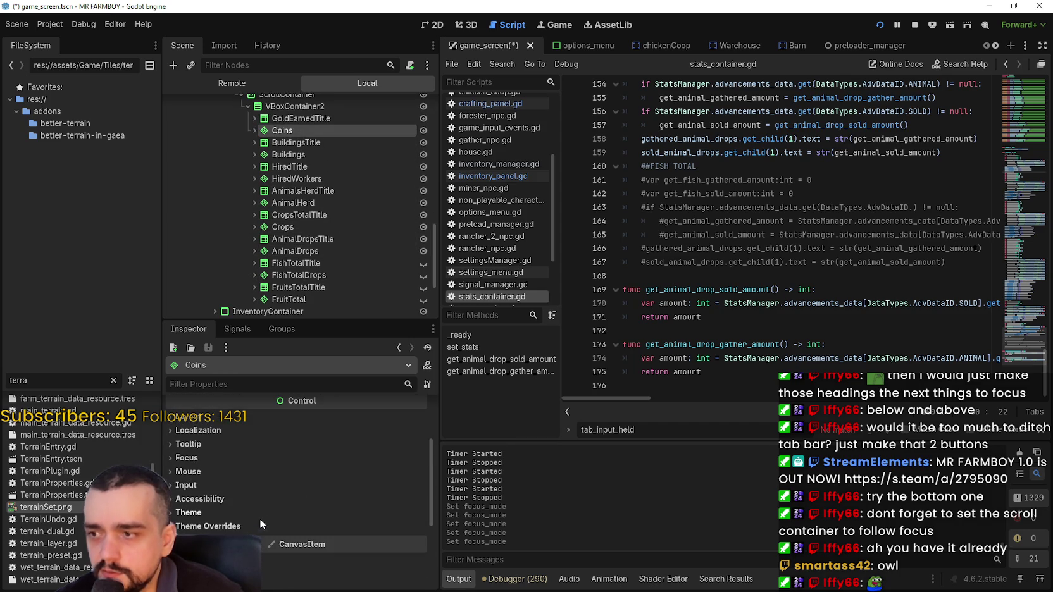
left_click(214, 454)
scroll(349, 547, "down", 2)
left_click(330, 505)
left_click(344, 549)
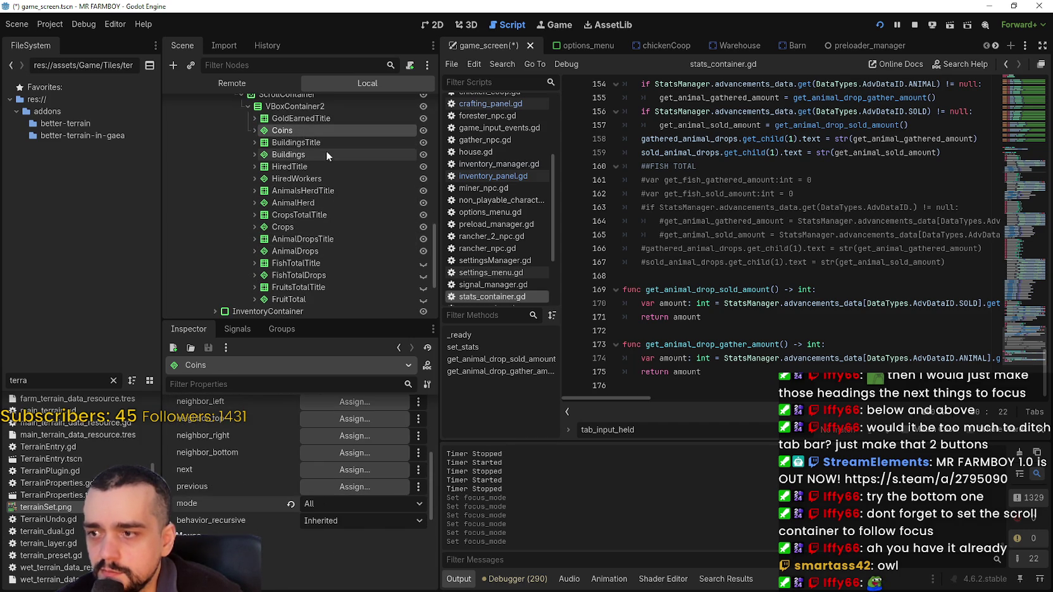
Review the GoldEarnedTitle, BuildingsTitle and HiredTitle focus settings, then save game_screen with Ctrl+S.
left_click(291, 119)
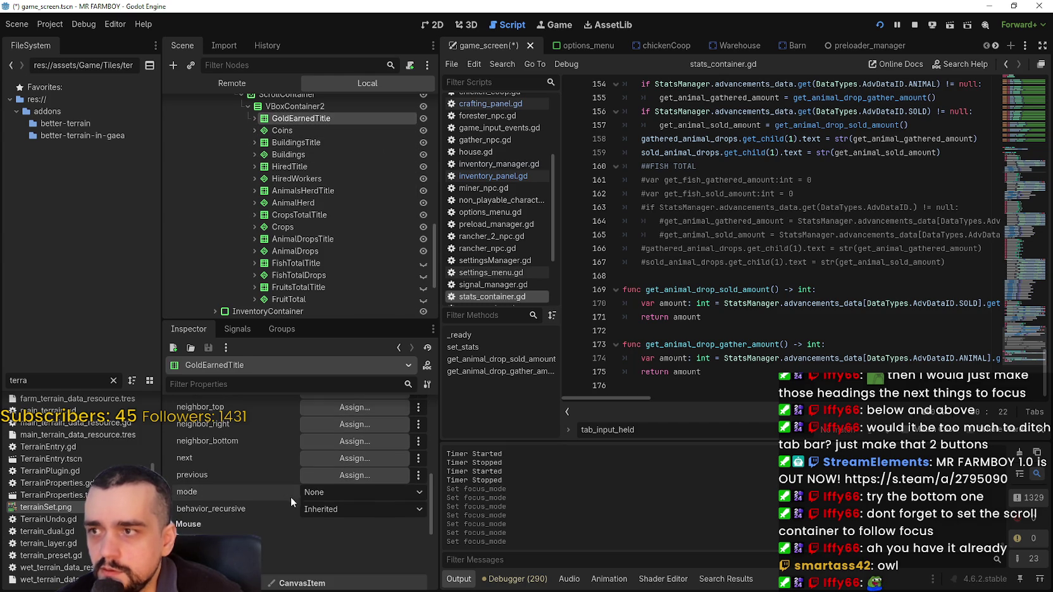
left_click(299, 143)
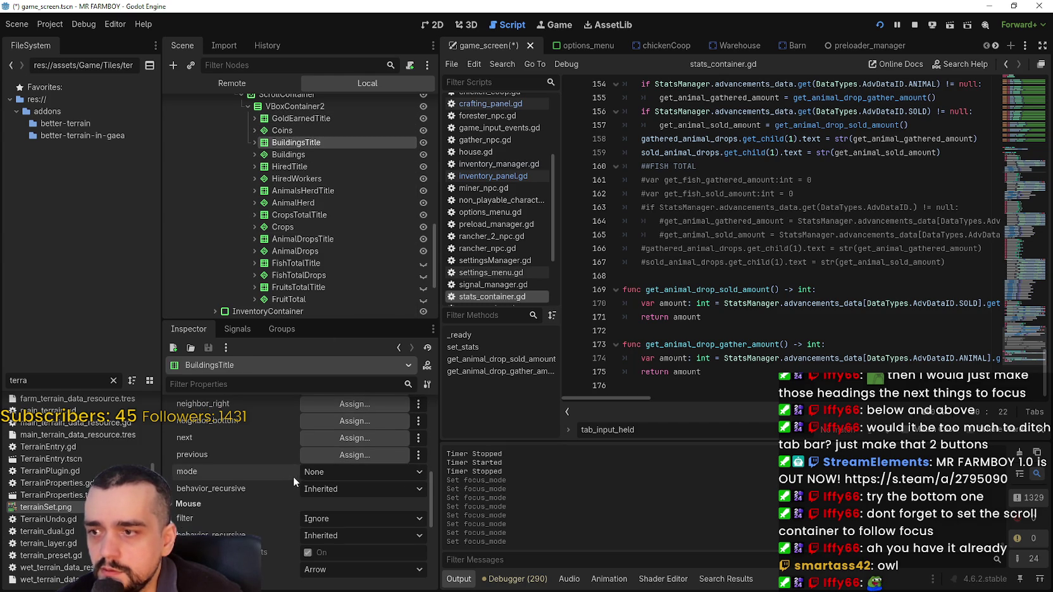
left_click(291, 167)
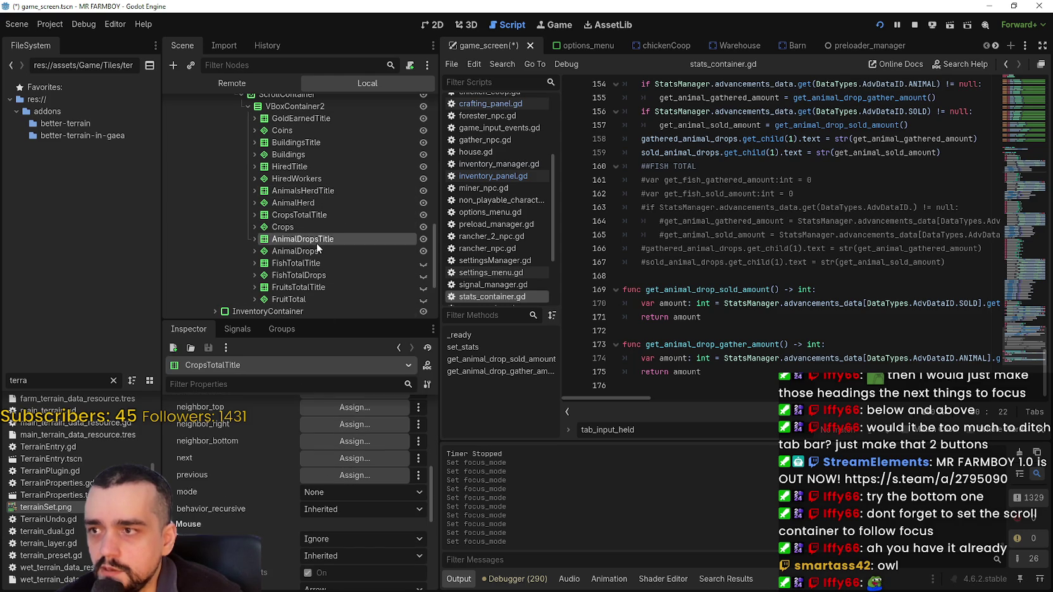
scroll(301, 291, "down", 2)
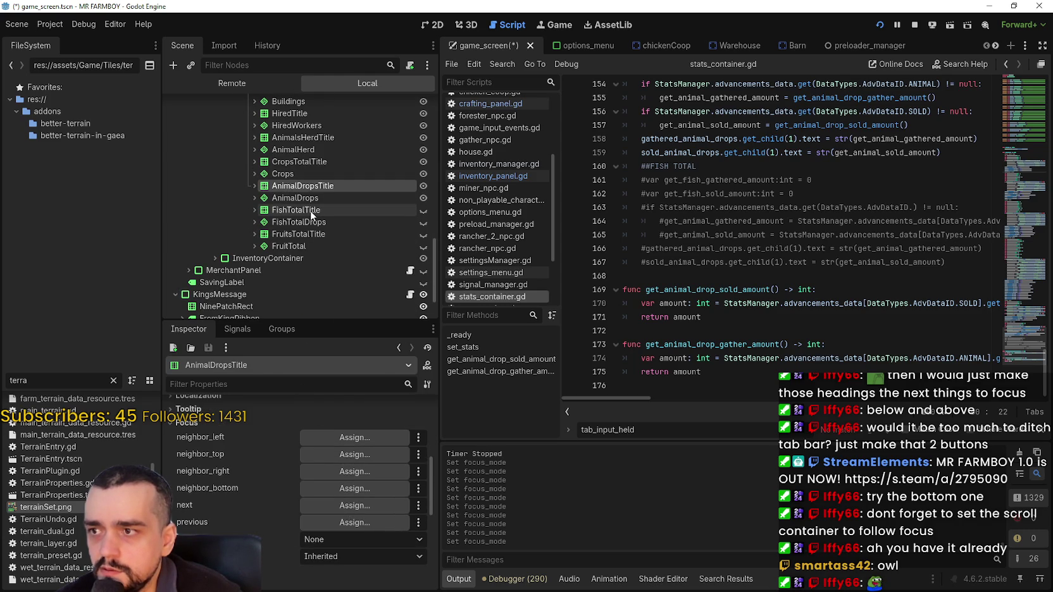
key("ctrl+s")
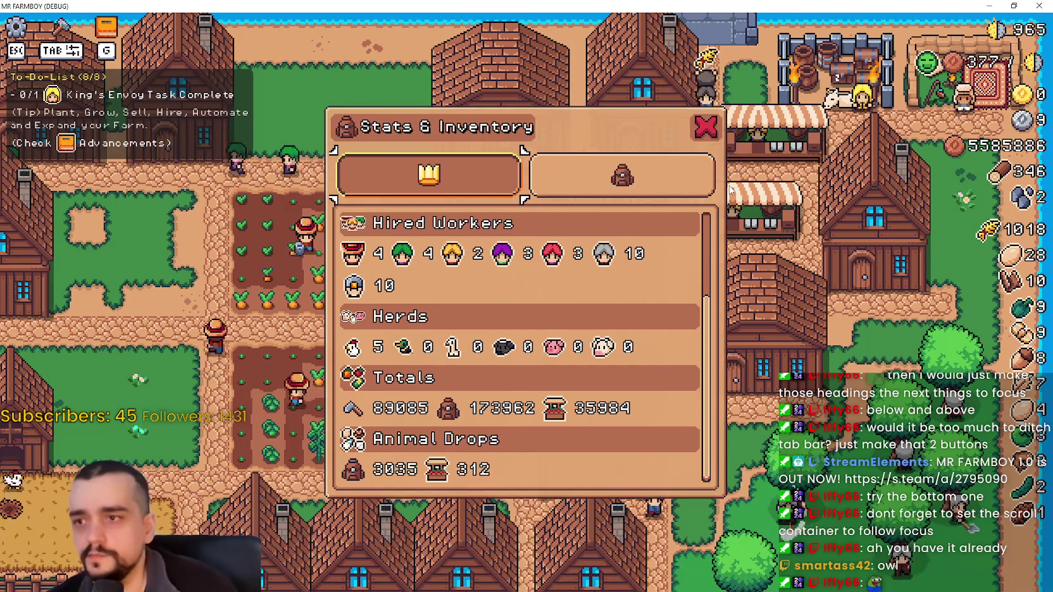
Launch the game, arrow through stats between the coins row and Animal Drops, then close it with F8.
key("Return")
key("Left")
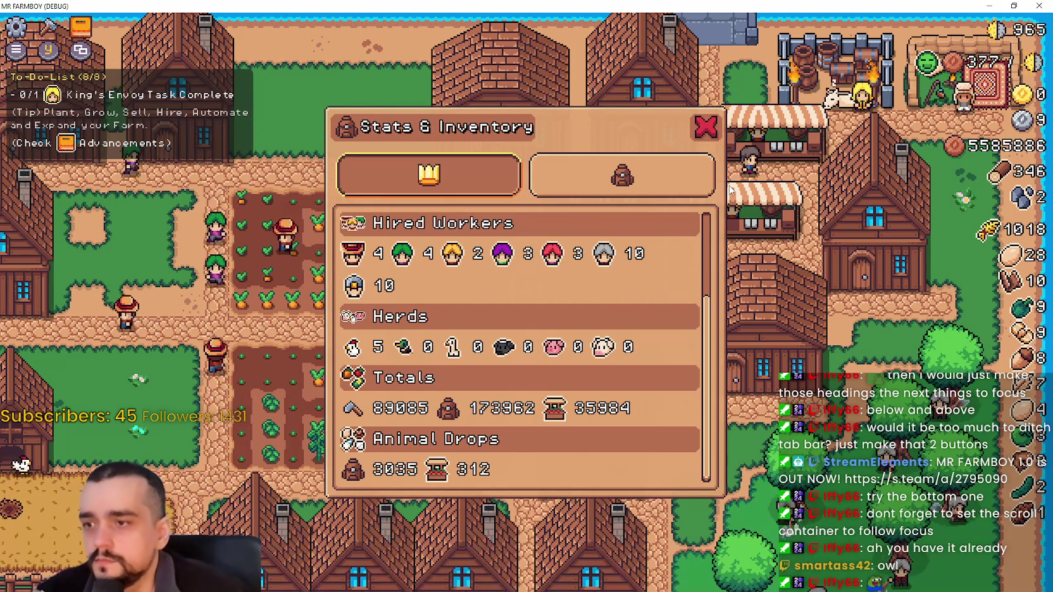
key("Up")
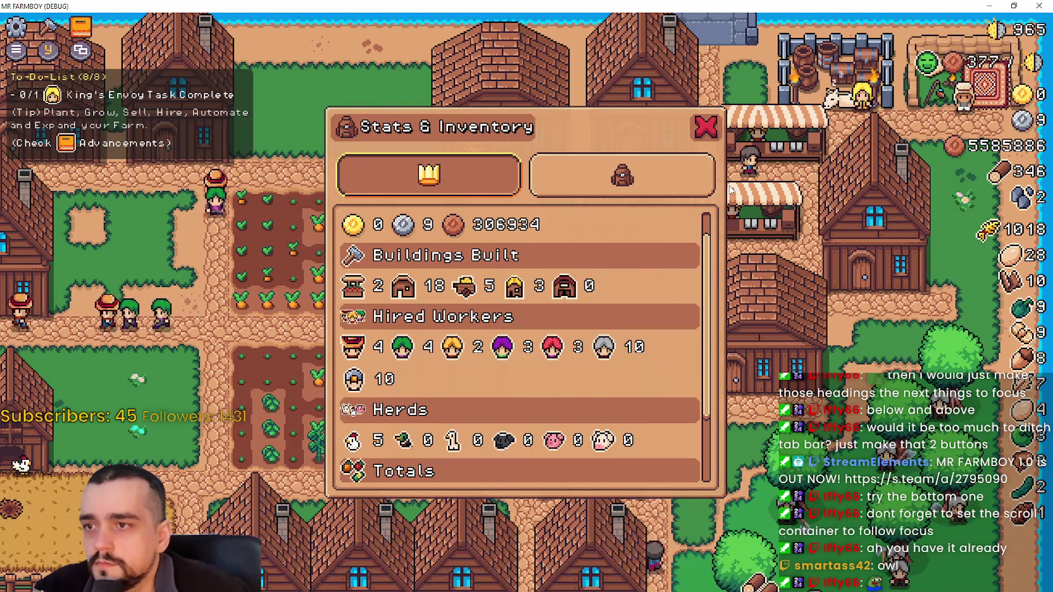
key("Down")
key("Up")
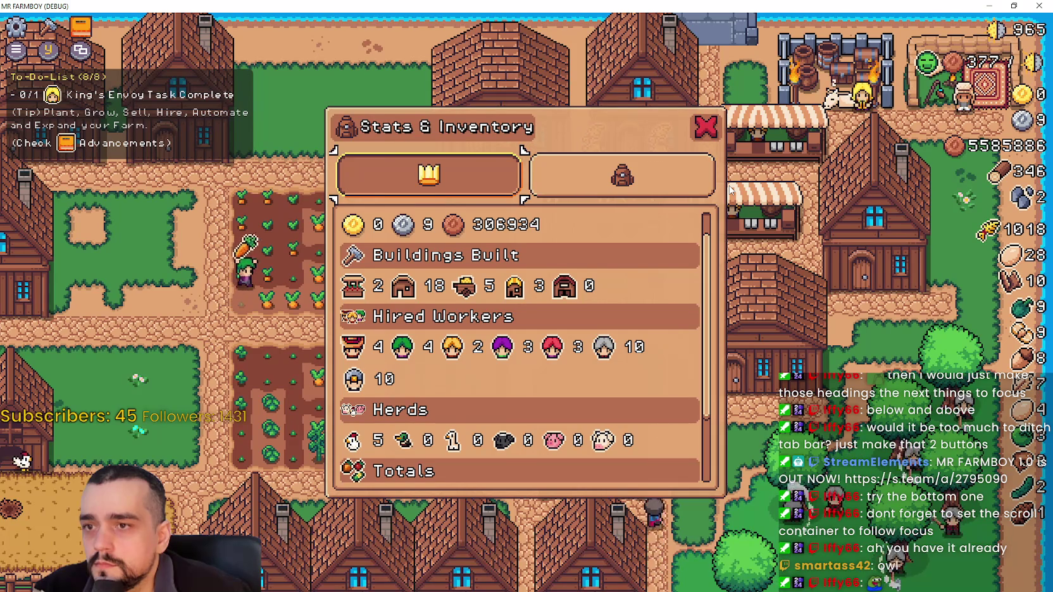
key("Down")
key("Up")
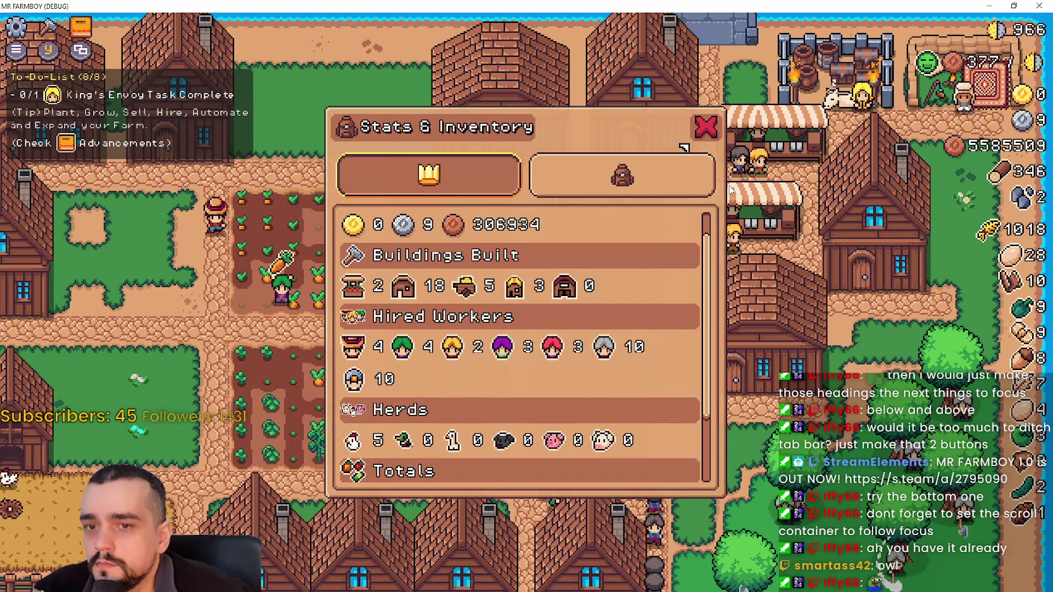
key("Down")
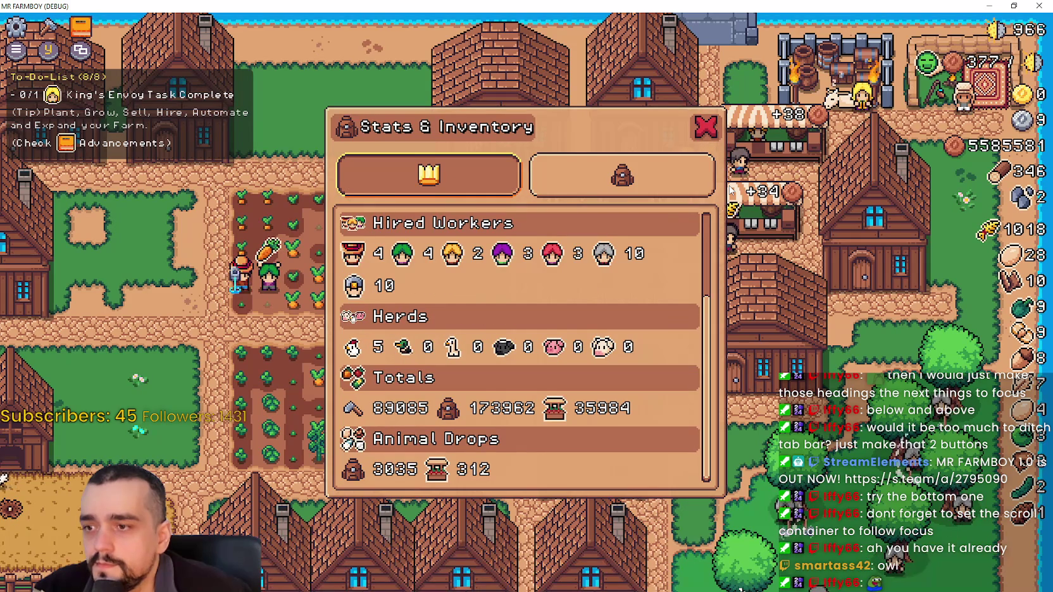
key("Up")
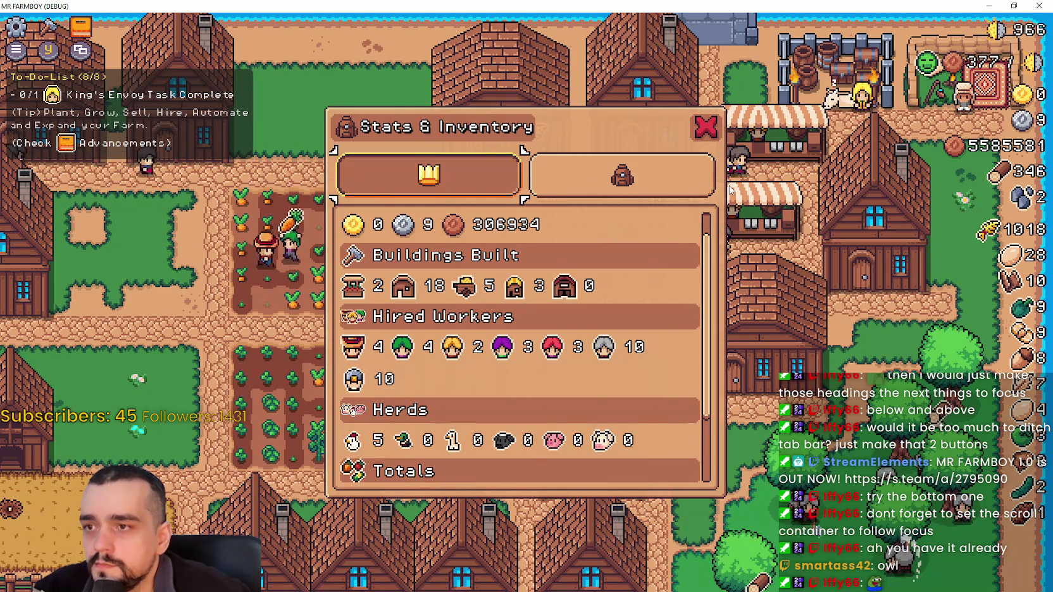
key("F8")
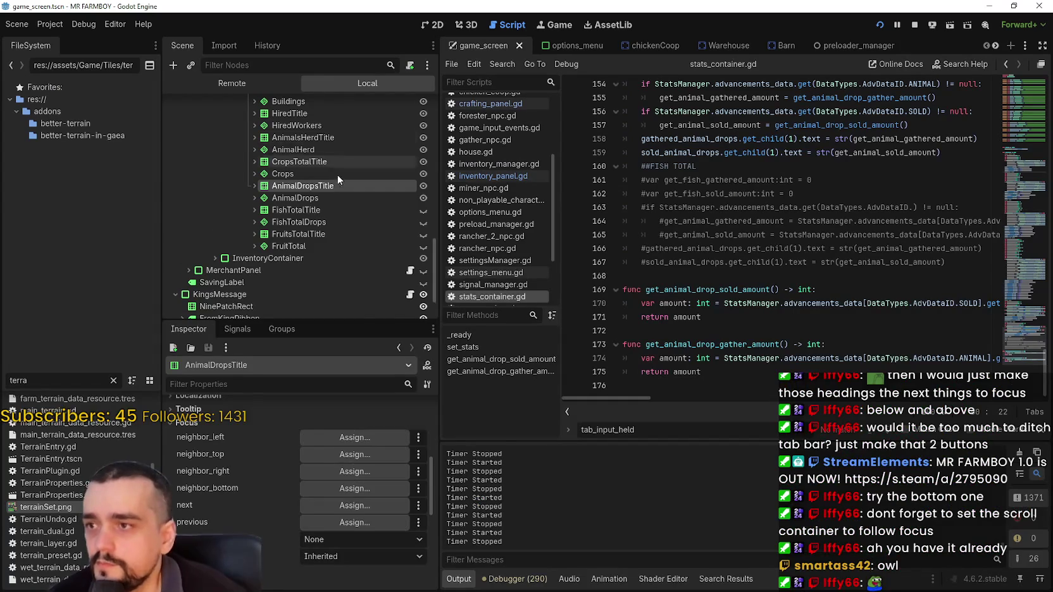
Set the GoldEarnedTitle heading's focus mode to All.
scroll(341, 200, "up", 3)
left_click(301, 170)
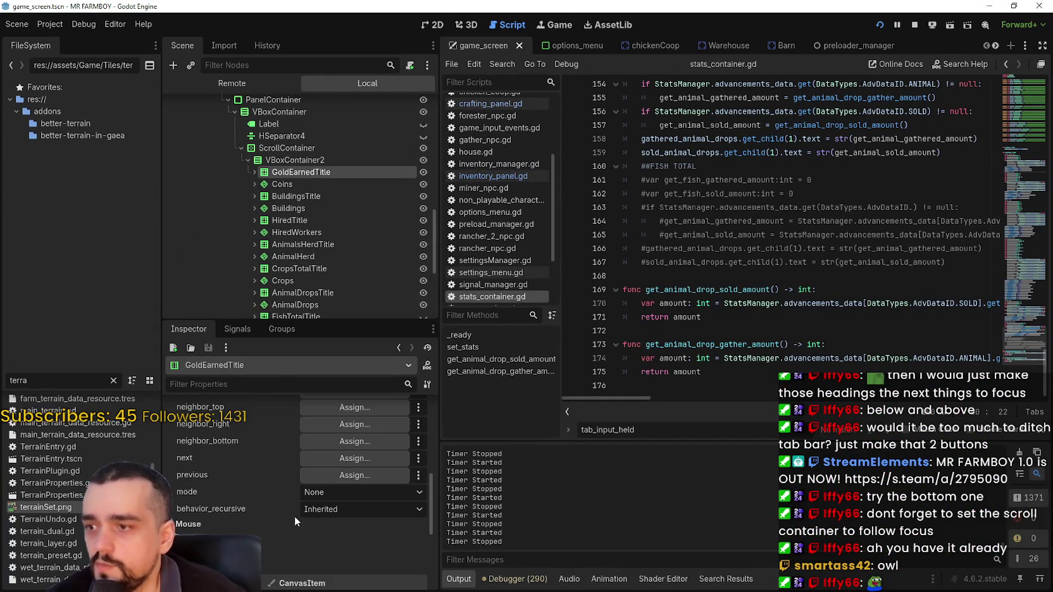
left_click(314, 496)
left_click(335, 492)
left_click(336, 493)
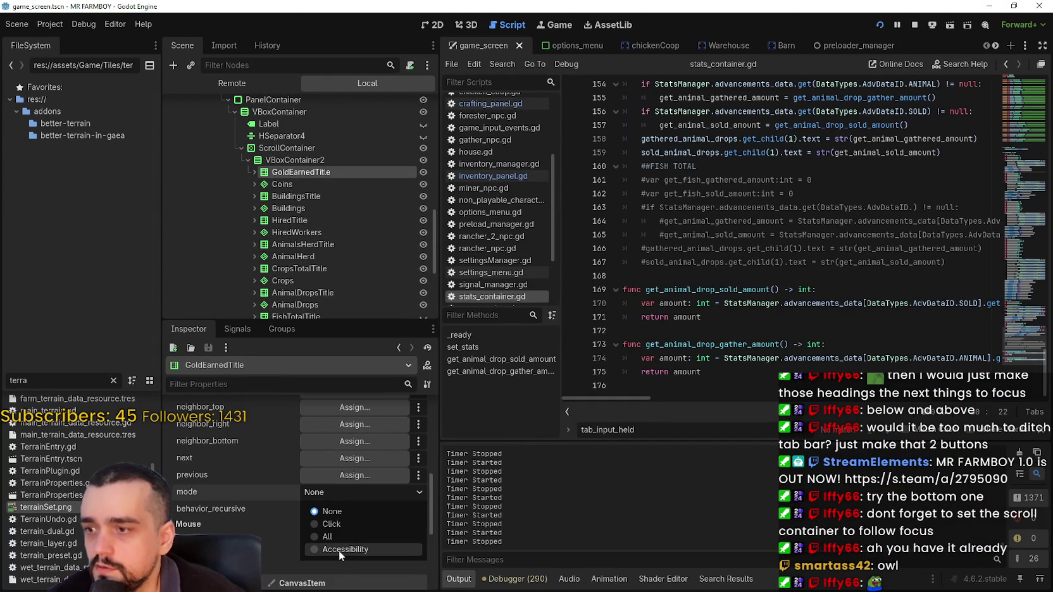
left_click(343, 537)
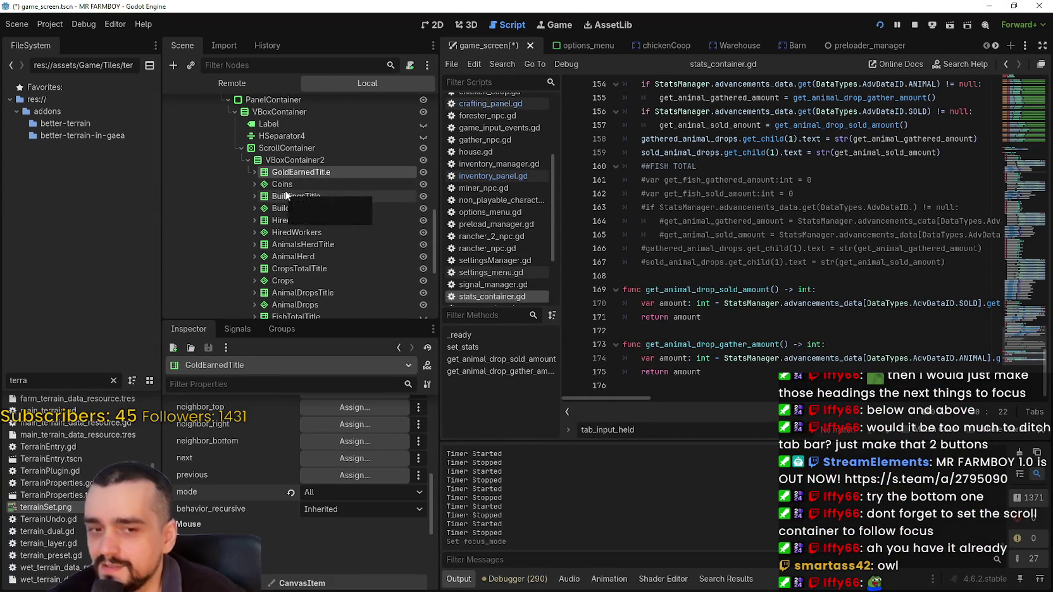
left_click(283, 185)
Glance at the running game, reselect GoldEarnedTitle and save the scene with Ctrl+S.
key("alt+Tab")
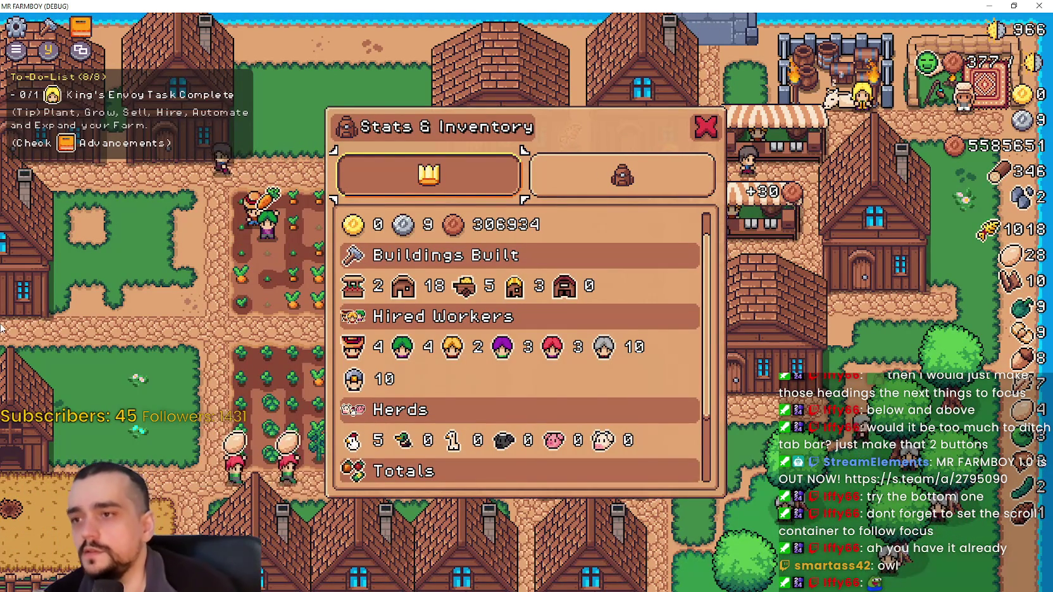
key("alt+Tab")
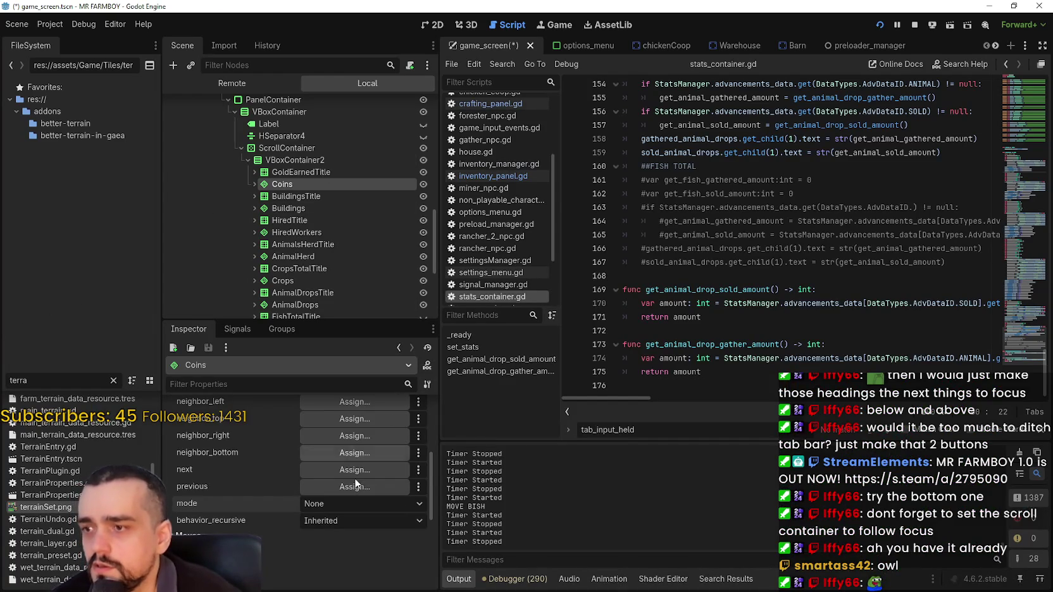
left_click(304, 171)
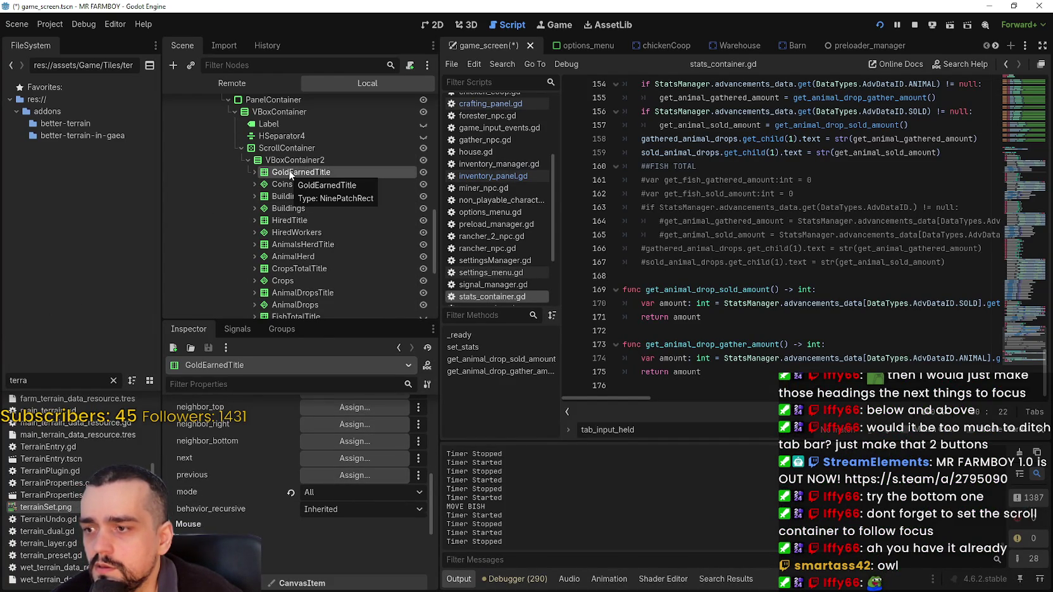
scroll(297, 537, "up", 3)
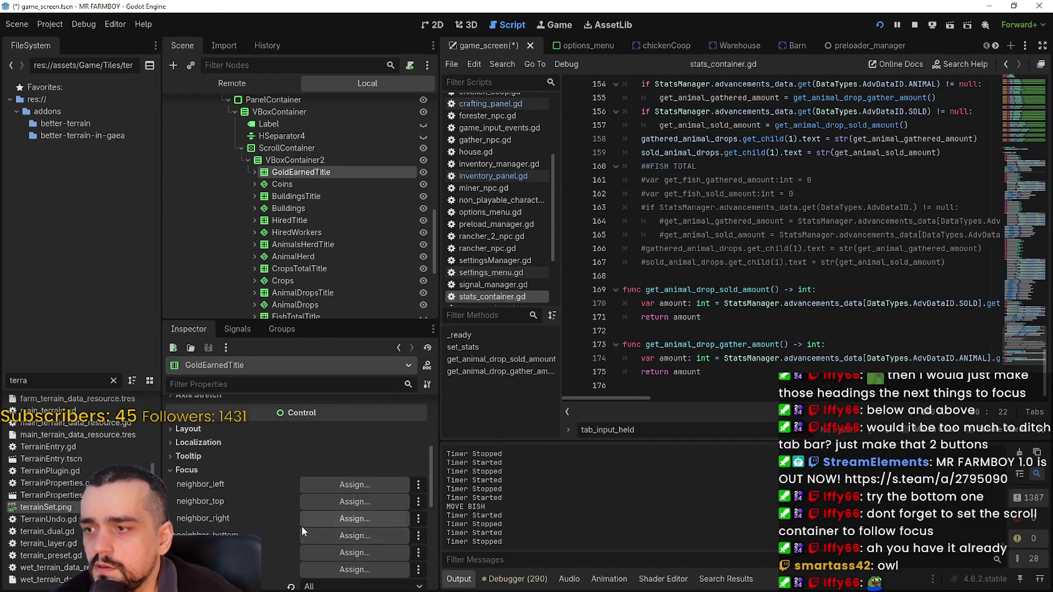
scroll(302, 526, "down", 3)
key("ctrl+s")
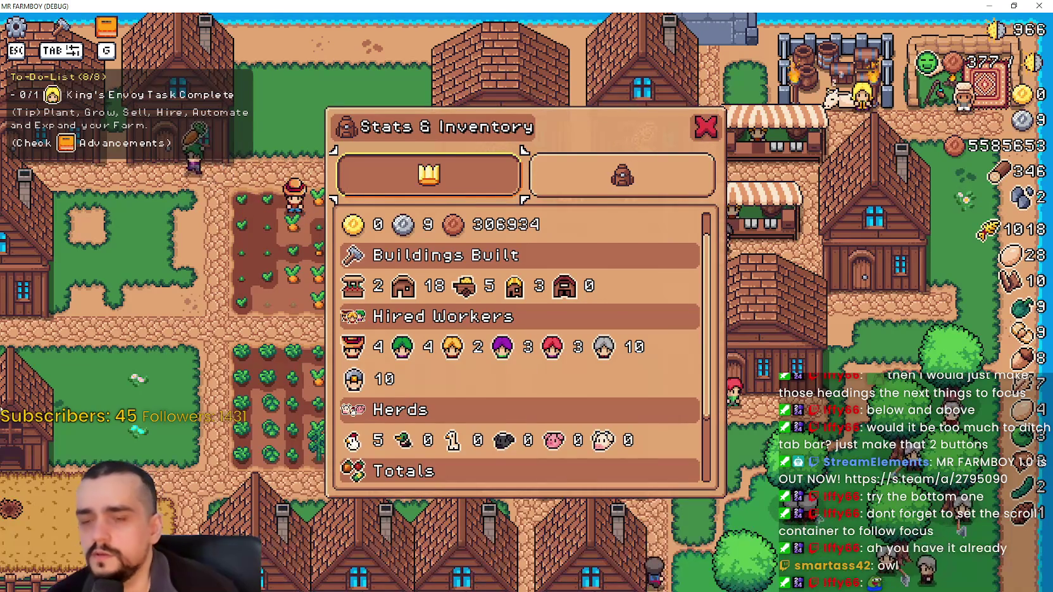
Focus the stats tab, scroll the list up and down repeatedly, then switch to inventory and close the panel.
key("Tab")
key("Tab")
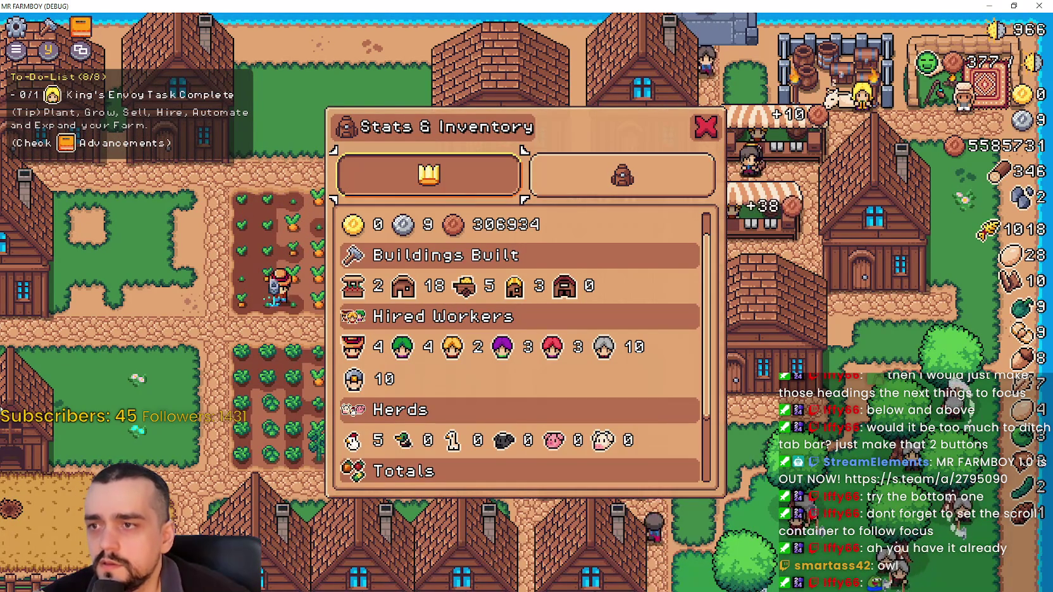
key("Up")
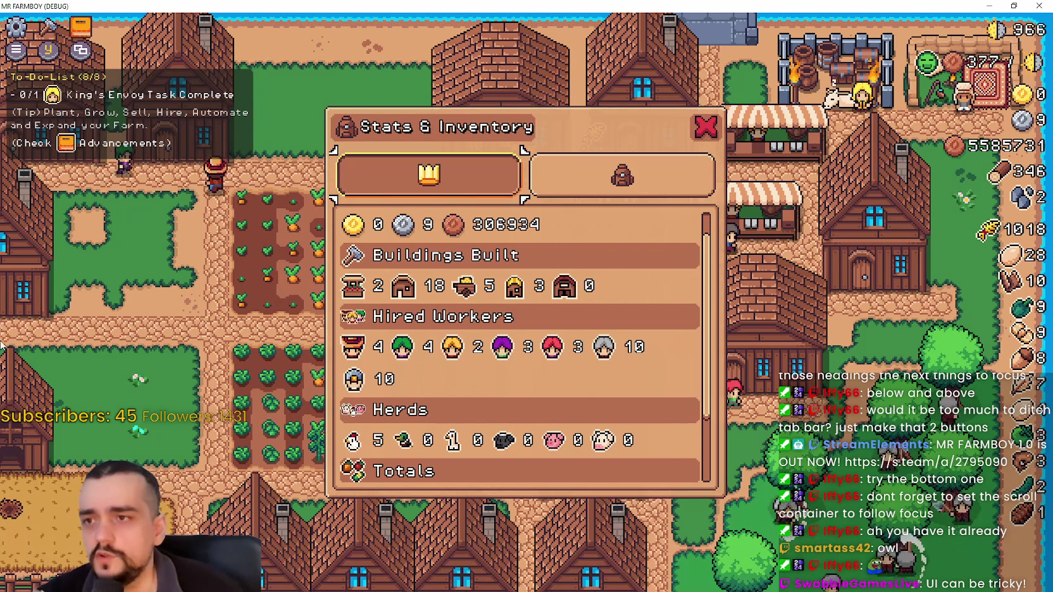
scroll(464, 232, "up", 1)
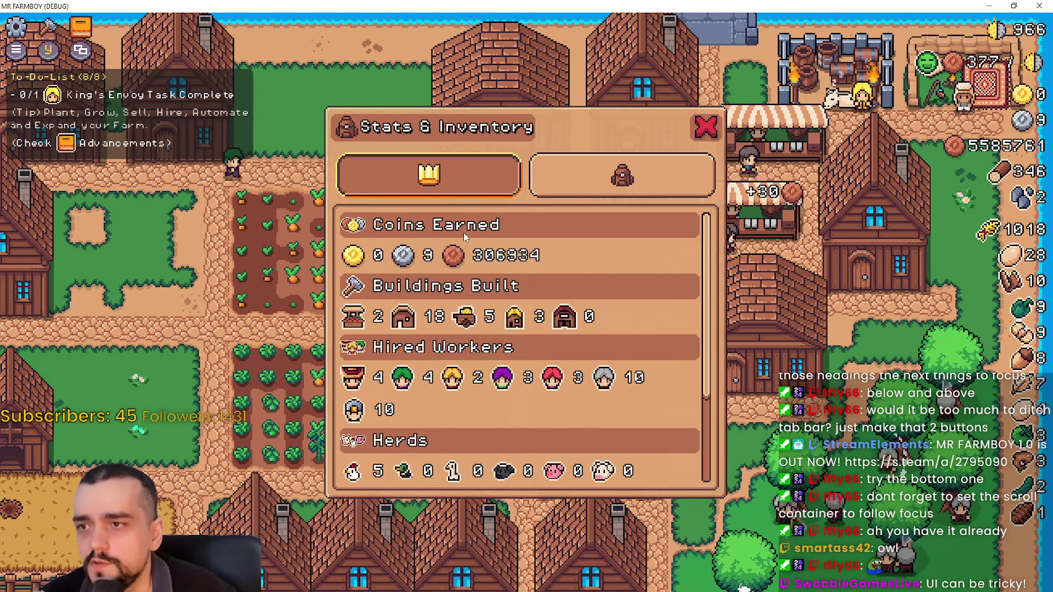
scroll(464, 233, "down", 4)
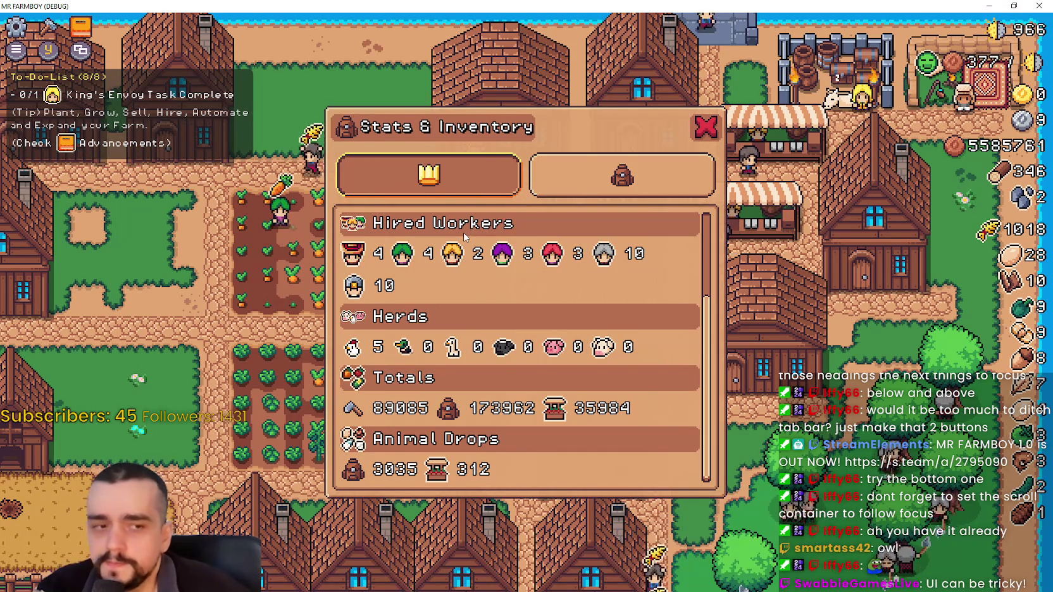
scroll(463, 233, "up", 4)
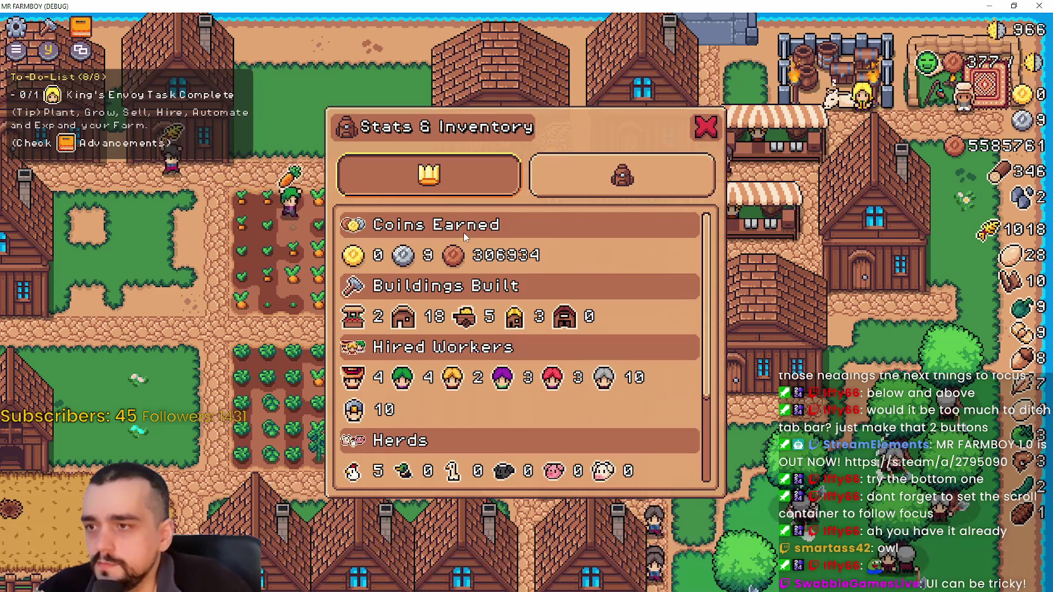
scroll(464, 233, "down", 4)
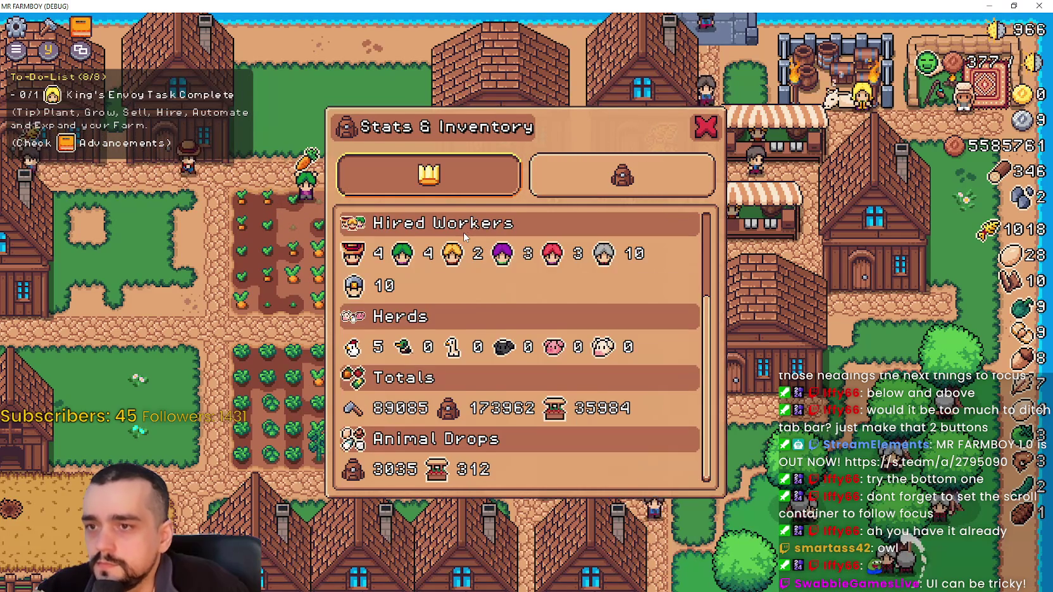
scroll(464, 232, "up", 4)
scroll(464, 232, "down", 4)
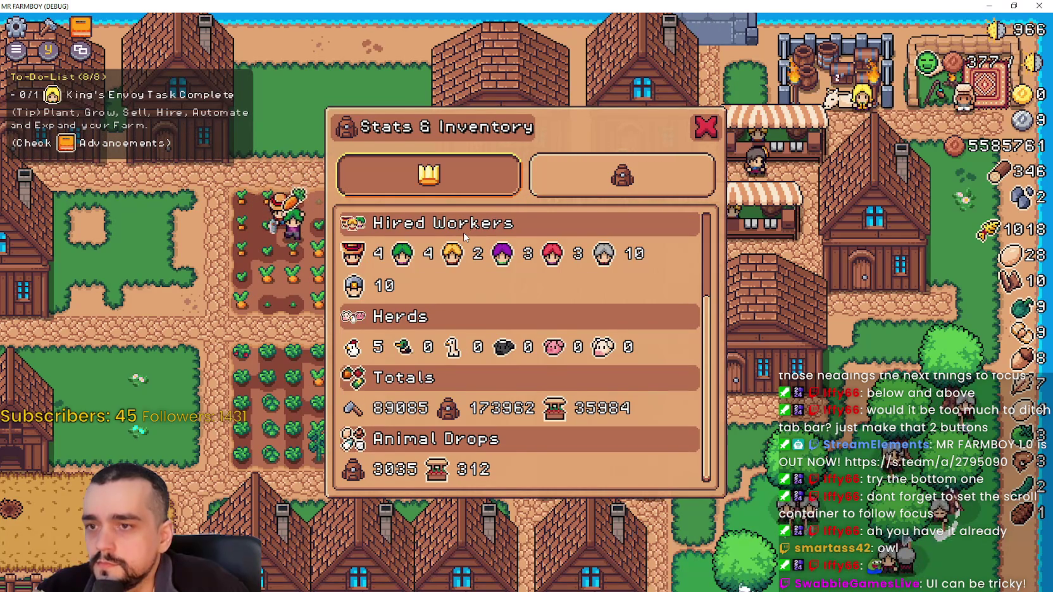
scroll(463, 232, "up", 4)
scroll(463, 232, "down", 4)
scroll(463, 232, "up", 4)
scroll(464, 232, "down", 4)
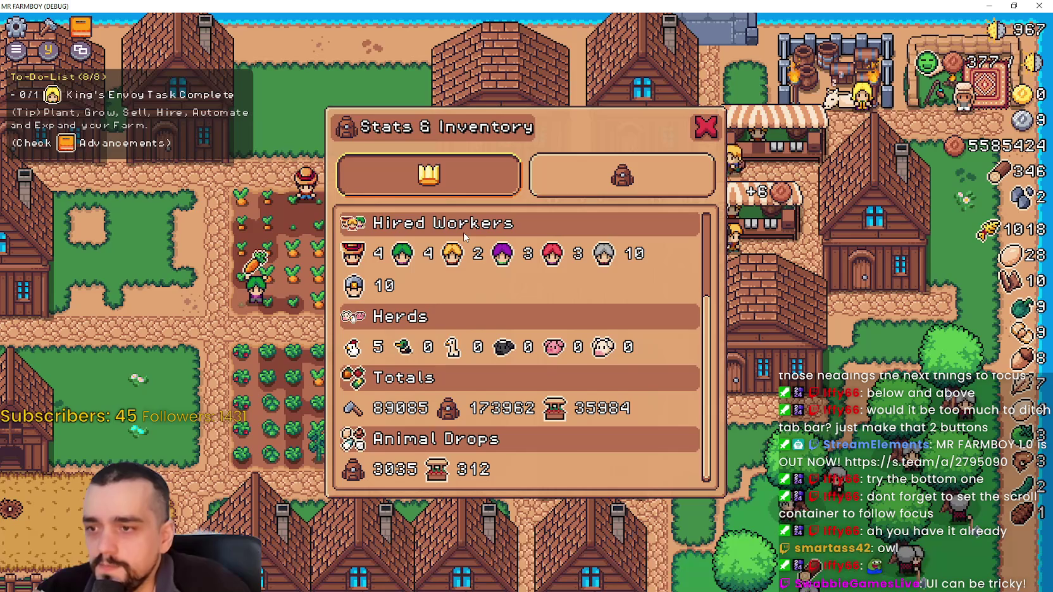
scroll(463, 233, "up", 4)
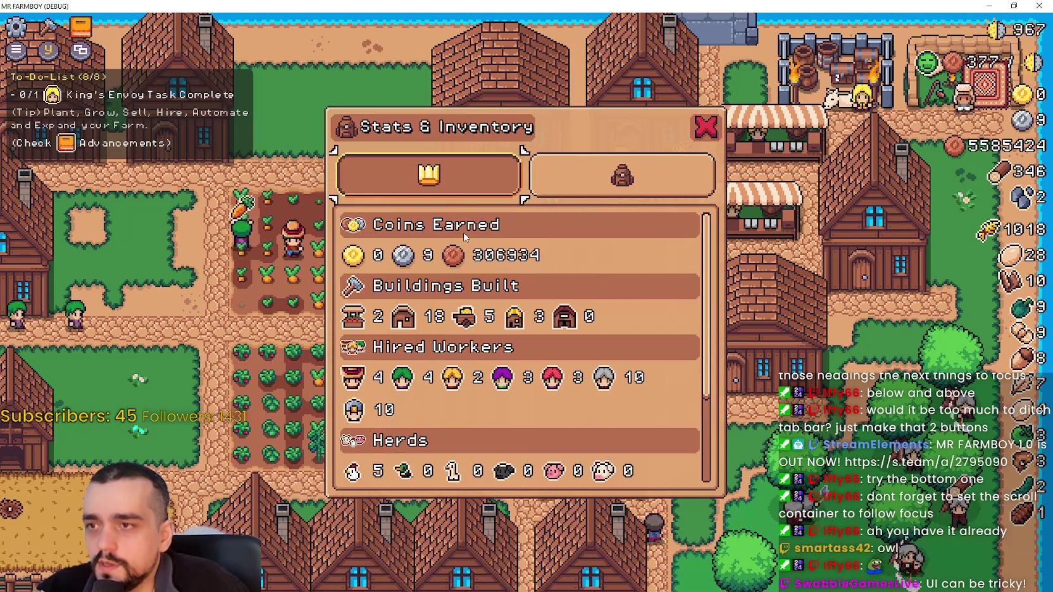
key("Right")
key("Escape")
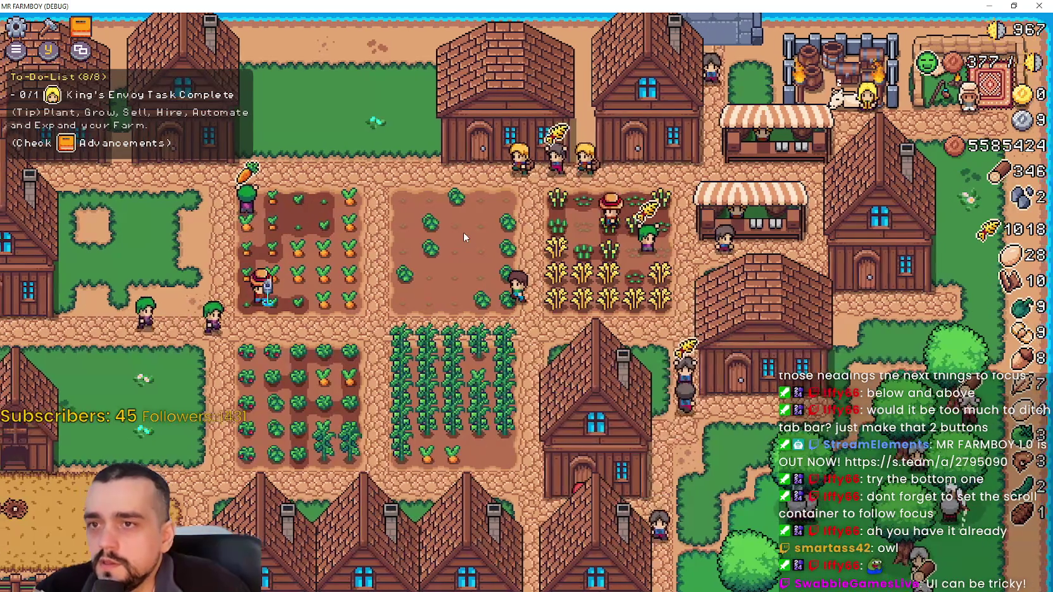
Pause with Escape, go to Title Screen, and open the save game selection.
key("Escape")
key("Down")
key("Down")
key("Down")
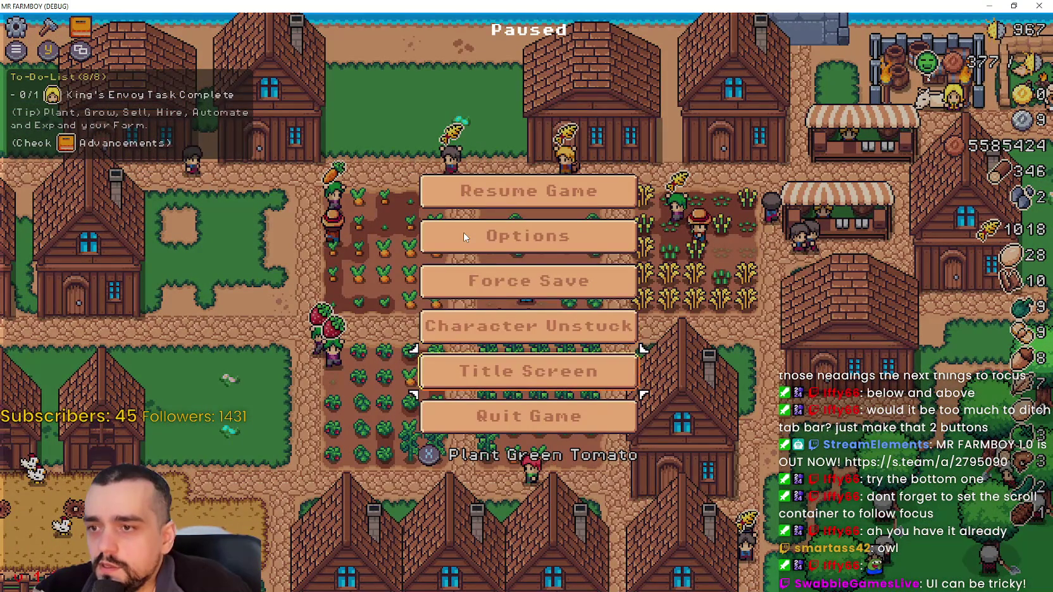
key("Return")
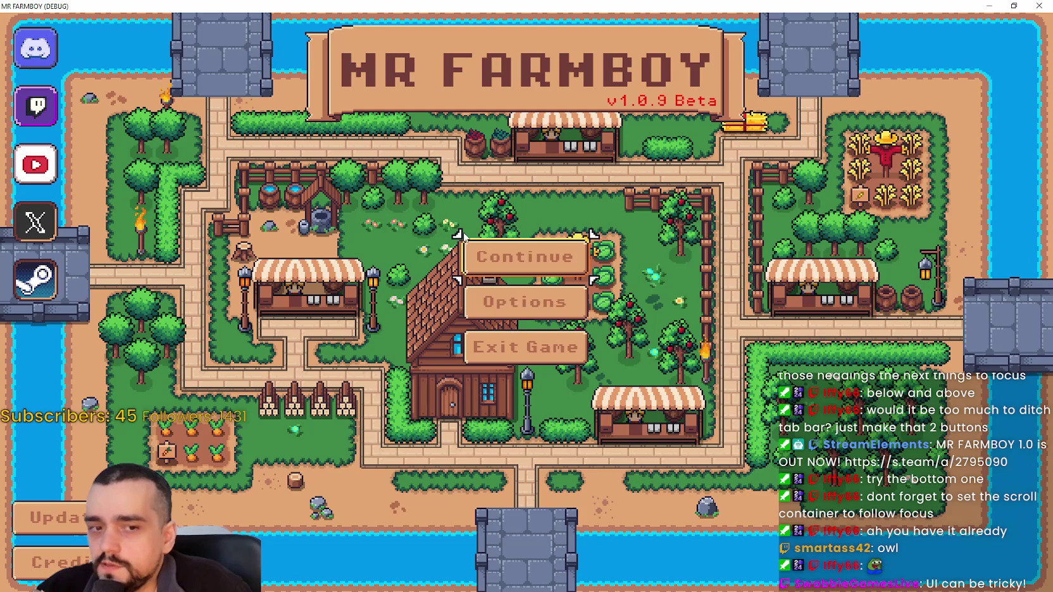
key("Return")
key("Return")
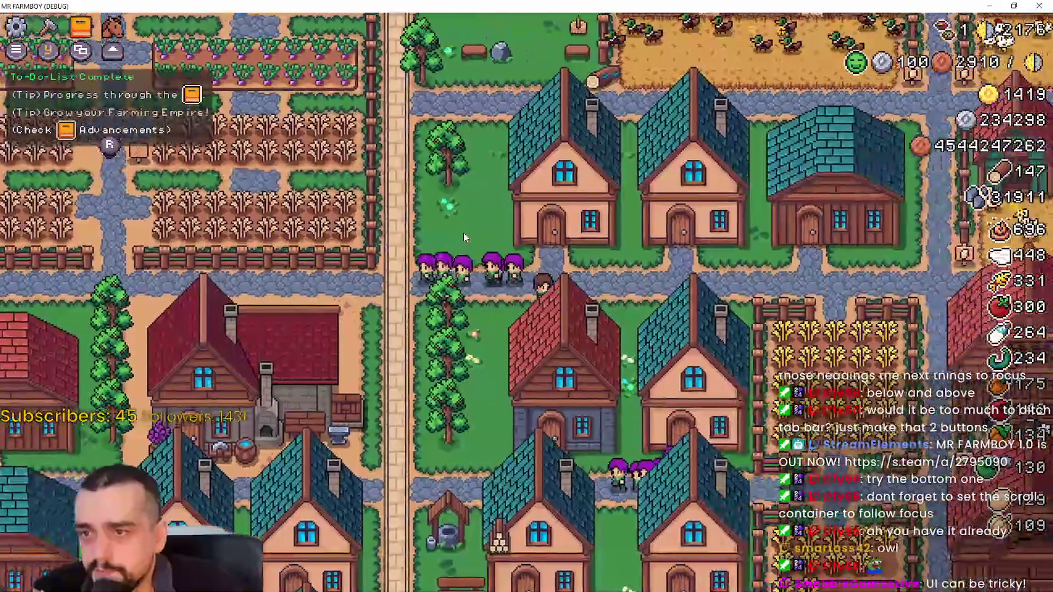
Open the Stats & Inventory panel with I and step through the Milk, Wheat, Grapes, Manure, Stone and Wood tooltips.
key("i")
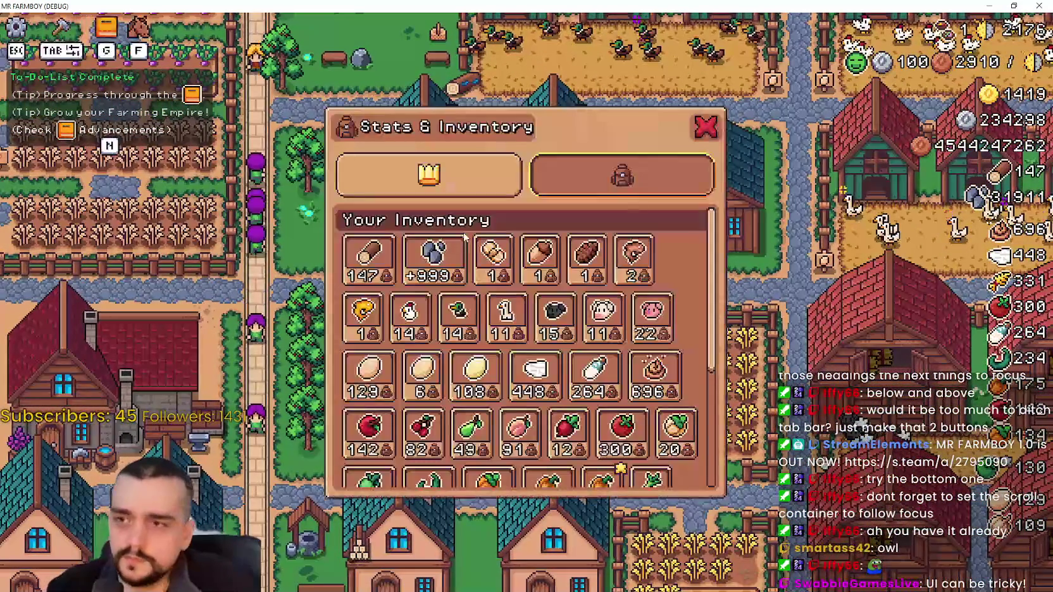
mouse_move(613, 272)
key("Down")
key("Down")
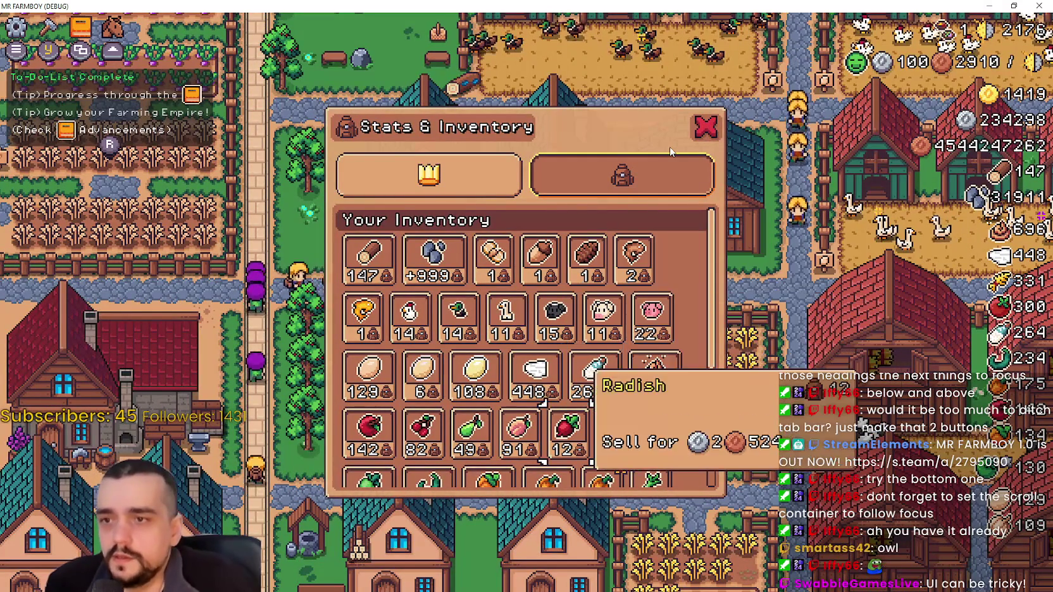
key("Down")
key("Down")
key("Down")
key("Down")
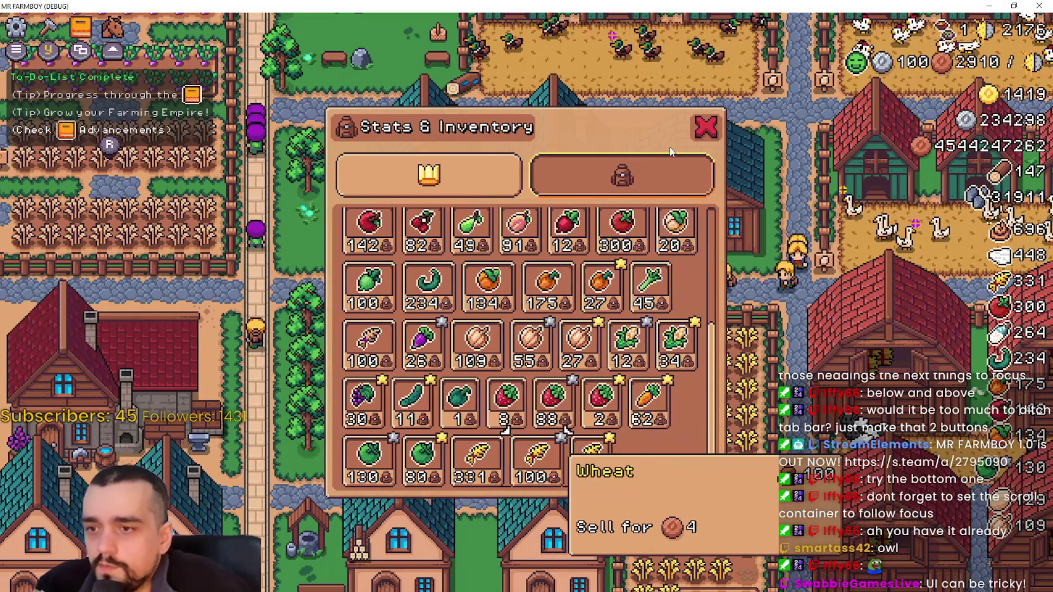
key("Up")
key("Left")
key("Left")
key("Left")
key("Left")
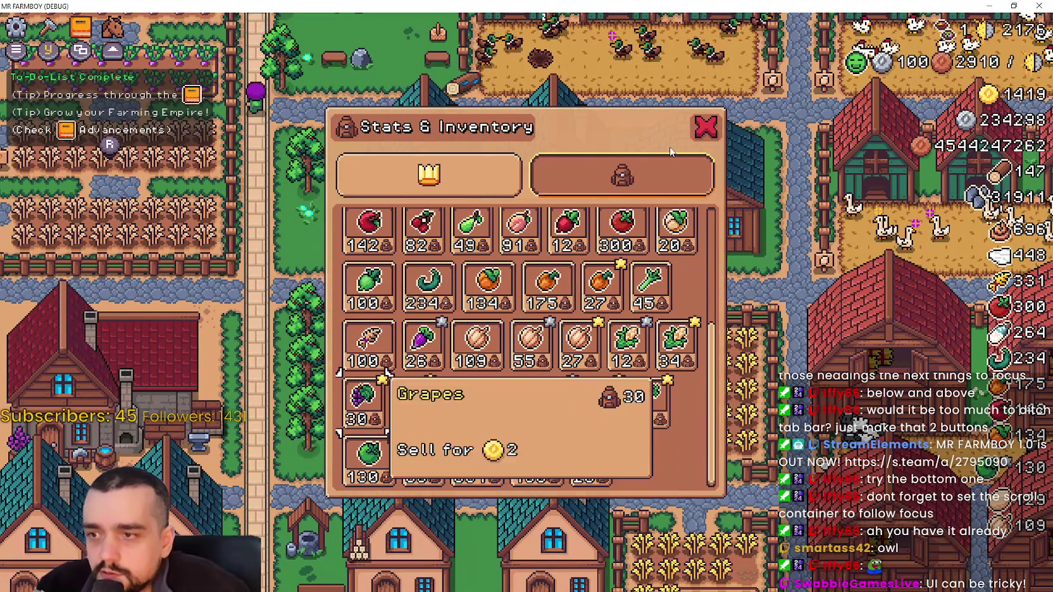
key("Up")
key("Up")
key("Up")
key("Up")
key("Right")
key("Right")
key("Right")
key("Right")
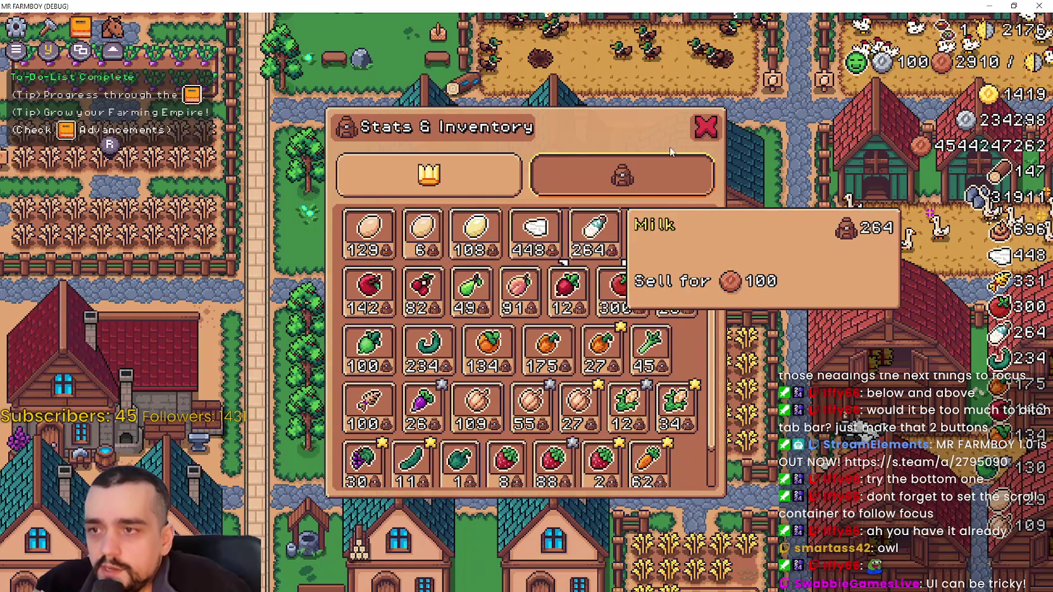
key("Right")
key("Up")
key("Up")
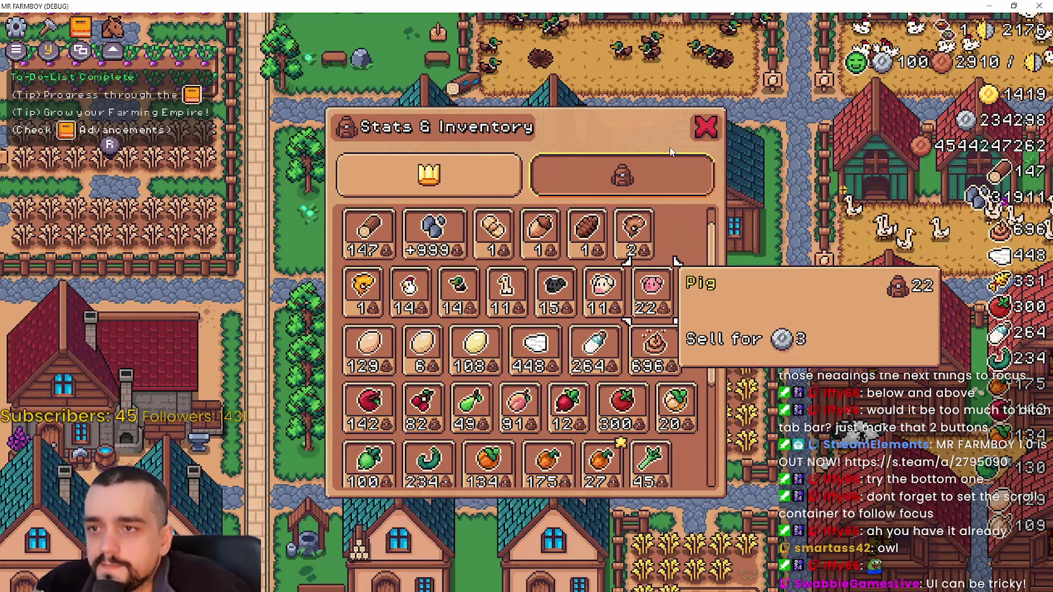
key("Left")
key("Left")
key("Left")
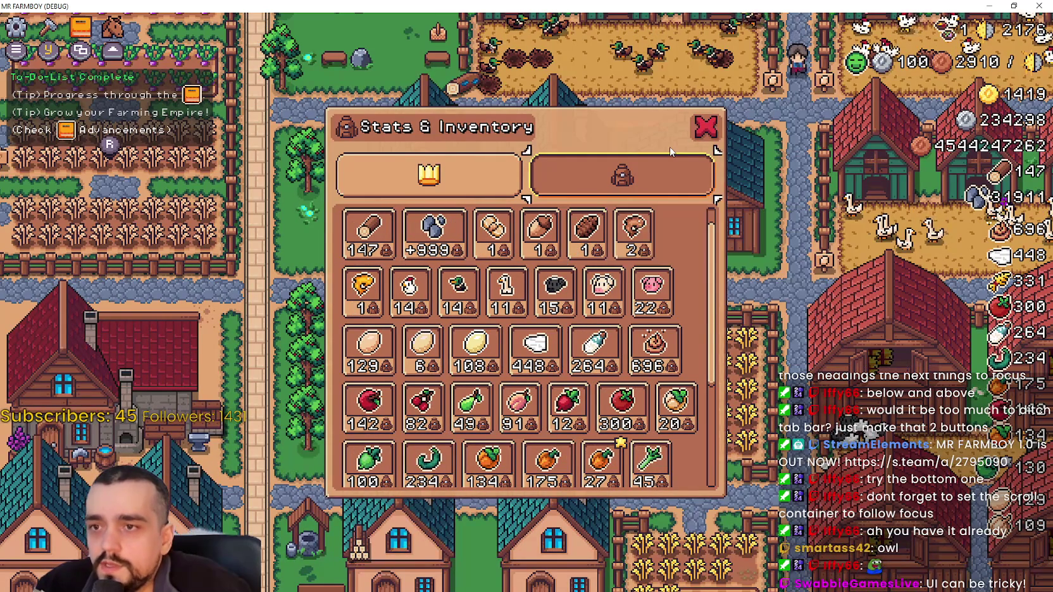
key("Left")
Keep moving item focus around the grid through Duck Egg, Peach, Garlic, Tomato and Pinecone tooltips.
key("Down")
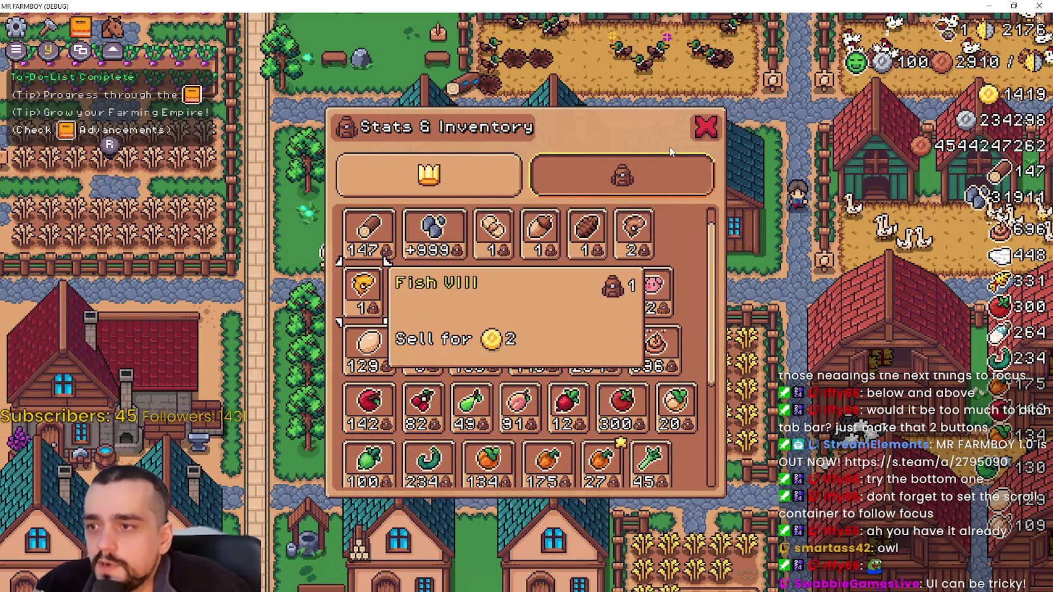
key("Right")
key("Right")
key("Down")
key("Left")
key("Down")
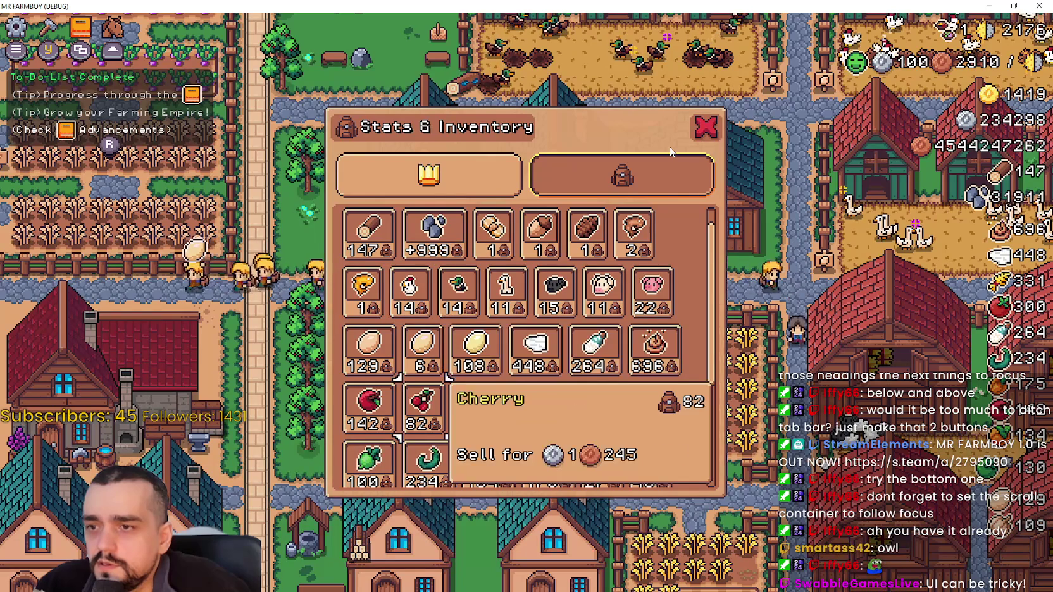
key("Right")
key("Right")
key("Right")
key("Right")
key("Right")
key("Down")
key("Down")
key("Down")
key("Left")
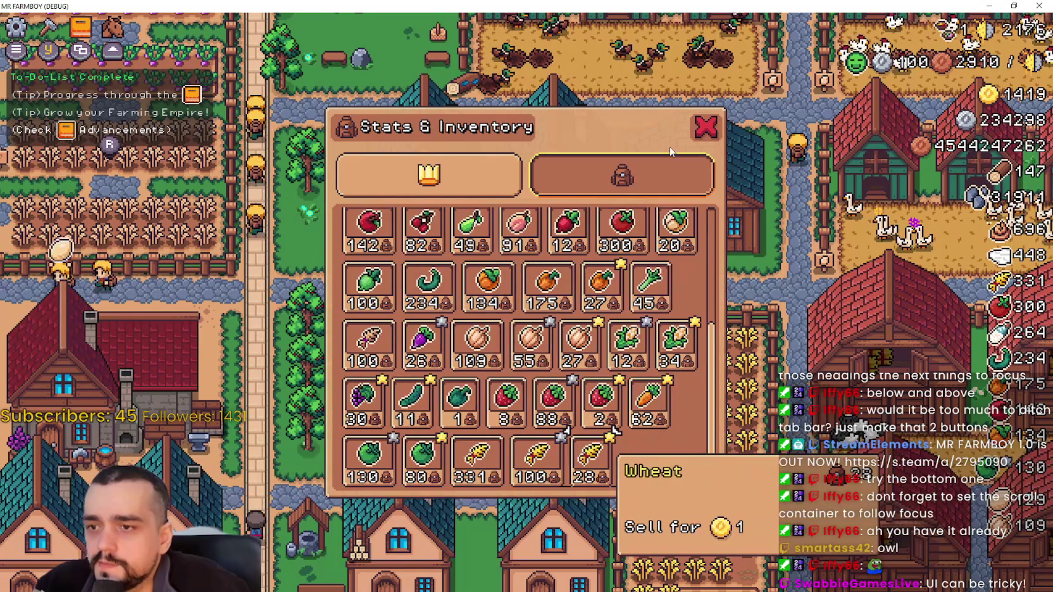
key("Up")
key("Up")
key("Up")
key("Down")
key("Down")
key("Down")
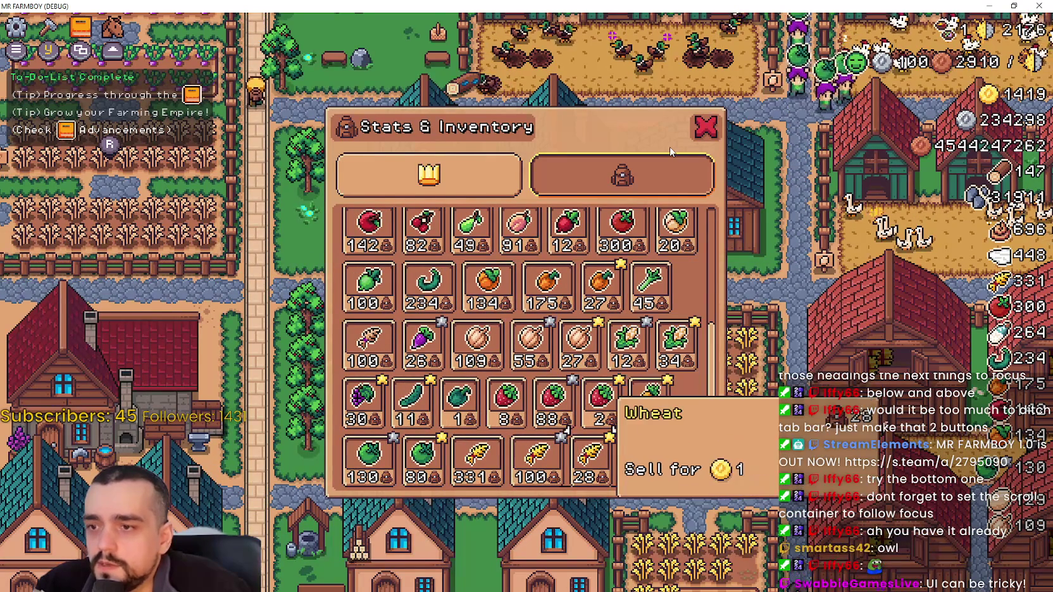
key("Up")
key("Up")
key("Up")
key("Up")
key("Right")
key("Up")
key("Up")
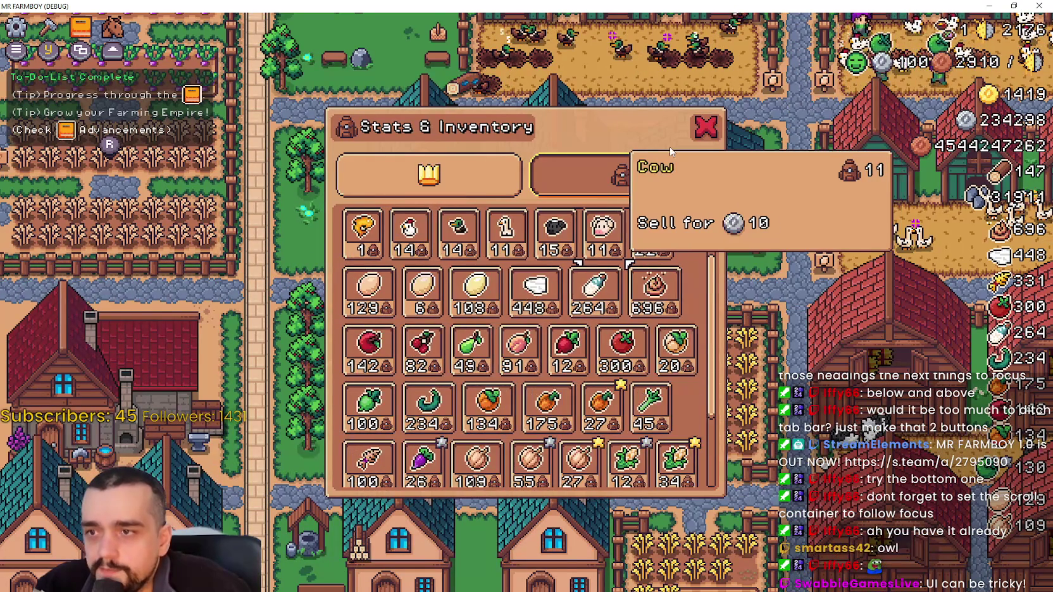
key("Up")
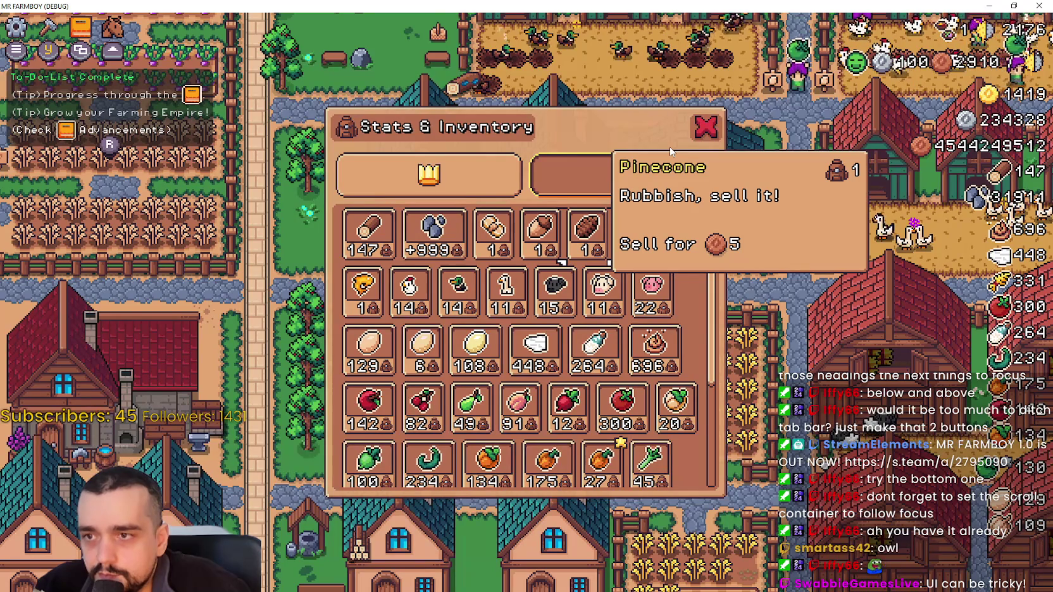
key("Down")
key("Down")
key("Down")
key("Down")
key("Up")
key("Up")
key("Up")
key("Up")
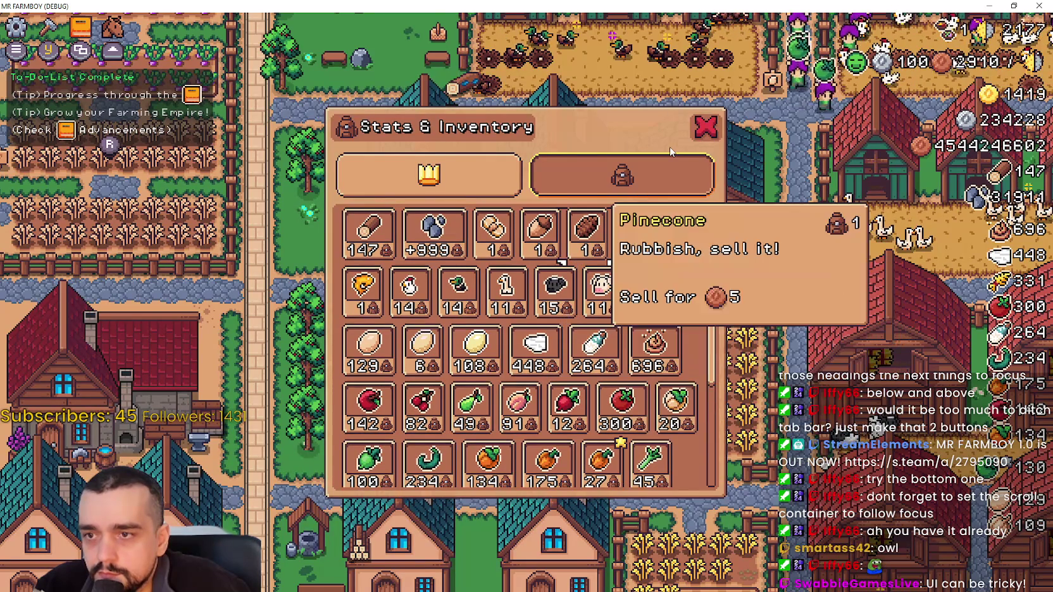
key("Up")
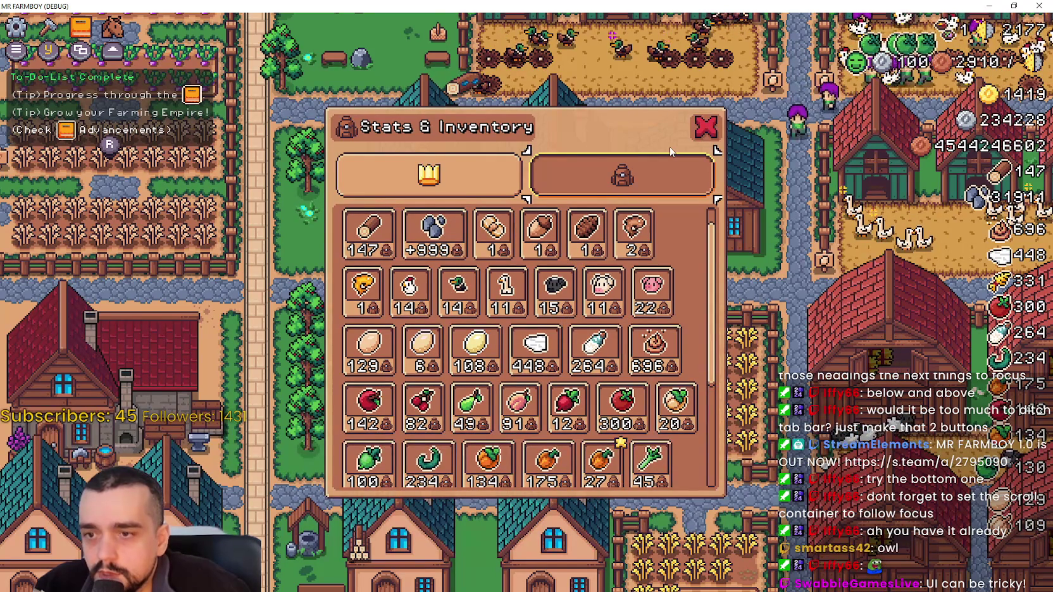
Move focus from the item grid onto the tabs, show the Stats page, then close the panel.
key("Down")
key("Up")
key("Left")
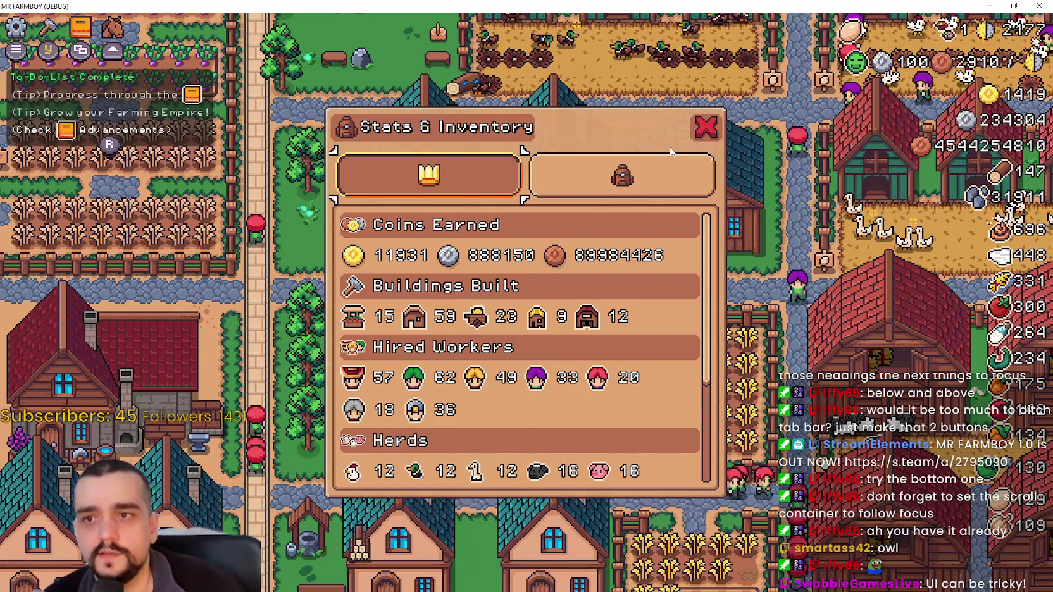
key("Escape")
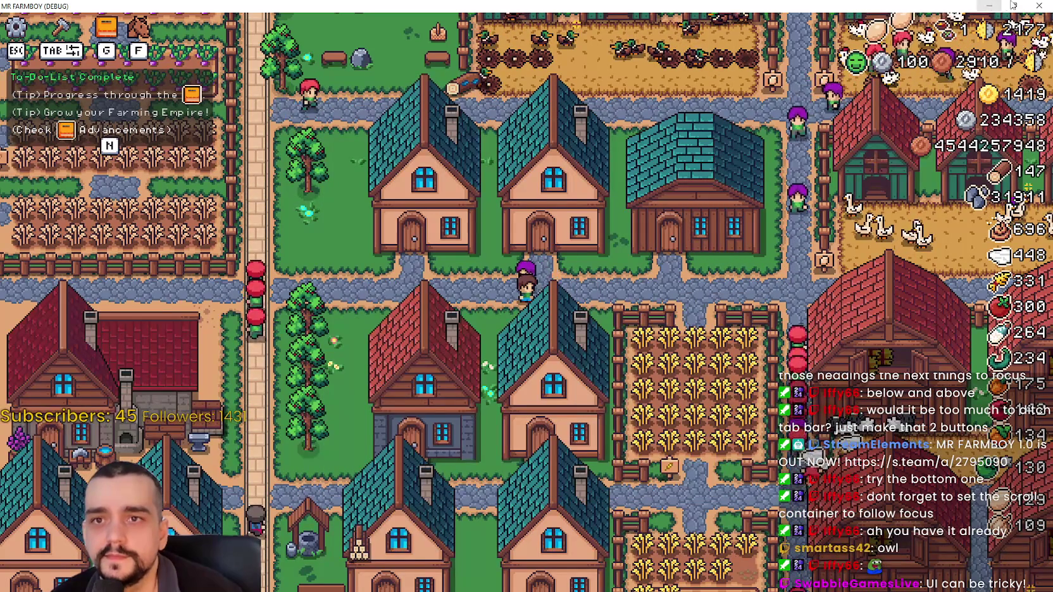
Quit the debug game with F8 and relaunch the project from the script editor.
key("F8")
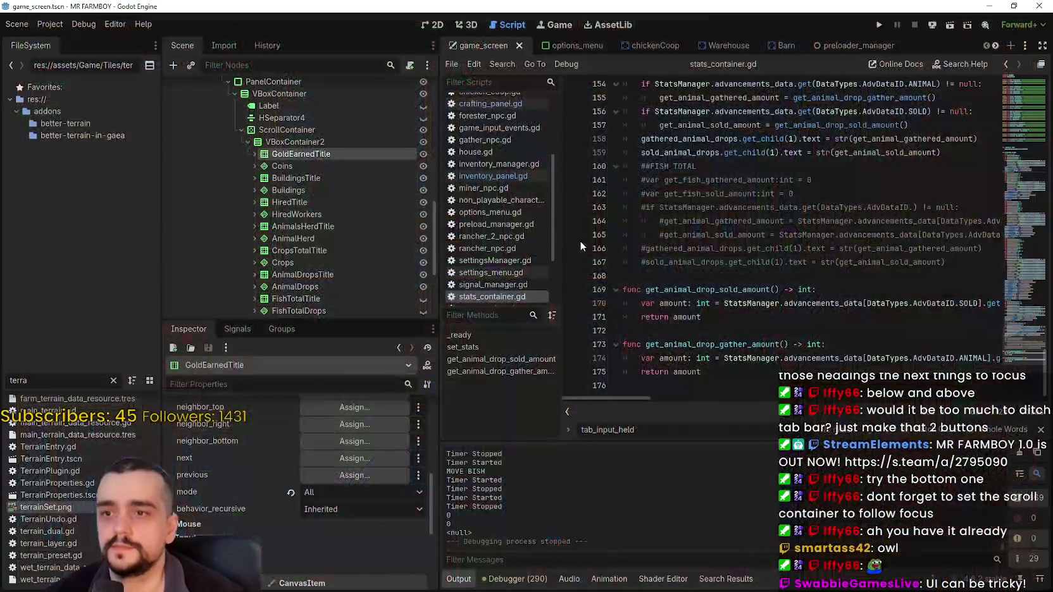
left_click(824, 138)
left_click(878, 25)
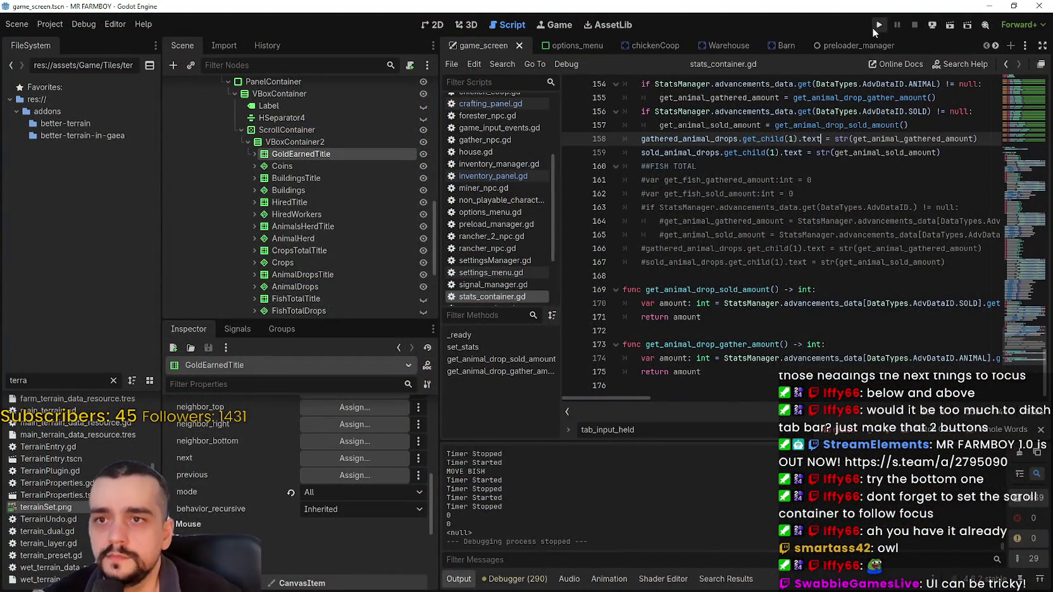
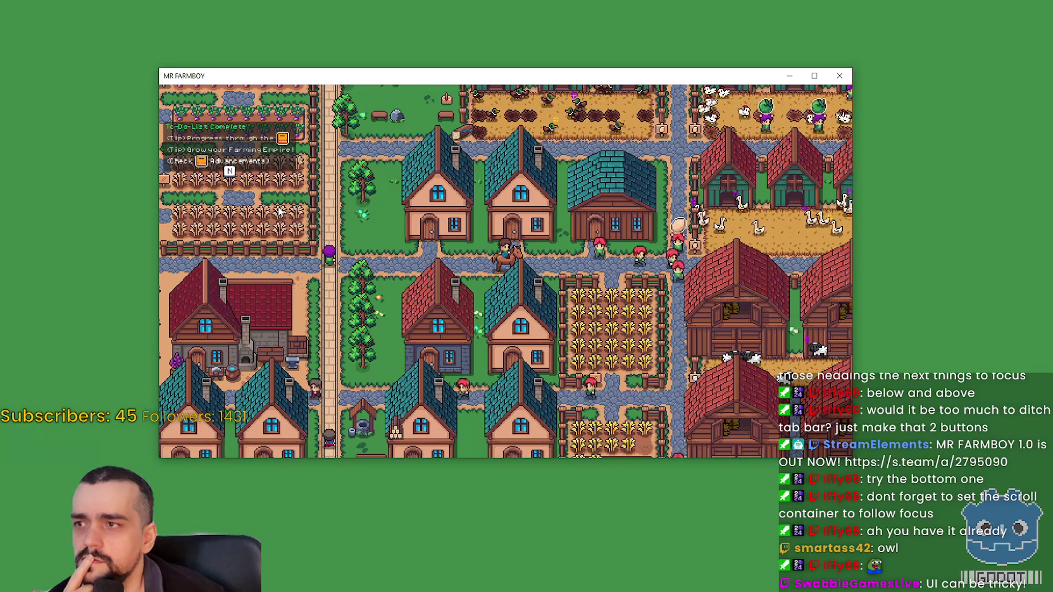
Show the HUD, pause to the stats overview, raise the game window, and relaunch the debug build.
key("h")
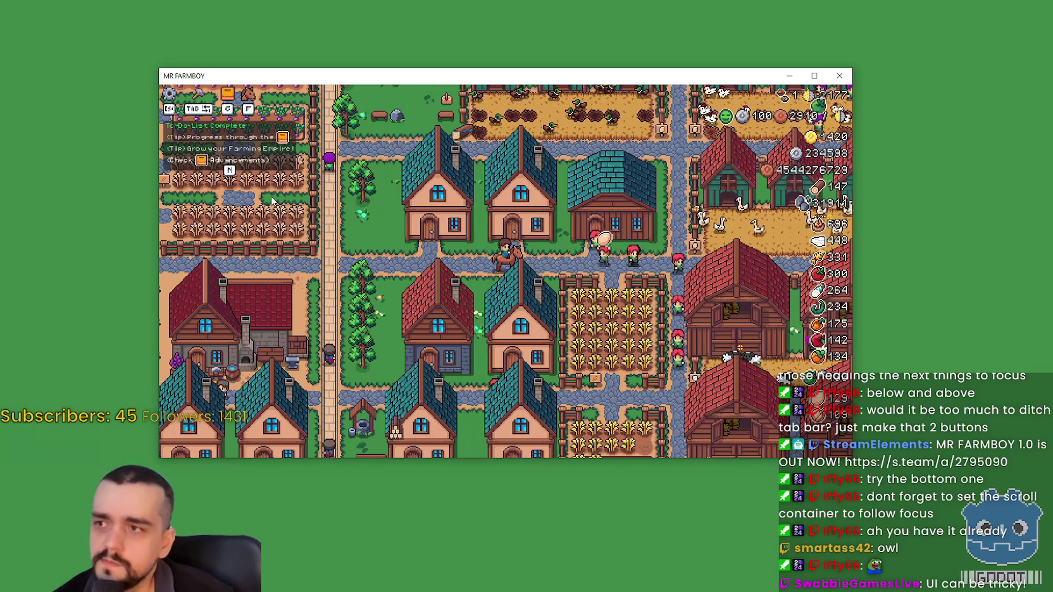
key("Escape")
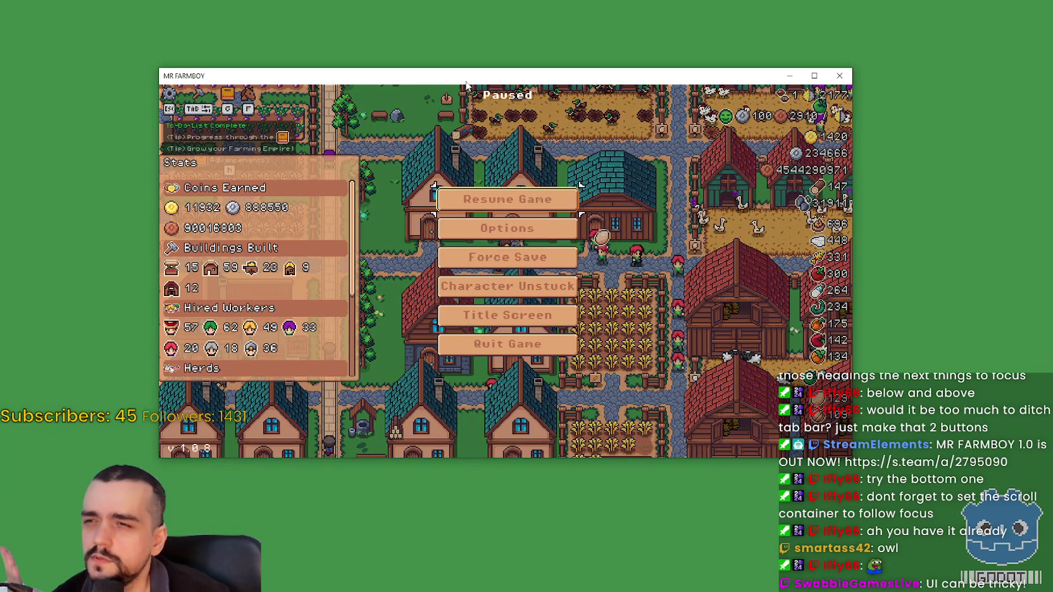
left_click_drag(466, 83, 539, 59)
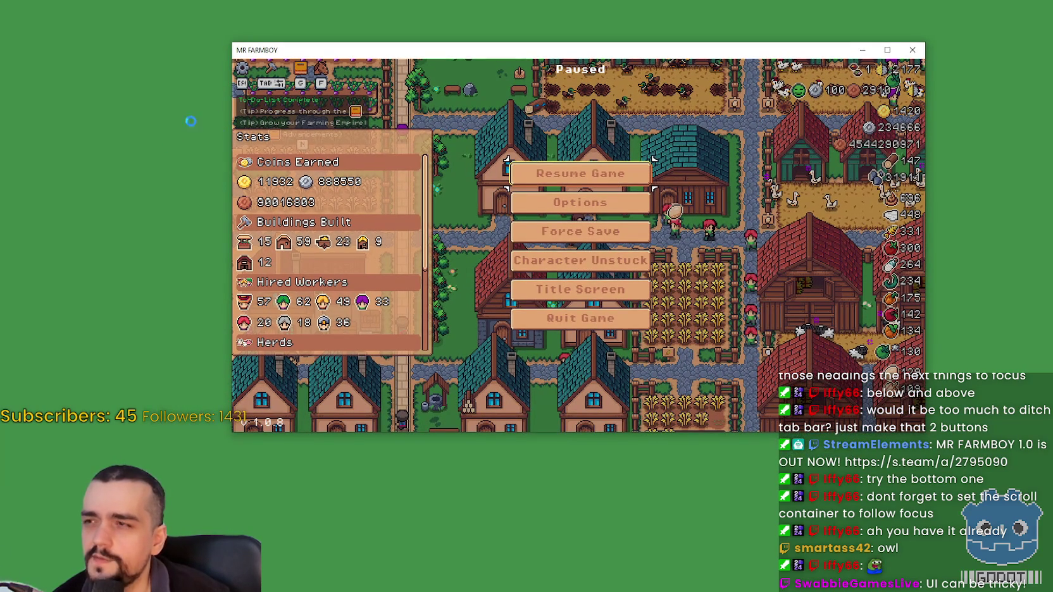
key("F5")
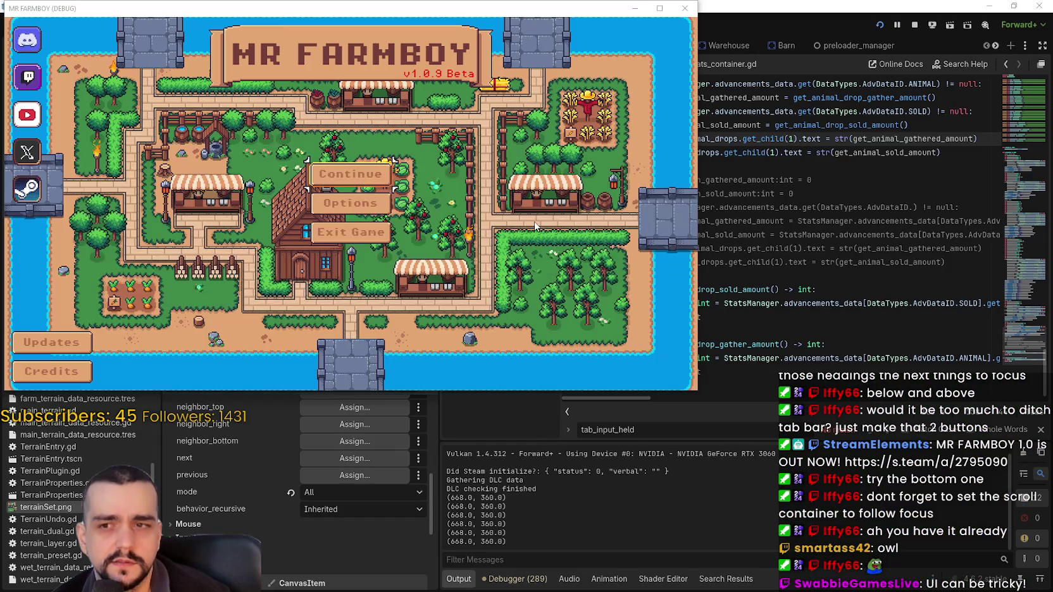
Open the save game list, browse between Save 1 and Save 2, and move the window aside.
left_click(314, 185)
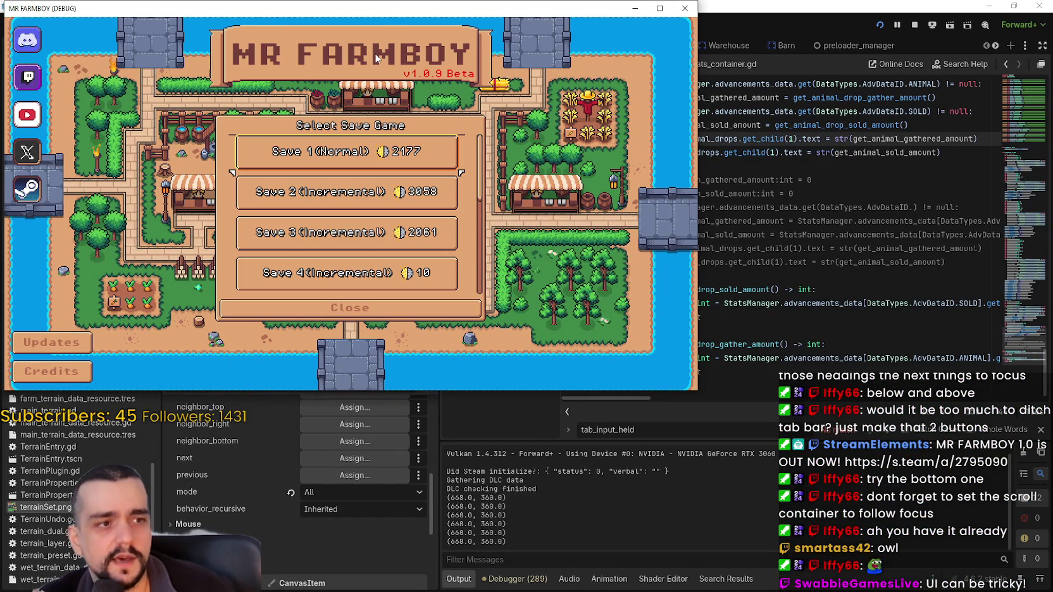
key("Down")
key("Down")
key("Down")
key("Up")
key("Up")
key("Up")
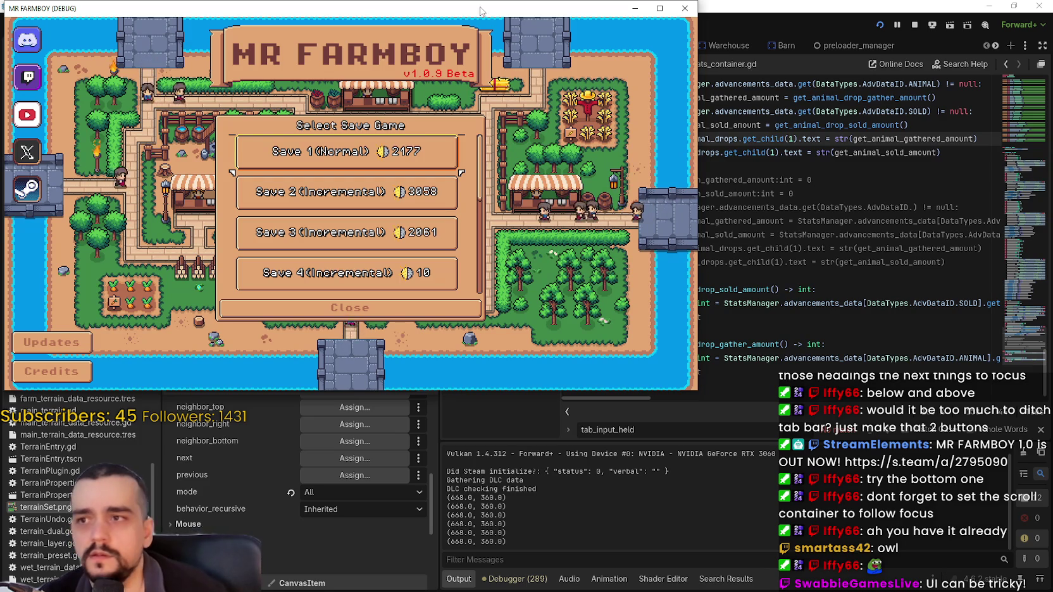
left_click_drag(509, 11, 242, 13)
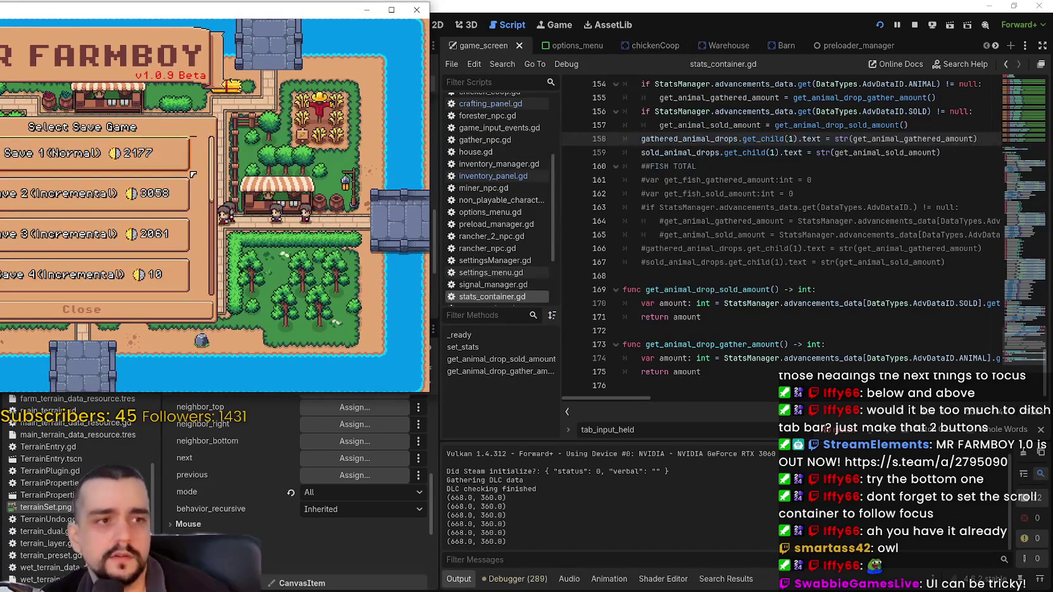
Bring the paused release copy forward and arrow through Force Save, Title Screen and Character Unstuck.
key("alt+Tab")
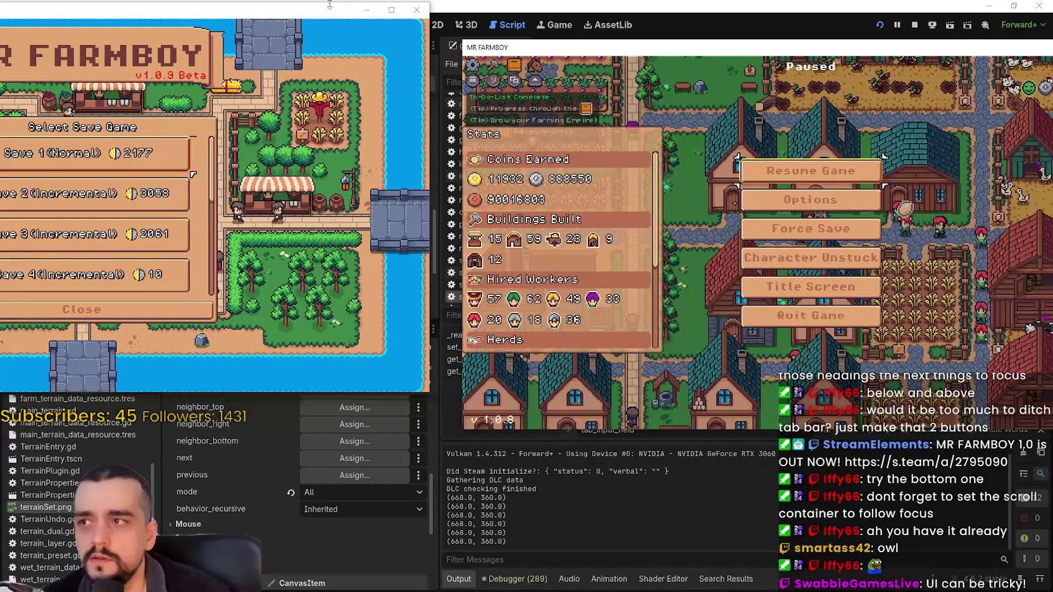
key("Down")
key("Down")
key("Up")
key("Down")
key("Down")
key("Down")
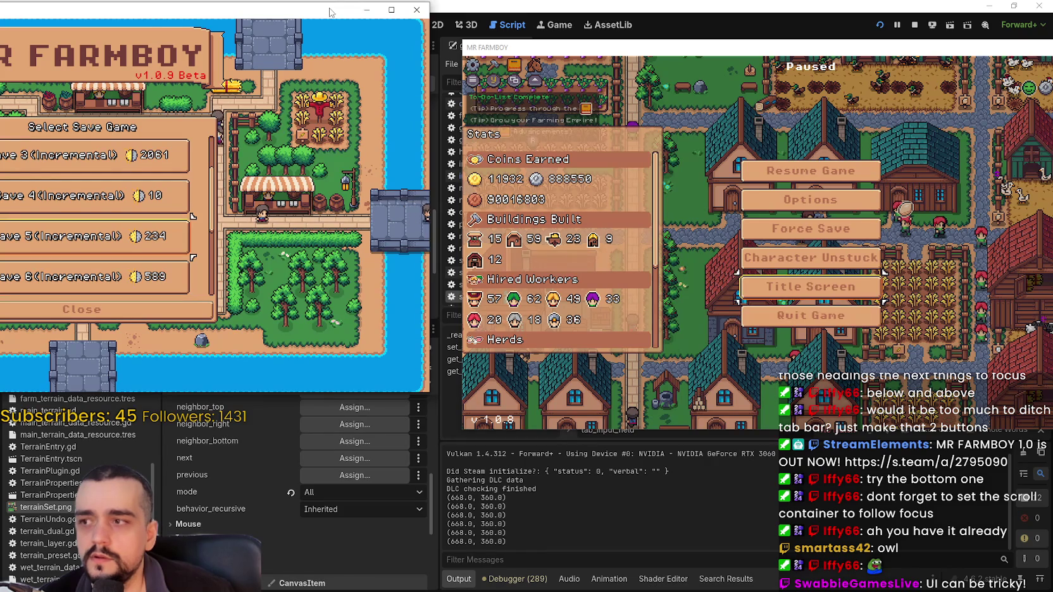
key("Up")
key("Up")
key("Up")
key("Down")
key("Down")
key("Down")
key("Up")
key("Up")
key("Up")
key("Down")
key("Down")
key("Down")
key("Up")
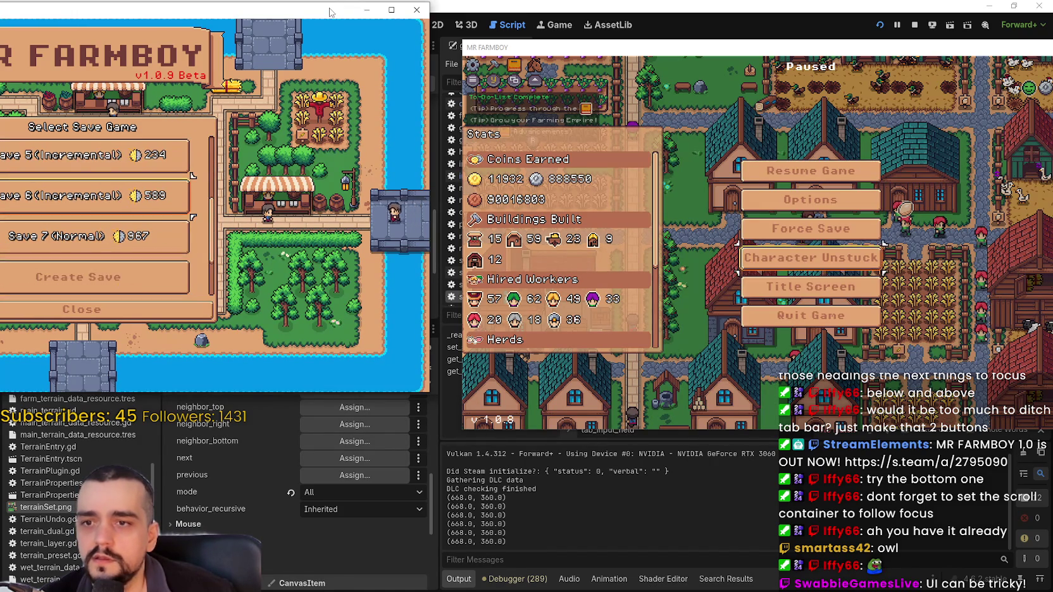
key("Up")
key("Up")
key("Up")
key("Down")
key("Down")
Toggle pause-menu focus between Resume Game and Force Save, then choose Title Screen.
key("Up")
key("Up")
key("Down")
key("Down")
key("Up")
key("Up")
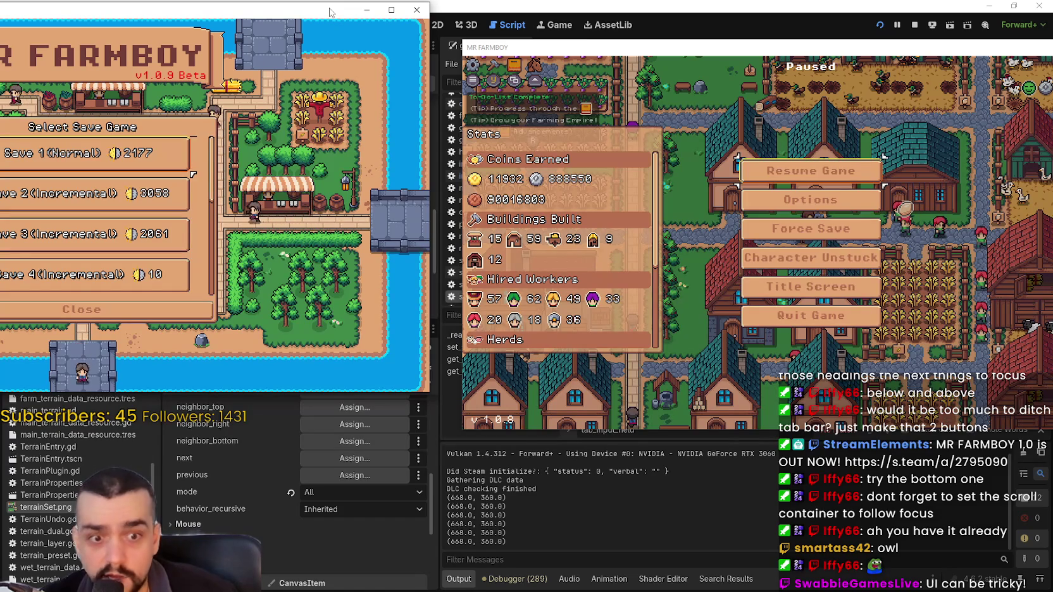
key("Down")
key("Down")
key("Up")
key("Up")
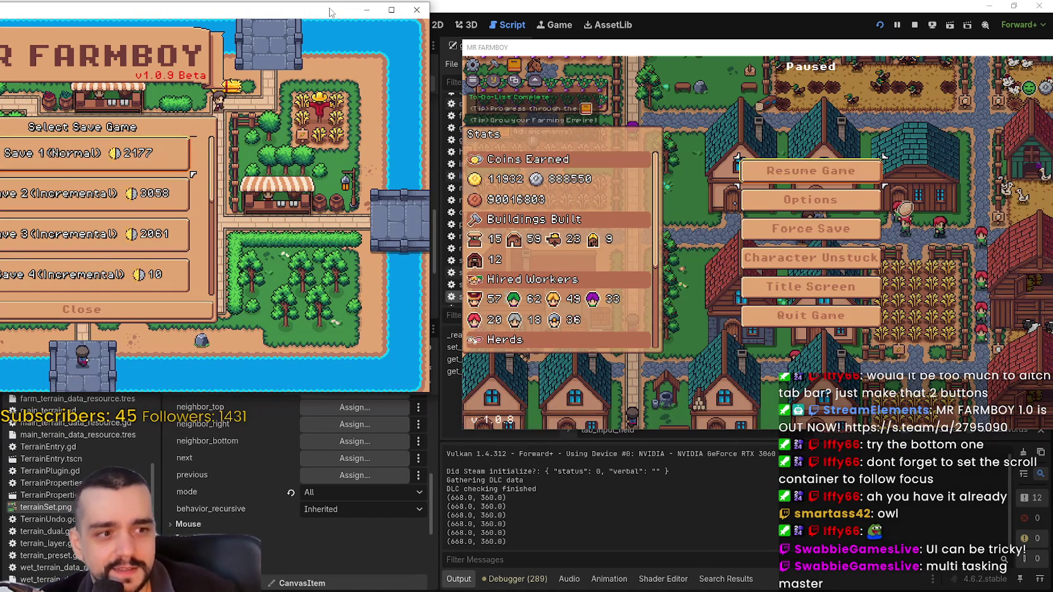
key("Down")
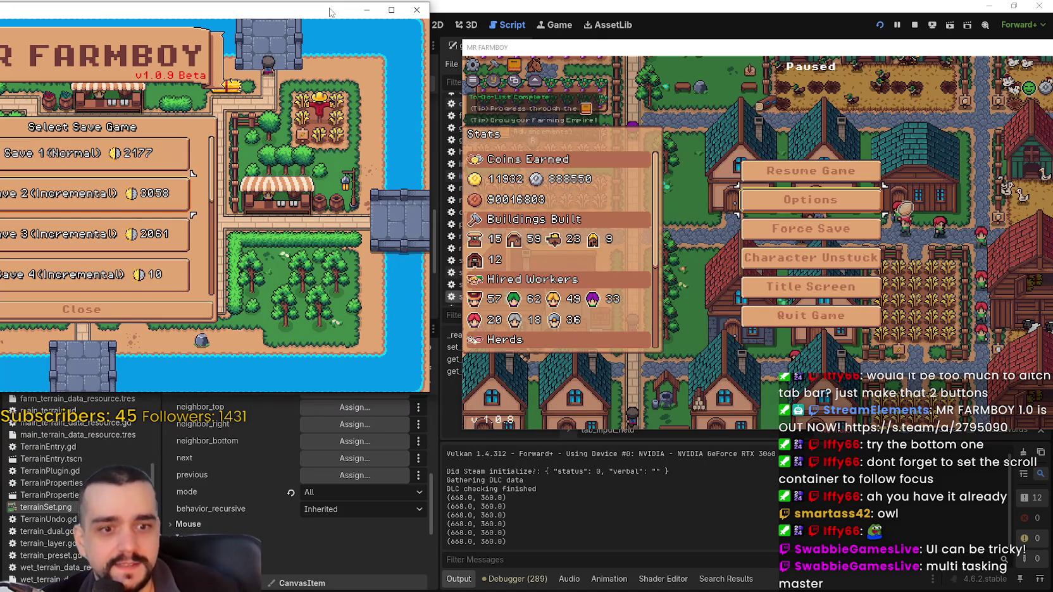
key("Up")
key("Down")
key("Down")
key("Up")
key("Up")
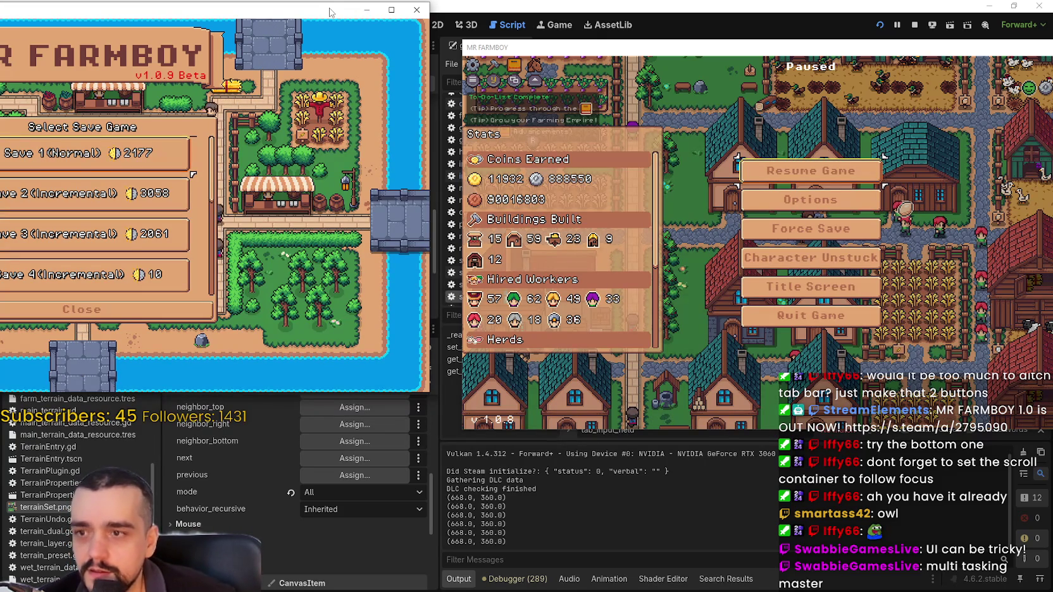
key("Down")
key("Down")
key("Up")
key("Up")
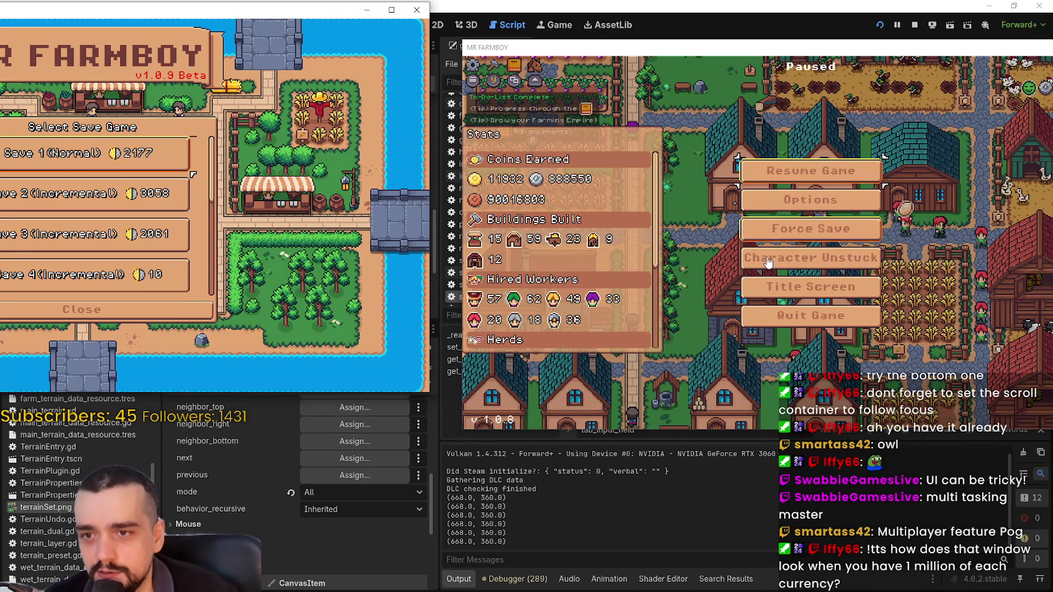
key("Return")
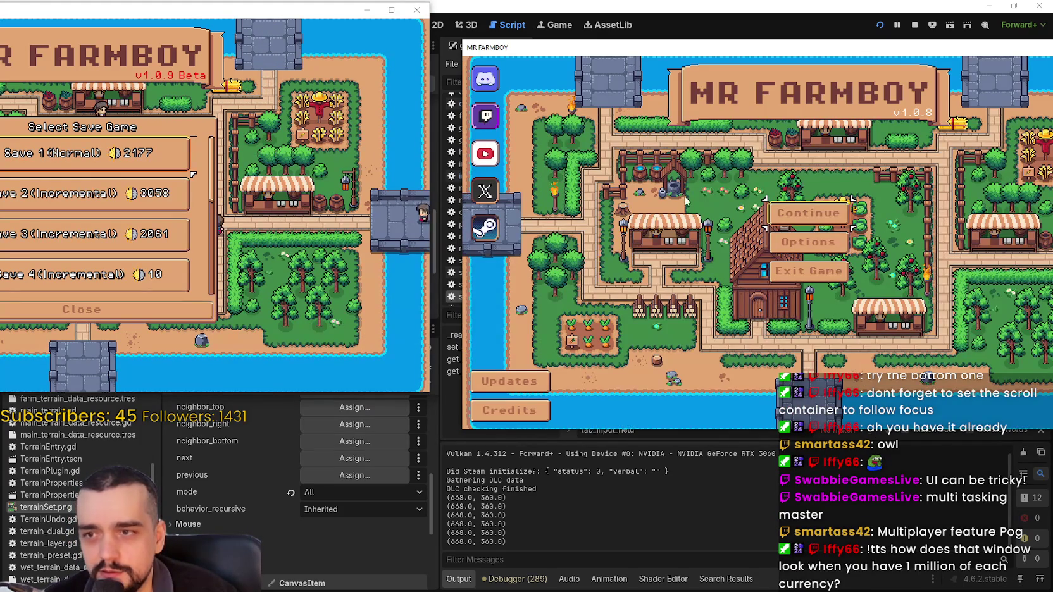
Open the save list, place both game windows side by side, and load Save 1.
left_click(802, 219)
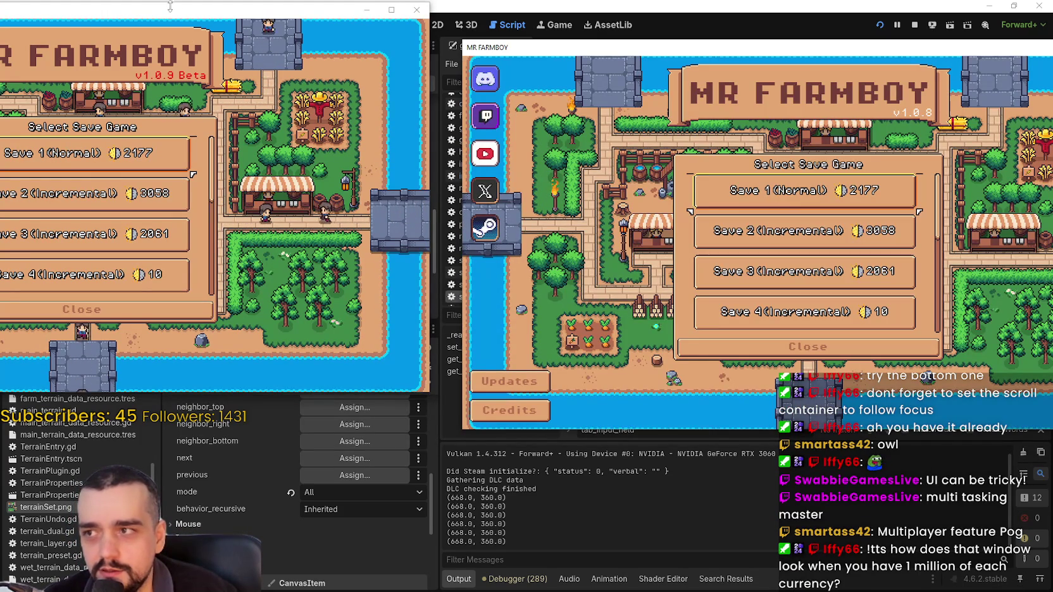
left_click_drag(521, 53, 576, 25)
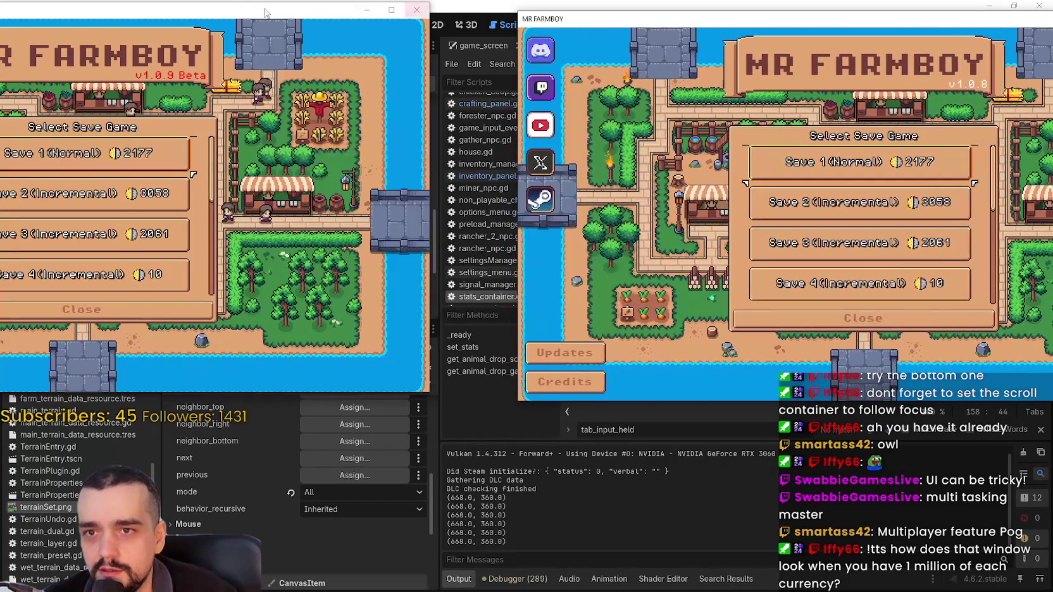
mouse_move(238, 17)
left_mouse_down()
mouse_move(349, 20)
mouse_move(324, 23)
left_mouse_up()
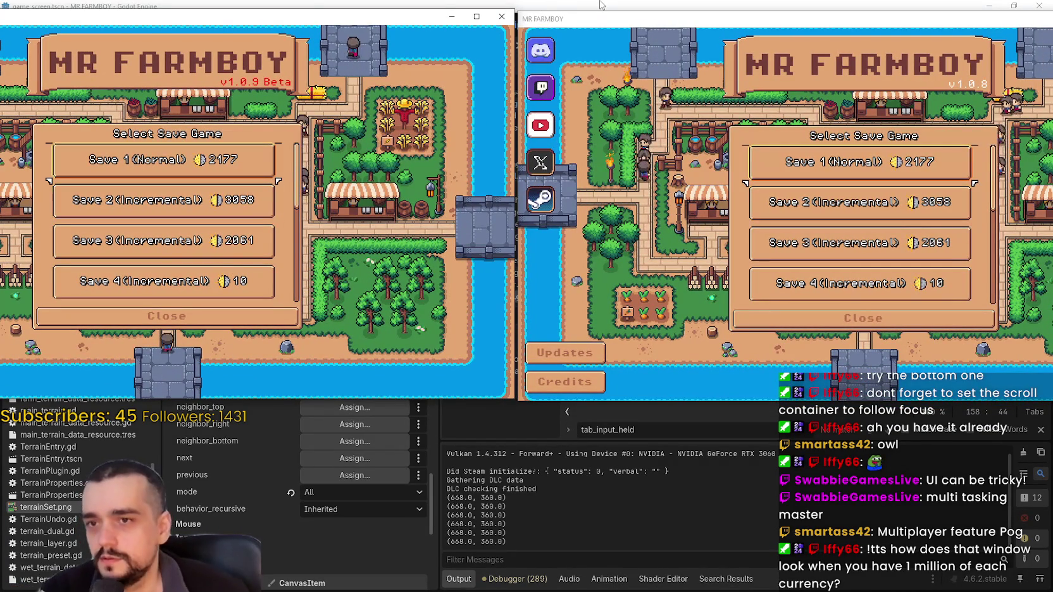
key("Return")
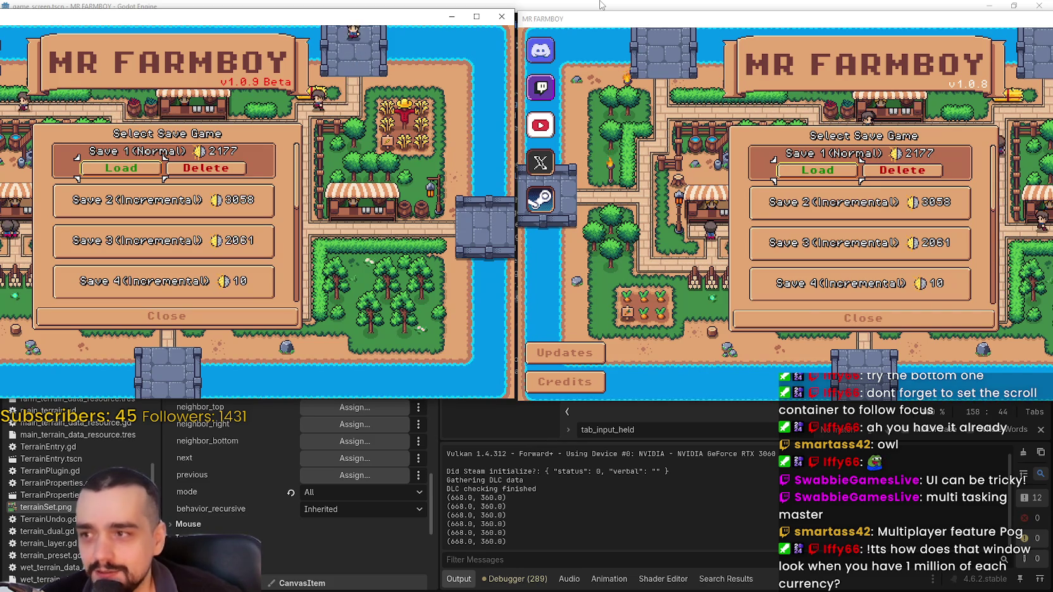
key("Return")
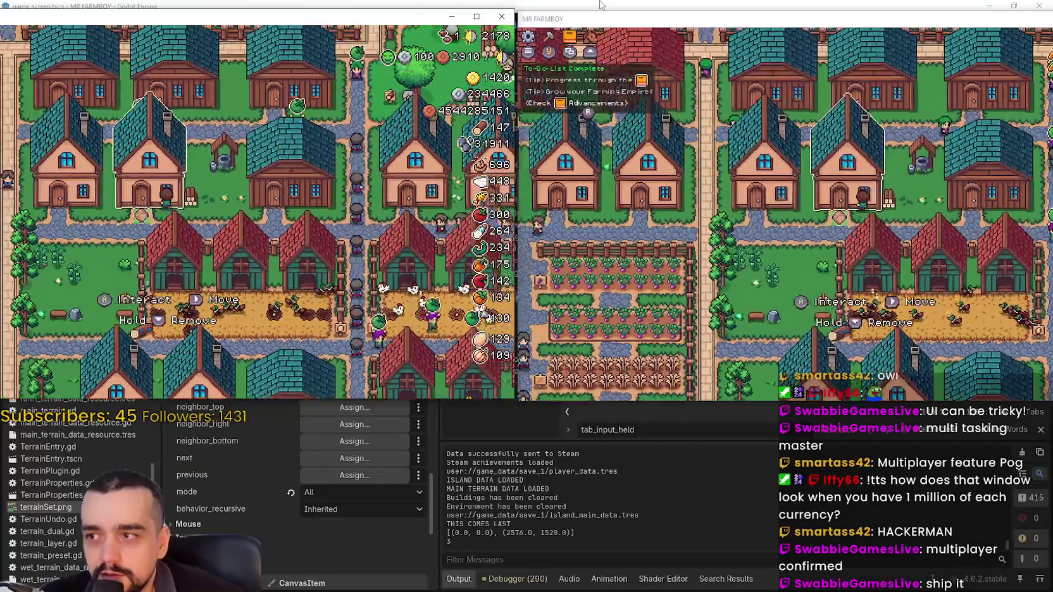
Open the House worker panel, restore the HUD counters, and close the release copy with Alt+F4.
key("e")
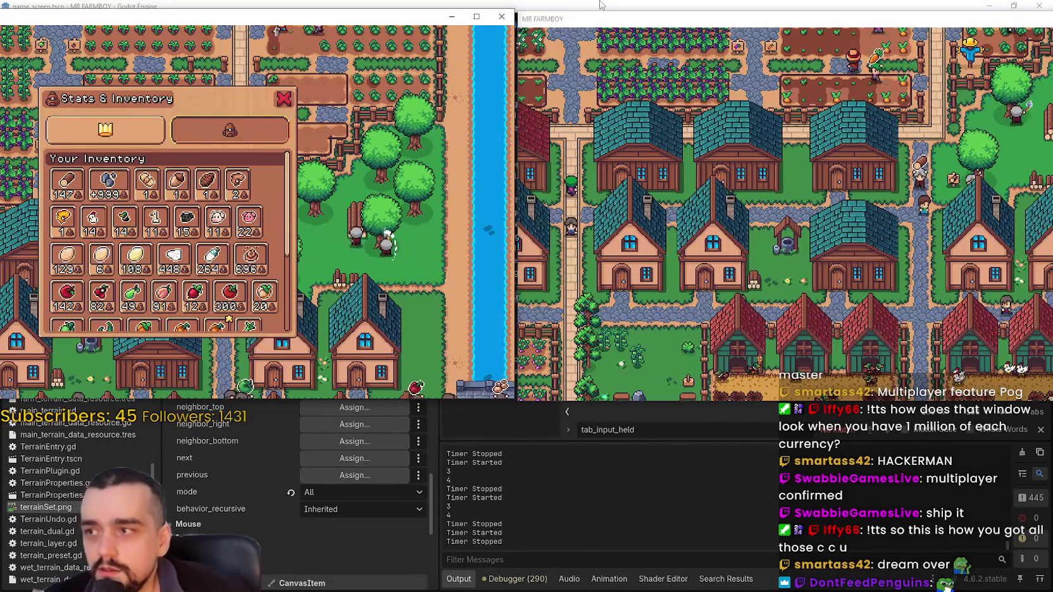
key("Tab")
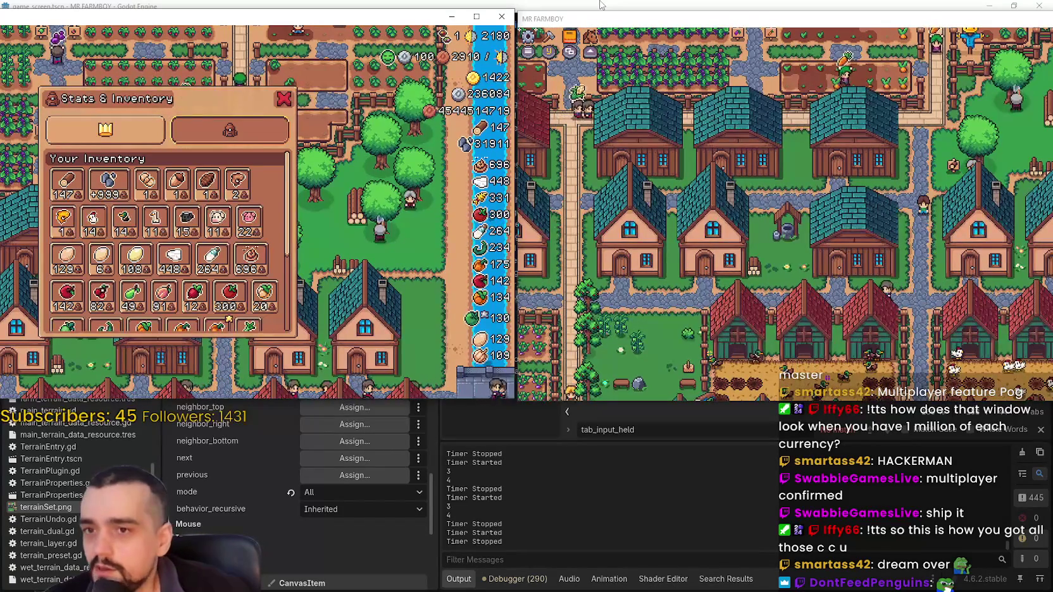
key("alt+F4")
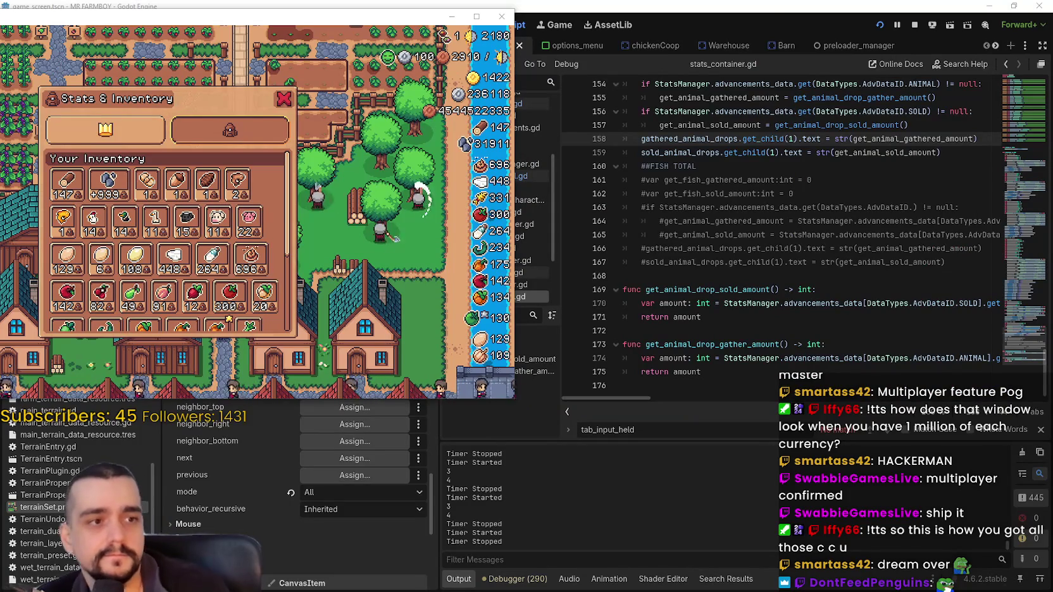
Restore the debug window larger at centre, close Stats & Inventory, pan up, and open Crafting.
left_click(147, 23)
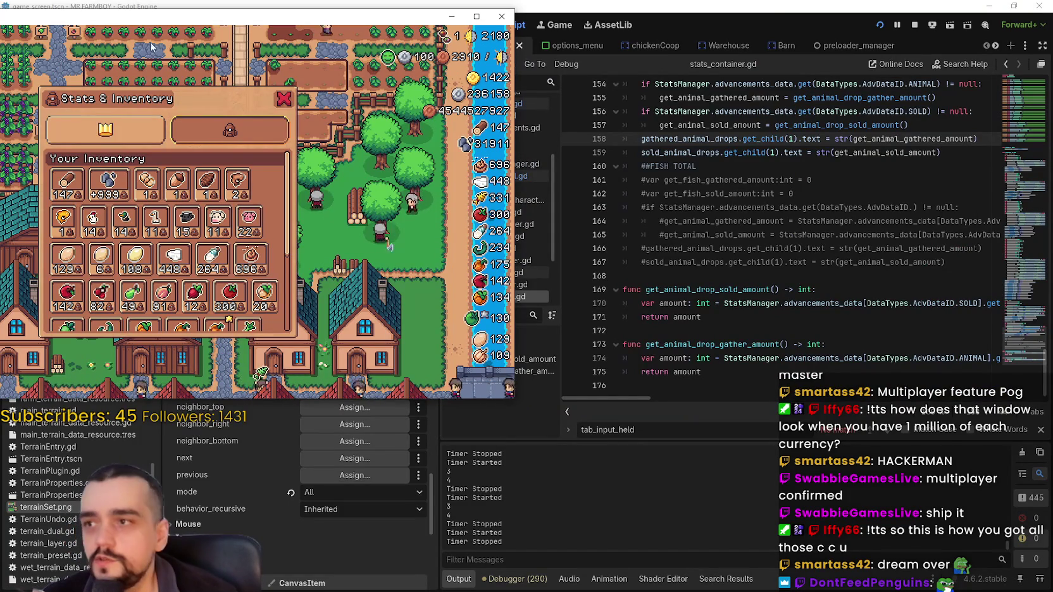
left_click_drag(146, 24, 393, 51)
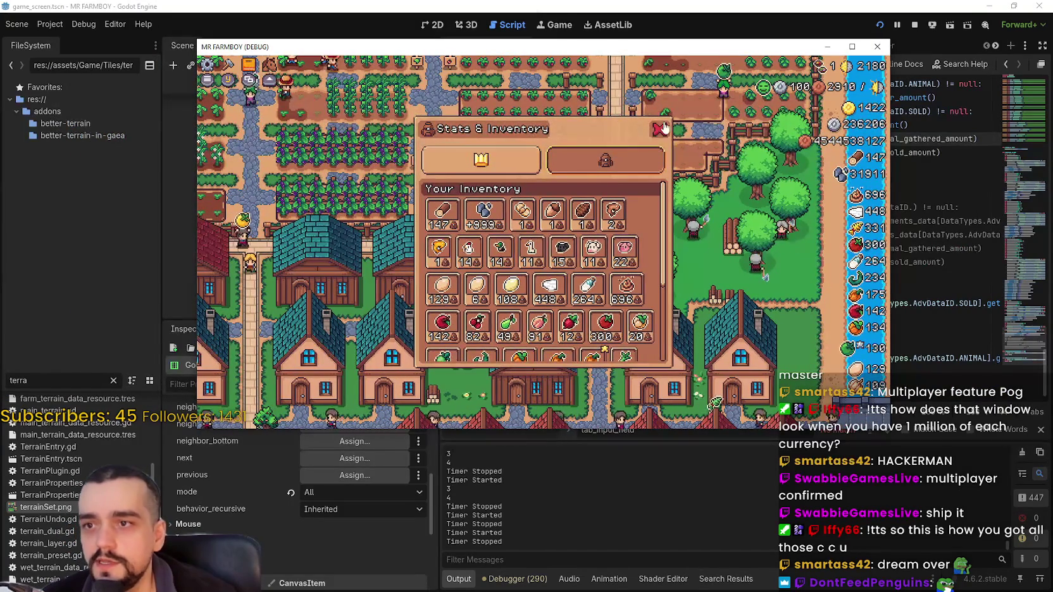
left_click(617, 151)
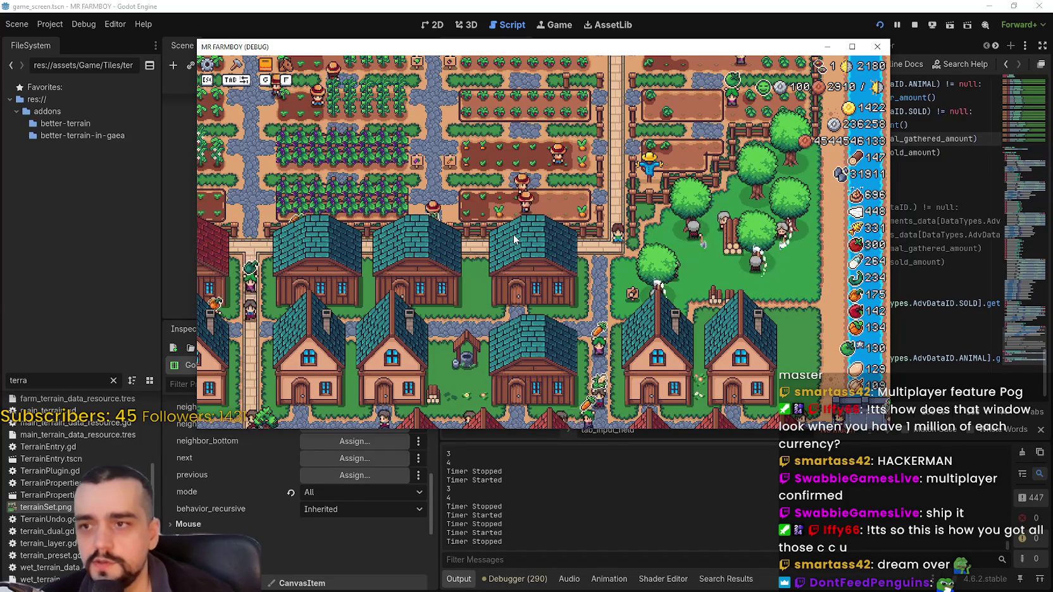
key("w")
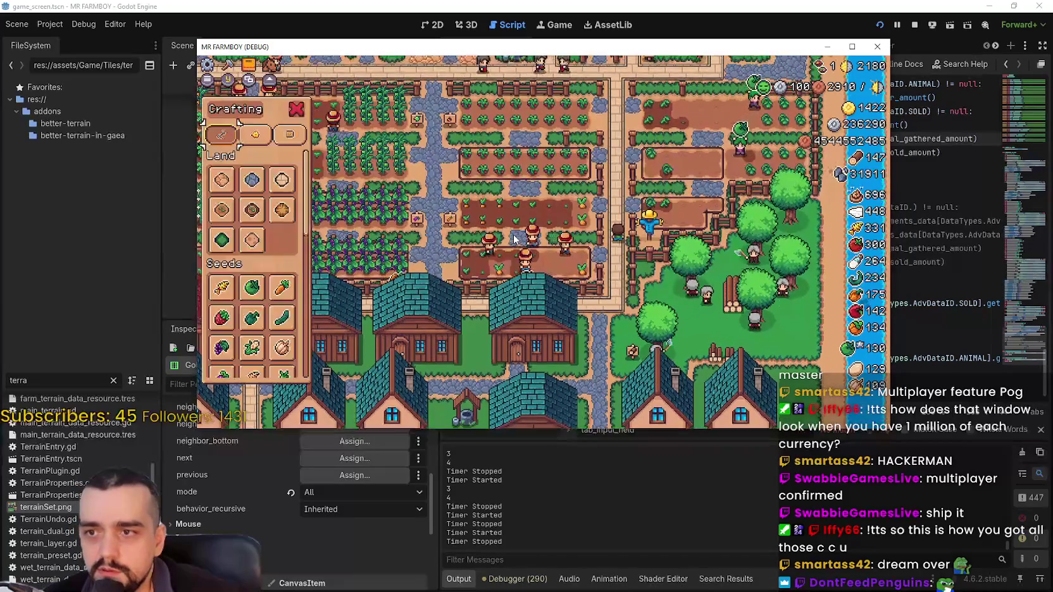
key("Tab")
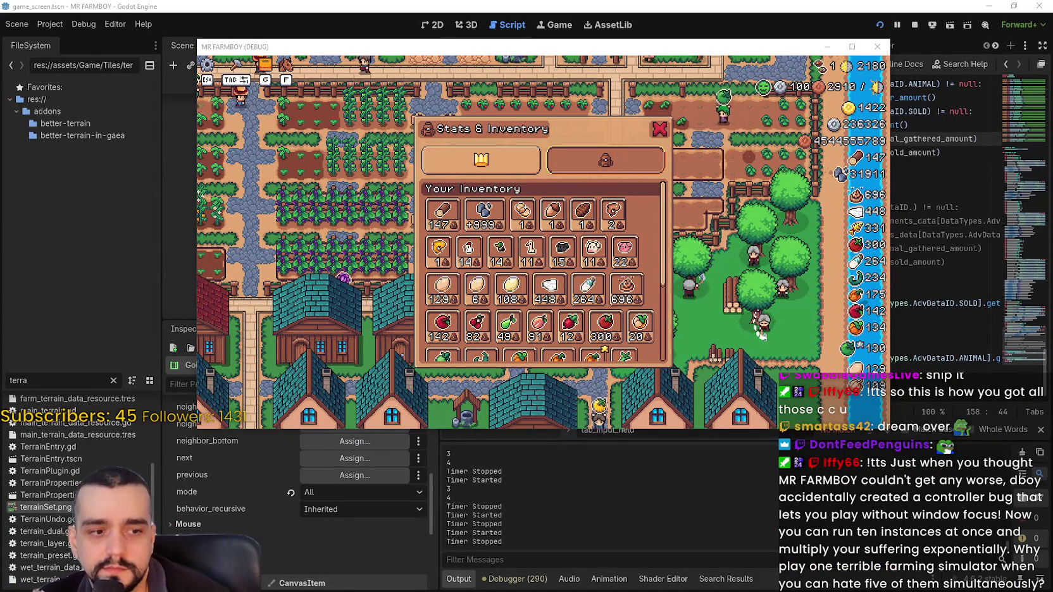
Maximize the MR FARMBOY (DEBUG) window to fill the screen.
mouse_move(606, 211)
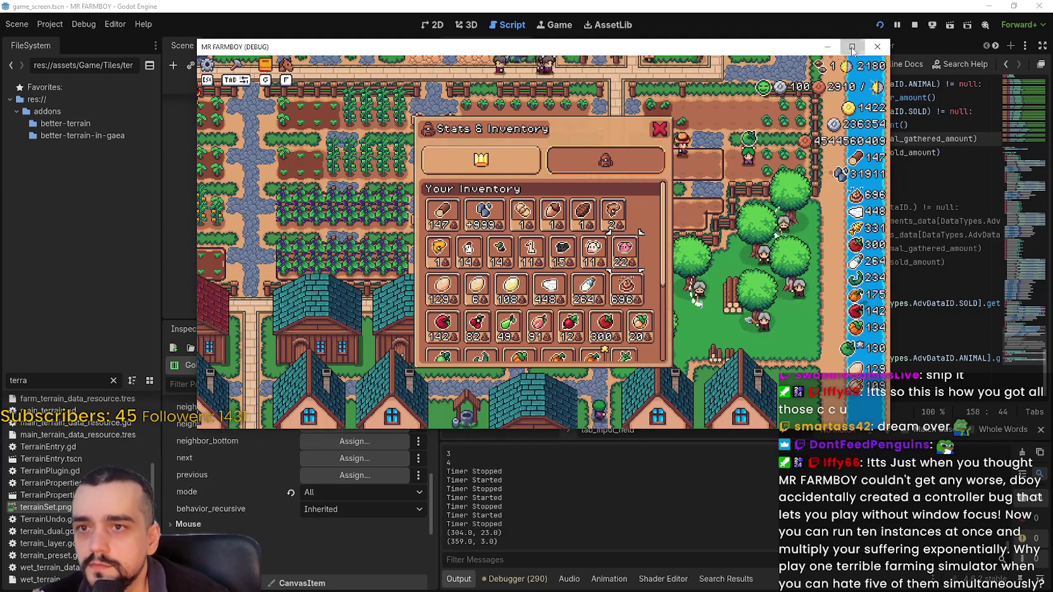
left_click(852, 46)
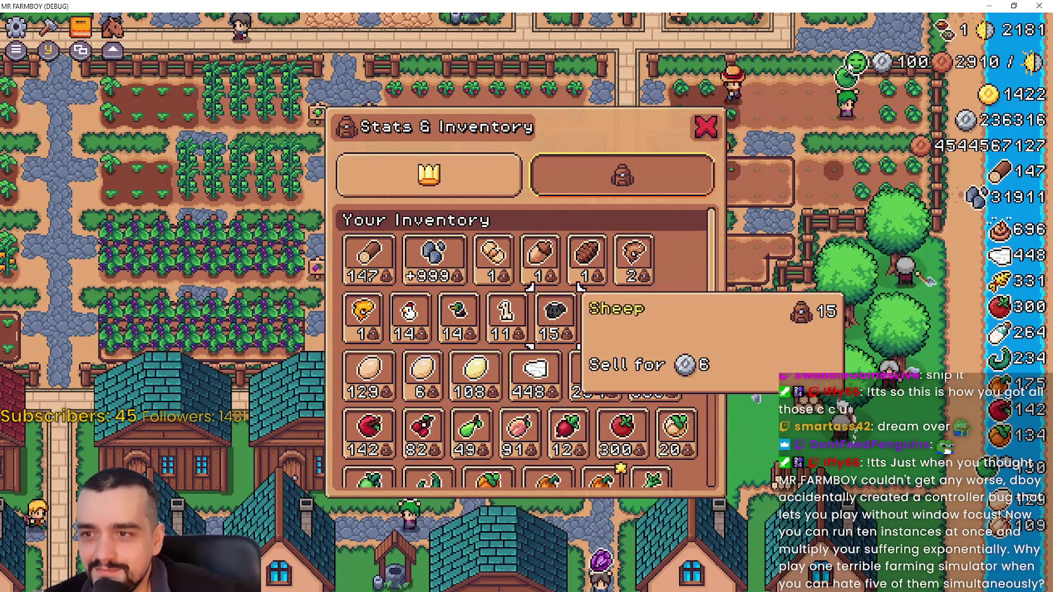
mouse_move(539, 258)
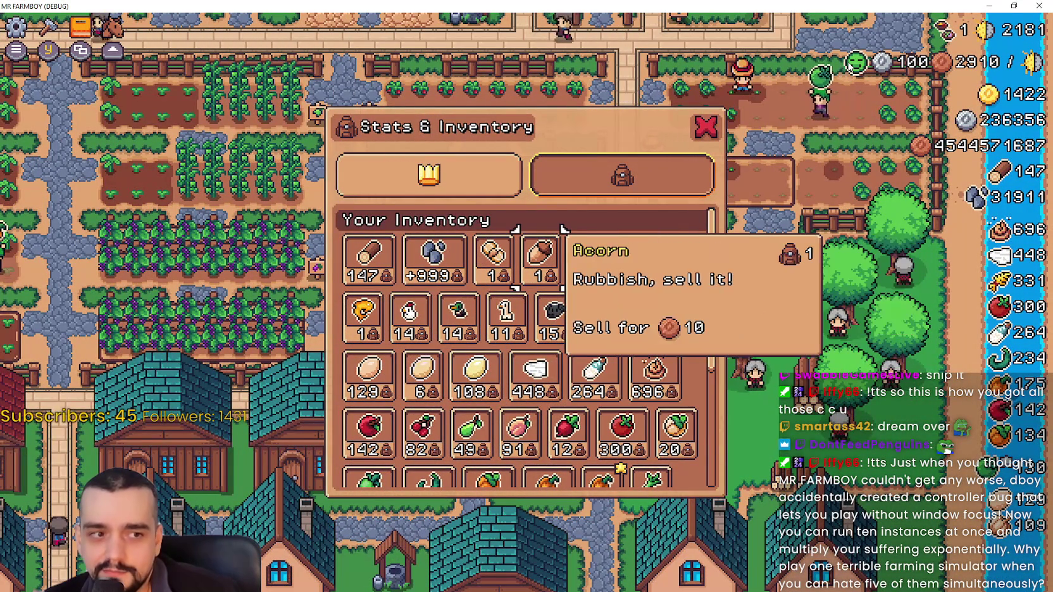
mouse_move(515, 227)
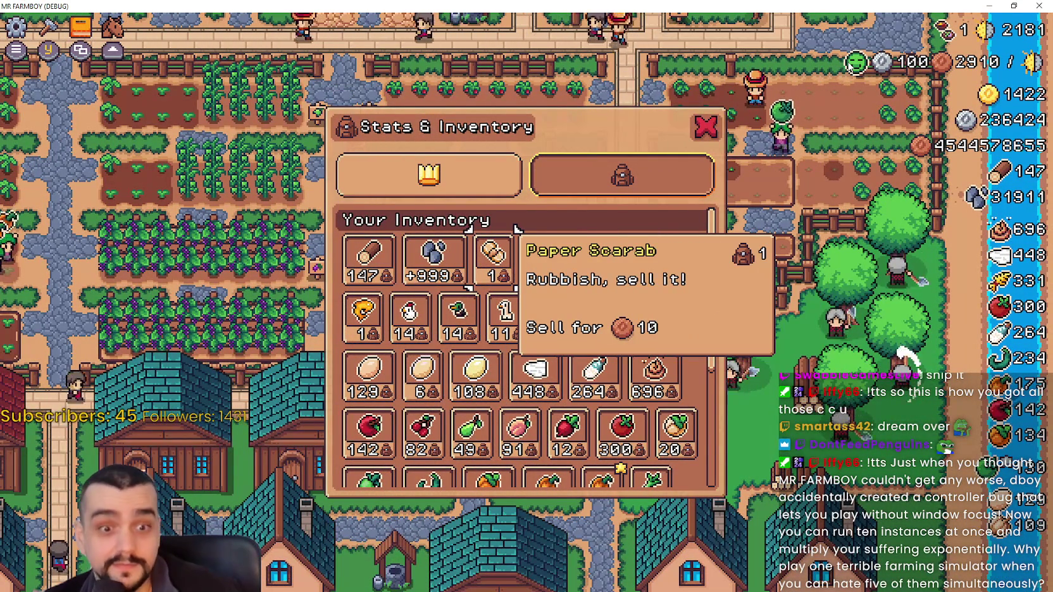
mouse_move(523, 431)
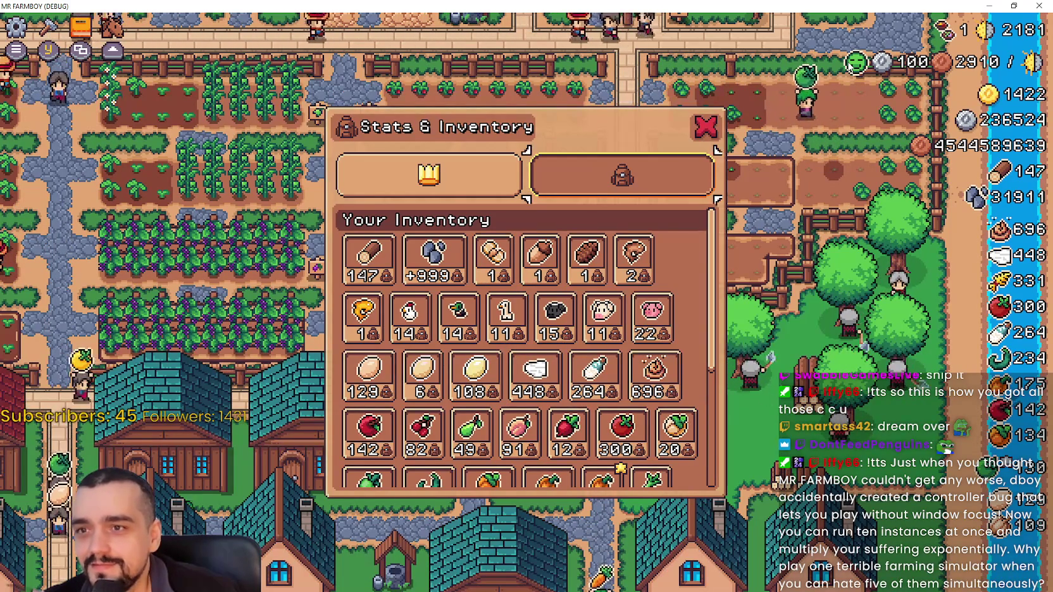
key("Left")
scroll(519, 348, "down", 3)
scroll(519, 348, "up", 3)
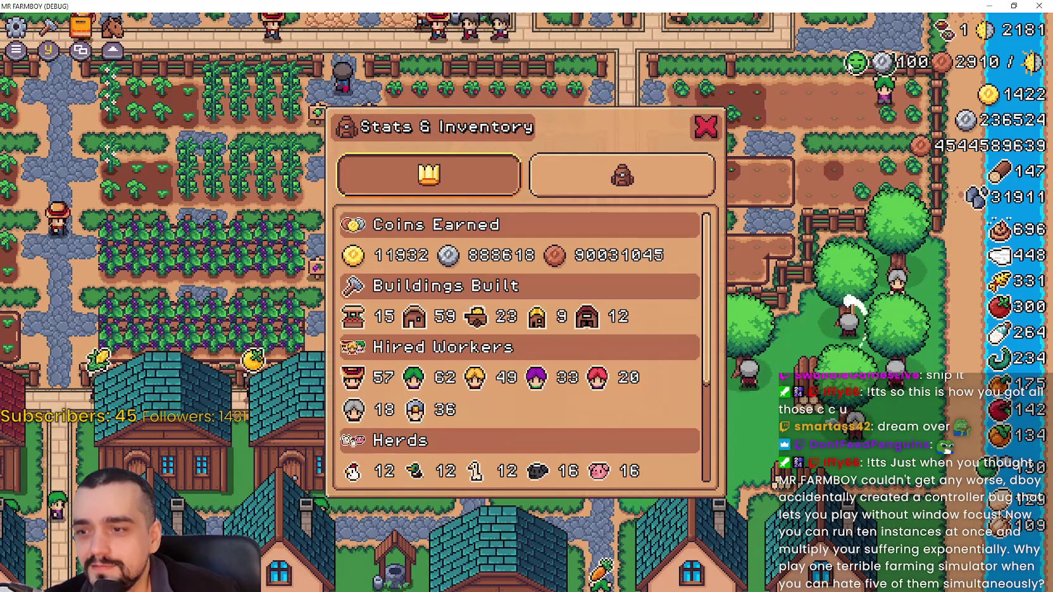
scroll(520, 348, "down", 3)
scroll(519, 348, "up", 3)
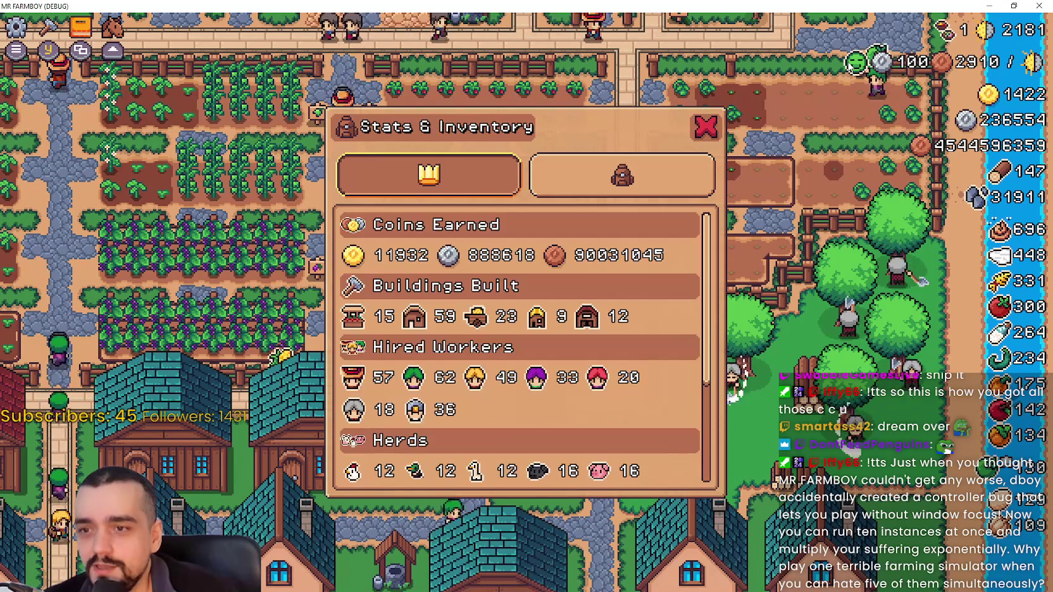
scroll(520, 348, "down", 3)
scroll(520, 349, "up", 3)
left_click(622, 176)
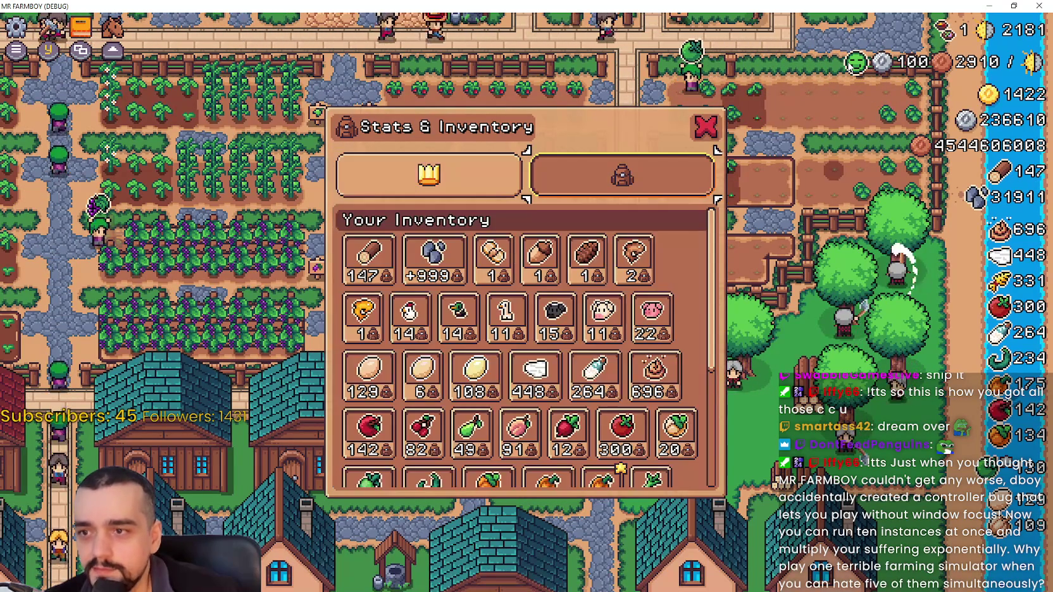
scroll(554, 355, "down", 4)
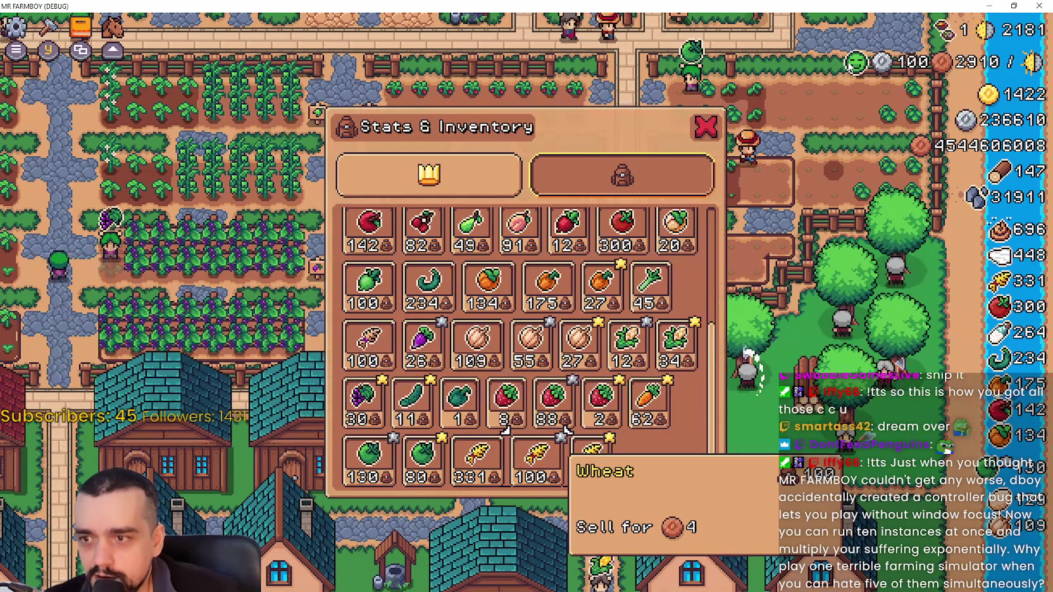
scroll(602, 254, "up", 4)
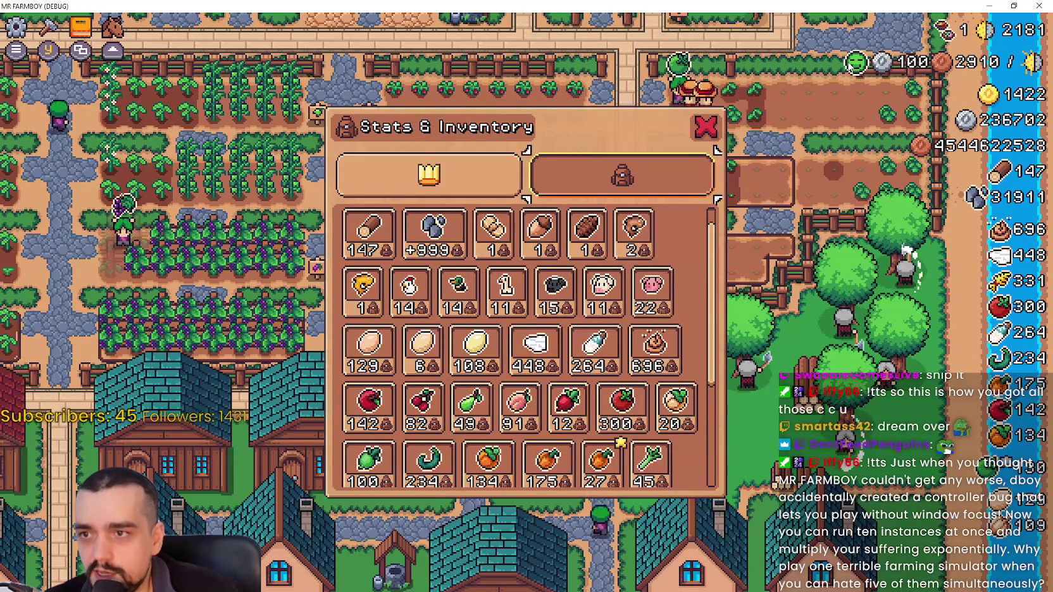
left_click(706, 126)
Pan the map north and south, then toggle the Advancements window and pause menu.
key("w")
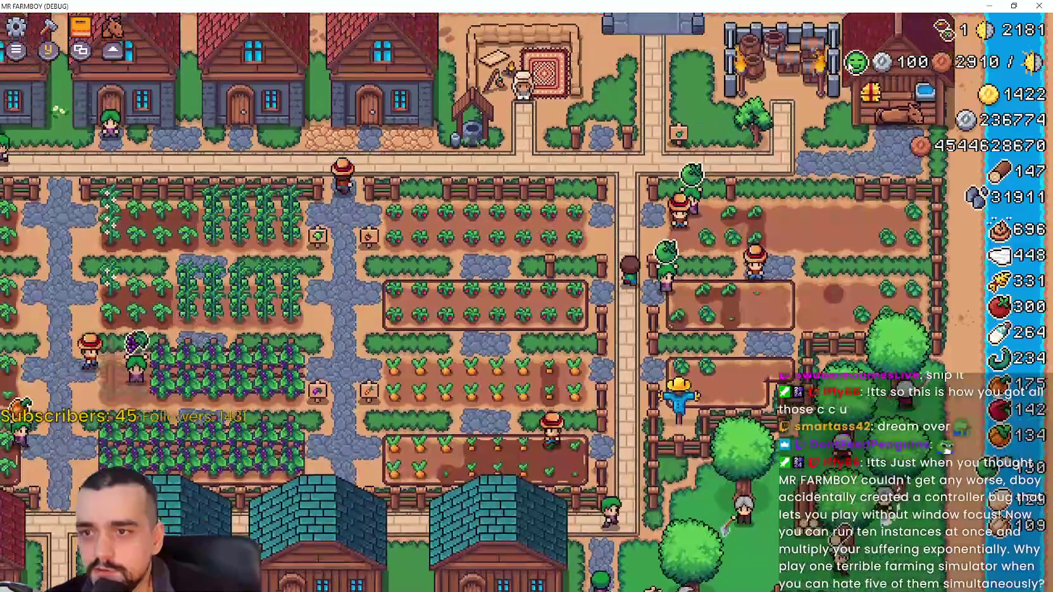
key("s")
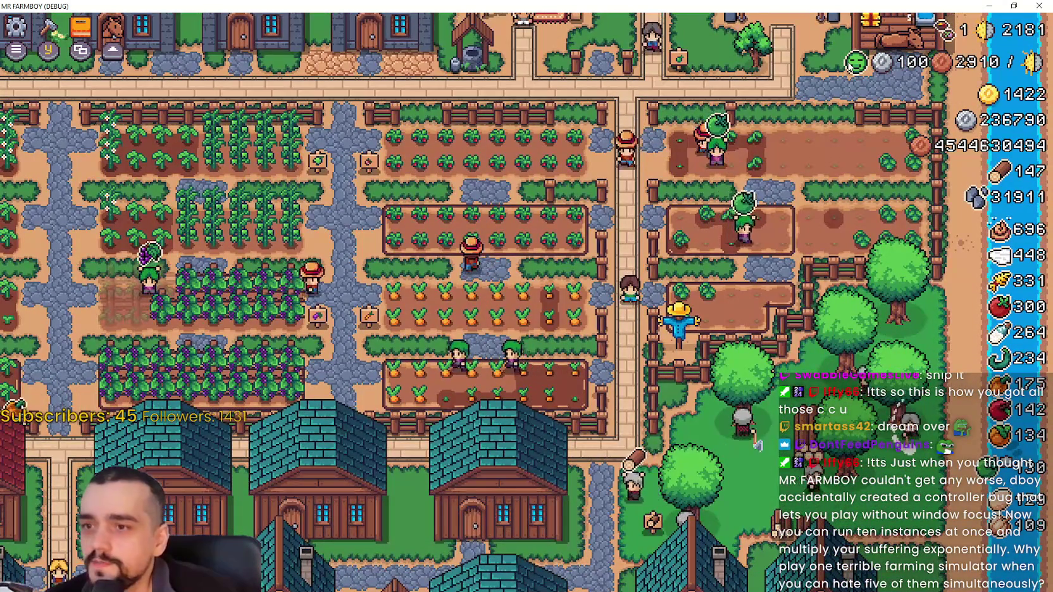
key("Tab")
key("Escape")
key("Escape")
key("Escape")
key("Tab")
key("Escape")
Open the Crafting panel, pan upward, close the worker panel, and walk right then left.
key("c")
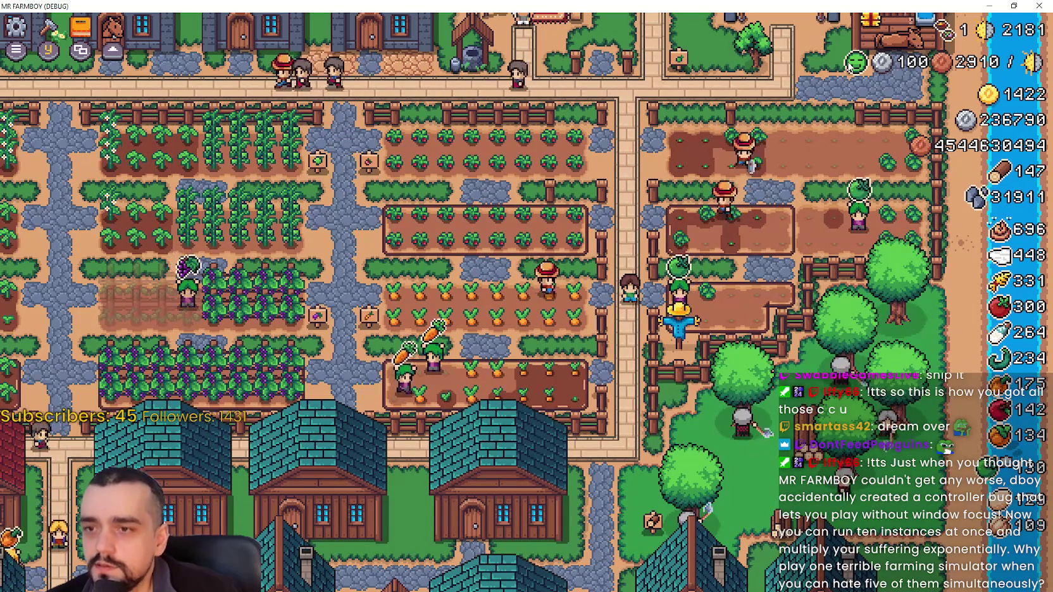
key("w")
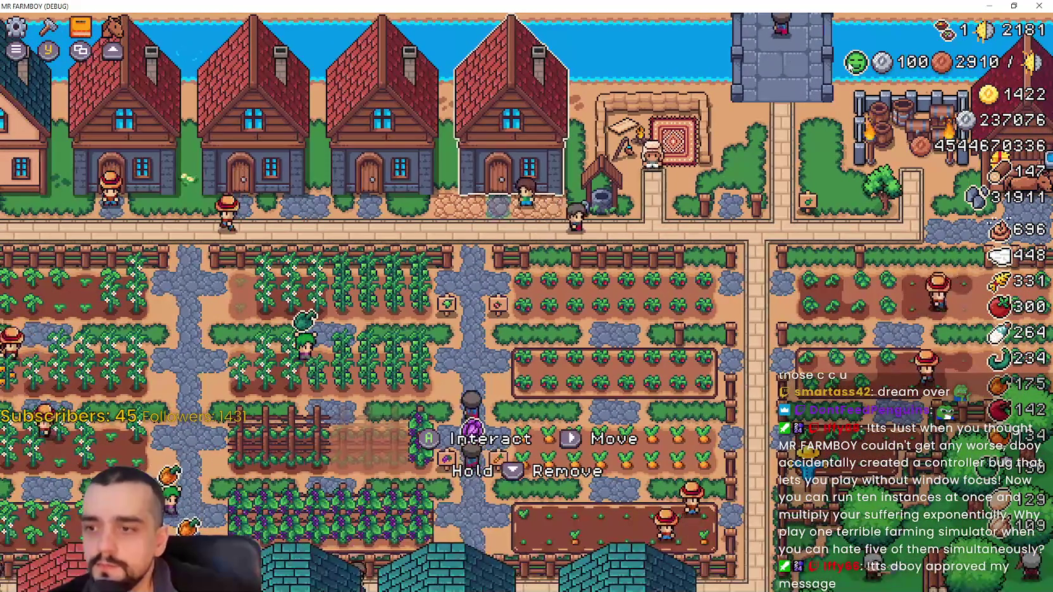
key("Escape")
key("d")
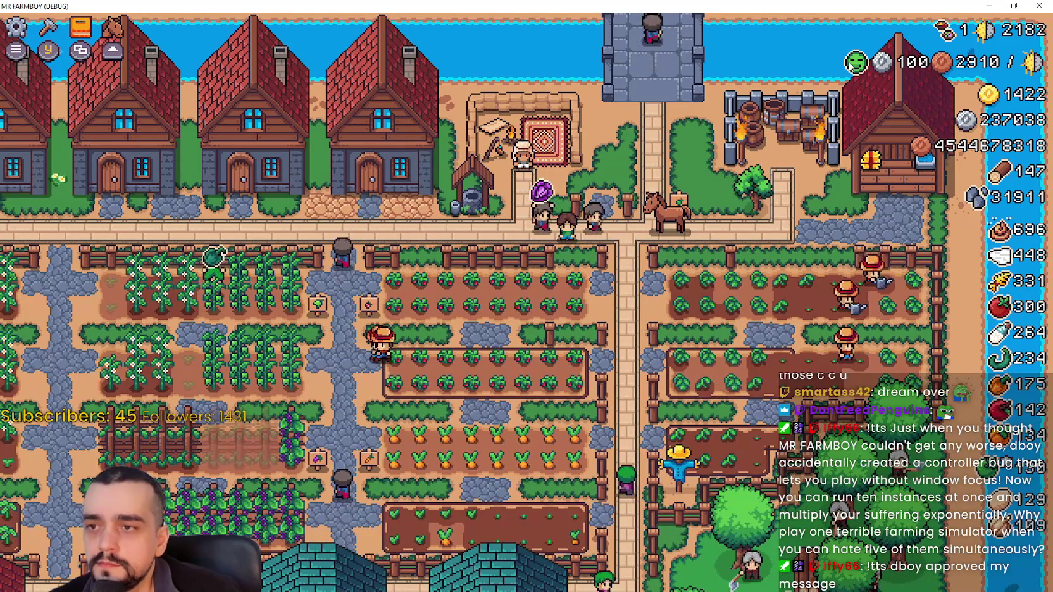
key("a")
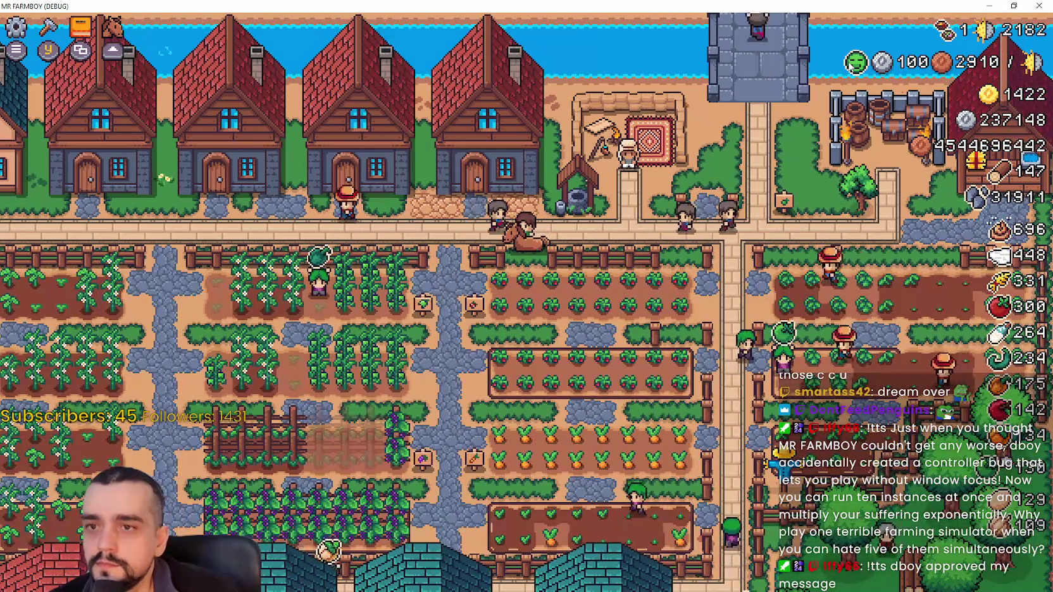
Cycle Crafting from Decorations to Signs, reopen it on Signs, then close the panel.
key("c")
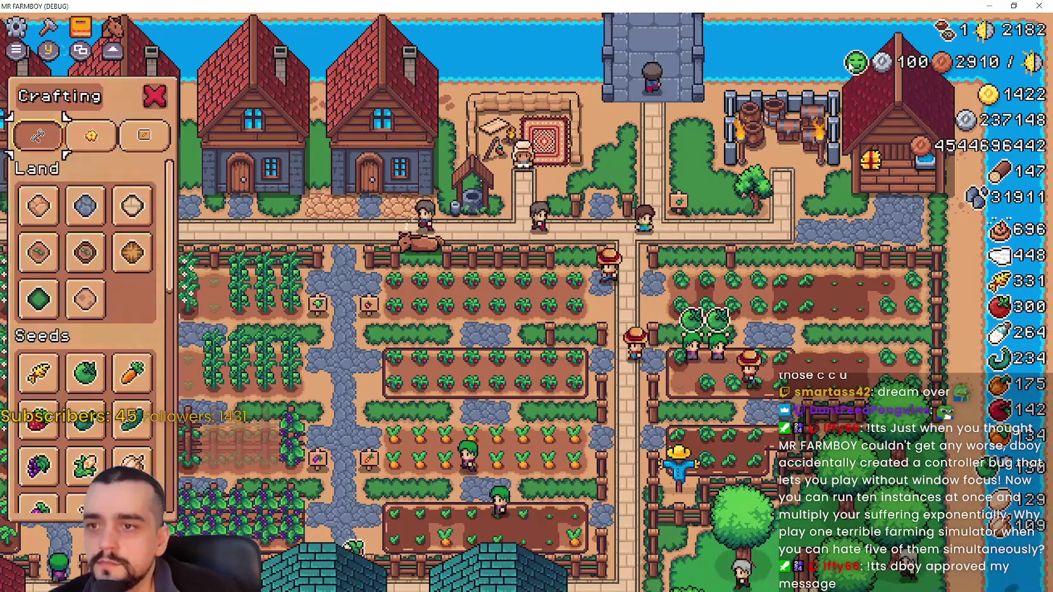
key("e")
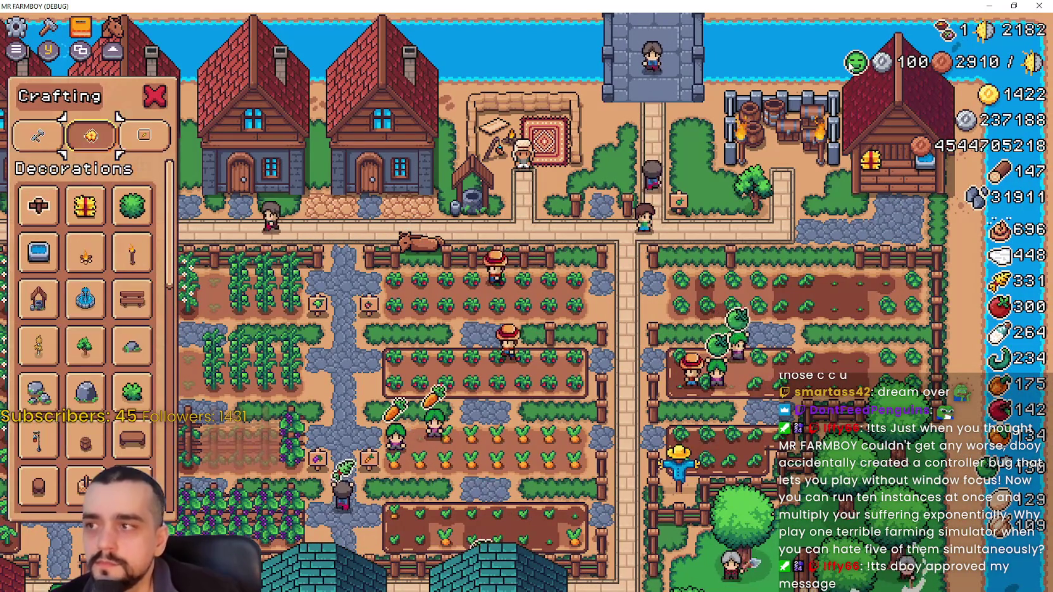
key("e")
key("w")
key("c")
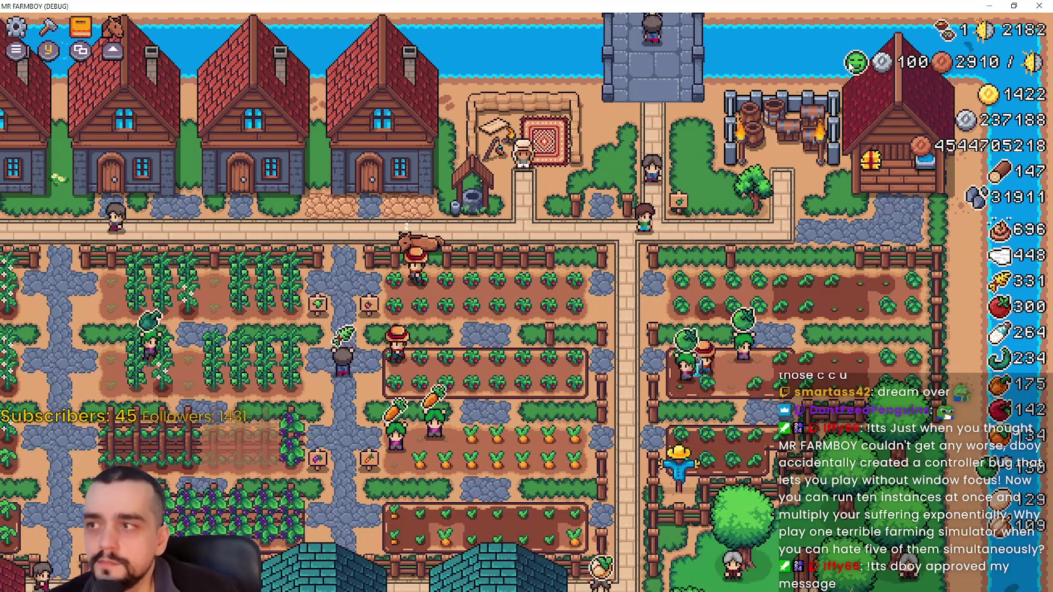
key("c")
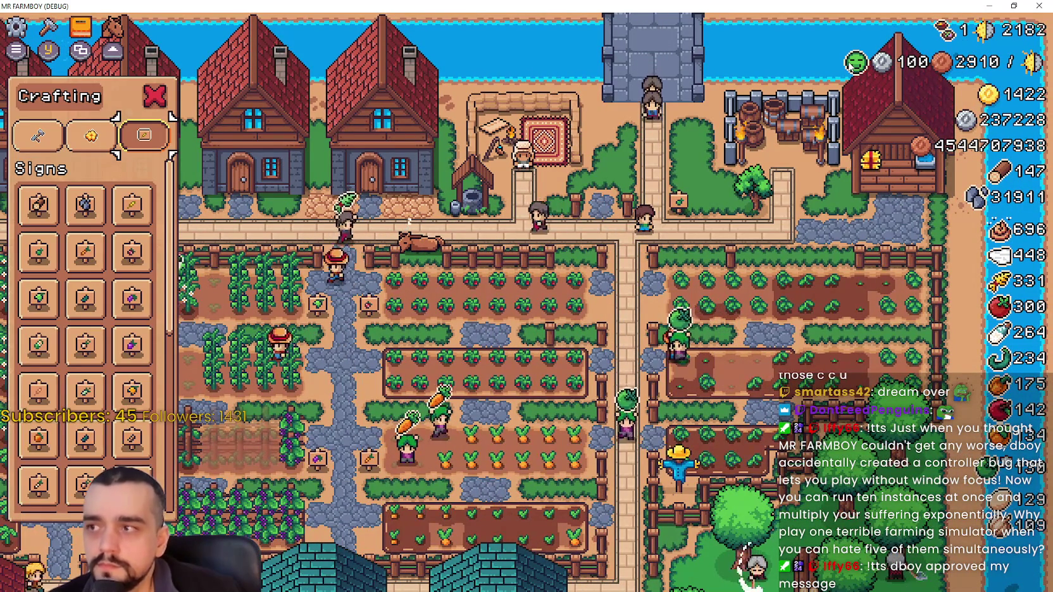
key("Escape")
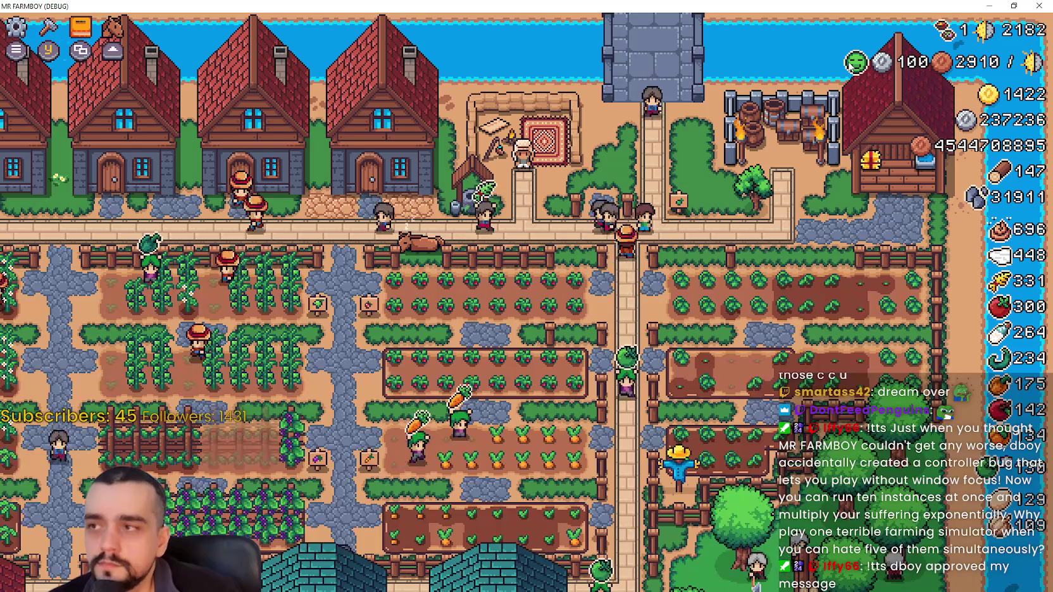
Open and close the Advancements panel, pause menu and Crafting panel with their hotkeys.
key("a")
key("Escape")
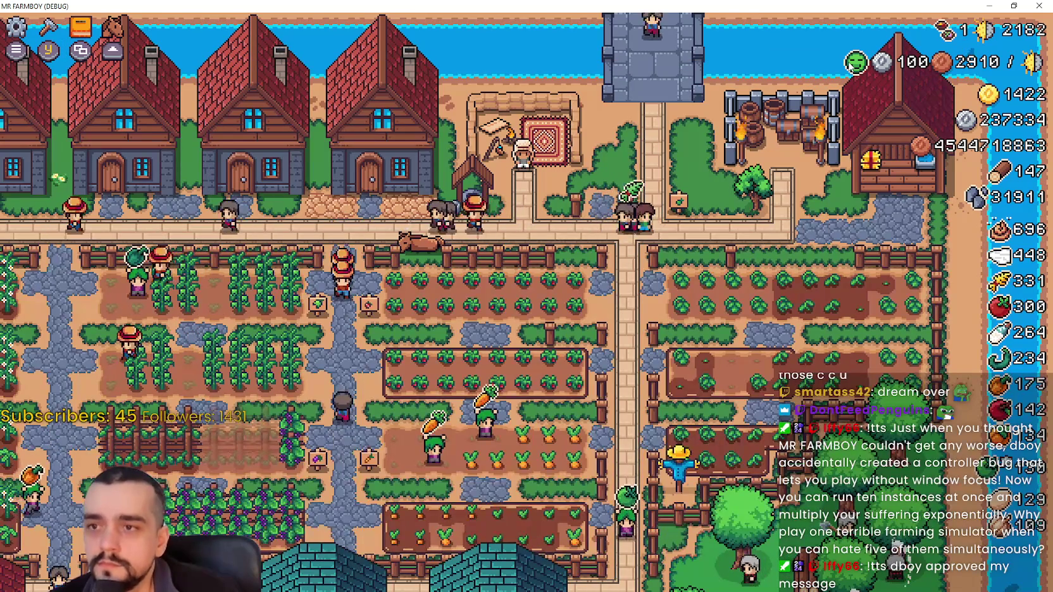
key("Escape")
key("Escape")
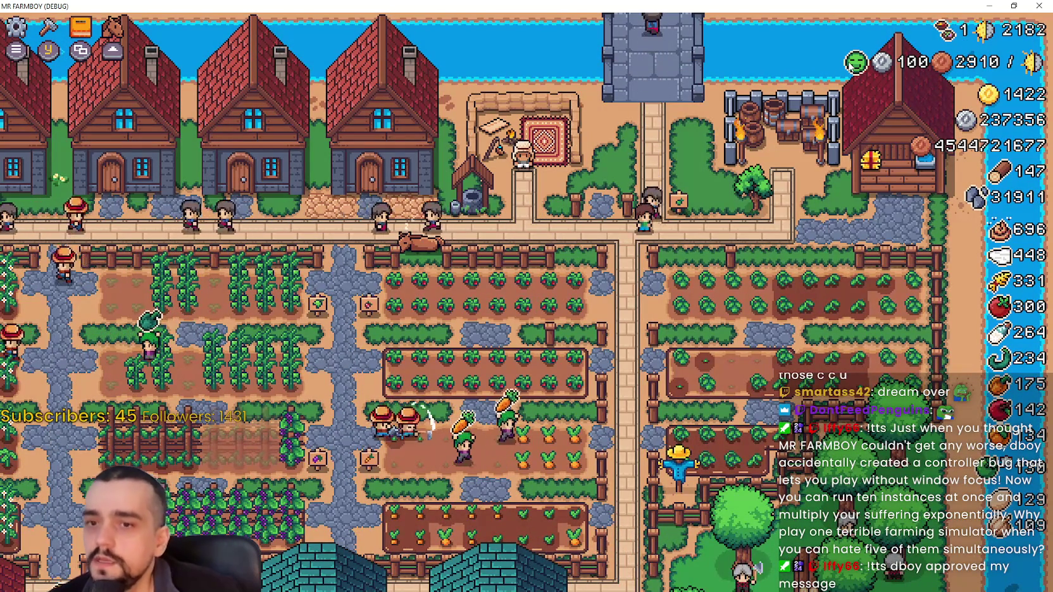
key("c")
key("Escape")
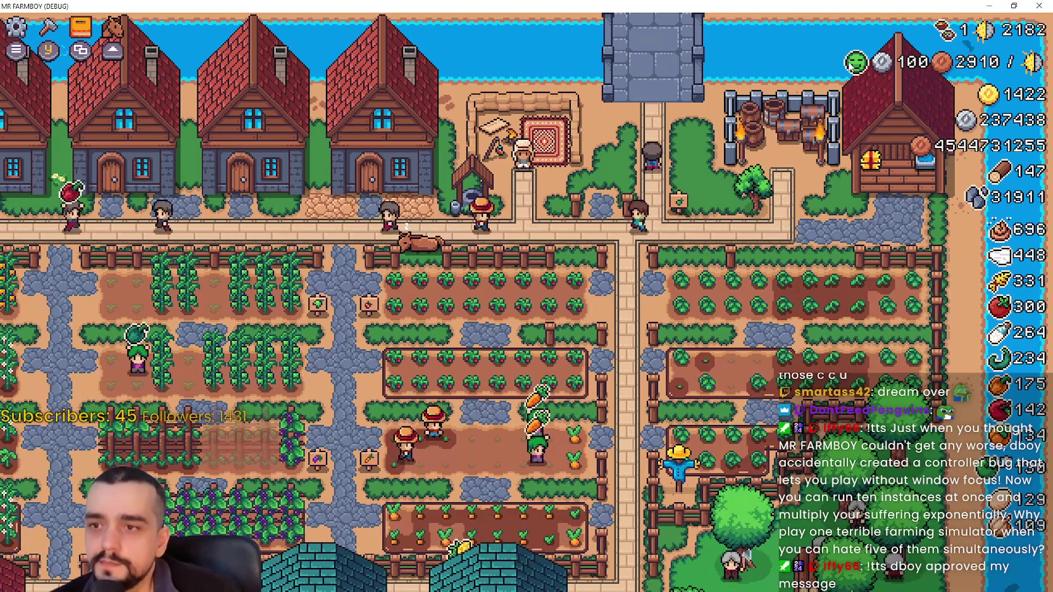
Walk the farmer left, right, then left toward the house row.
key("a")
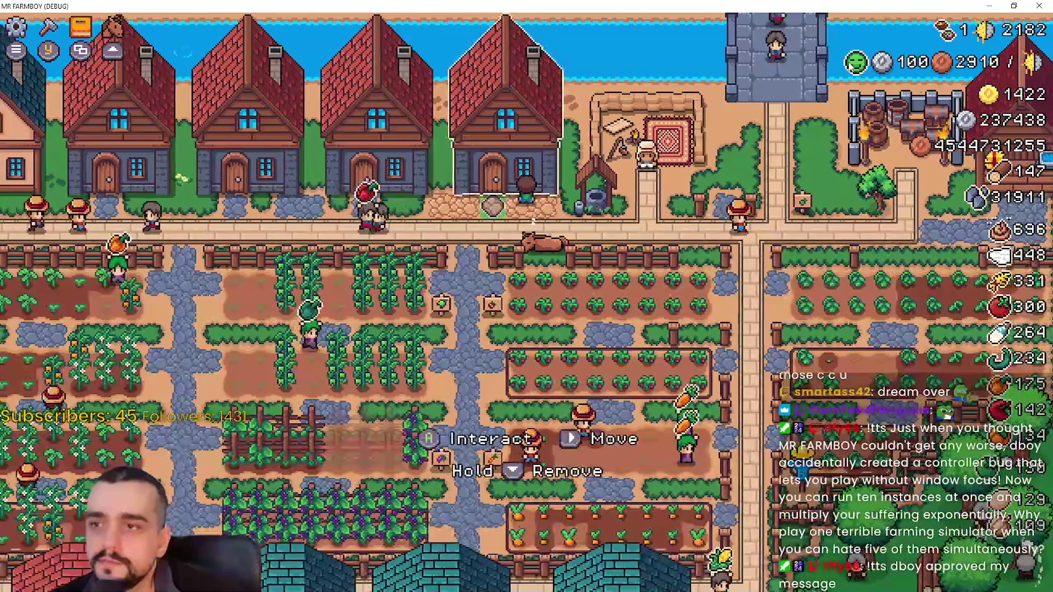
key("d")
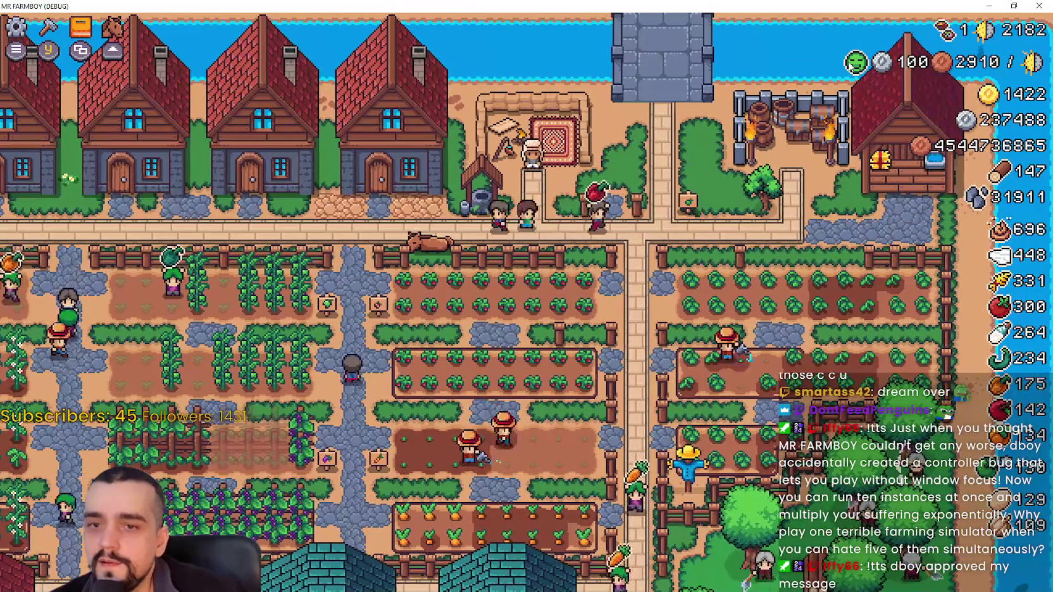
key("a")
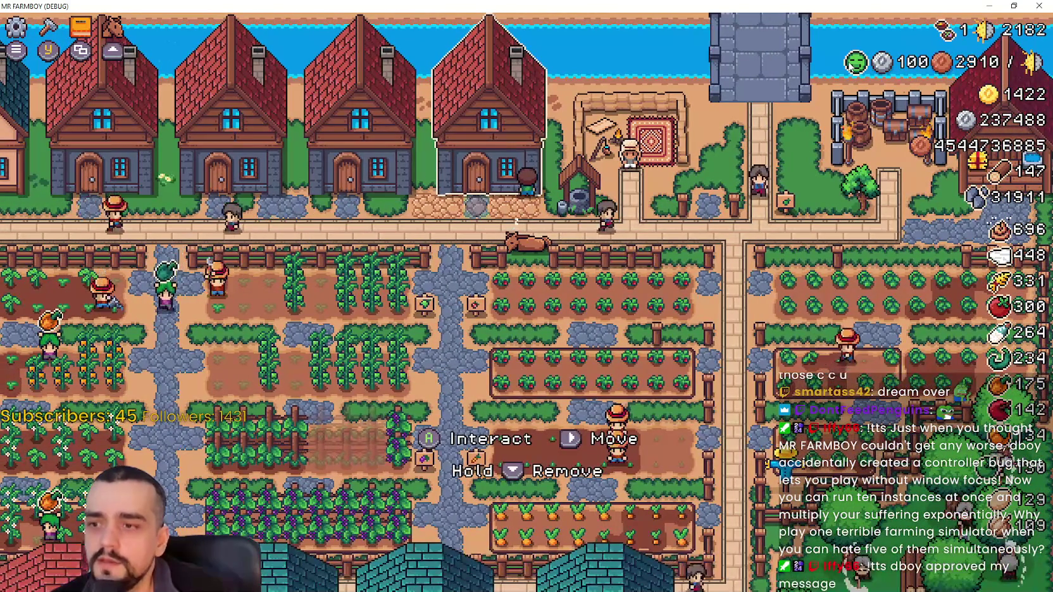